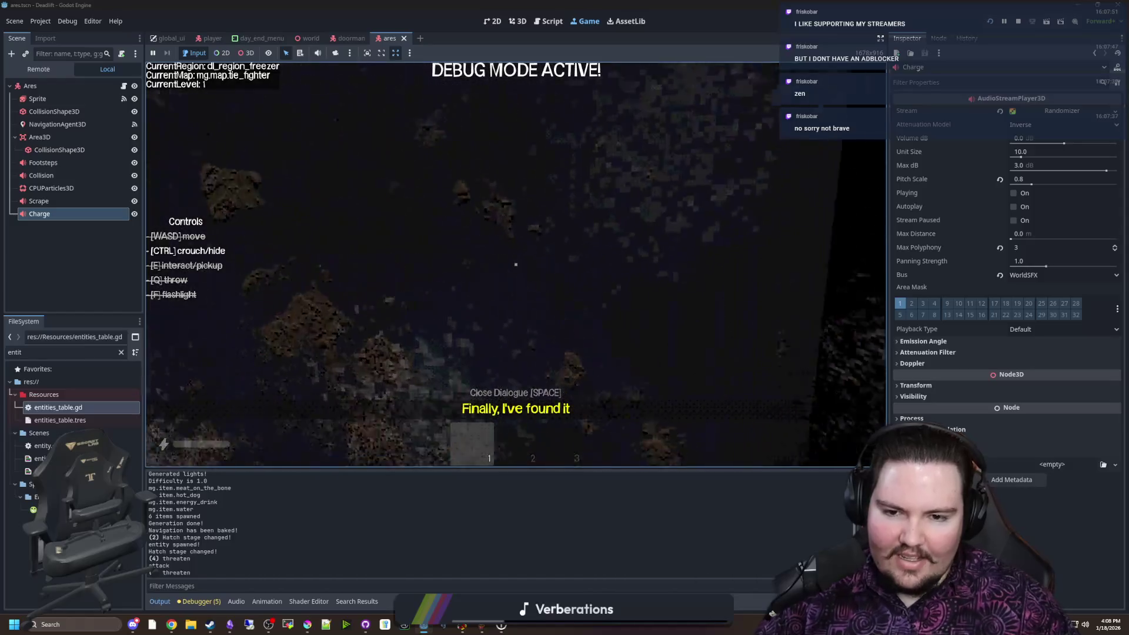
Walk the player to the doorway where the doorman stands, then bring up the pause menu
key(Escape)
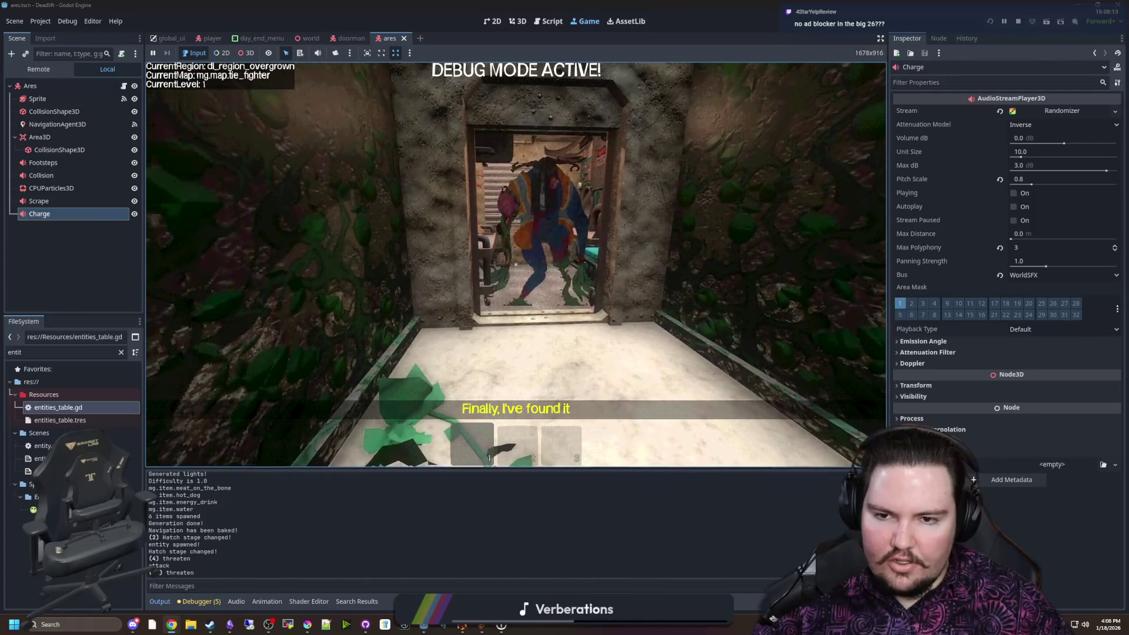
key(Escape)
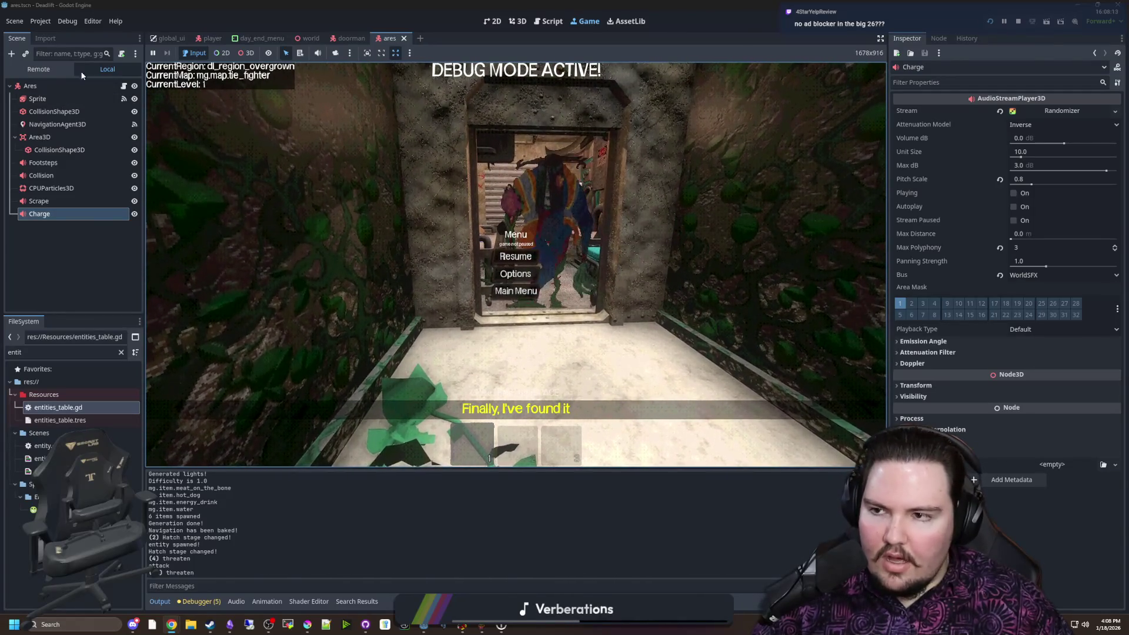
Filter the FileSystem for 'door' and open doorman.gd in the script editor
double_click(106, 352)
text(door)
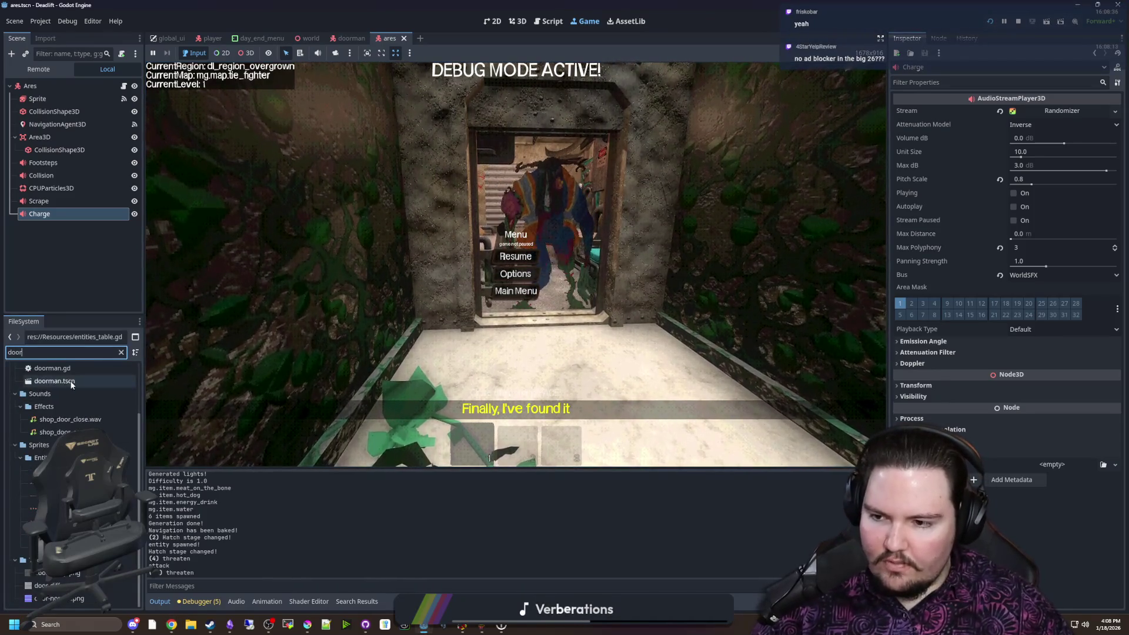
click(52, 369)
key(Return)
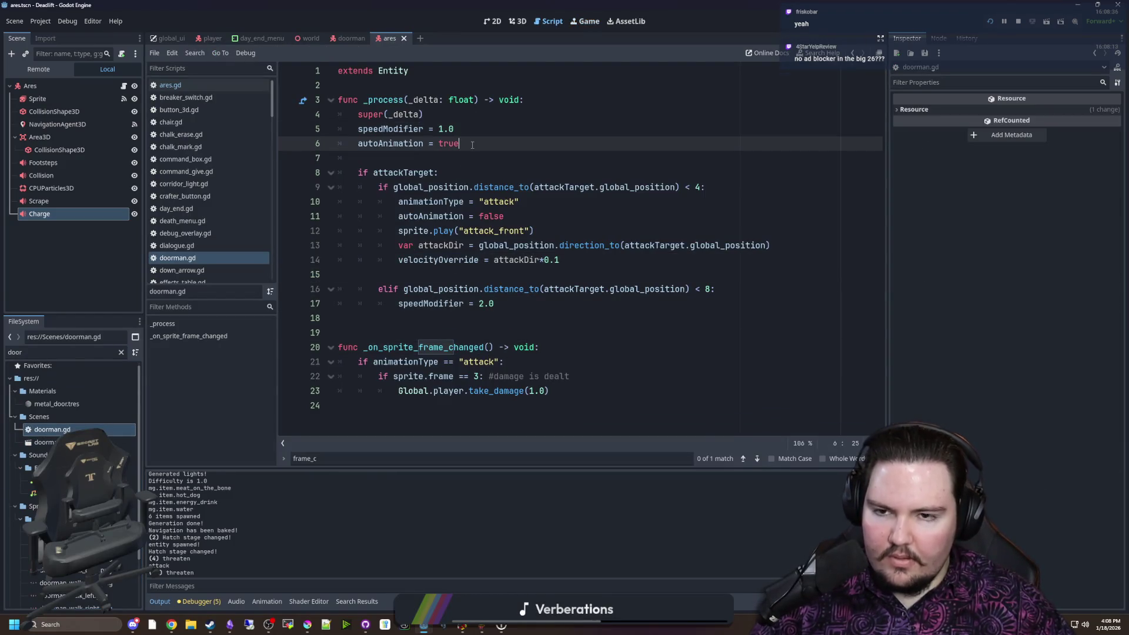
Add a velocityOverride = Vector3.ZERO line after autoAnimation in doorman.gd
key(Return)
text(velocityOverride)
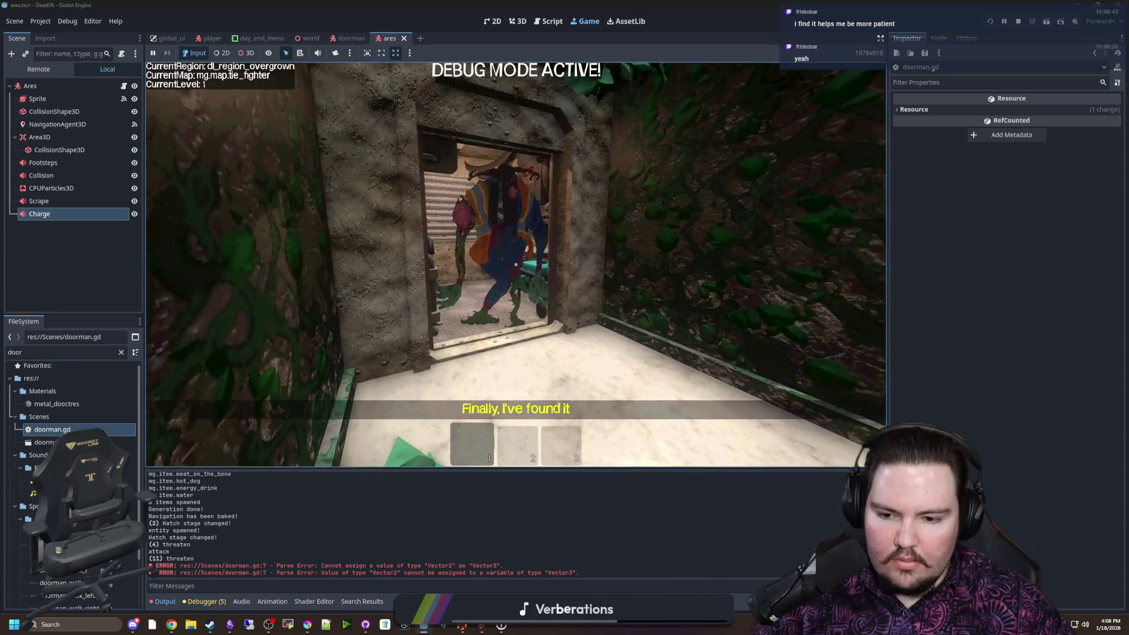
key(Escape)
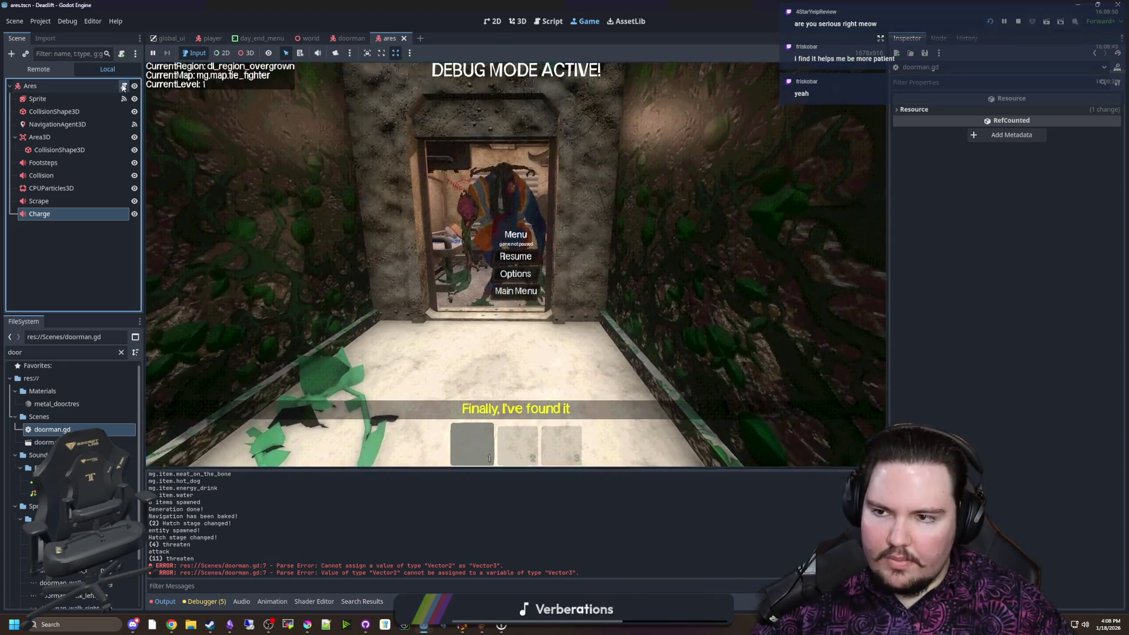
click(123, 86)
click(178, 258)
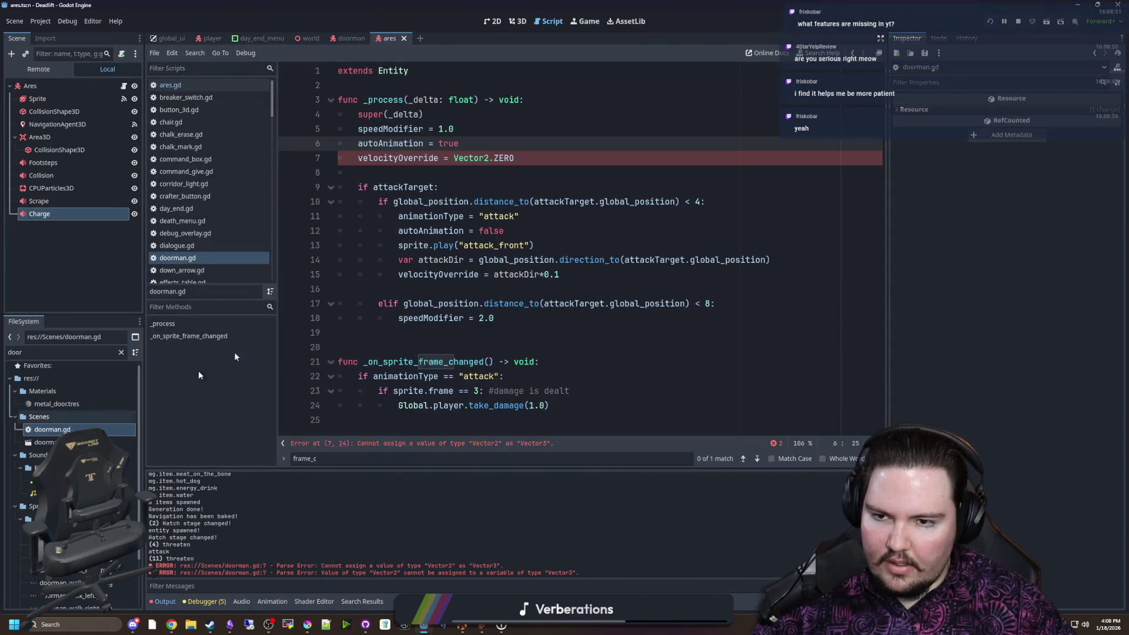
click(490, 159)
text(3)
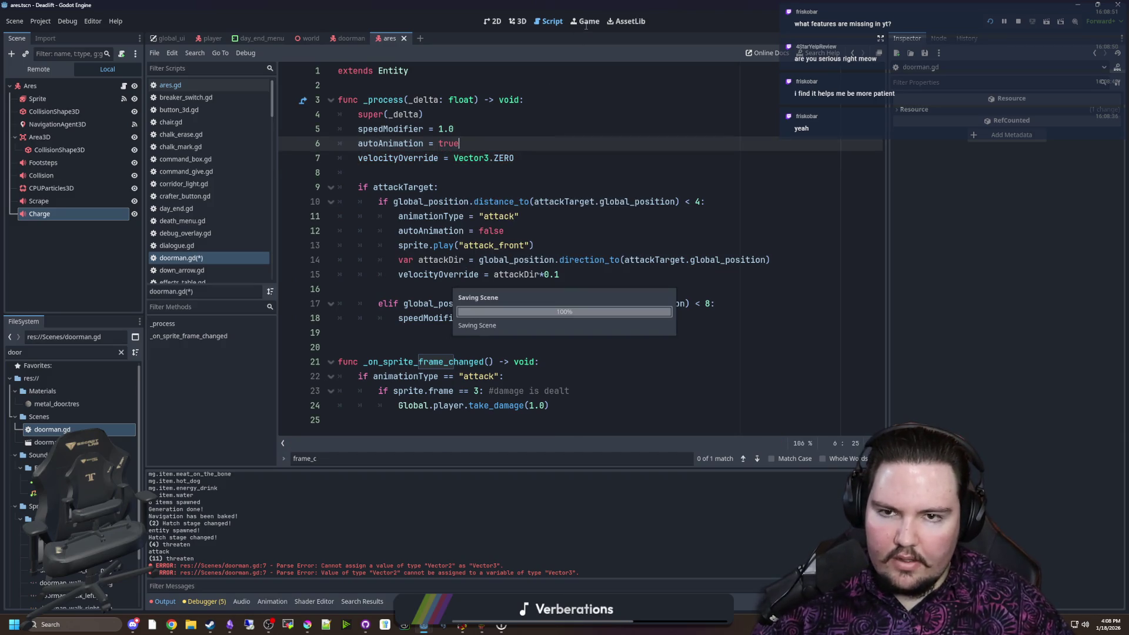
Resume the running game briefly, then pause it and stop the run with F8
click(588, 22)
click(529, 257)
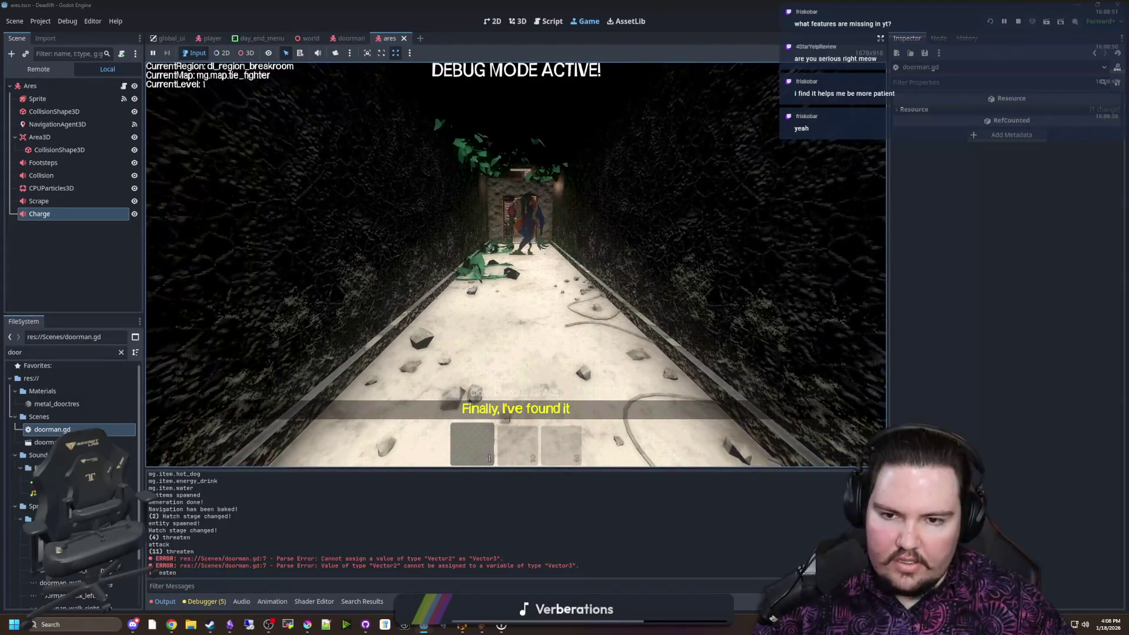
key(Escape)
key(F8)
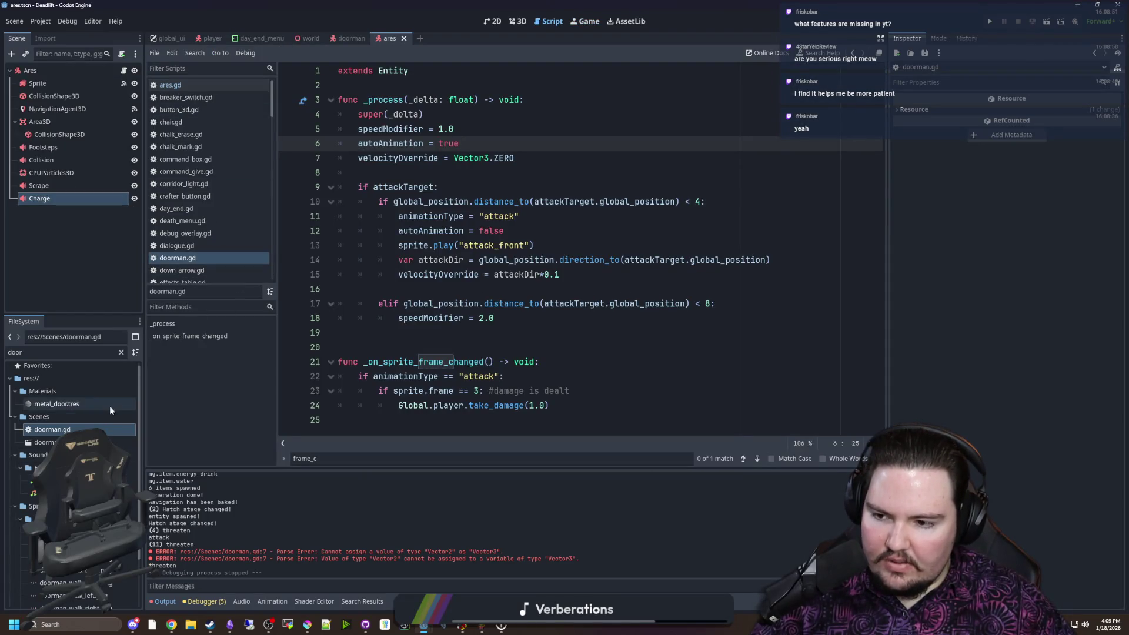
Filter the FileSystem for 'ent' and open entities_table.gd for editing
click(121, 351)
text(entit)
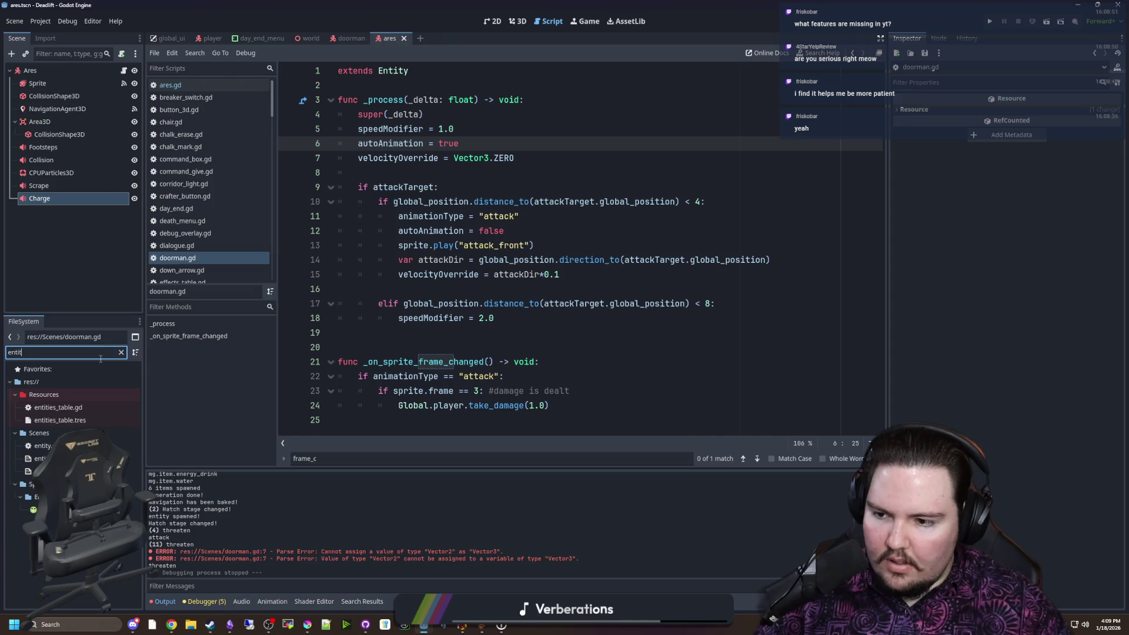
double_click(58, 407)
click(571, 231)
key(ctrl+f)
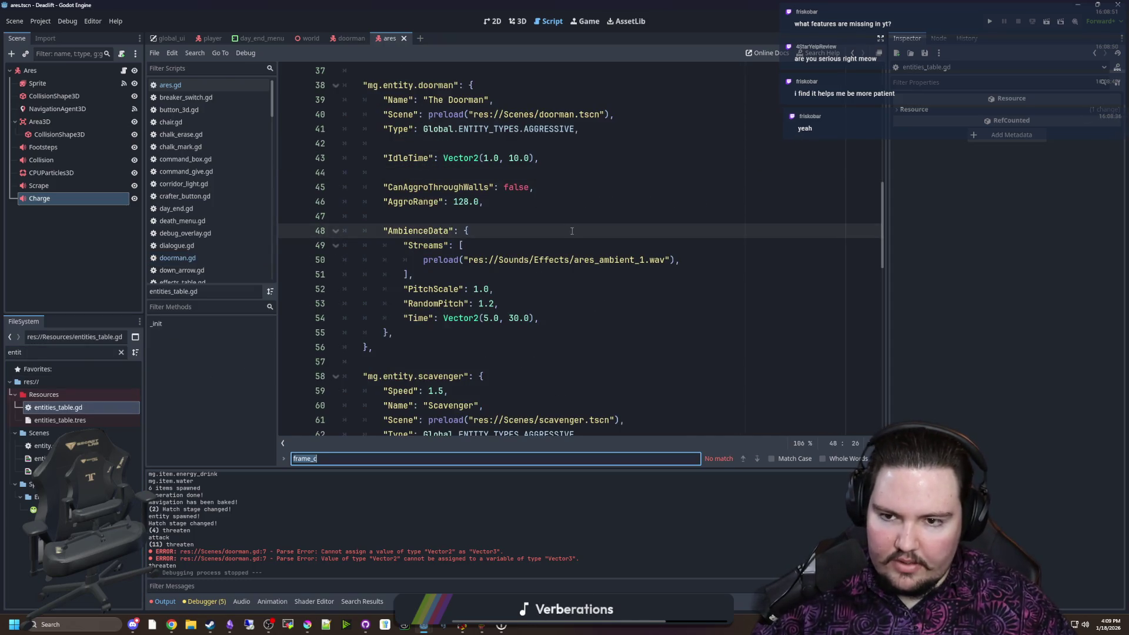
click(572, 231)
Add a "Speed": 2.0 entry to the doorman's table entry, then save and run the project
scroll(529, 235, up, 11)
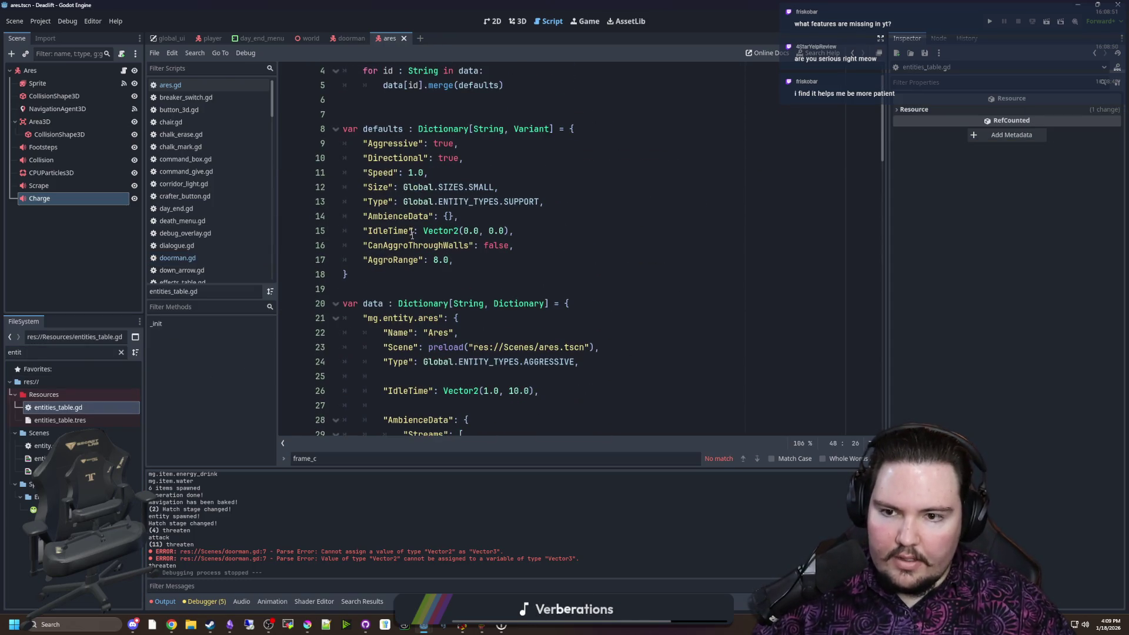
click(382, 172)
scroll(472, 283, down, 8)
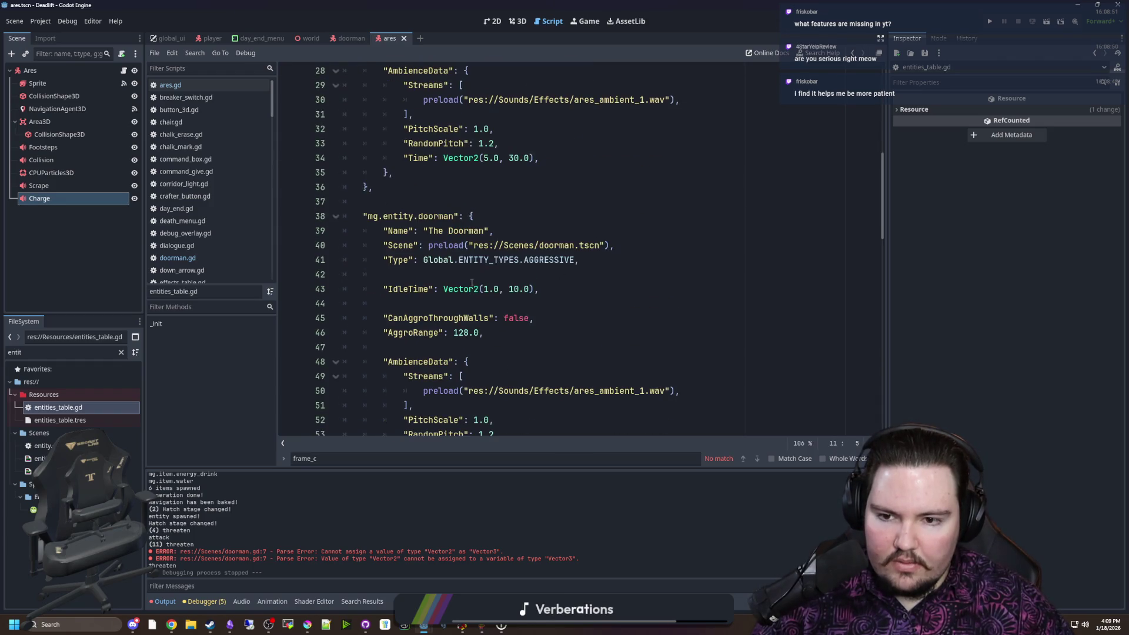
click(493, 215)
key(Down)
key(Down)
key(Down)
text("Speed": 1.0,)
key(Left)
key(Left)
key(Left)
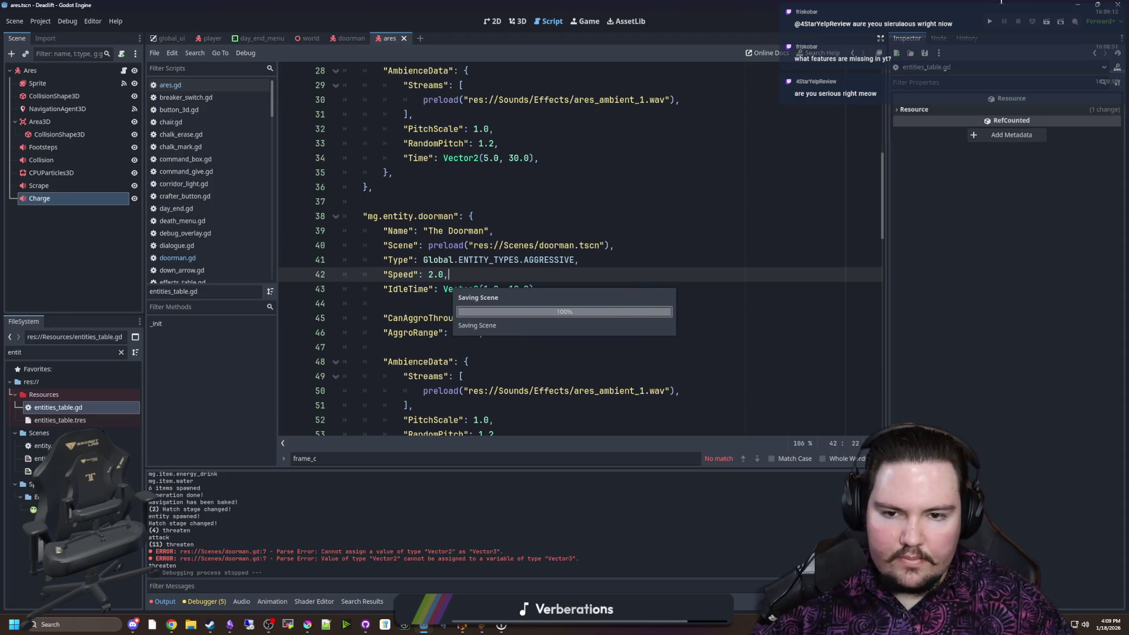
click(989, 22)
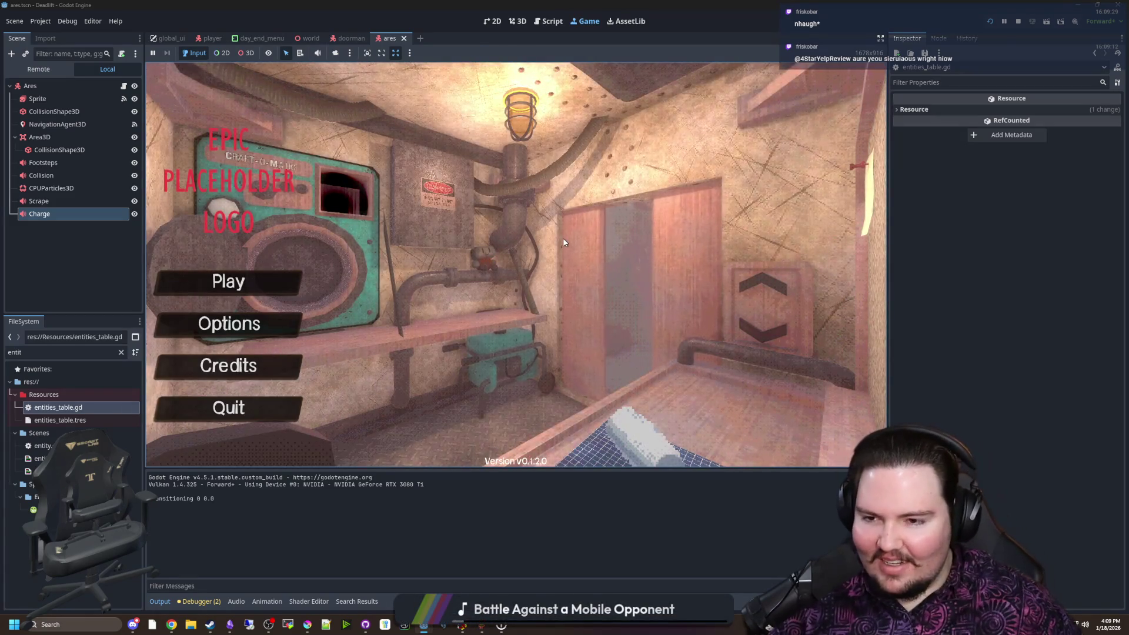
Start a new game from the main menu and descend to the overgrown level with E
text(dwasdwa)
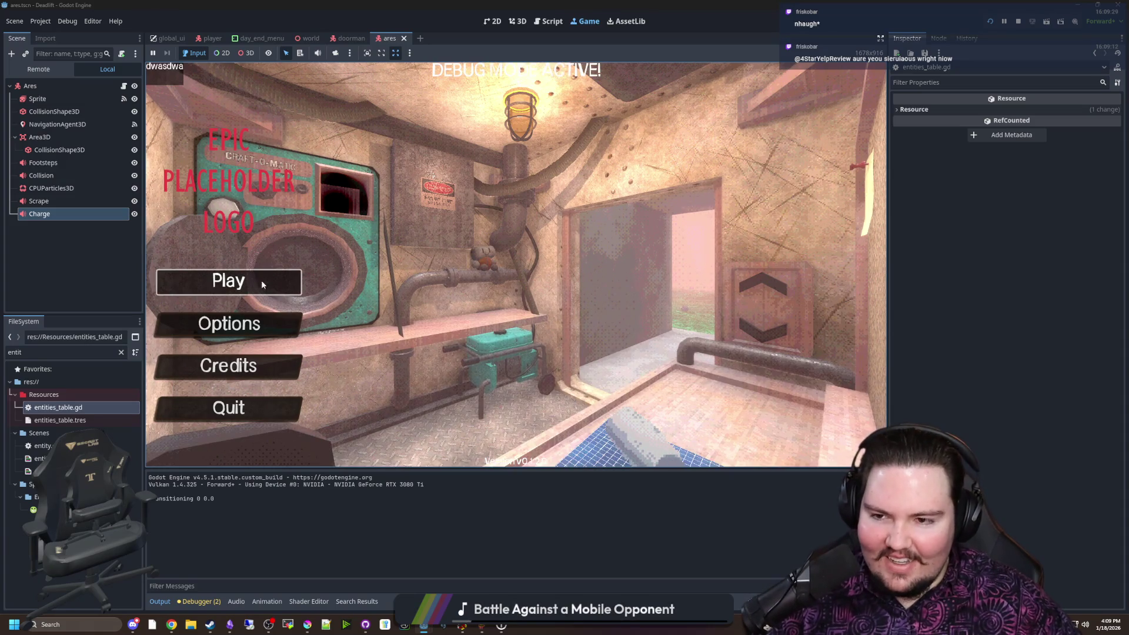
click(229, 281)
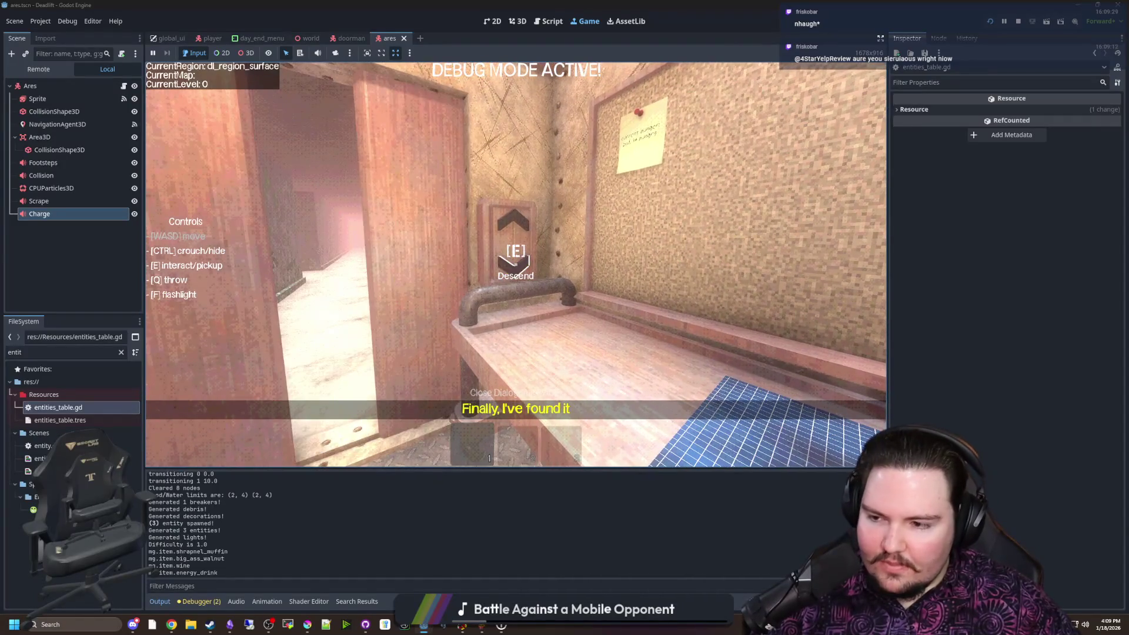
key(e)
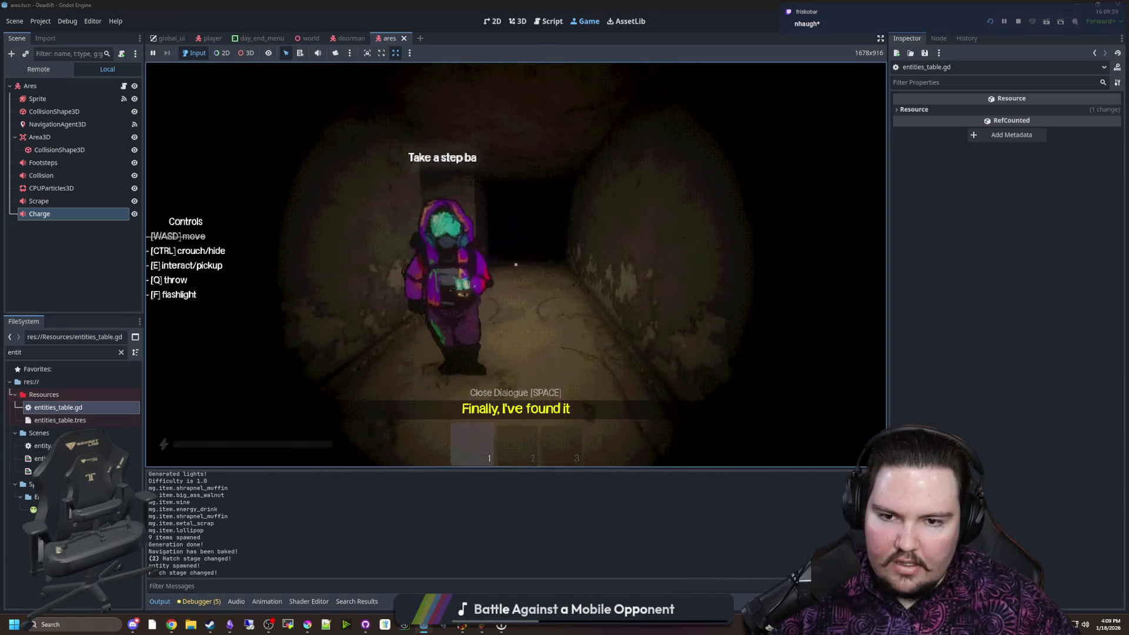
Sprint down the corridors toward the chairs, then back away from the monster
key(shift+w)
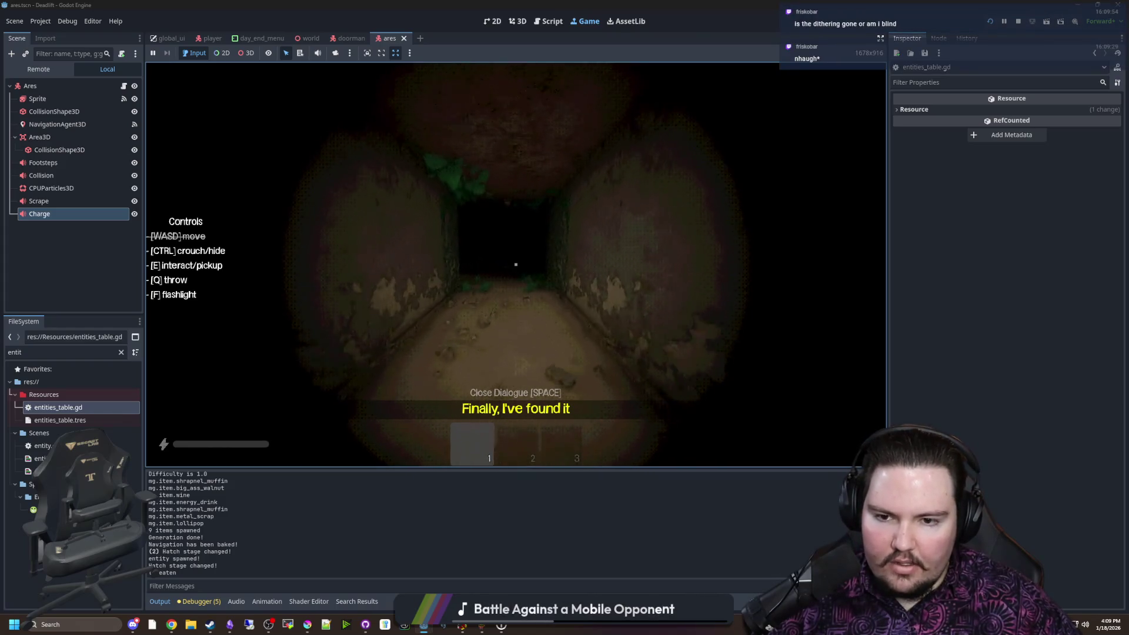
mouse_move(516, 264)
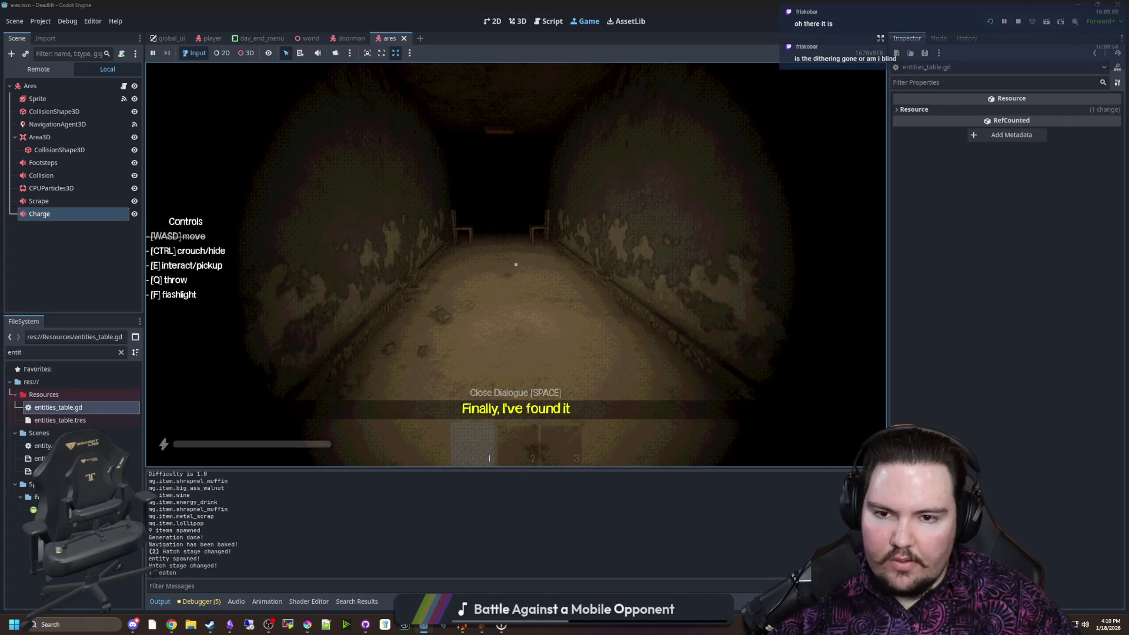
key(w)
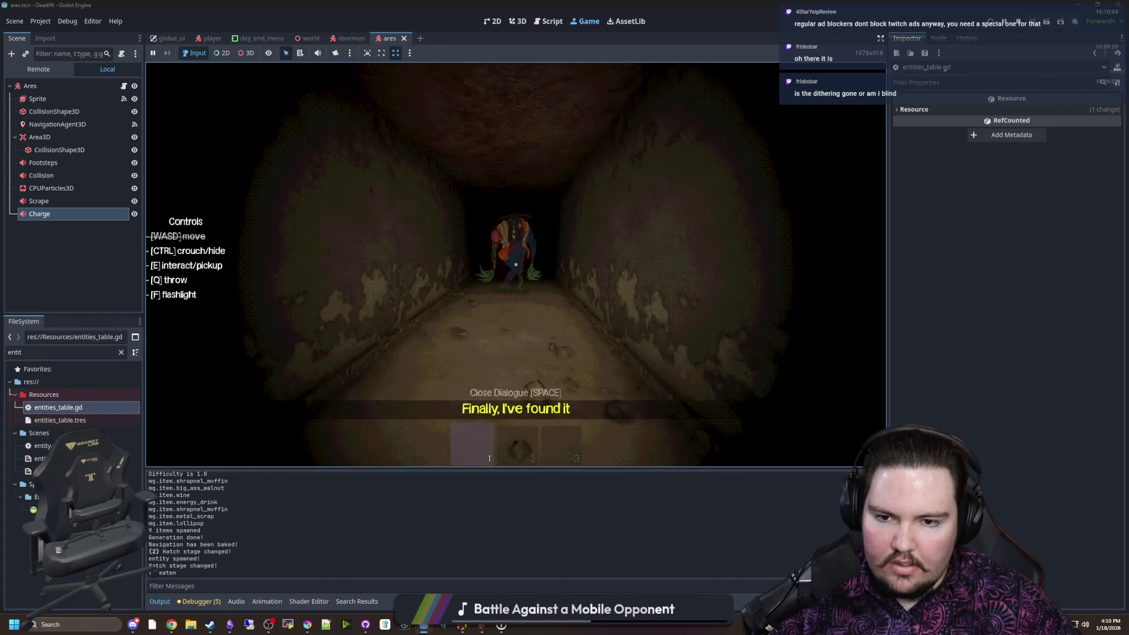
key(shift+s)
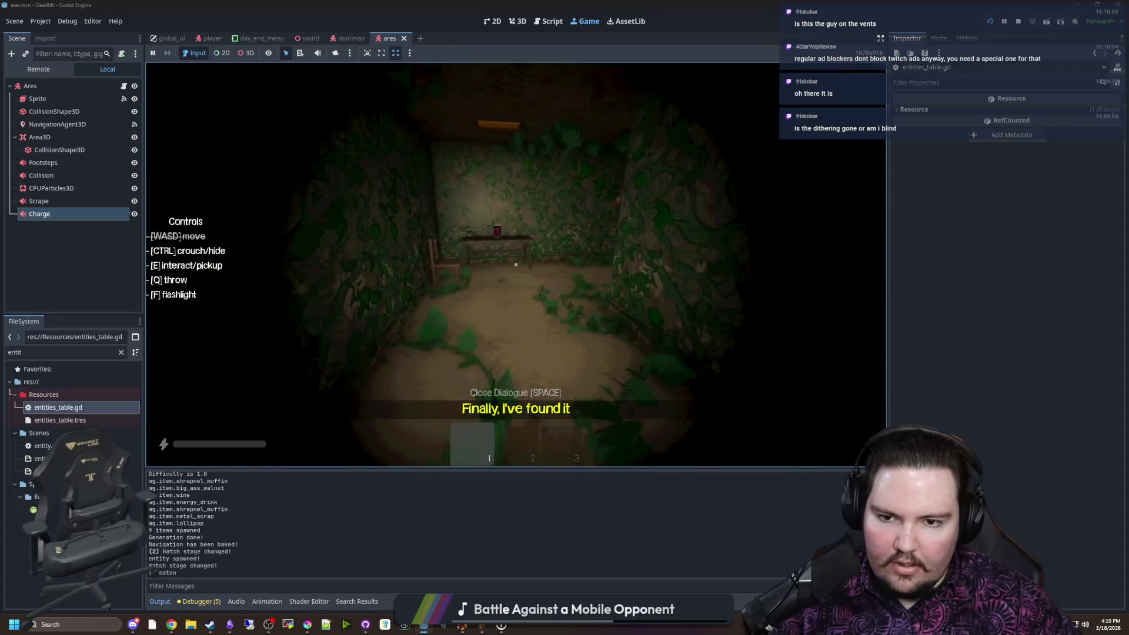
key(shift+s)
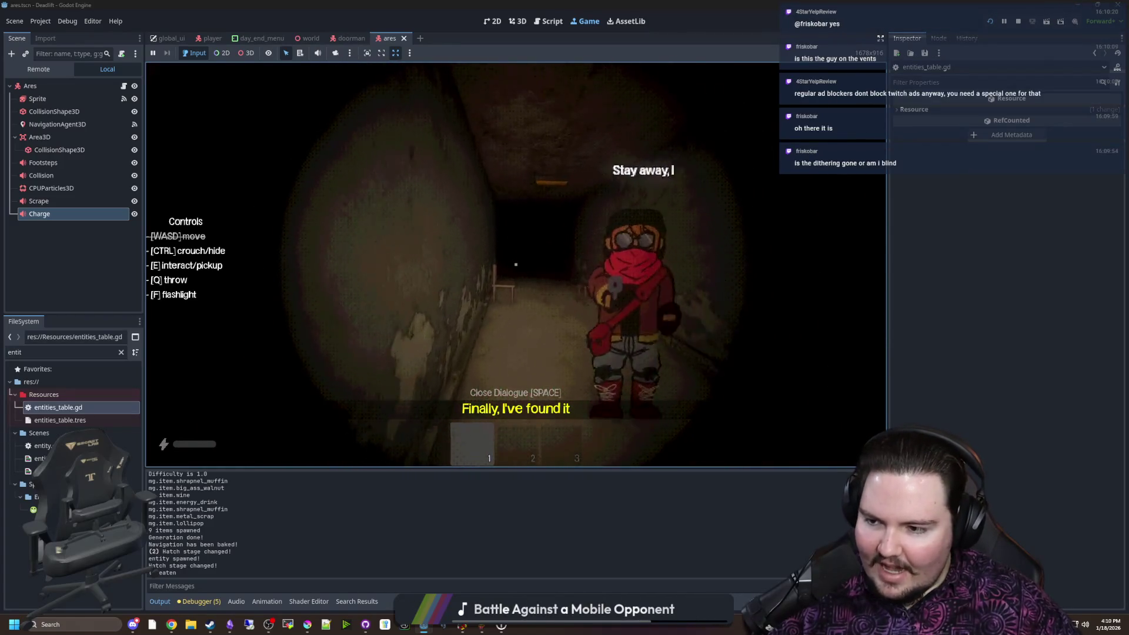
Walk down the corridor, hide under the bed with Ctrl, then come back out
key(w)
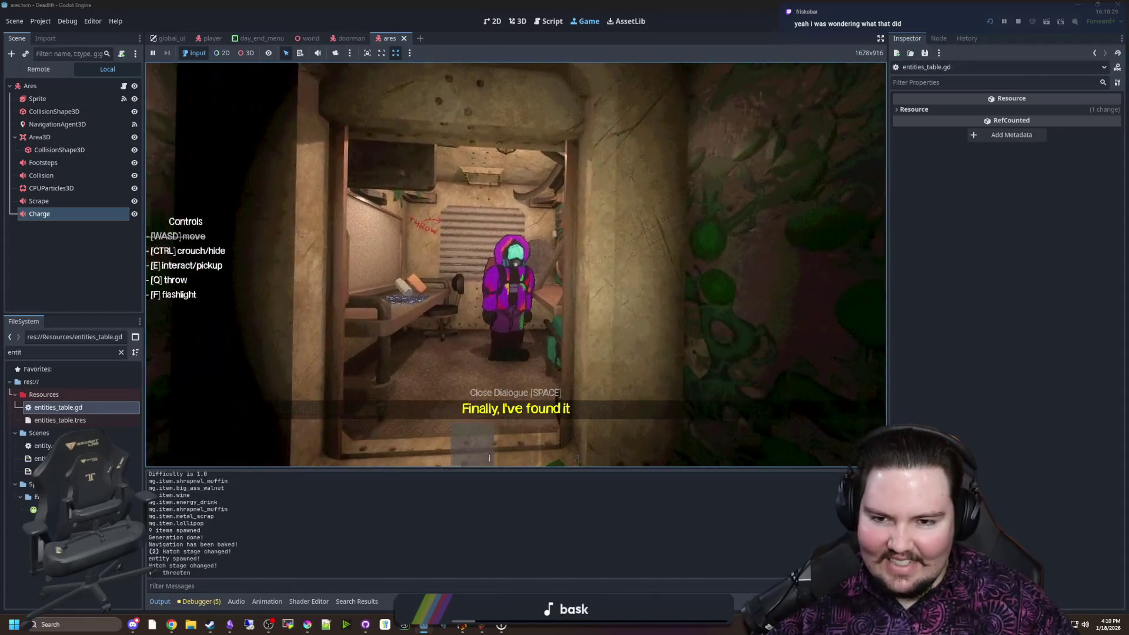
key(ctrl)
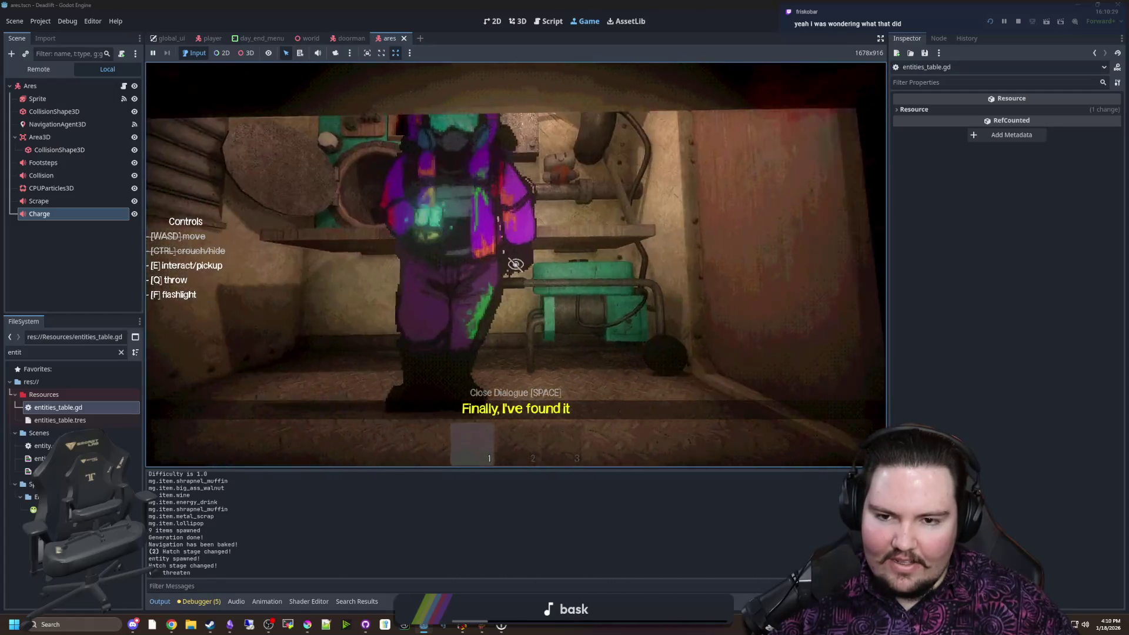
key(ctrl)
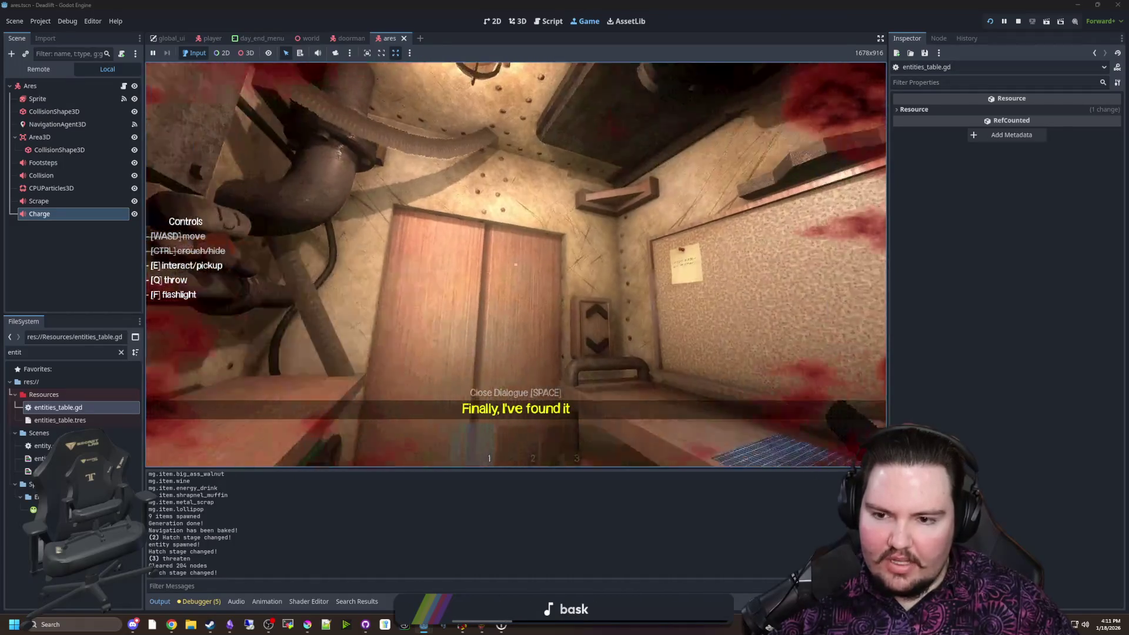
Quit to the game's main menu, enlarge the game view, and minimise the Plant Tycoon window
key(Escape)
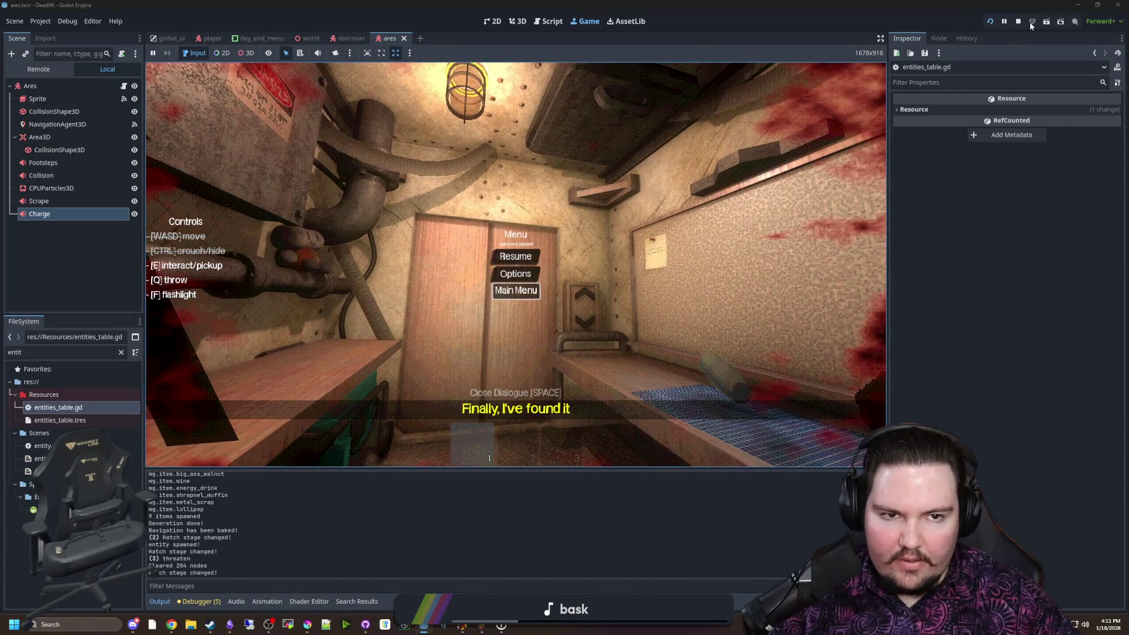
key(Return)
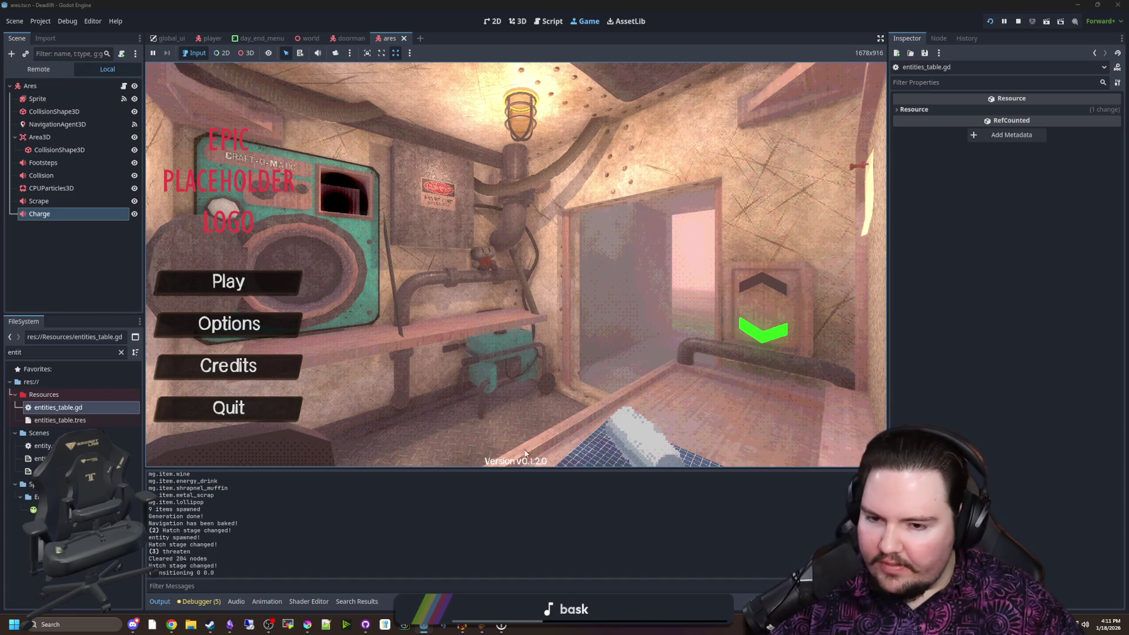
drag(517, 469, 514, 509)
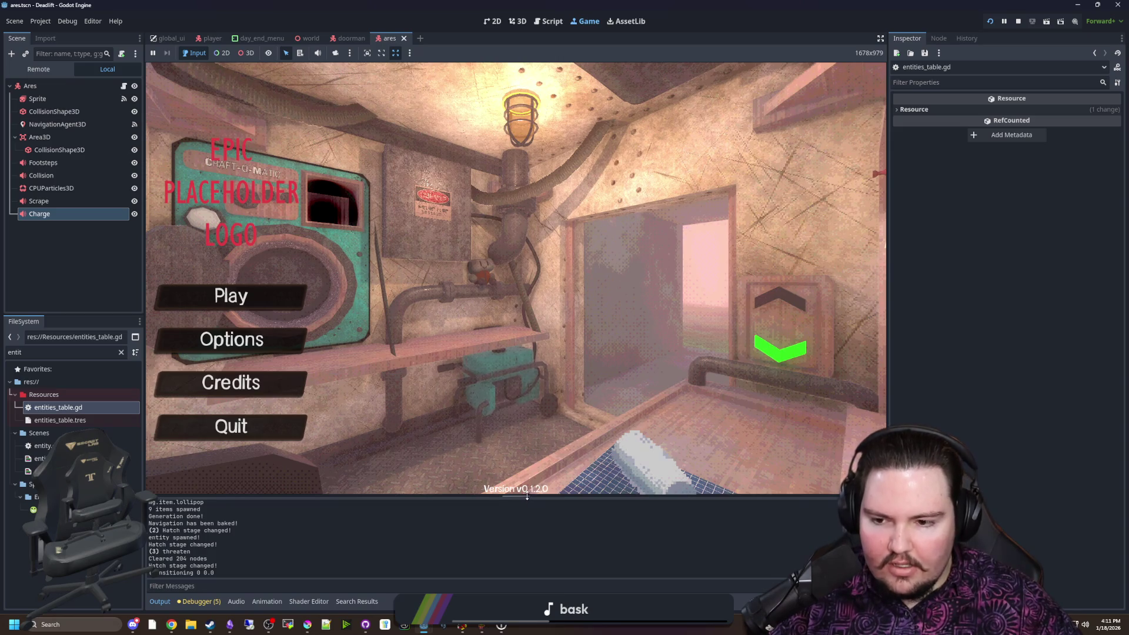
drag(888, 248, 921, 250)
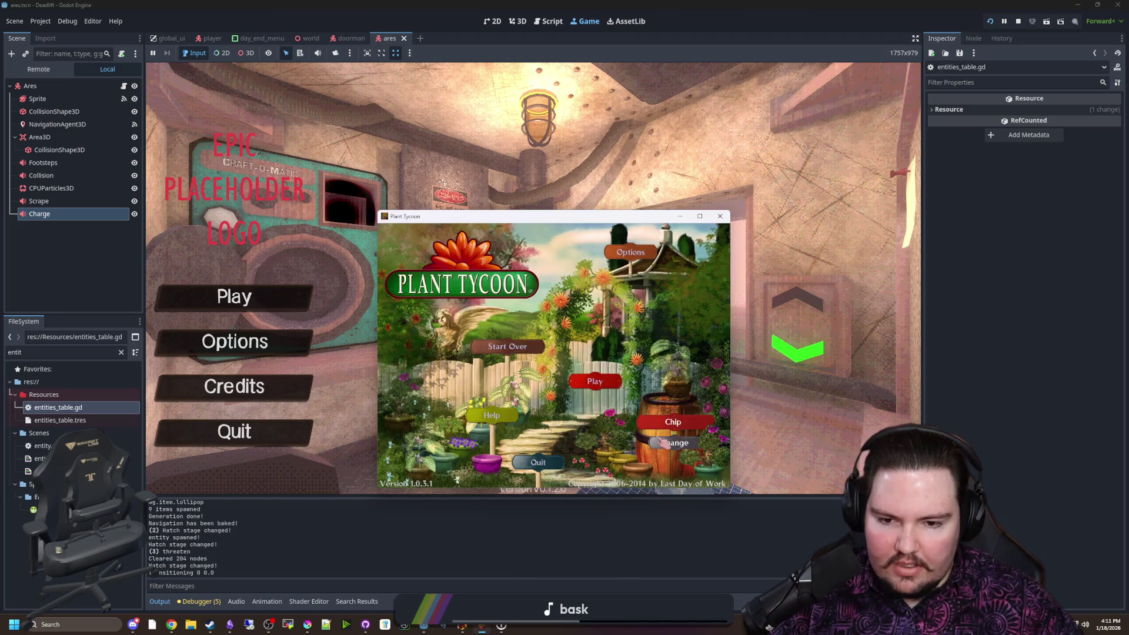
click(455, 628)
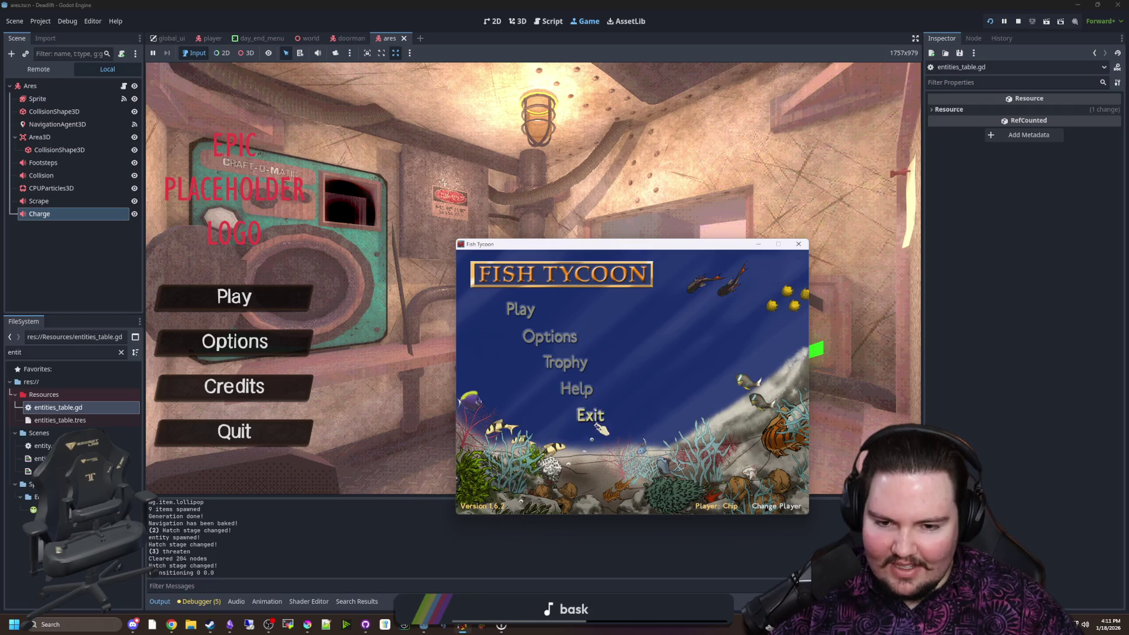
Minimise Fish Tycoon, glance at the YouTube Studio live streaming page, then hide it again
click(458, 629)
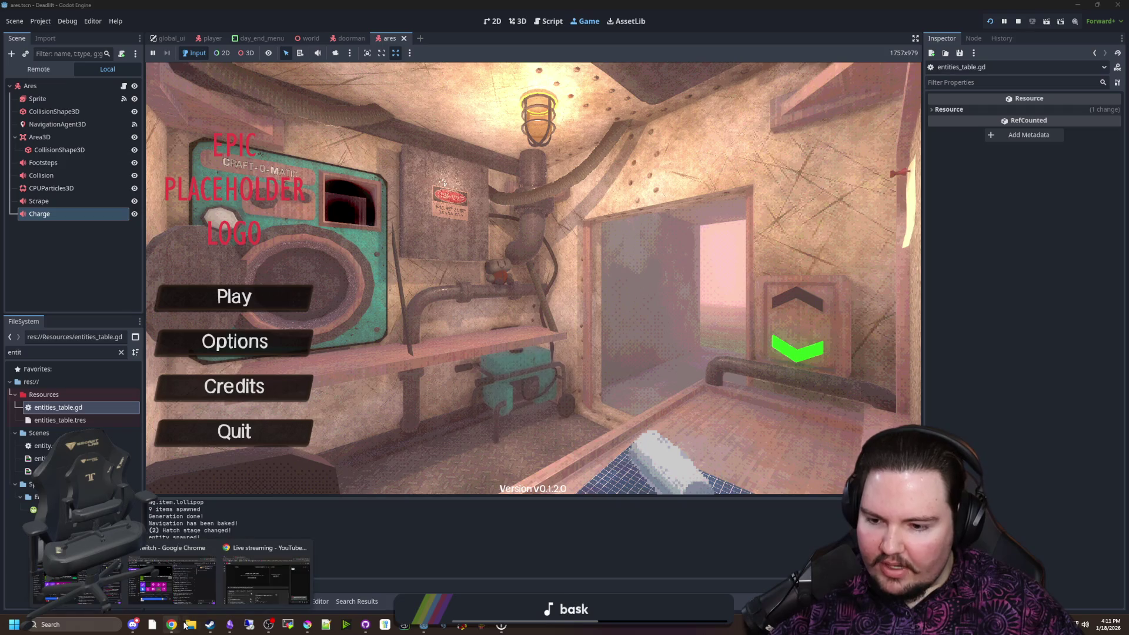
mouse_move(178, 629)
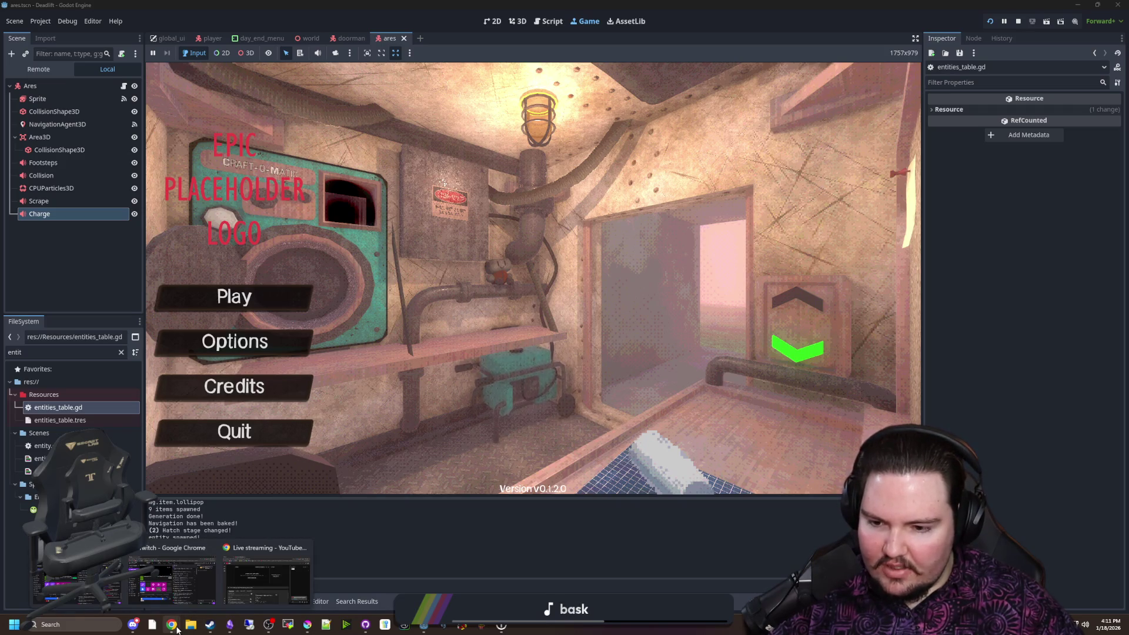
click(267, 579)
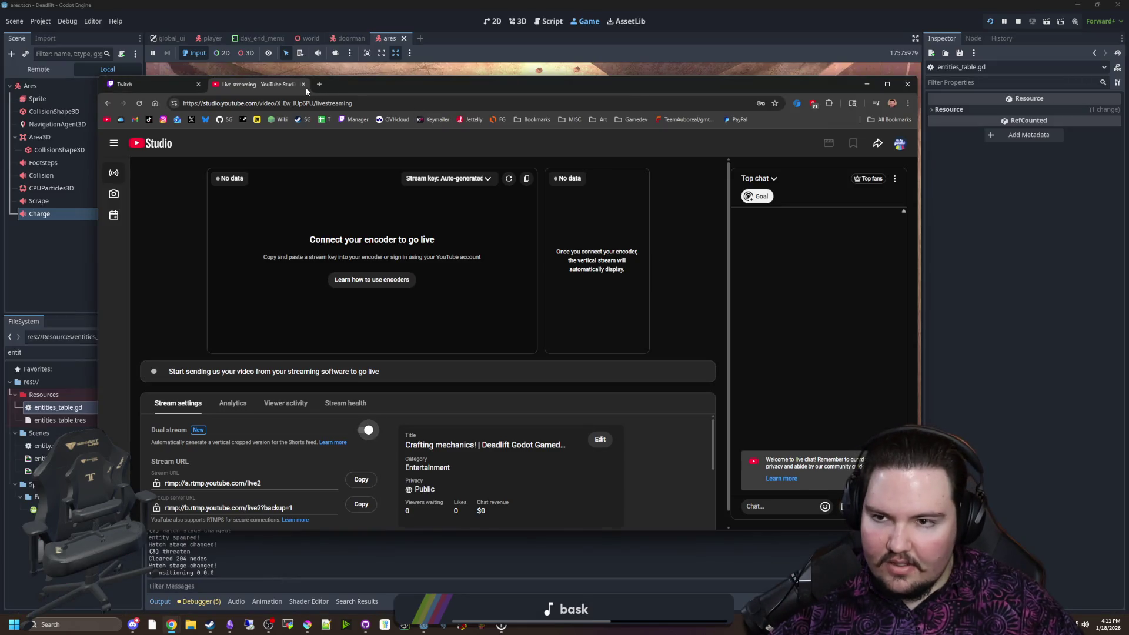
click(320, 69)
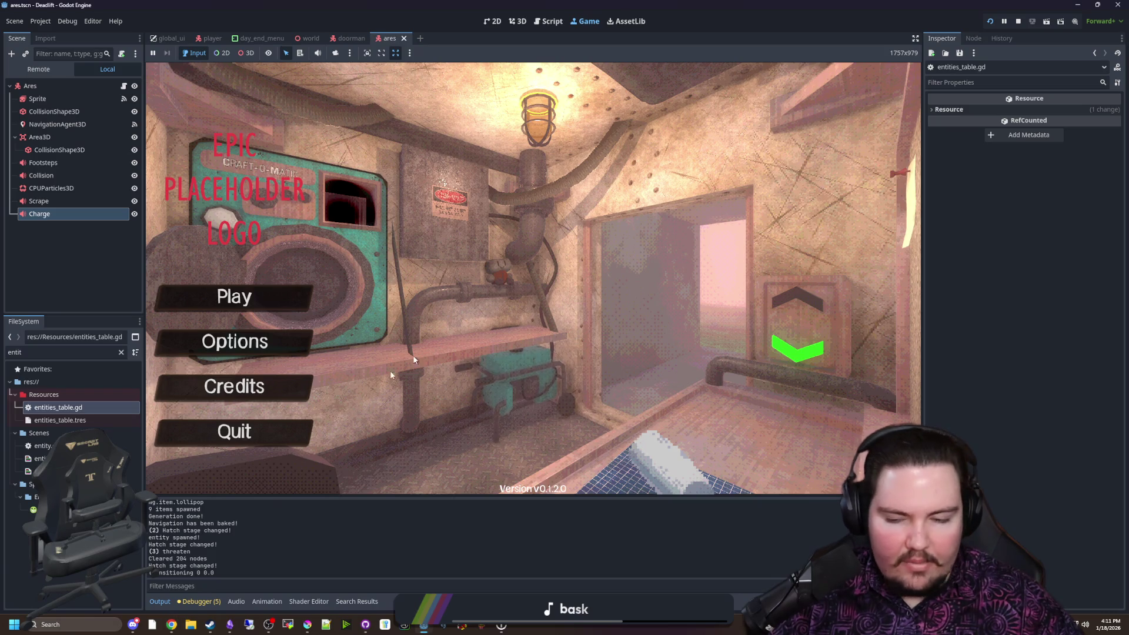
Change the doorman's Speed in entities_table.gd to 1.5, save, and switch to the doorman scene
mouse_move(171, 629)
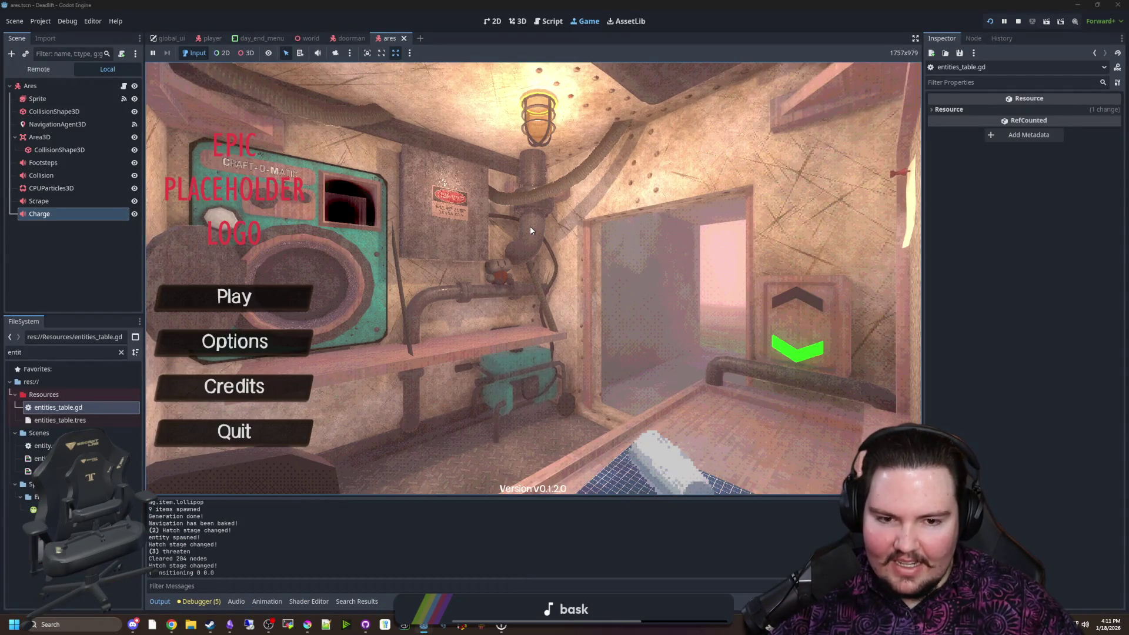
click(126, 266)
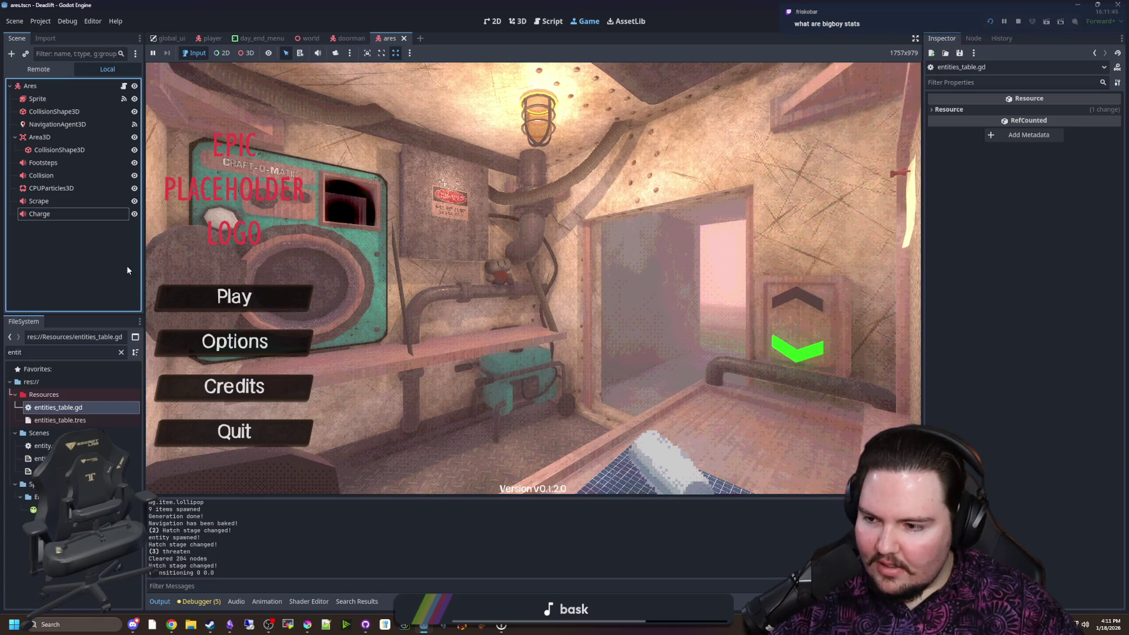
double_click(89, 407)
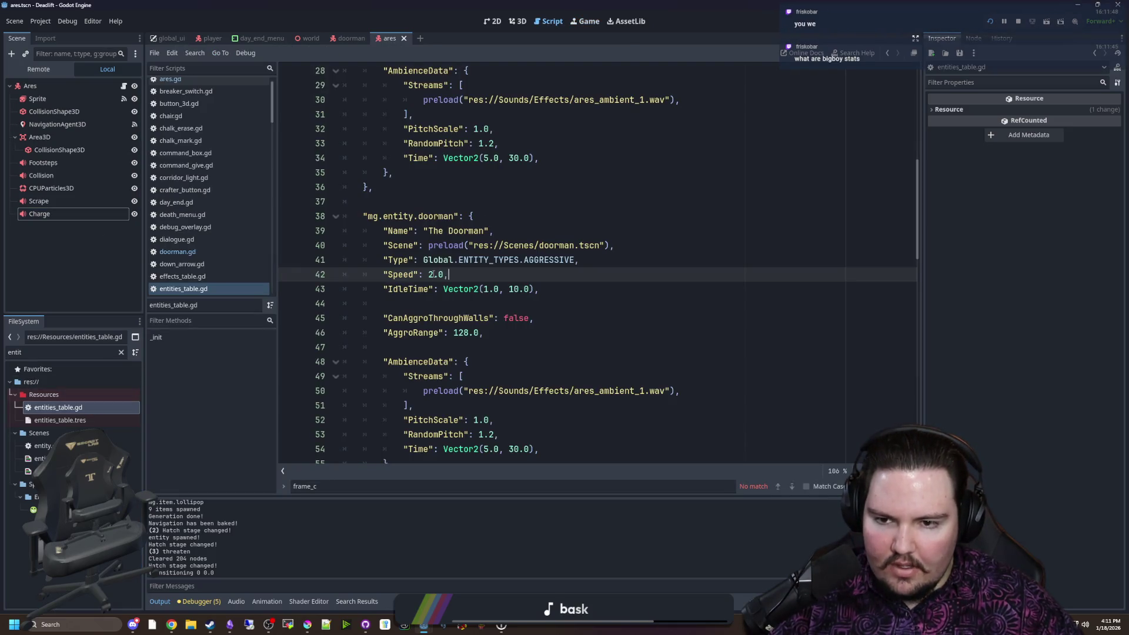
key(BackSpace)
key(Delete)
key(Delete)
text(1.5)
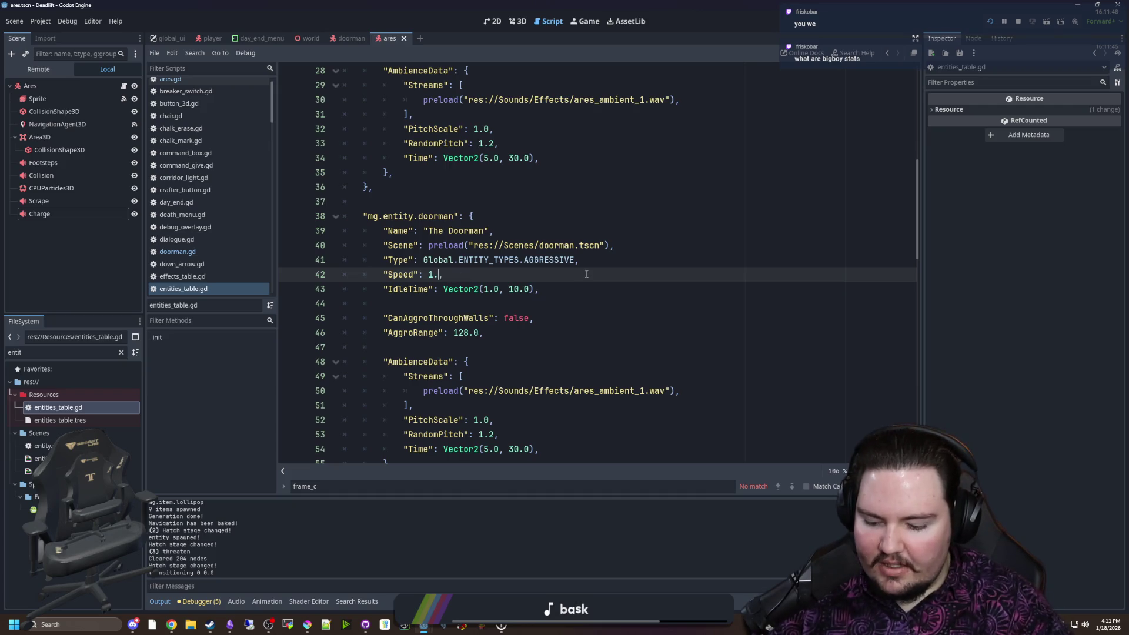
key(End)
key(ctrl+s)
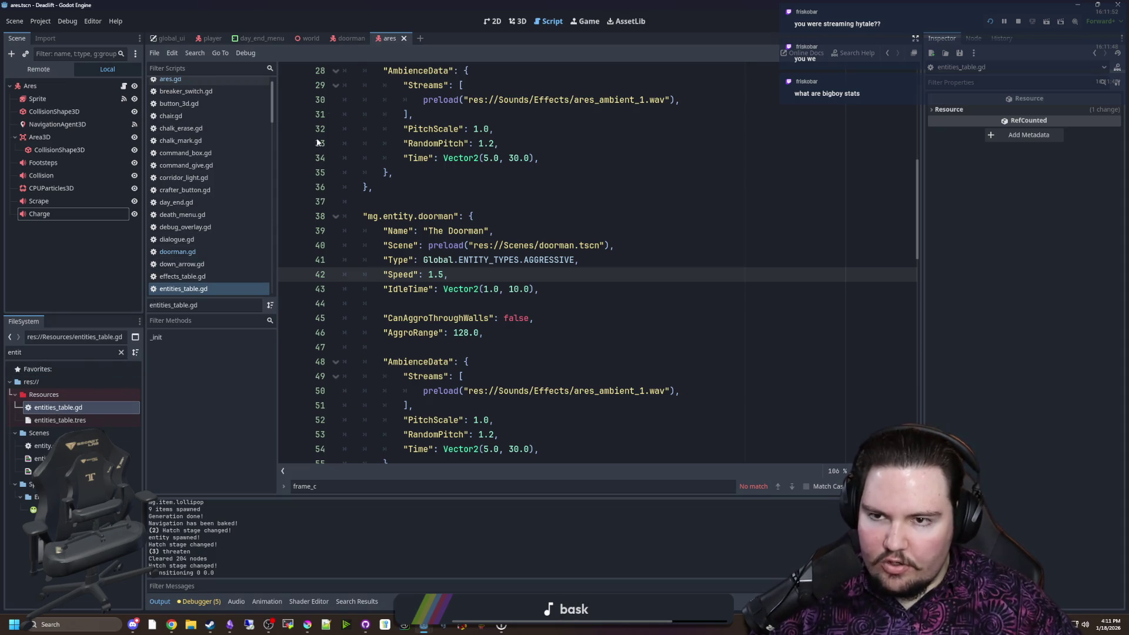
click(351, 38)
key(ctrl+s)
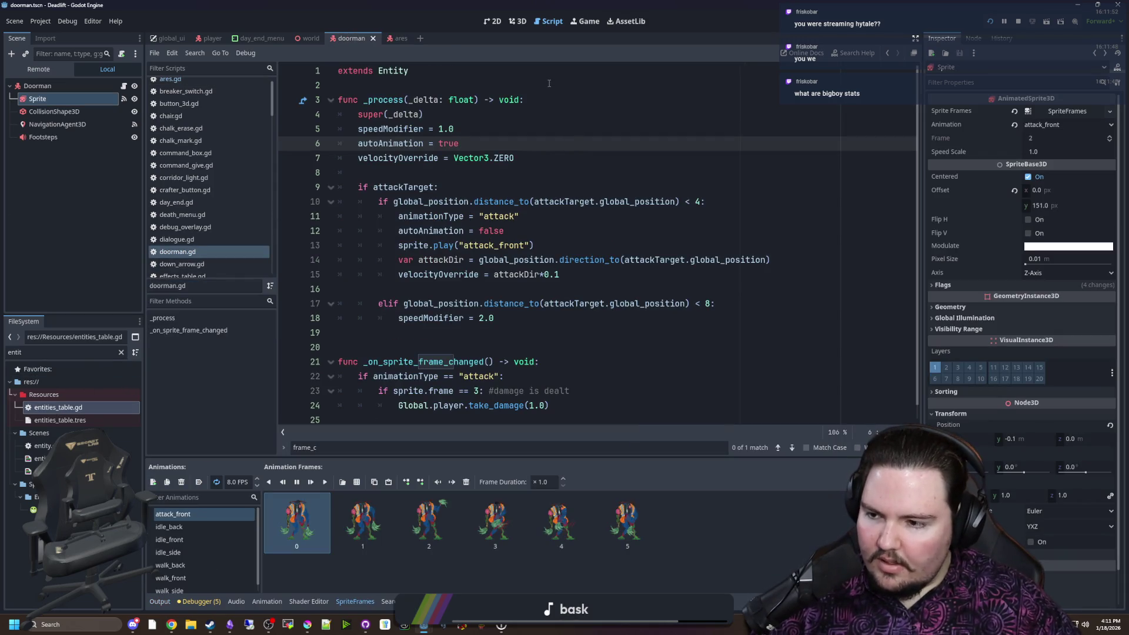
click(606, 215)
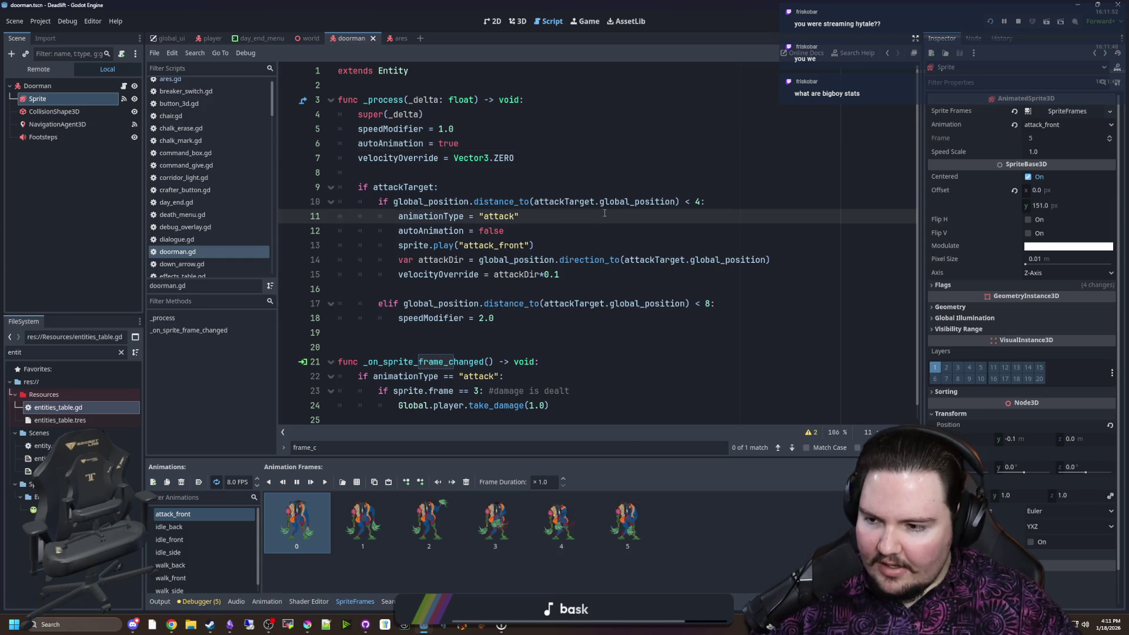
click(439, 289)
key(ctrl+s)
click(438, 180)
key(ctrl+s)
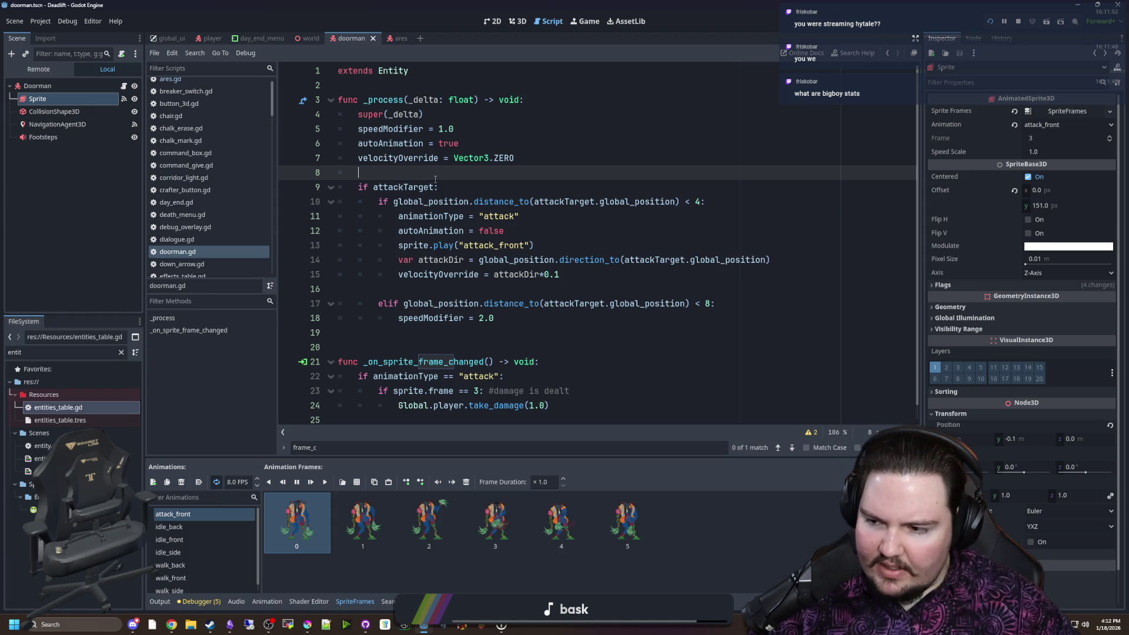
click(394, 176)
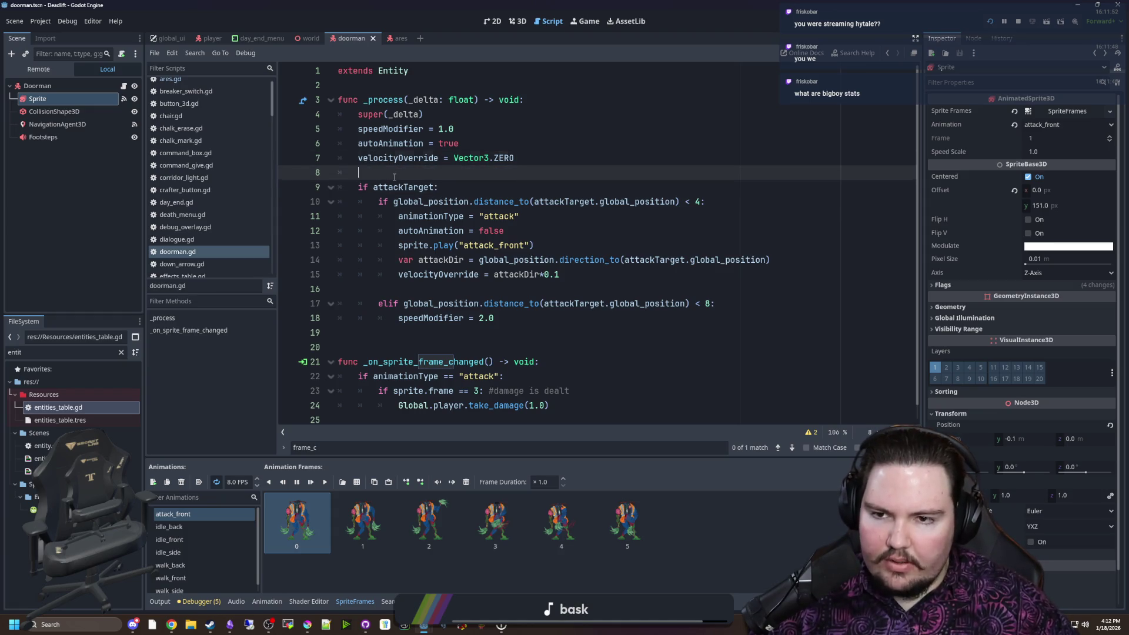
key(ctrl+s)
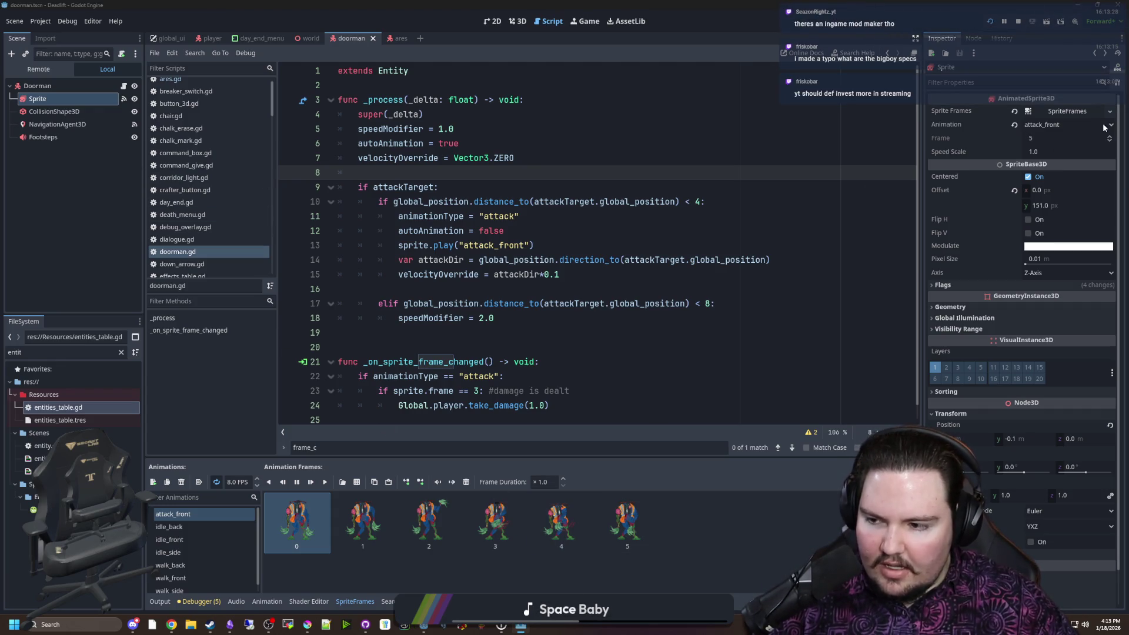
key(ctrl+shift+Escape)
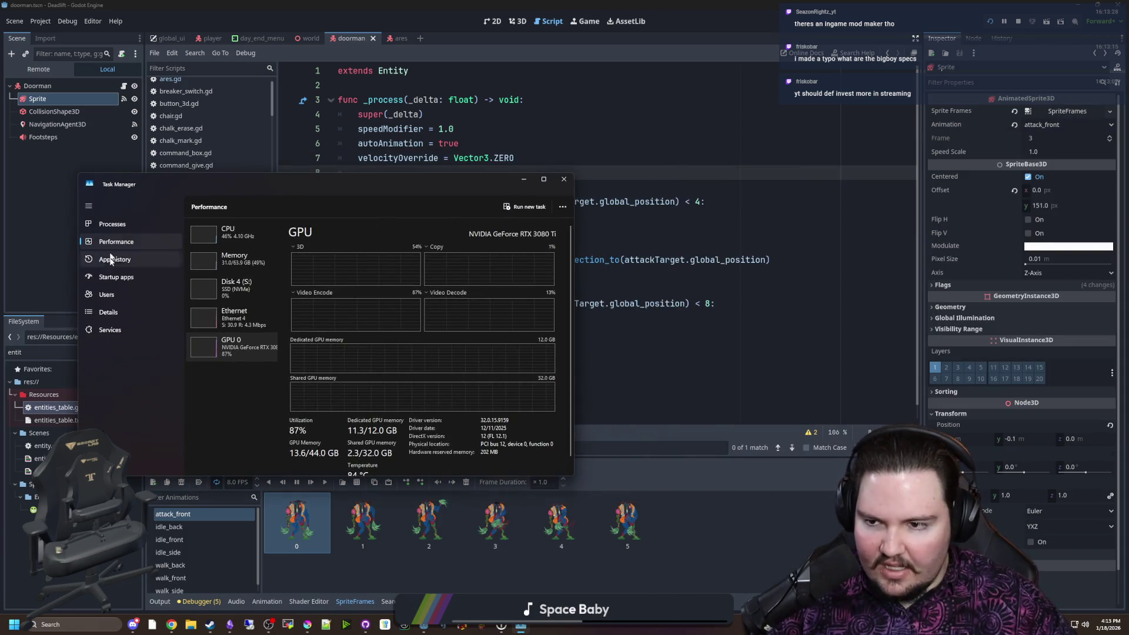
click(239, 233)
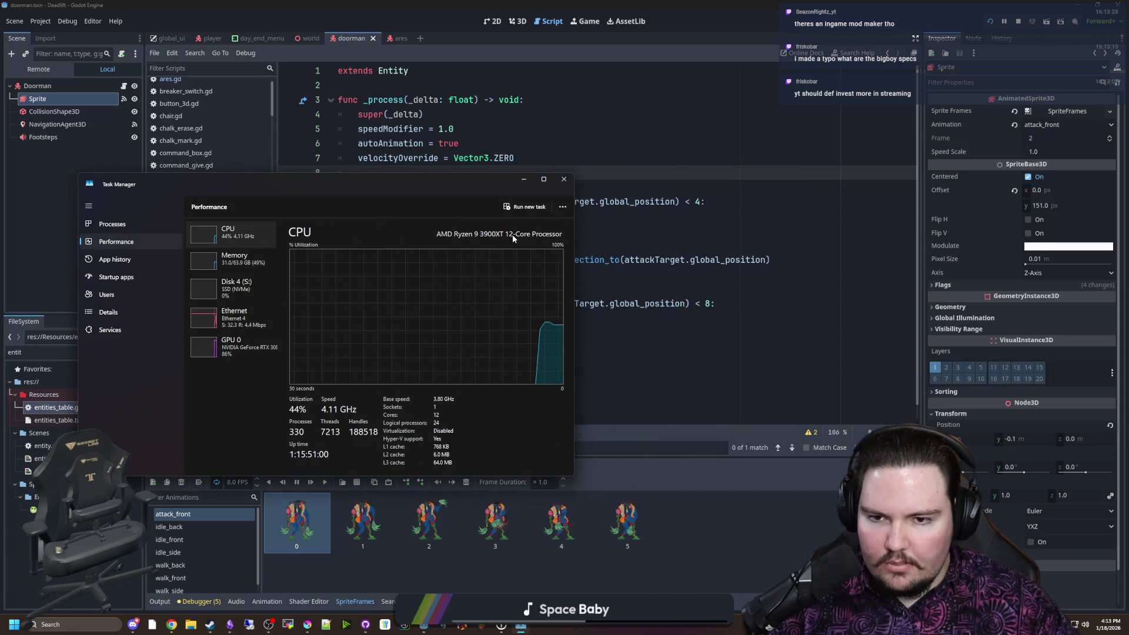
click(252, 260)
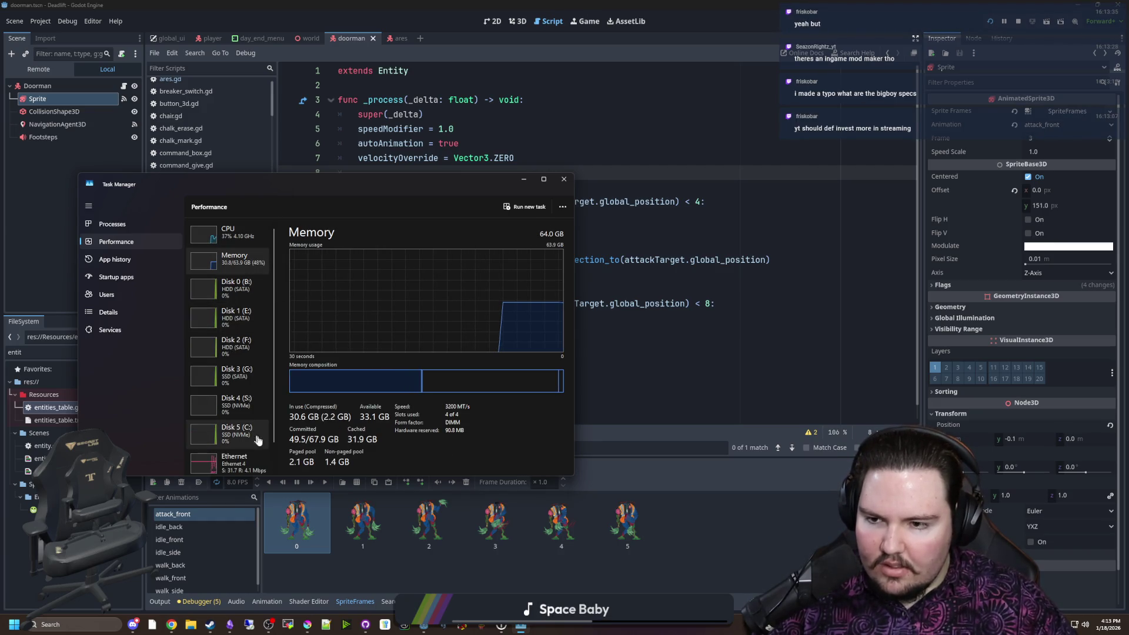
scroll(249, 342, down, 1)
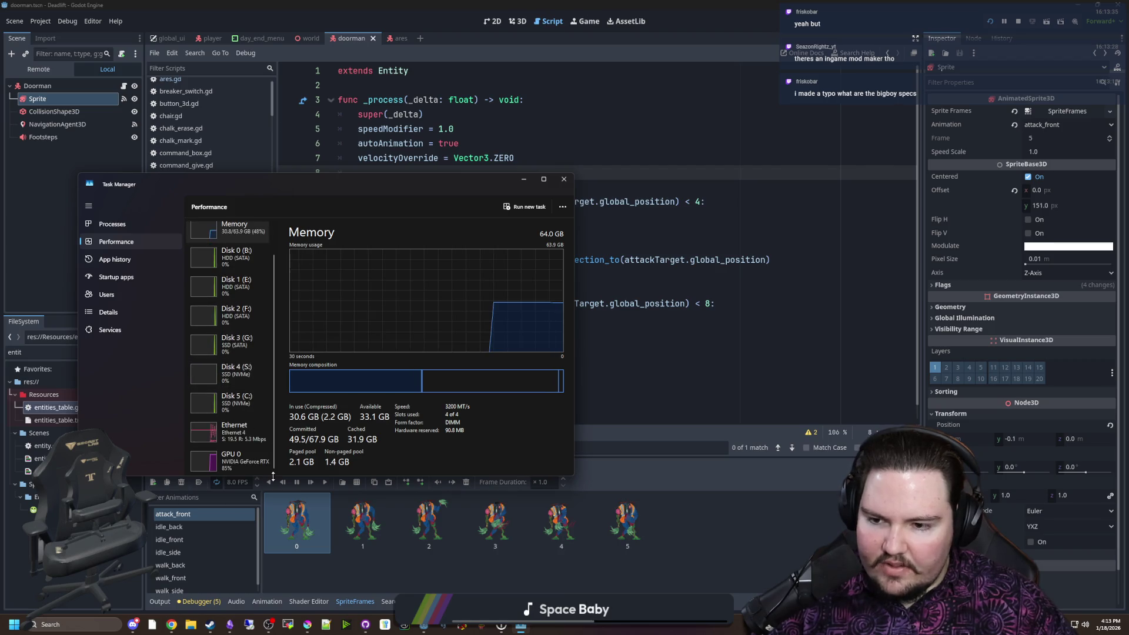
click(236, 461)
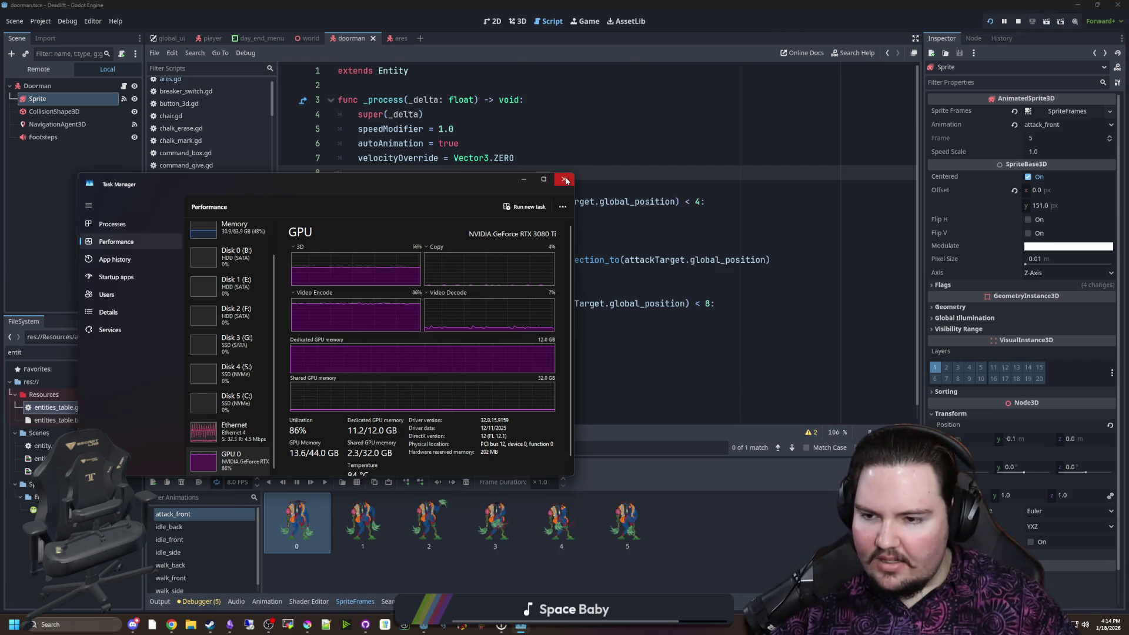
click(565, 179)
click(441, 291)
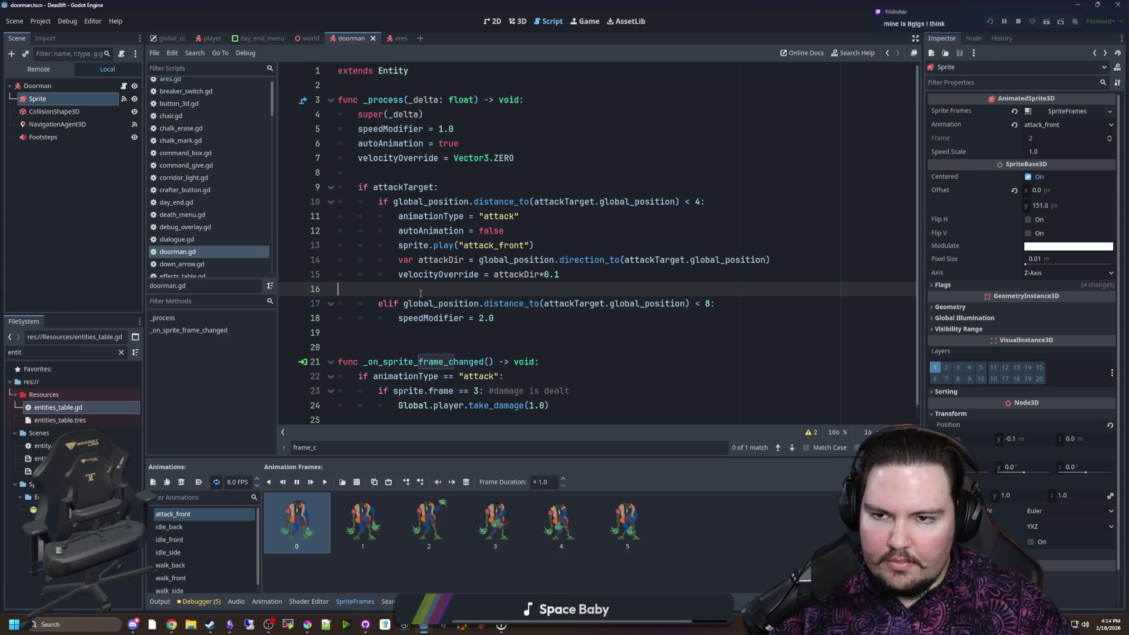
Declare var attacking = false just below the extends line in doorman.gd
click(382, 84)
key(Return)
key(Return)
key(Up)
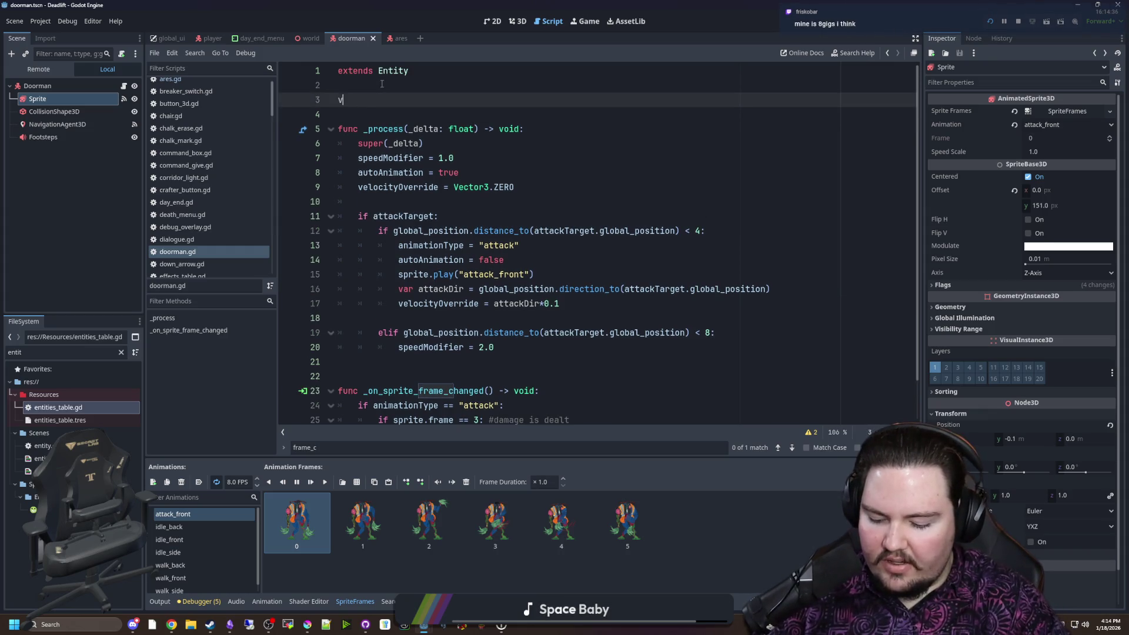
text(var attacking = false)
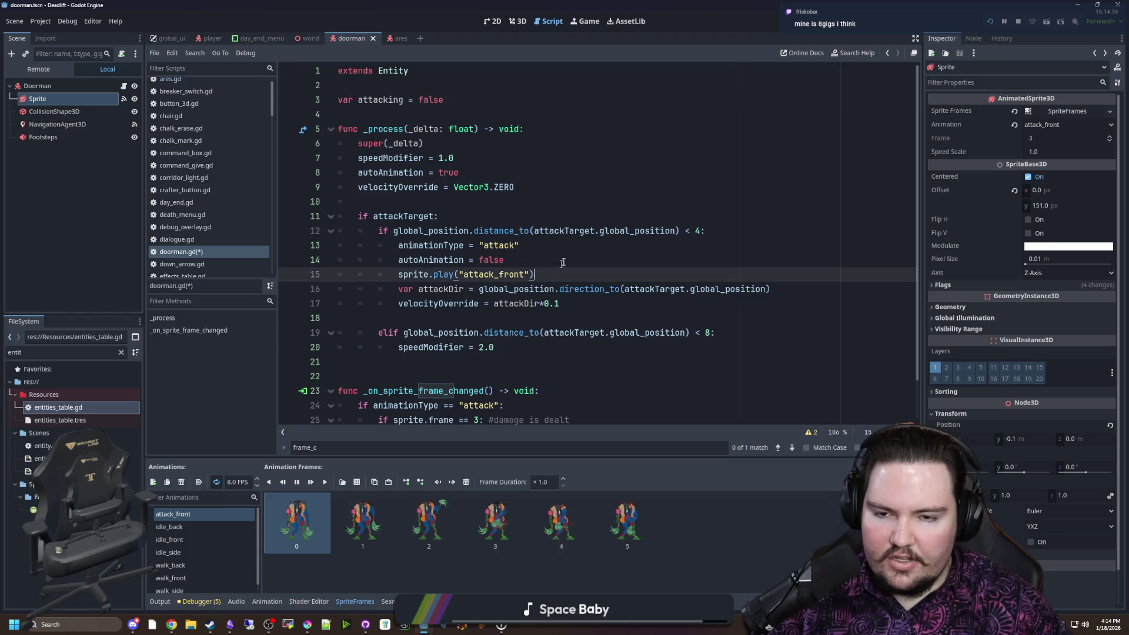
Set attacking = true inside the close-range attack branch
click(738, 246)
click(738, 232)
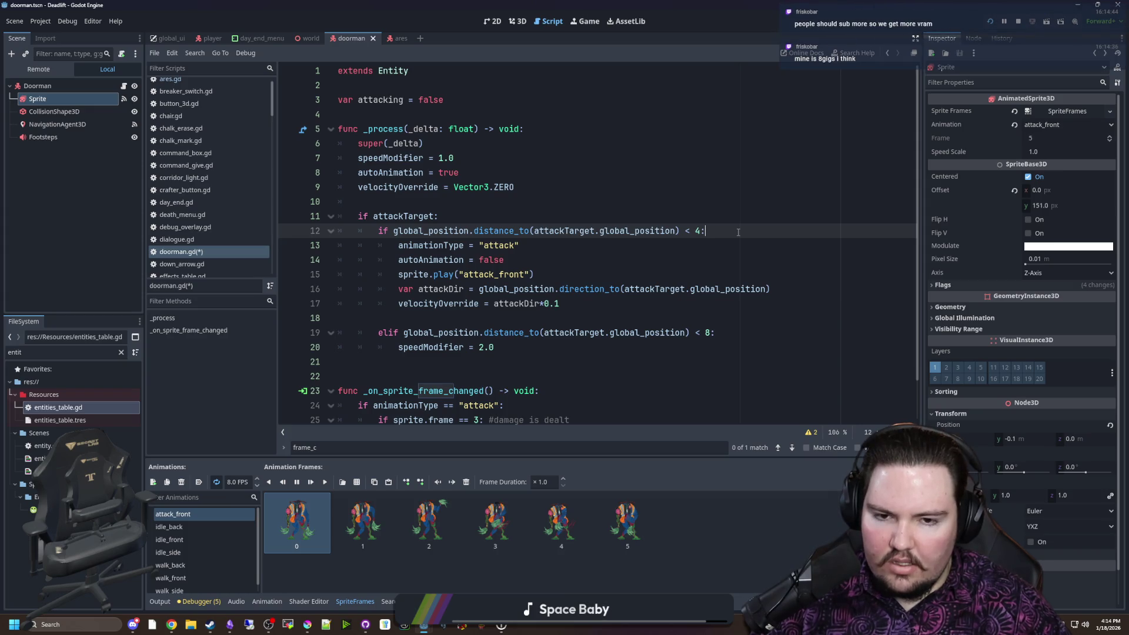
key(Return)
text(acking = true)
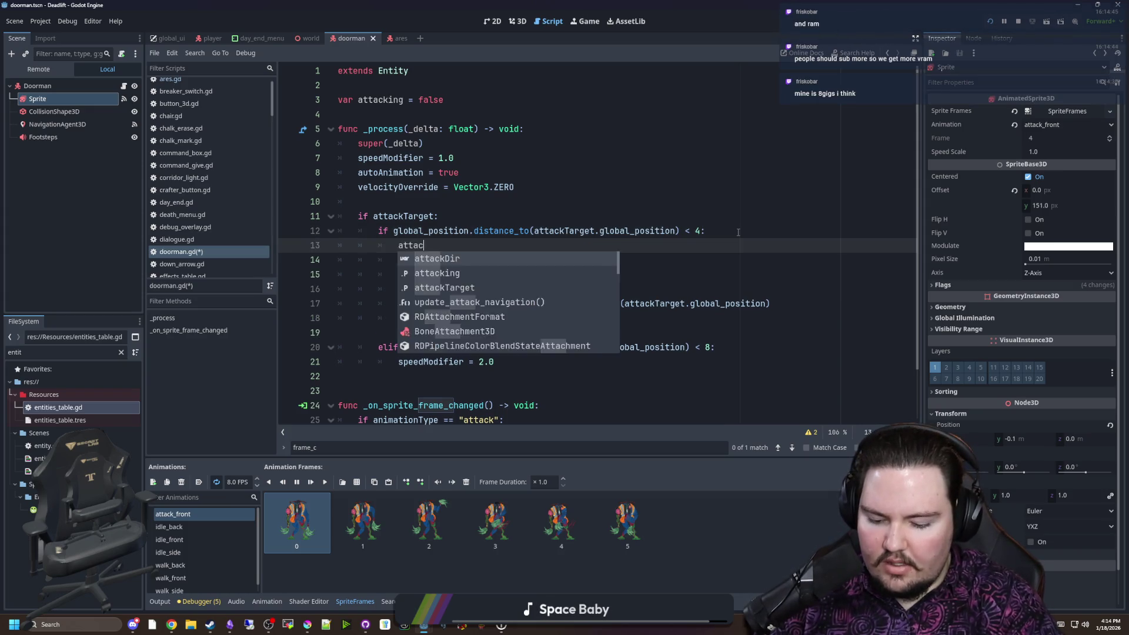
Start an attacking line under the frame 3 damage check, then delete it again
double_click(381, 100)
scroll(580, 390, down, 2)
click(580, 391)
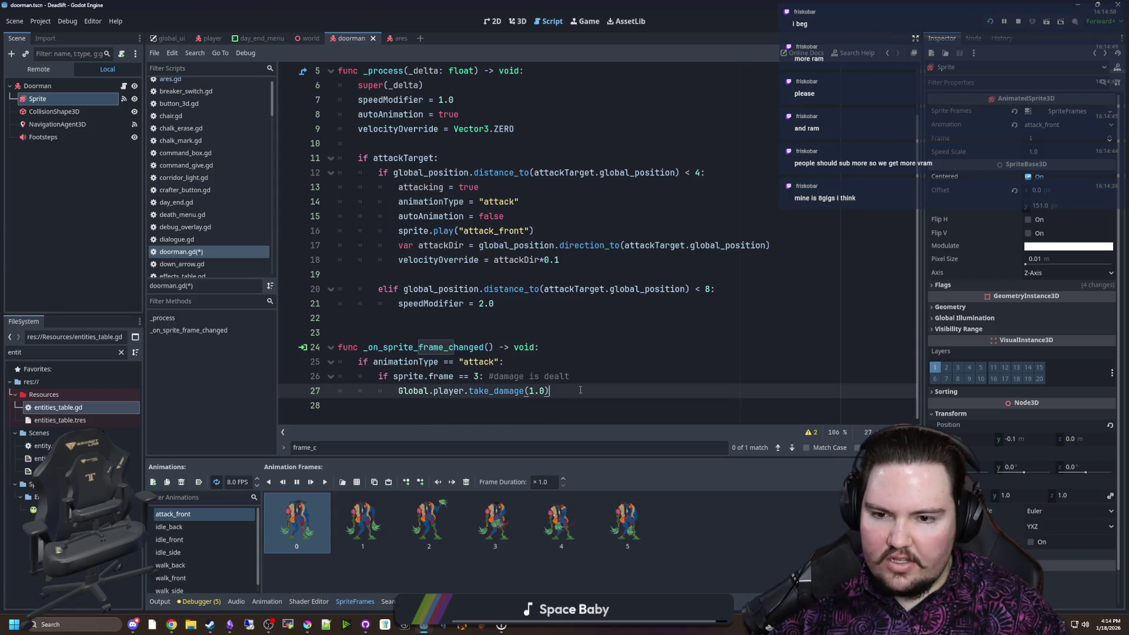
click(584, 376)
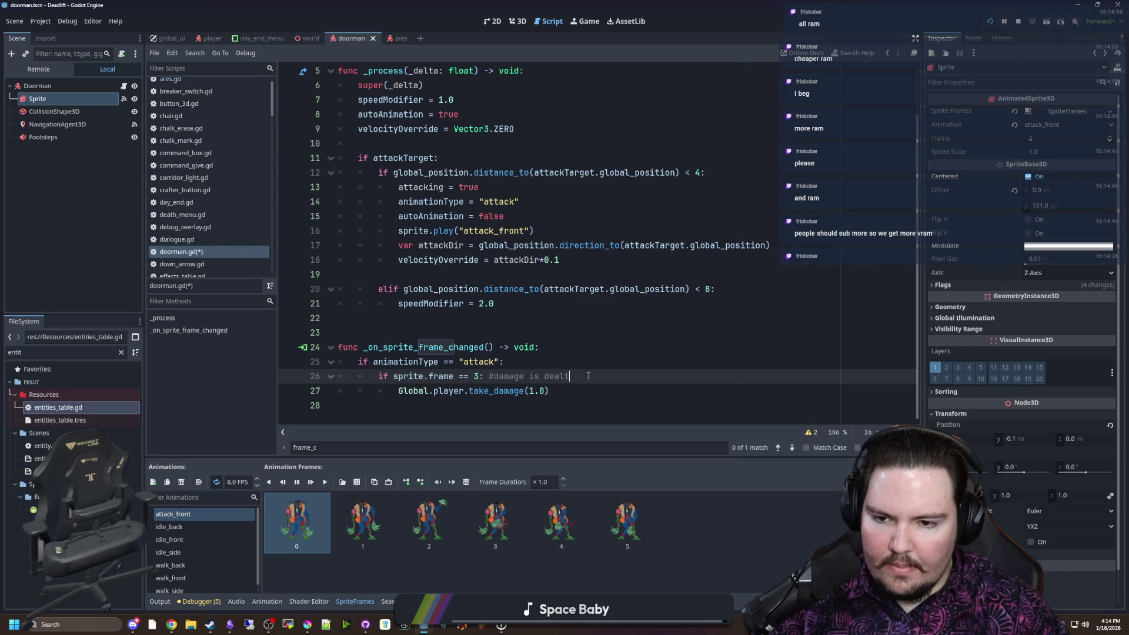
key(Return)
text(attacking)
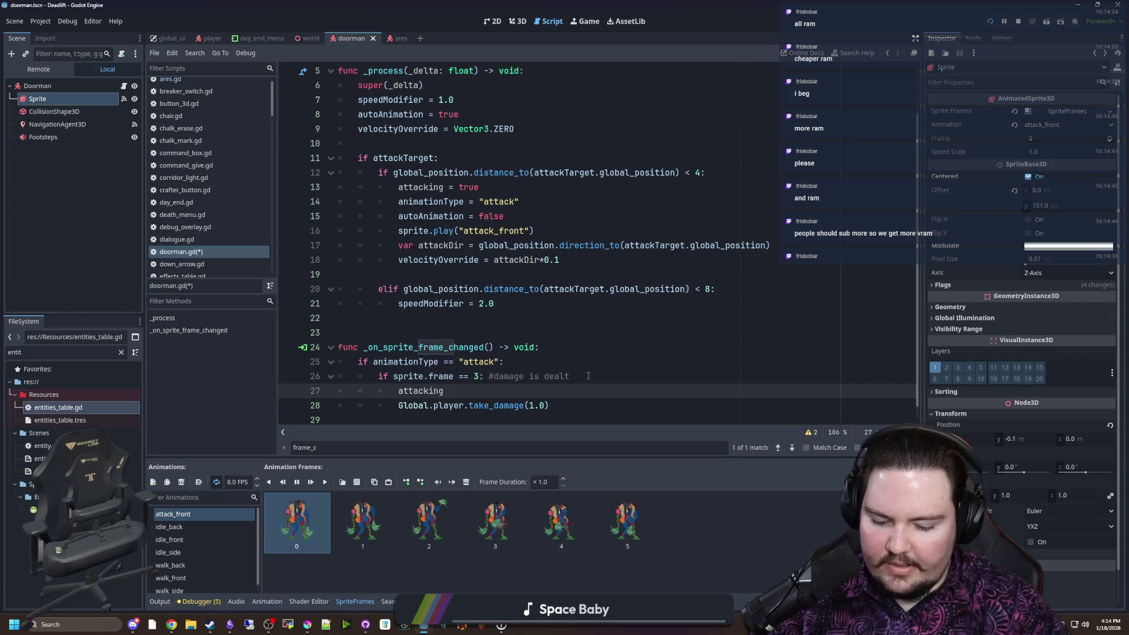
key(BackSpace)
key(BackSpace)
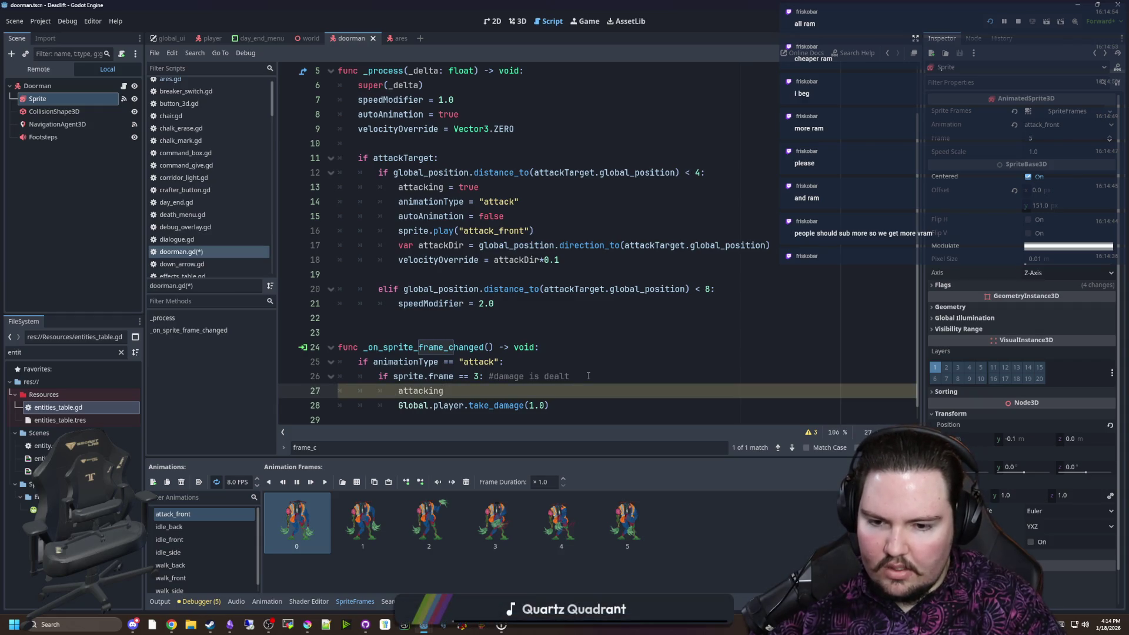
key(BackSpace)
key(BackSpace)
key(BackSpace)
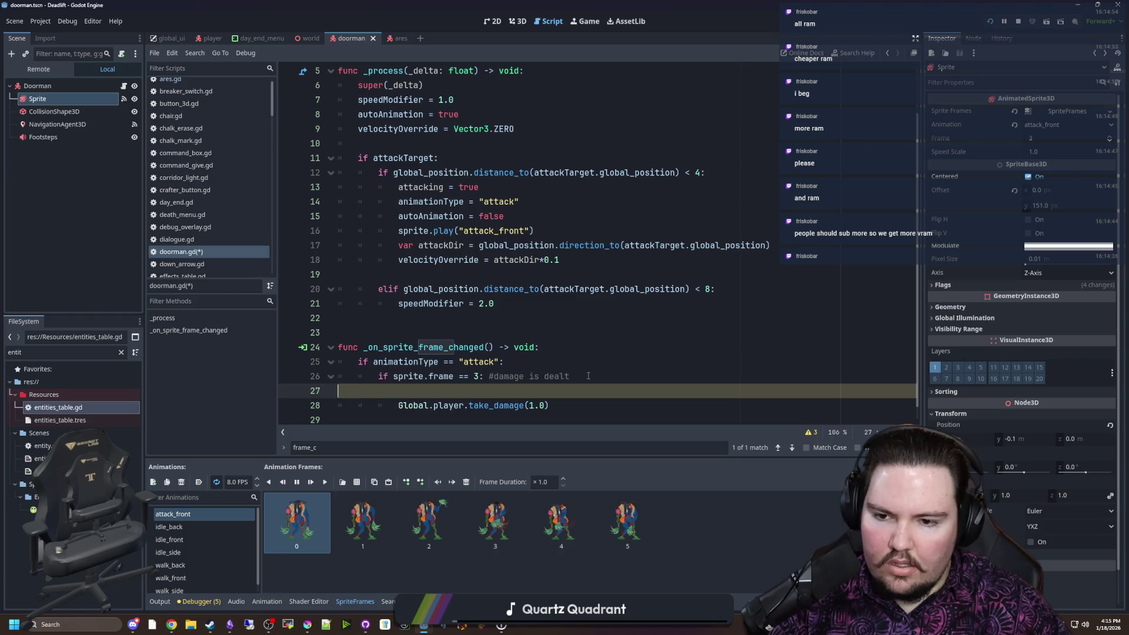
scroll(492, 308, up, 2)
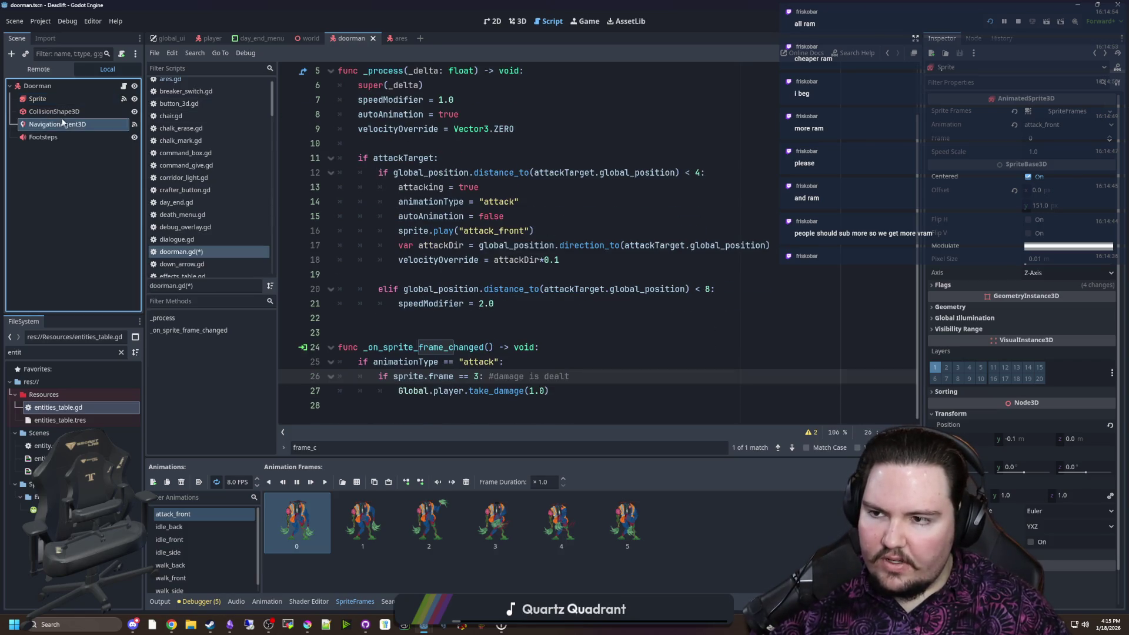
Connect the sprite's animation_finished signal to a new handler that sets attacking = false
click(973, 37)
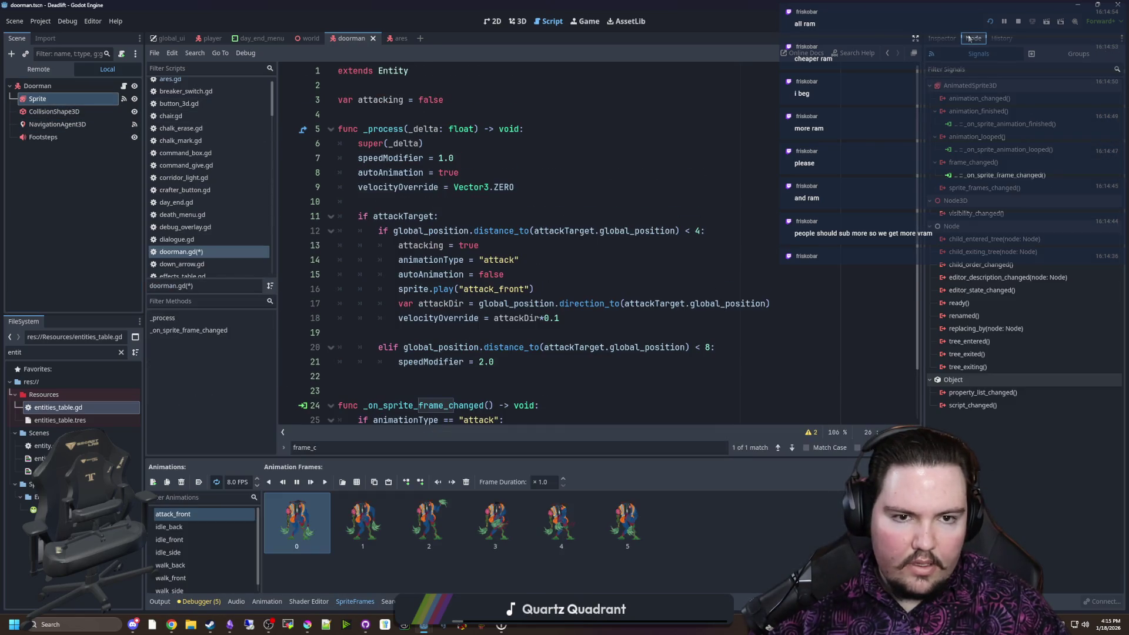
double_click(994, 111)
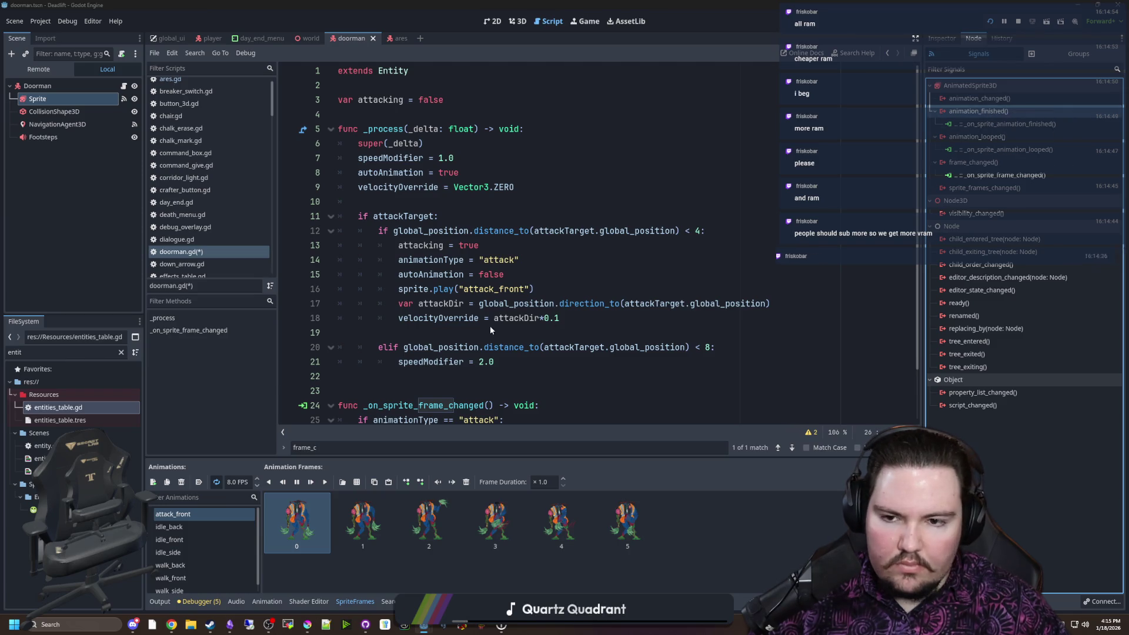
click(526, 416)
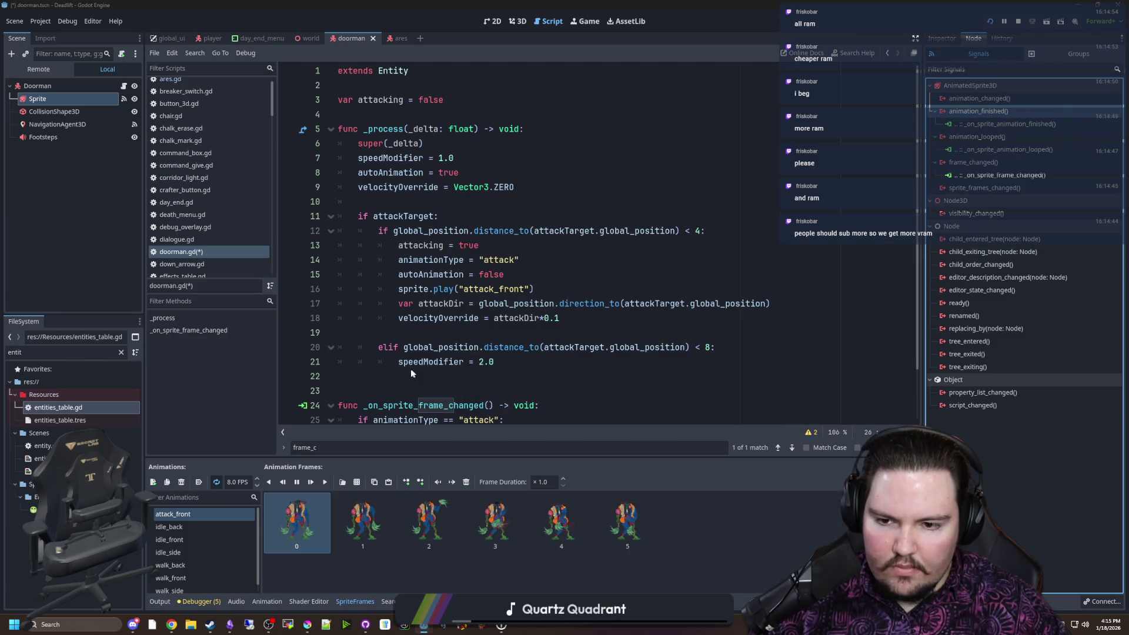
drag(572, 386, 359, 391)
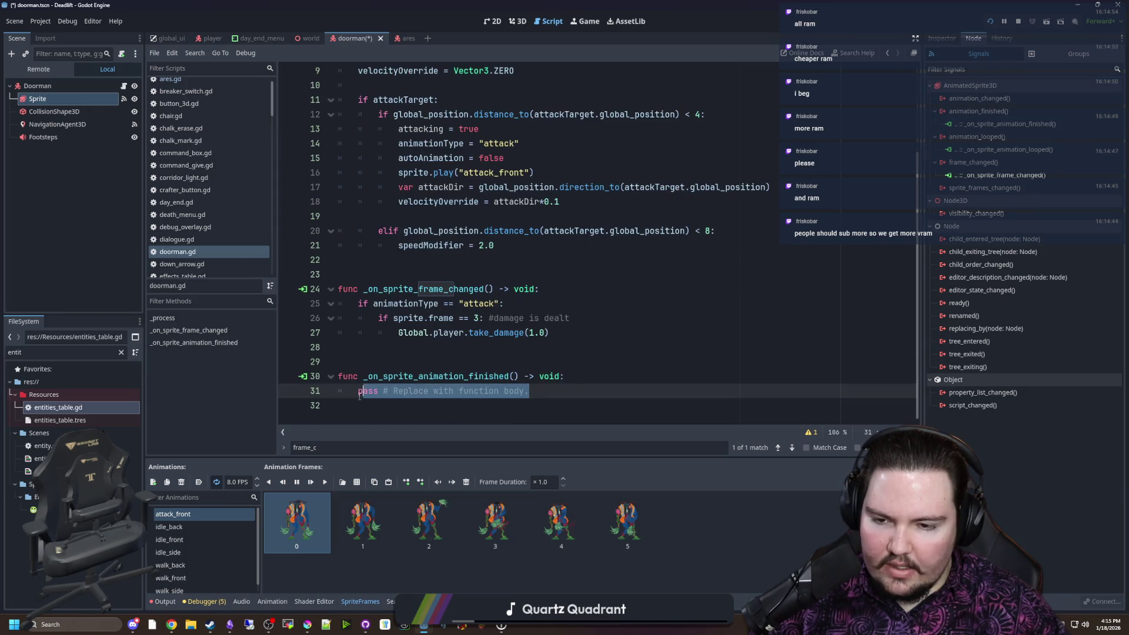
drag(532, 391, 356, 392)
text(at)
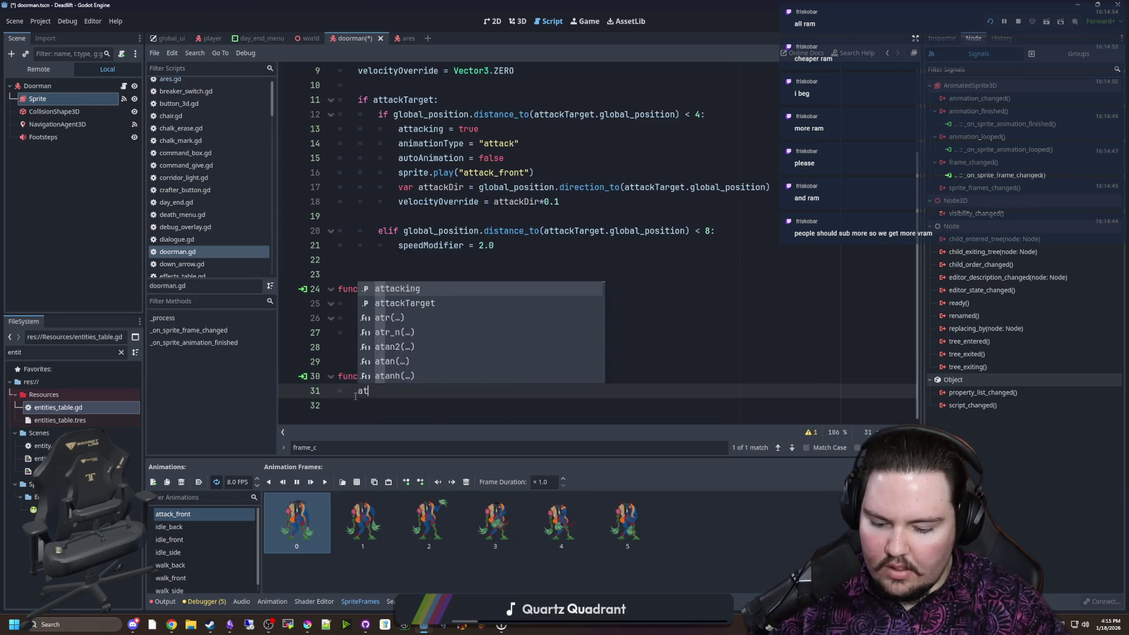
text(tacking = false)
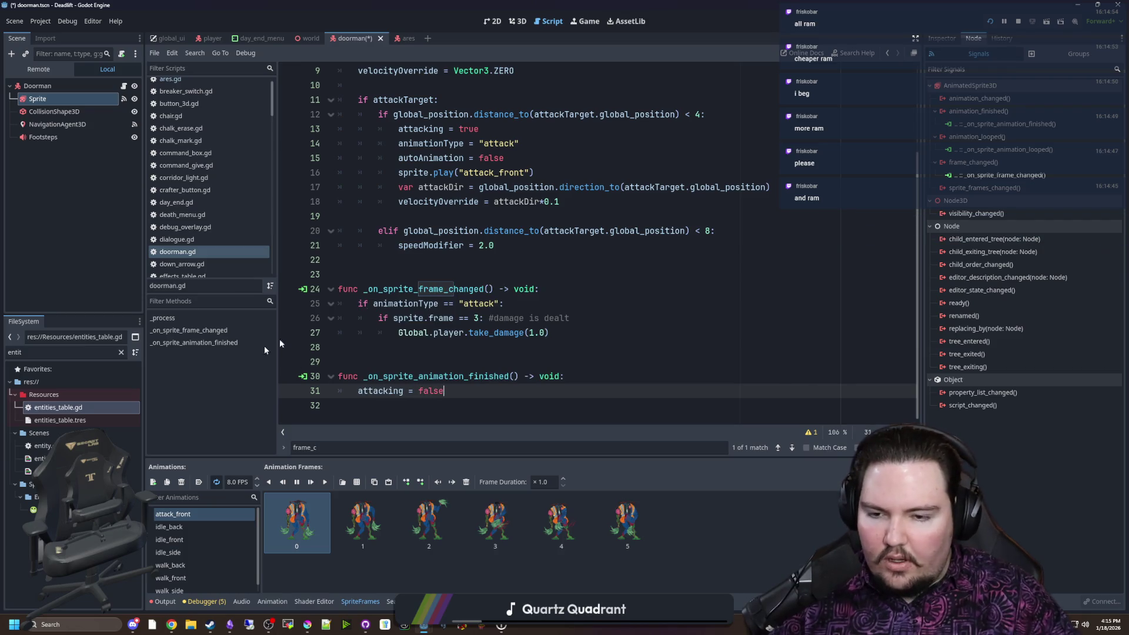
click(447, 363)
scroll(447, 366, up, 3)
click(443, 370)
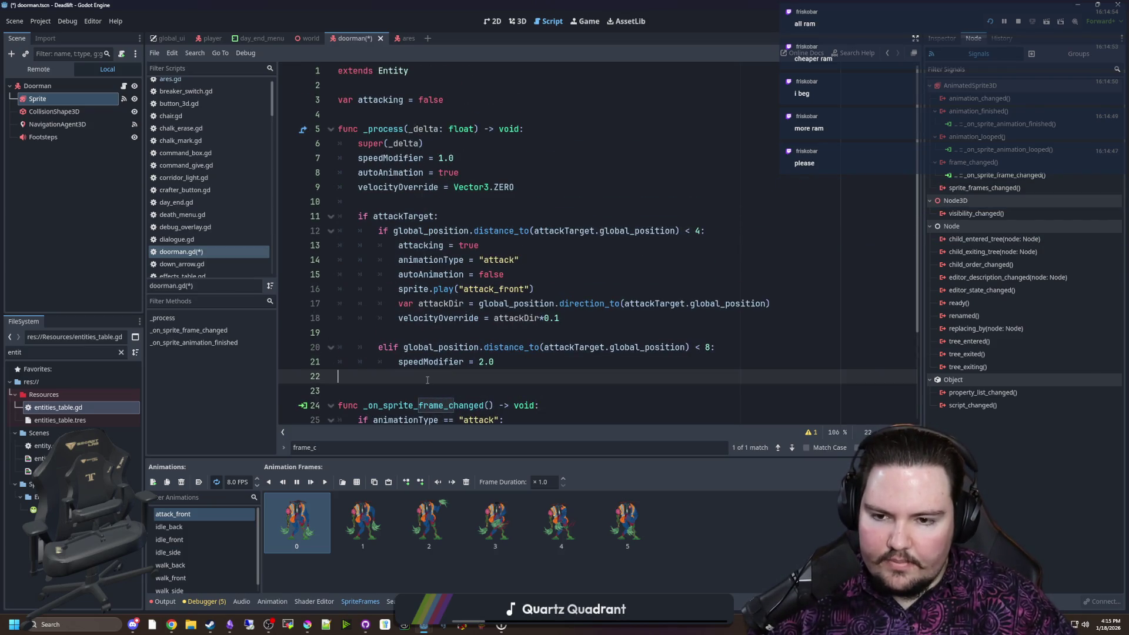
Append && !attacking to line 20's elif so the doorman doesn't speed up mid-attack, and save
scroll(428, 379, down, 3)
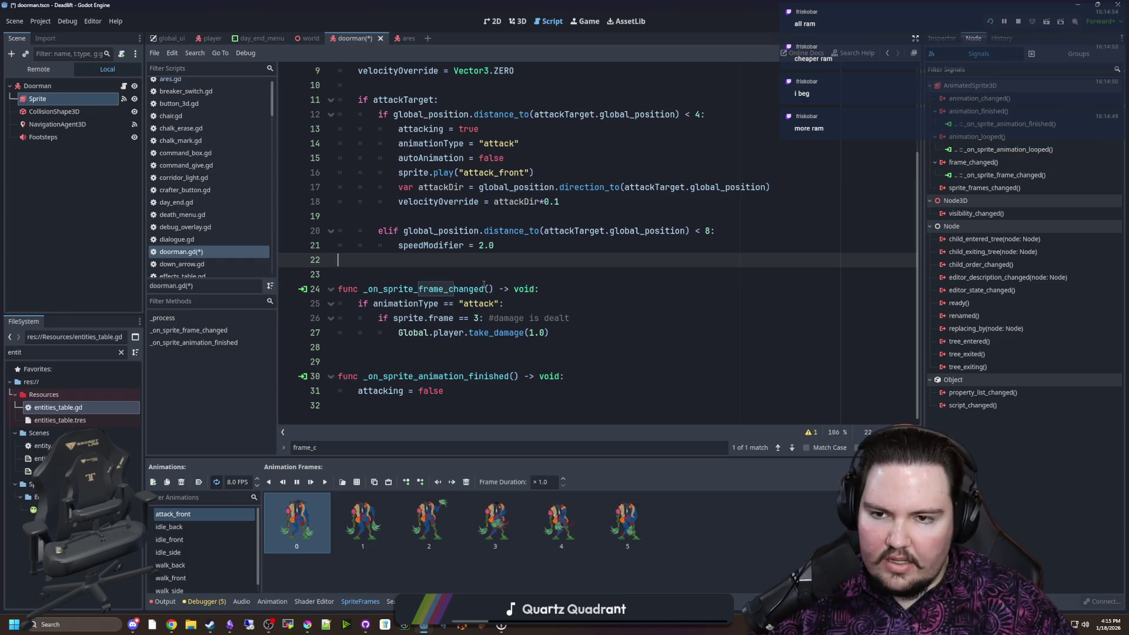
scroll(465, 261, up, 3)
click(445, 222)
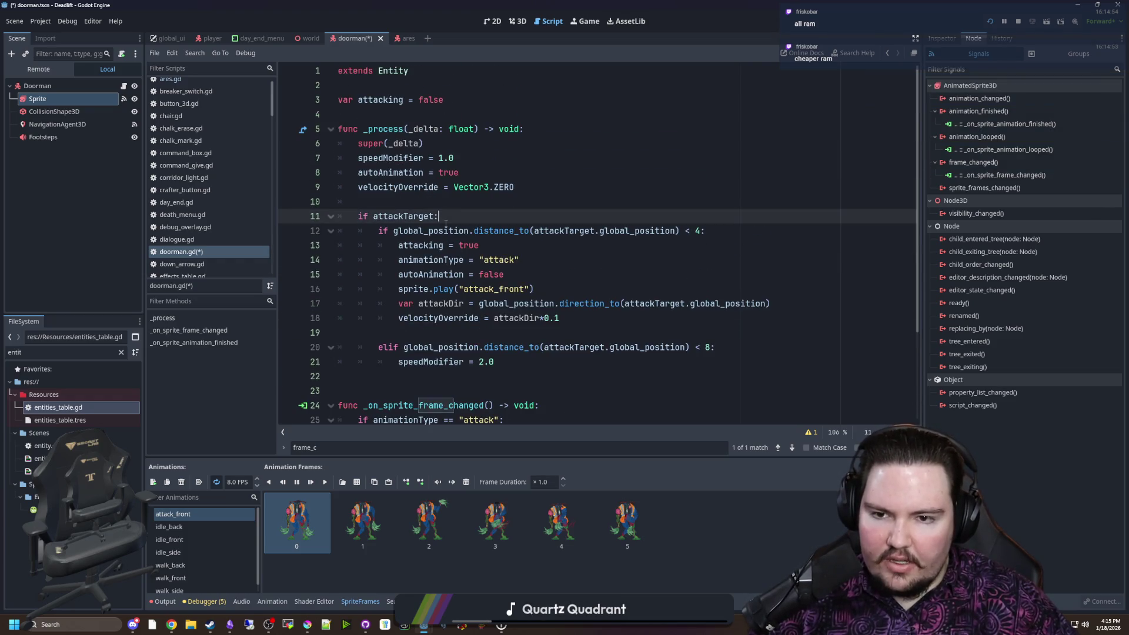
click(595, 243)
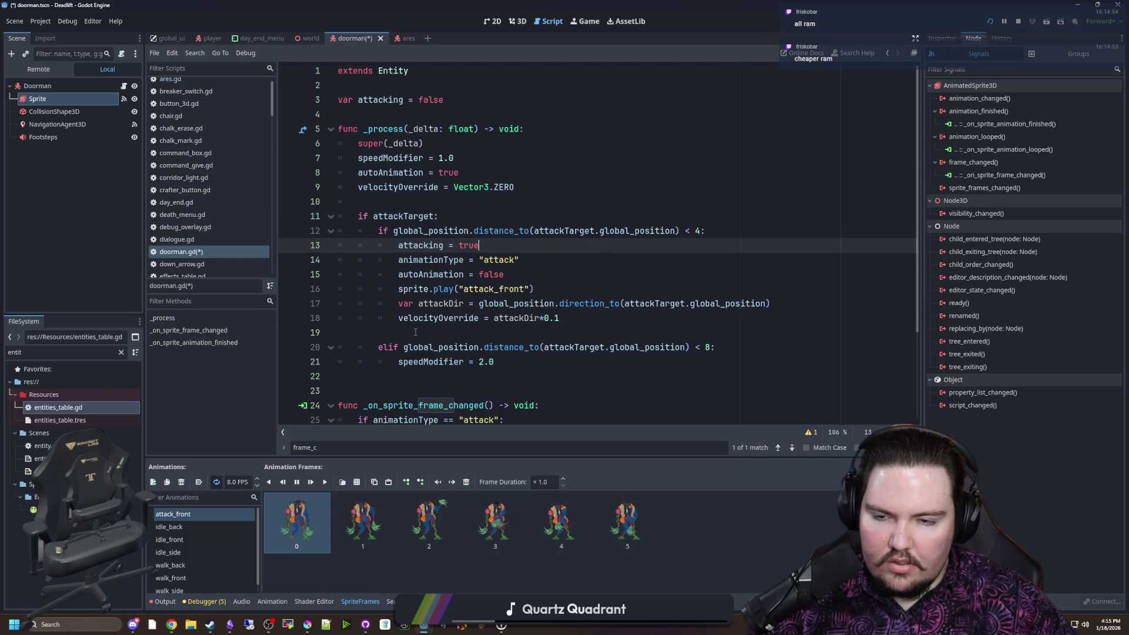
click(712, 347)
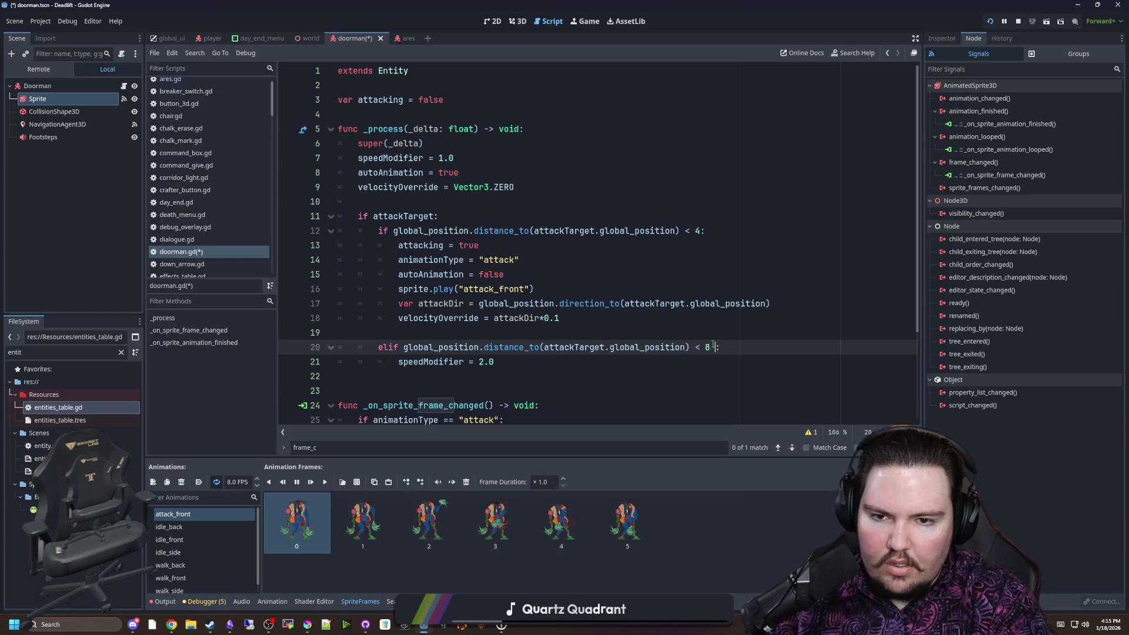
text(&& !attack)
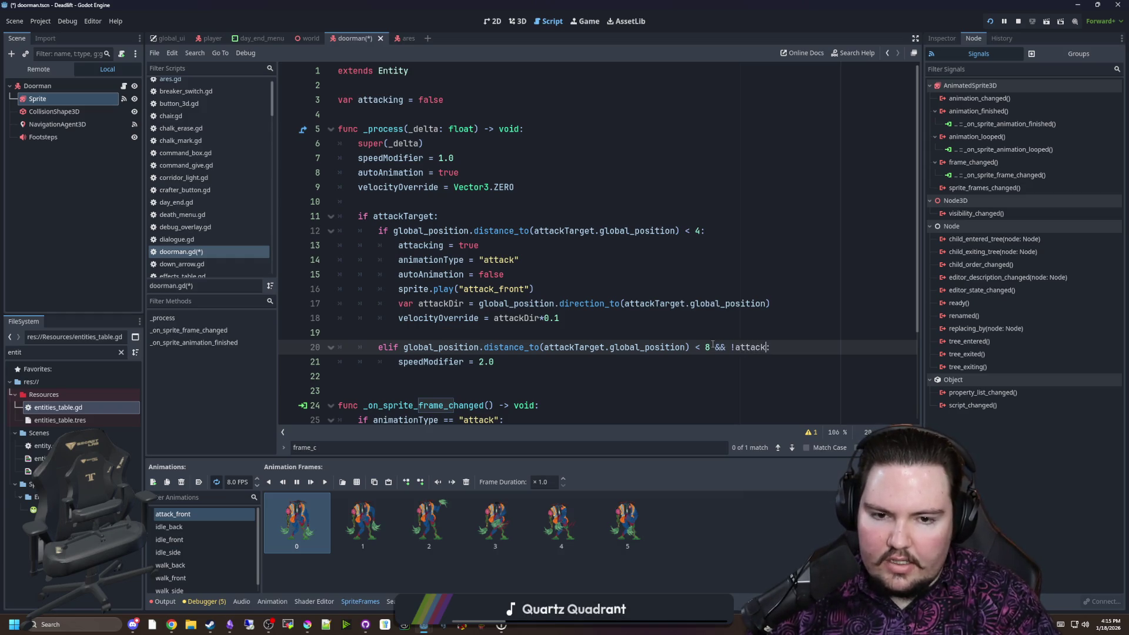
text(ing)
scroll(386, 399, down, 3)
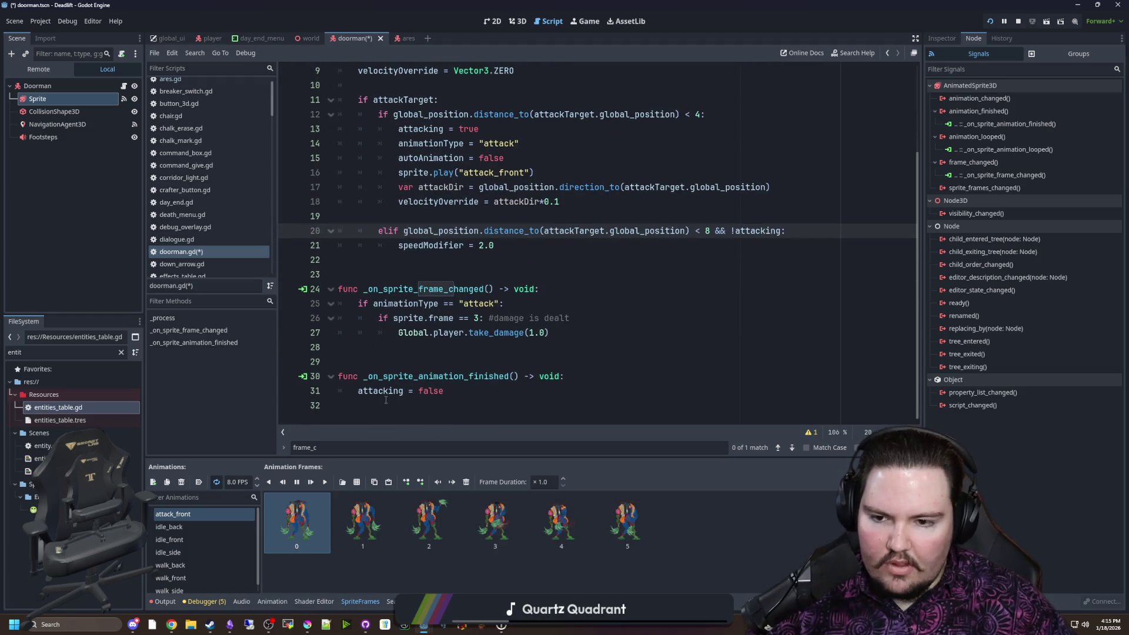
click(385, 361)
scroll(469, 352, up, 3)
click(473, 377)
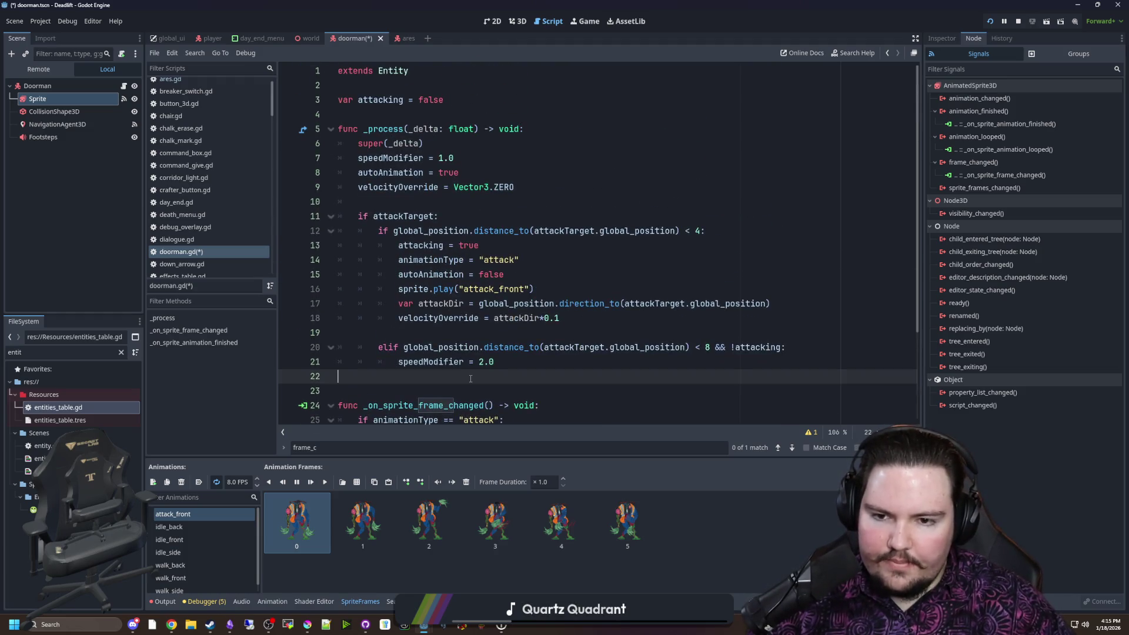
click(509, 333)
click(559, 274)
key(ctrl+s)
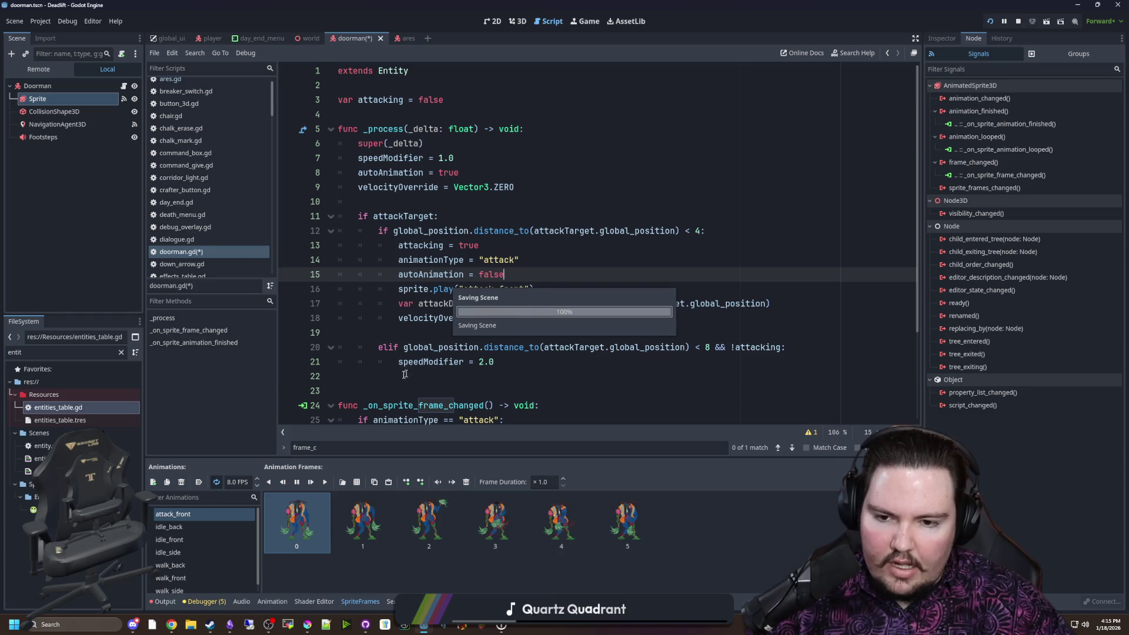
Add var attackDist = 4 on a new line near the top of doorman.gd
scroll(405, 374, down, 3)
click(412, 260)
scroll(411, 259, up, 2)
click(703, 216)
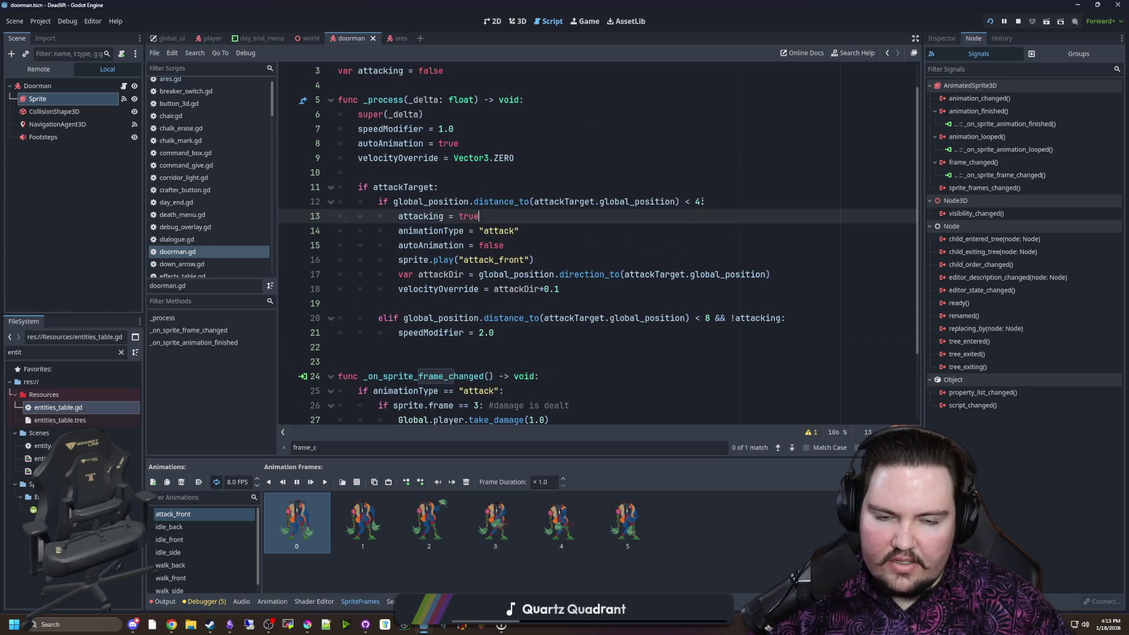
click(702, 201)
click(696, 217)
click(700, 201)
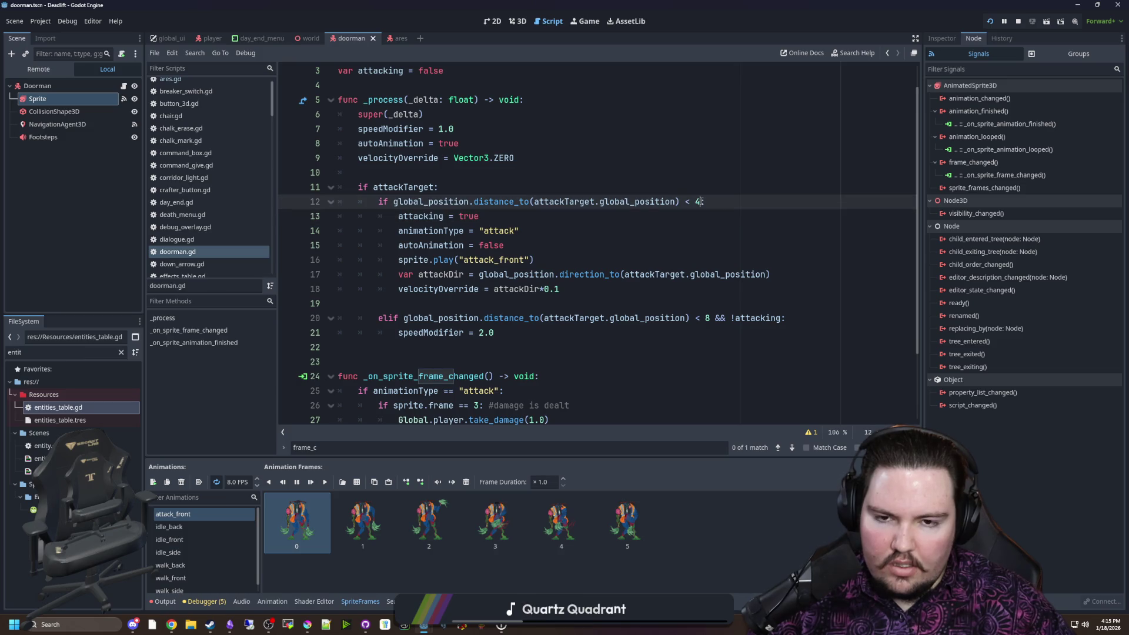
scroll(588, 177, up, 2)
click(429, 111)
key(Return)
text(var attackDist = )
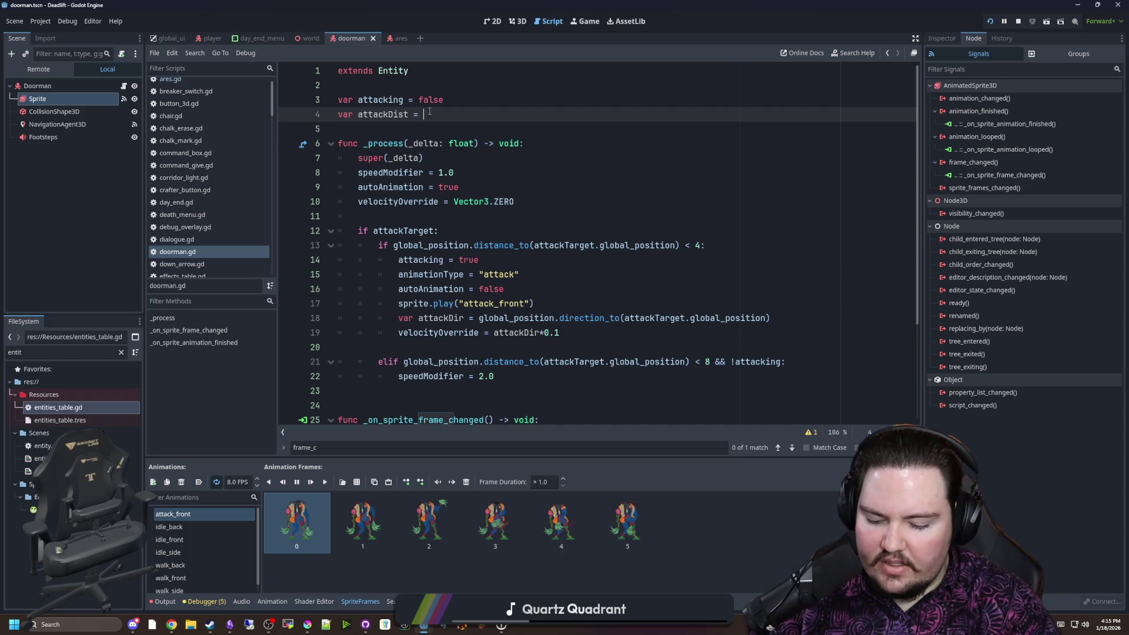
text(4)
Replace the 4 in line 13's attack distance check with attackDist
double_click(380, 100)
double_click(383, 114)
key(ctrl+c)
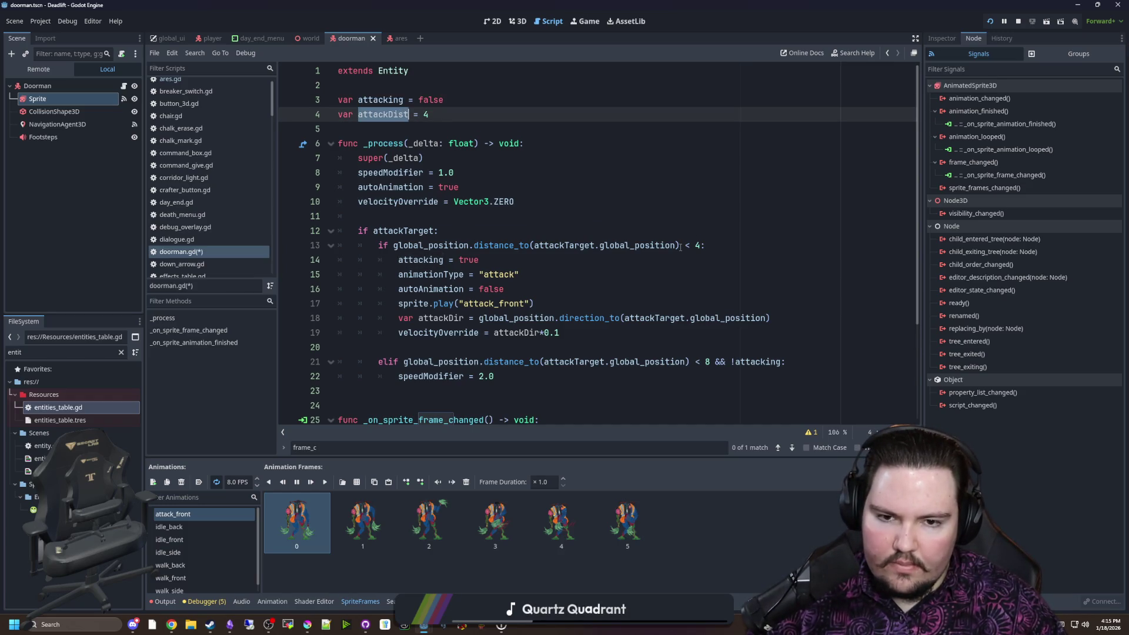
double_click(697, 246)
key(ctrl+v)
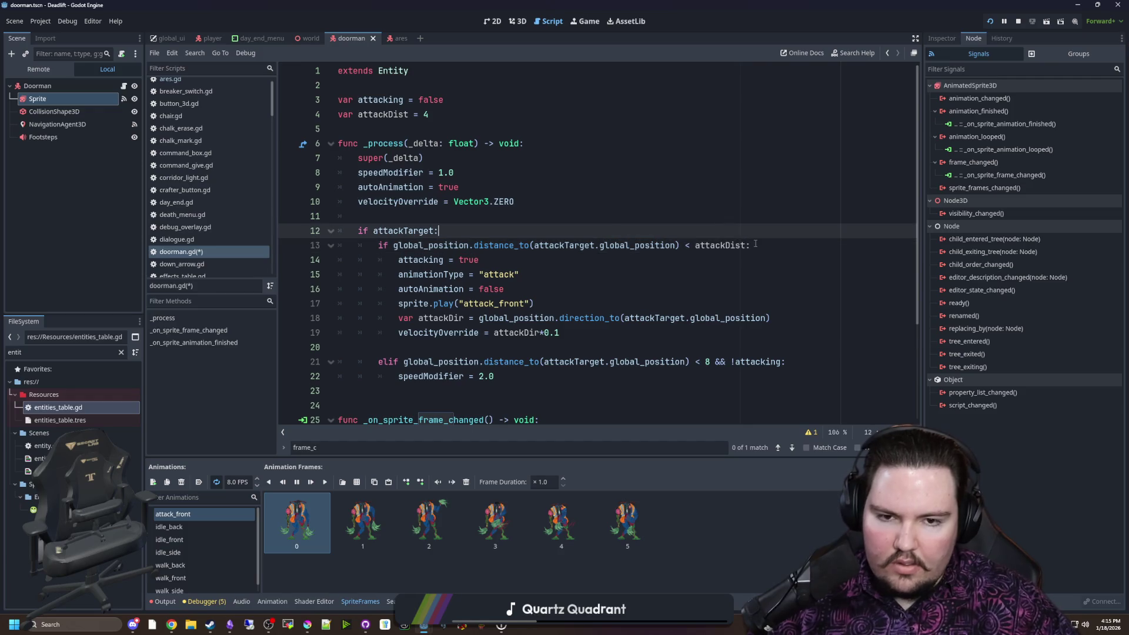
drag(748, 246, 394, 247)
key(ctrl+c)
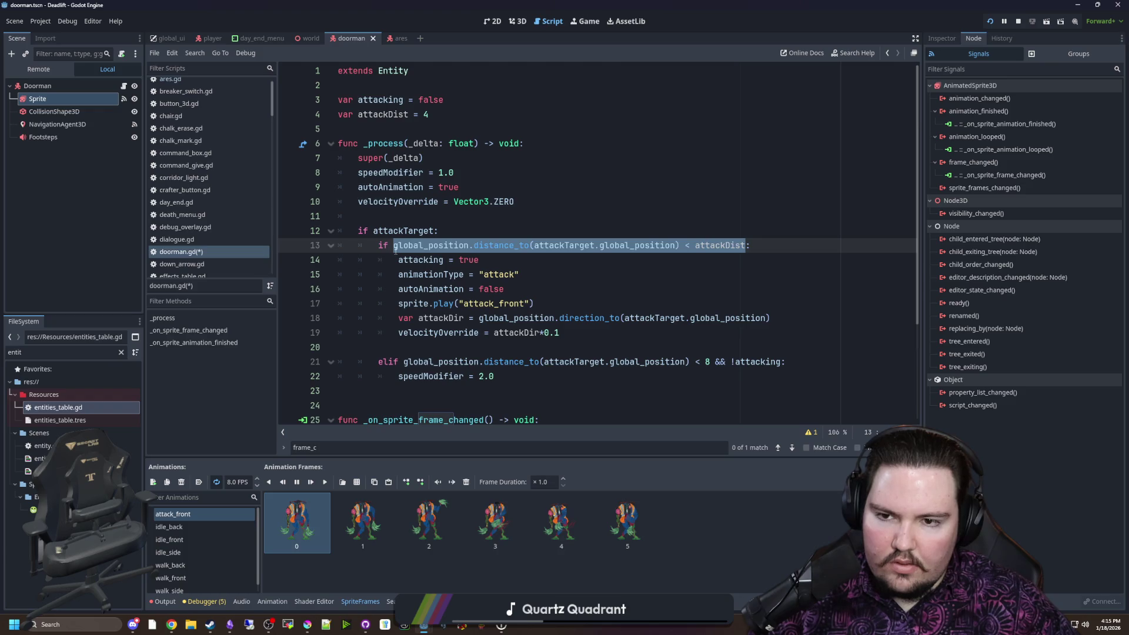
Wrap the take_damage call in the frame handler inside the same attackDist range check
scroll(395, 250, down, 3)
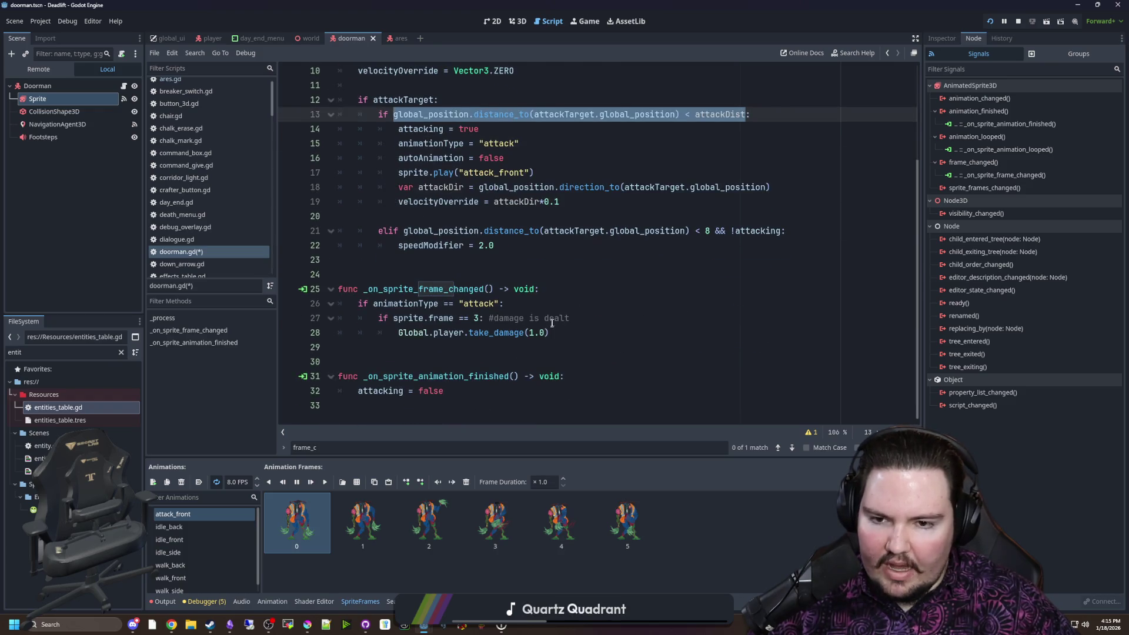
click(564, 318)
key(Return)
text(if)
key(ctrl+v)
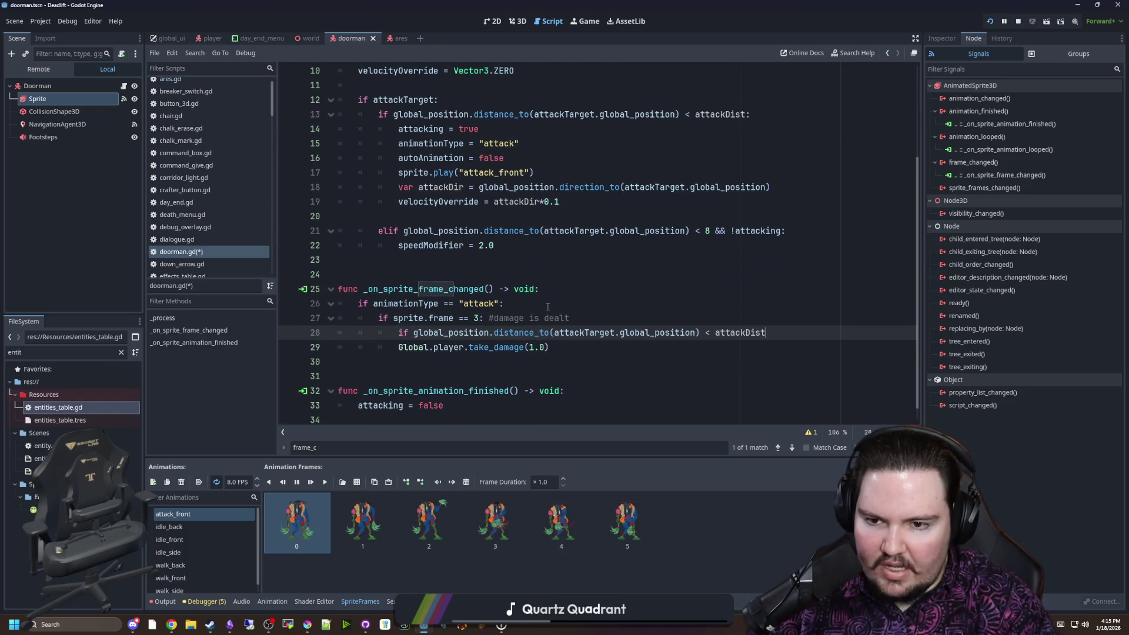
text(:)
click(395, 347)
key(Tab)
click(411, 364)
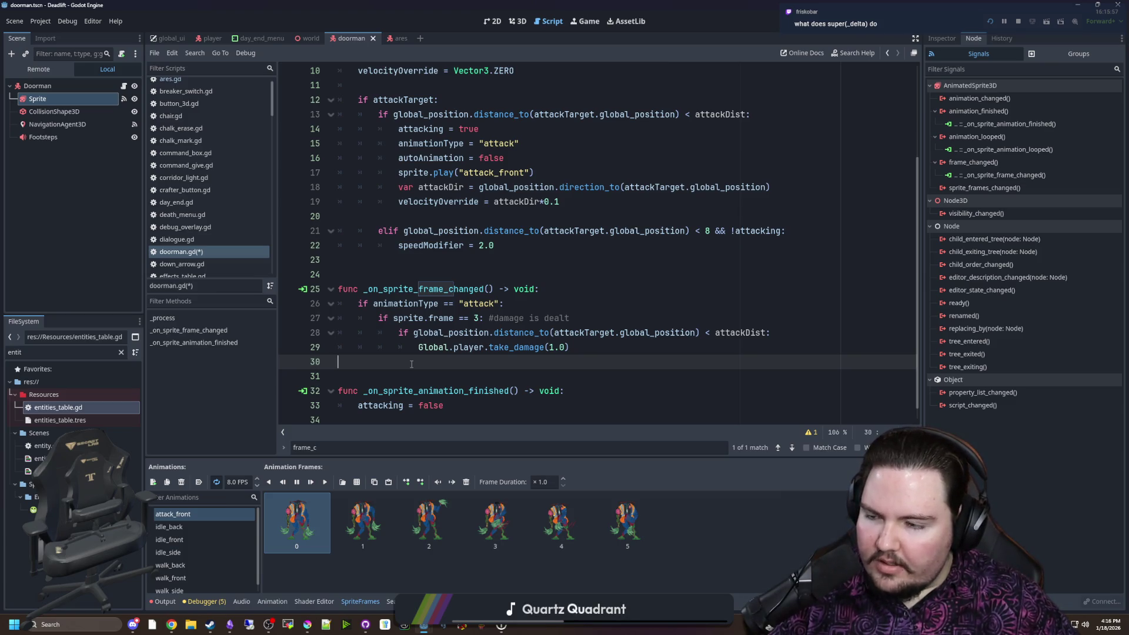
Save doorman.gd with the new attack logic and switch to the web browser
click(437, 262)
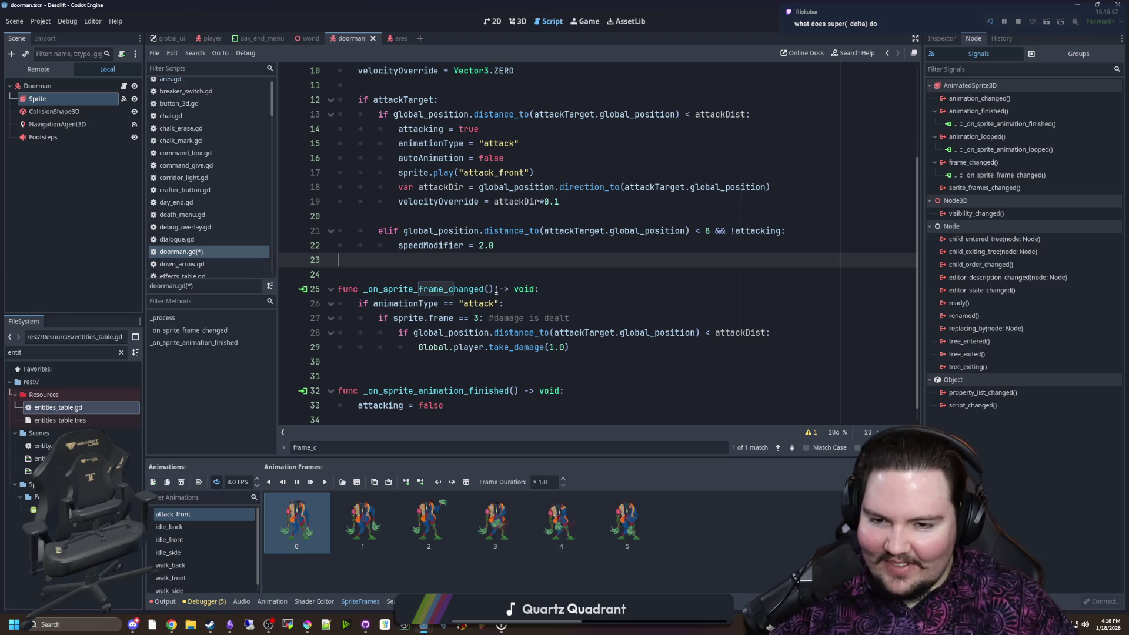
key(Down)
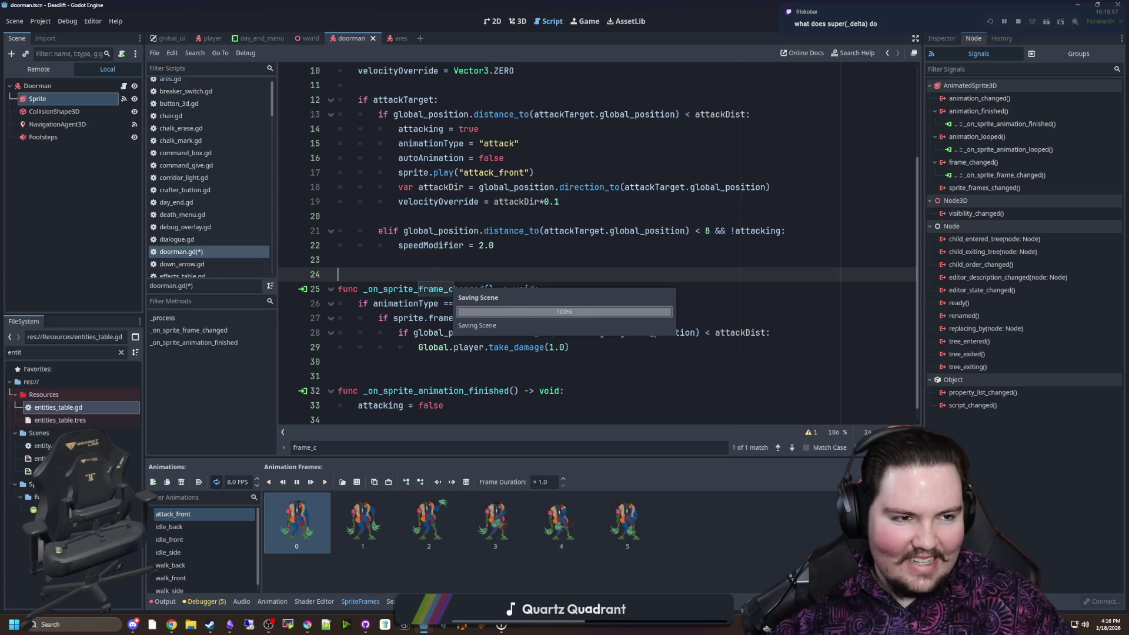
key(ctrl+s)
key(alt+Tab)
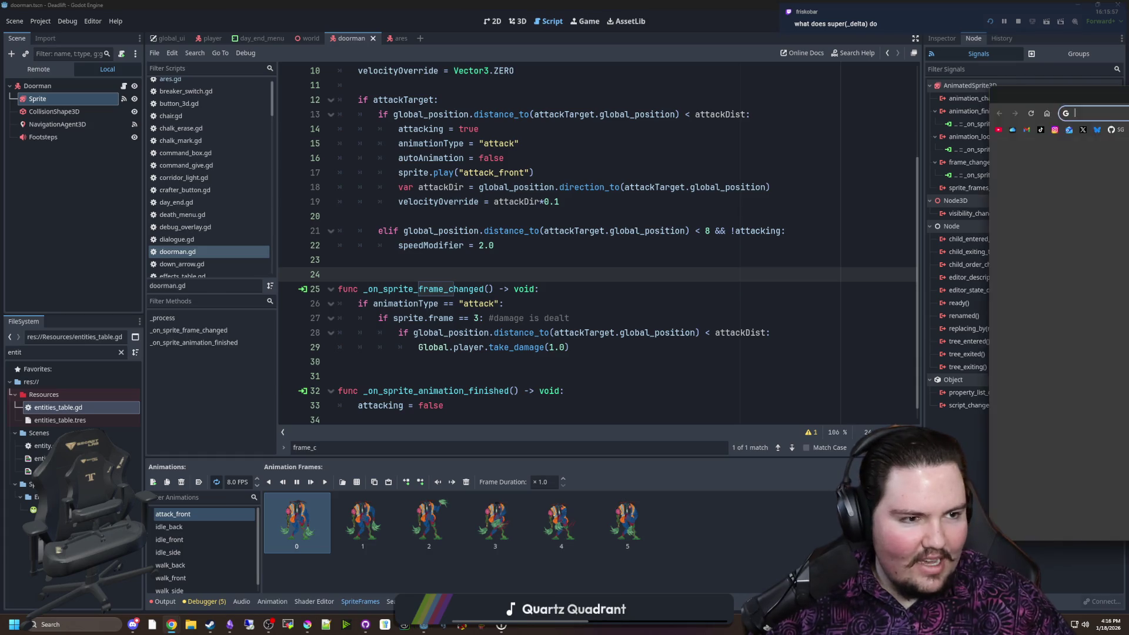
Search Google Shopping for rtx, then return to the Godot editor
text(rtx 50)
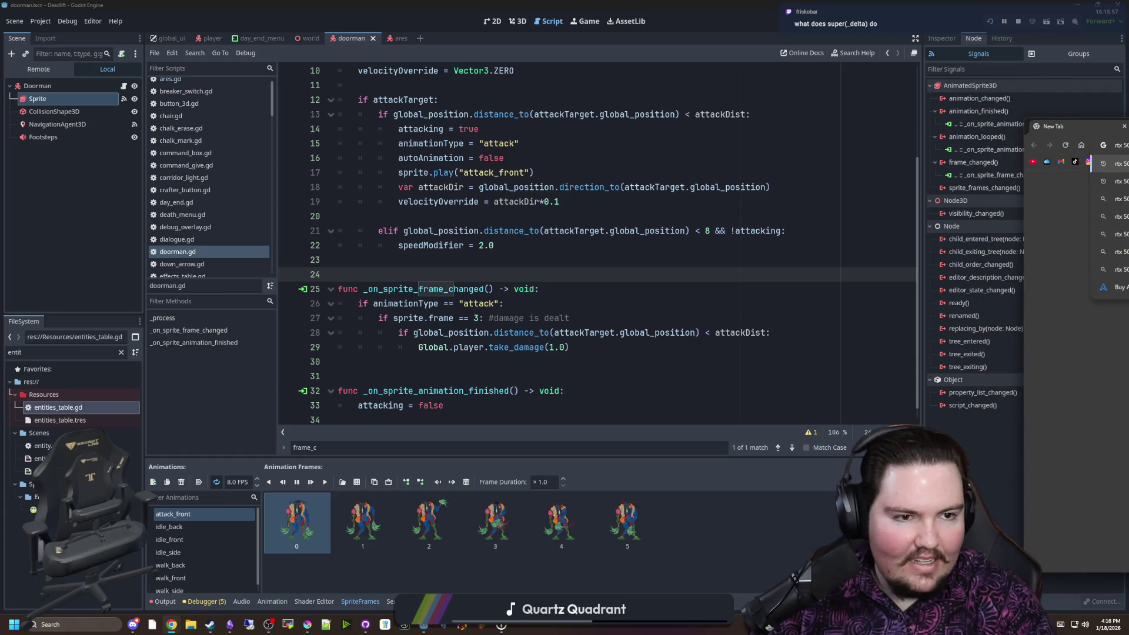
key(Return)
key(alt+Tab)
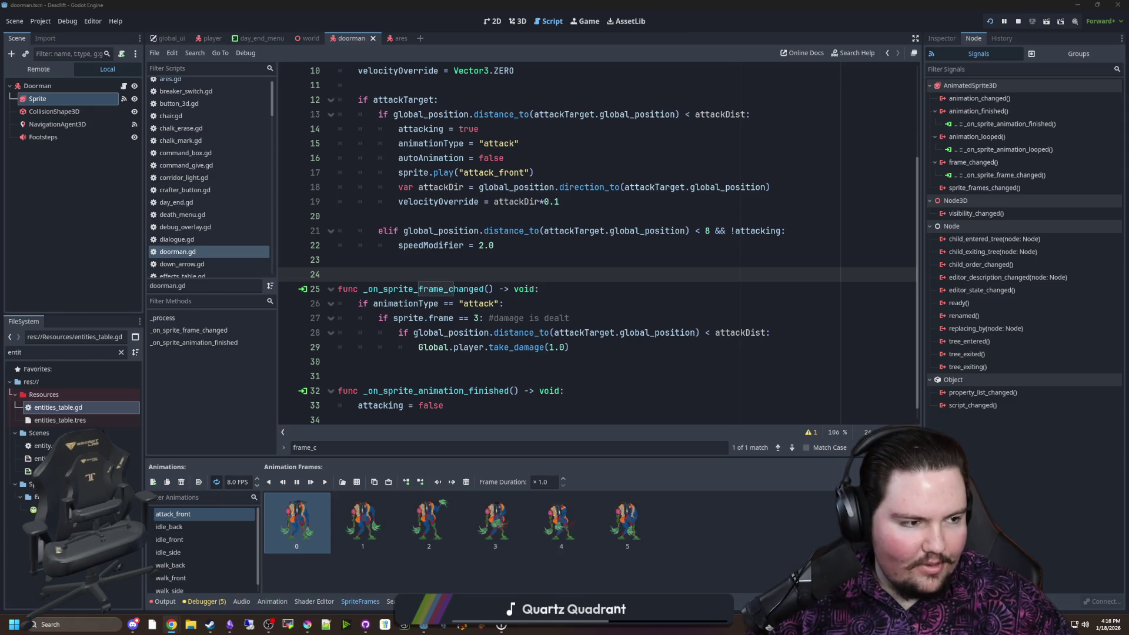
Browse the RTX 5090 graphics card listings, then put Chrome away to reveal doorman.gd
key(alt+Tab)
drag(667, 128, 601, 123)
scroll(683, 346, down, 2)
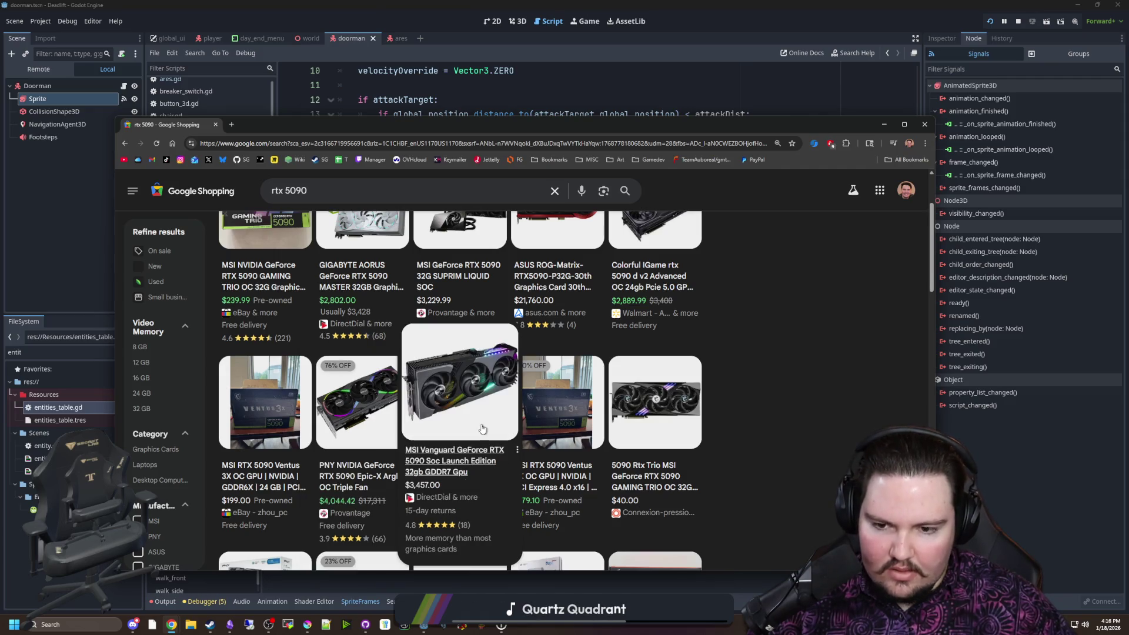
scroll(755, 429, down, 2)
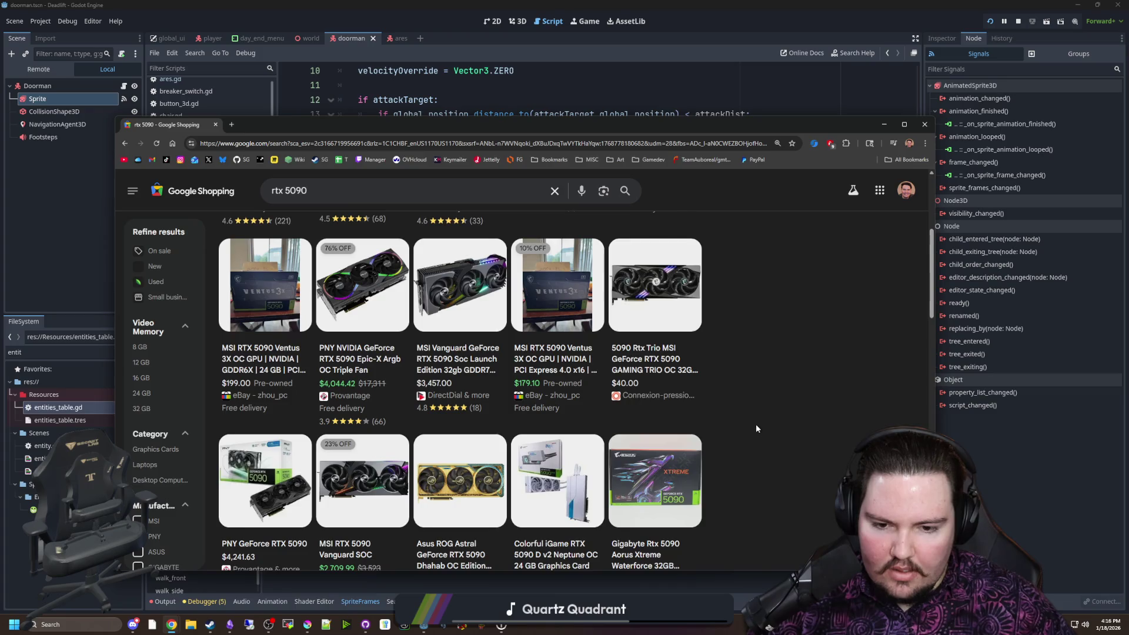
scroll(756, 425, down, 1)
drag(764, 125, 917, 149)
key(alt+Tab)
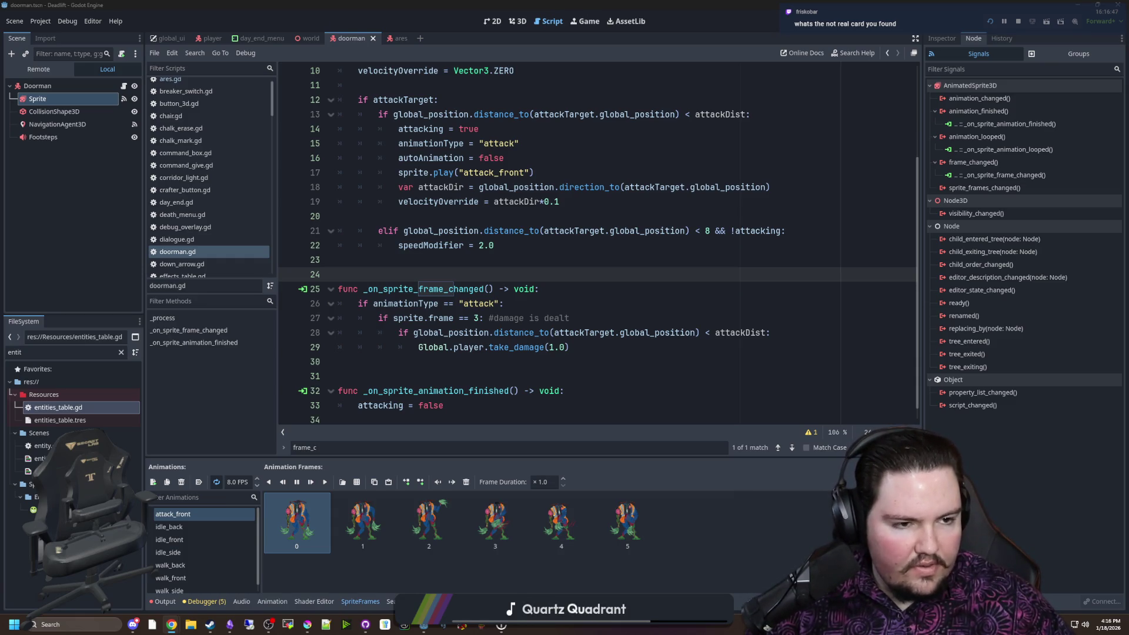
click(548, 293)
click(530, 259)
scroll(529, 259, up, 3)
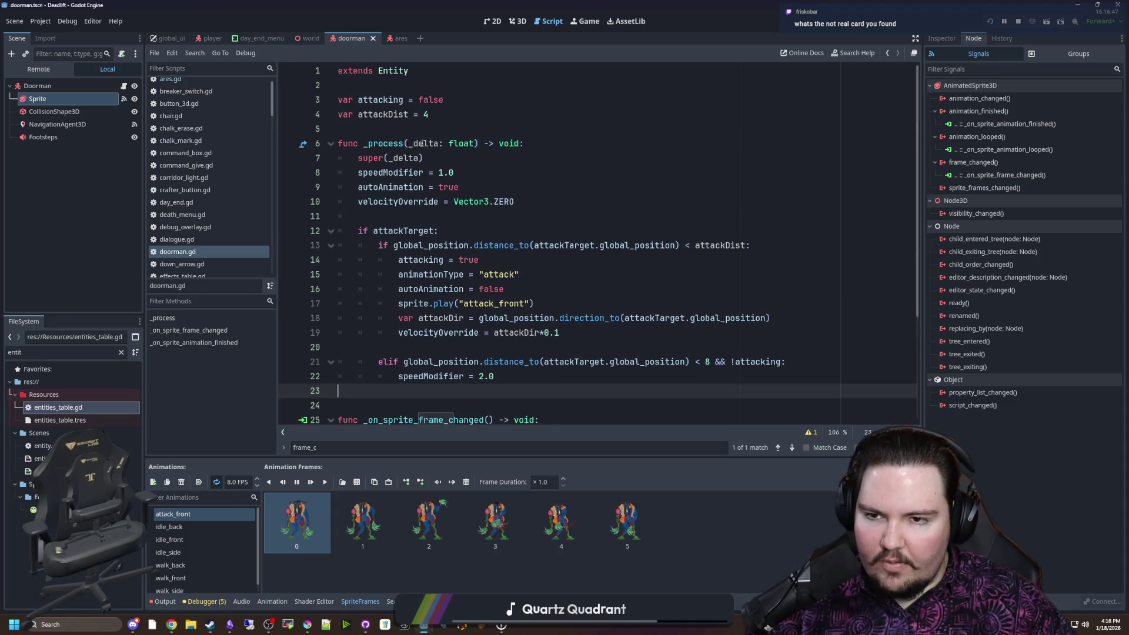
drag(422, 157, 368, 158)
click(383, 142)
key(Down)
key(Home)
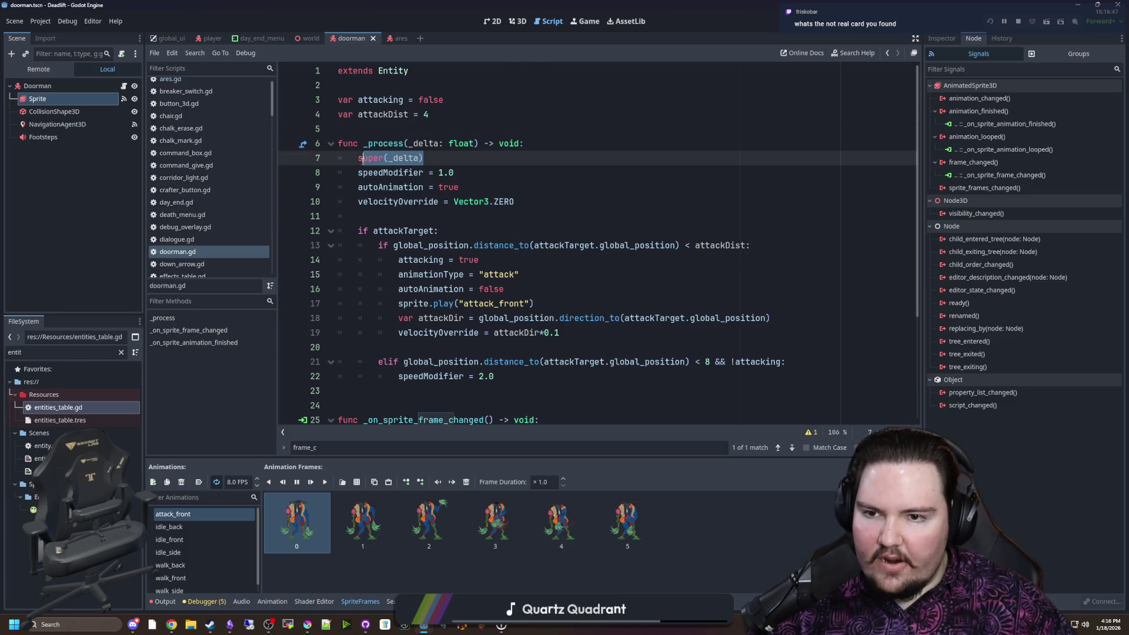
key(shift+End)
ctrl+click(391, 71)
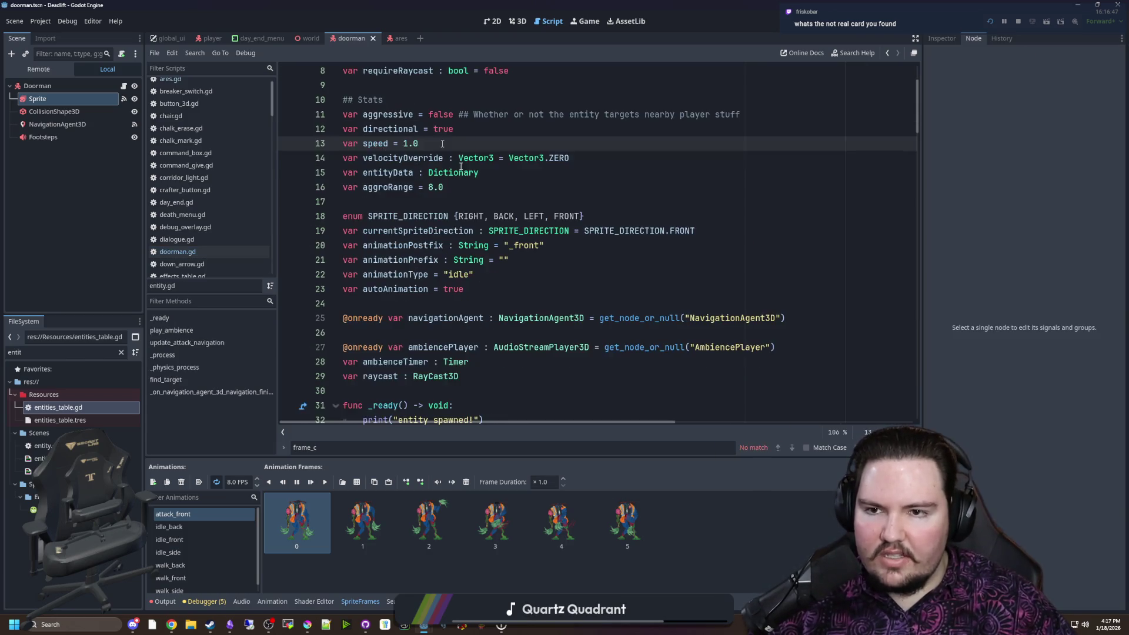
scroll(497, 234, down, 15)
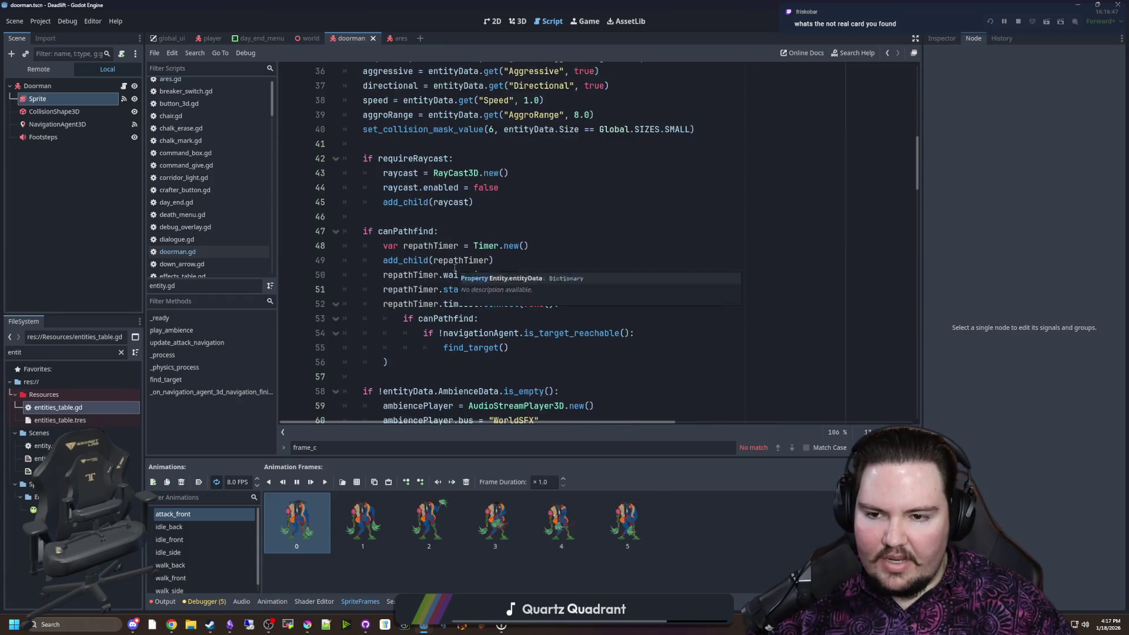
scroll(455, 268, down, 8)
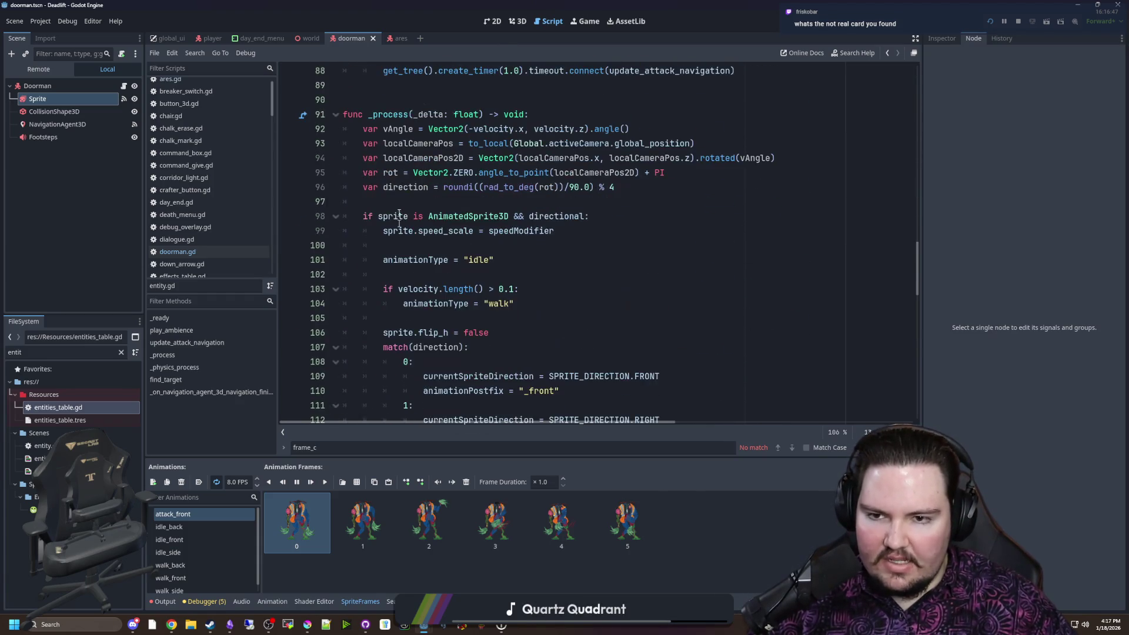
key(alt+Left)
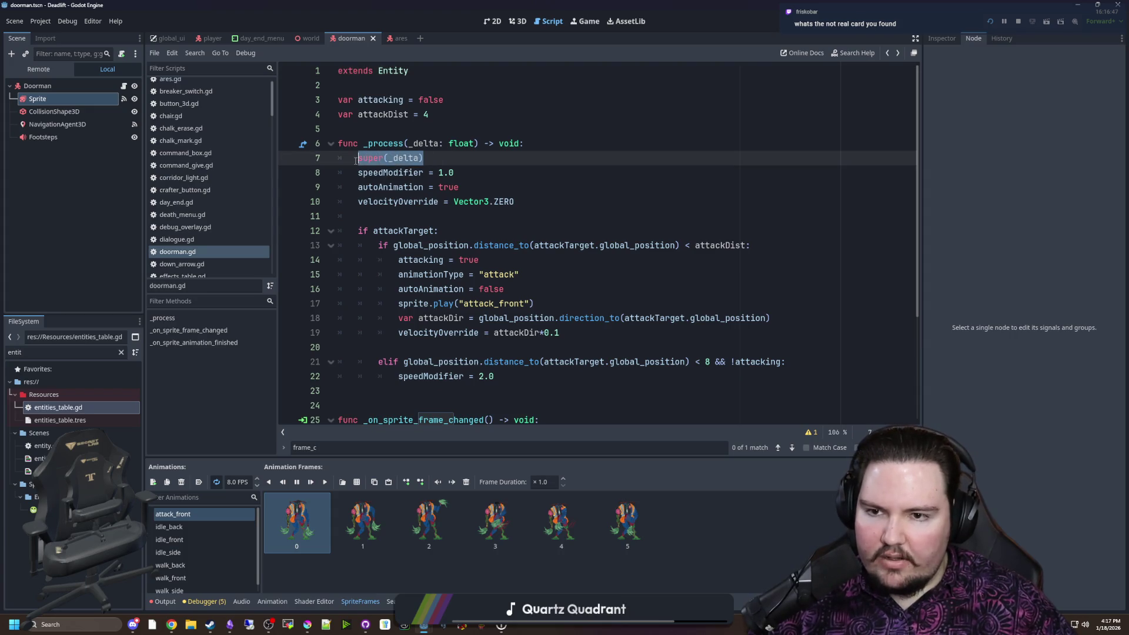
click(377, 143)
scroll(558, 338, down, 3)
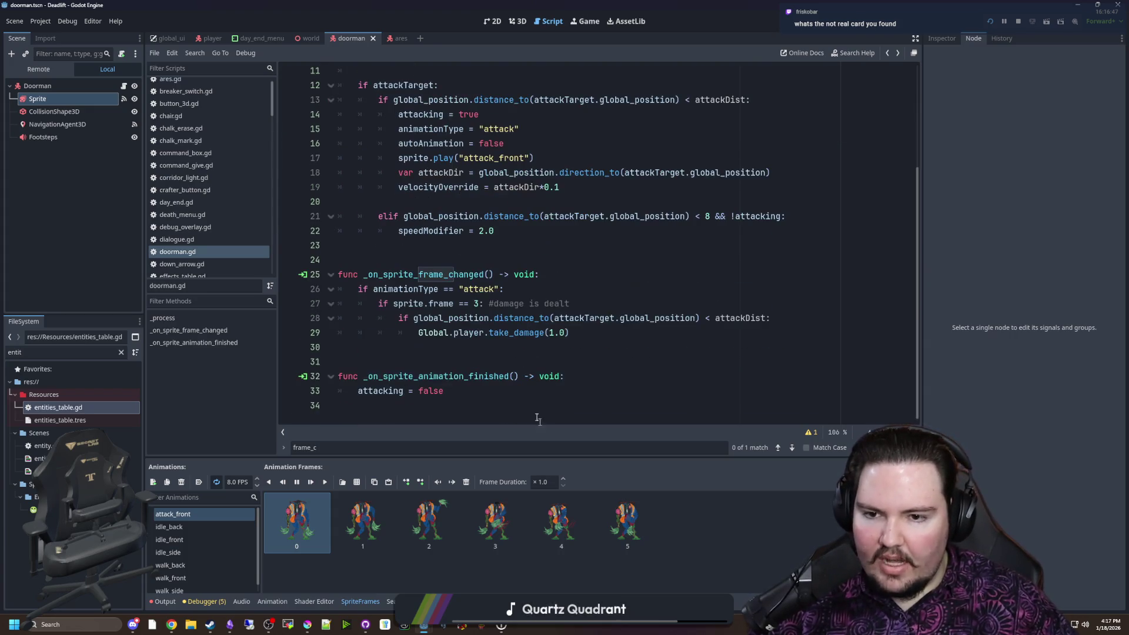
click(445, 250)
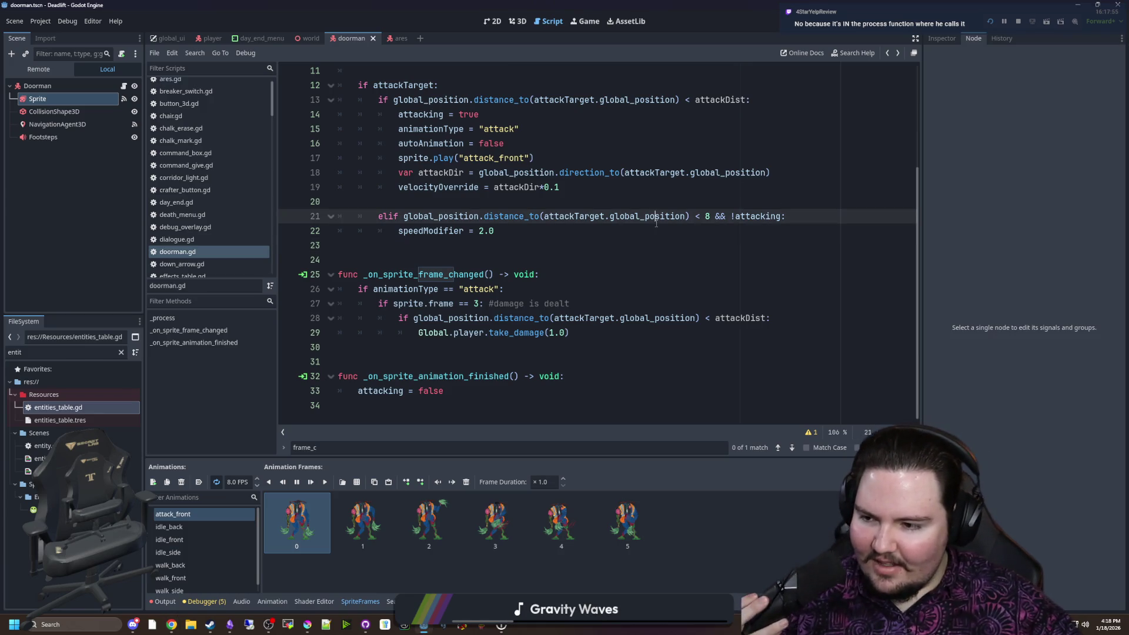
click(529, 249)
scroll(525, 276, up, 4)
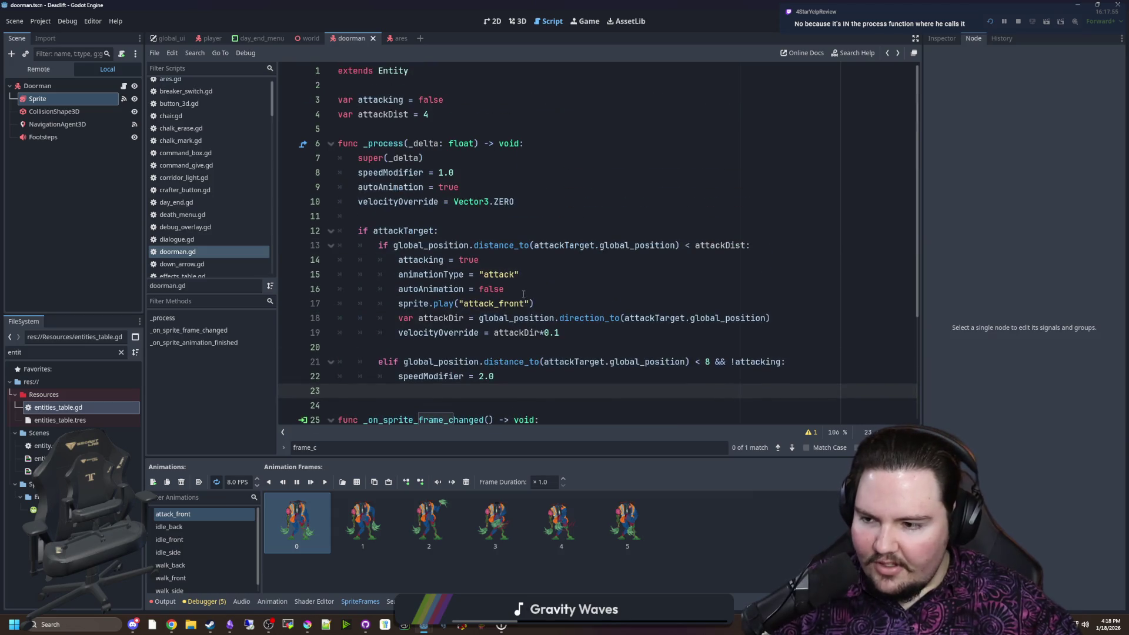
click(532, 145)
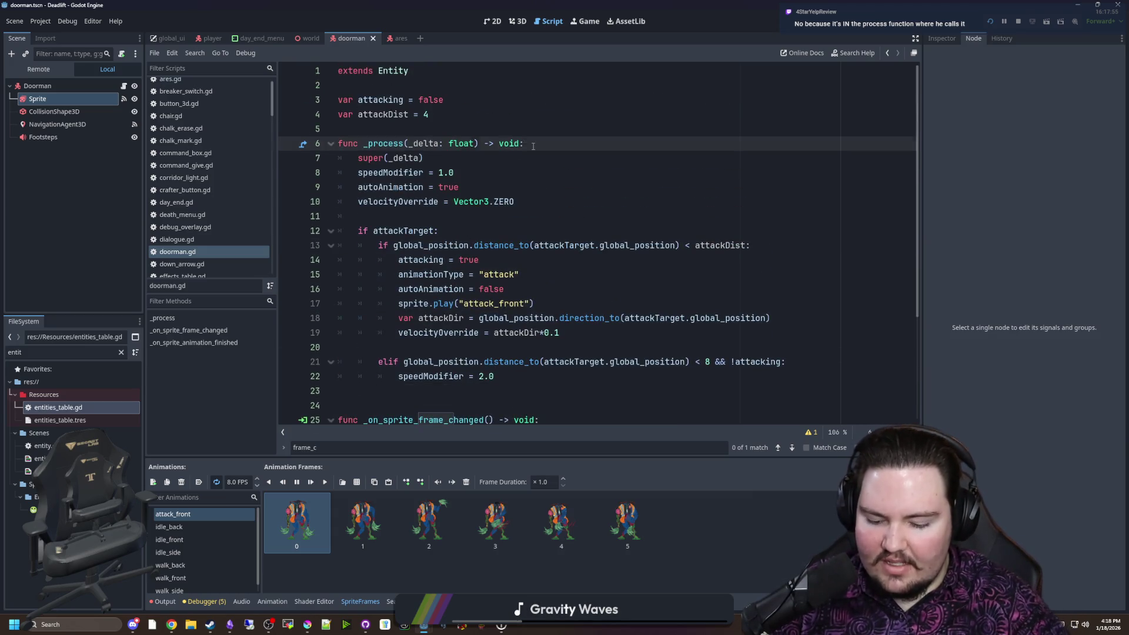
key(Return)
text(super._pro)
key(Return)
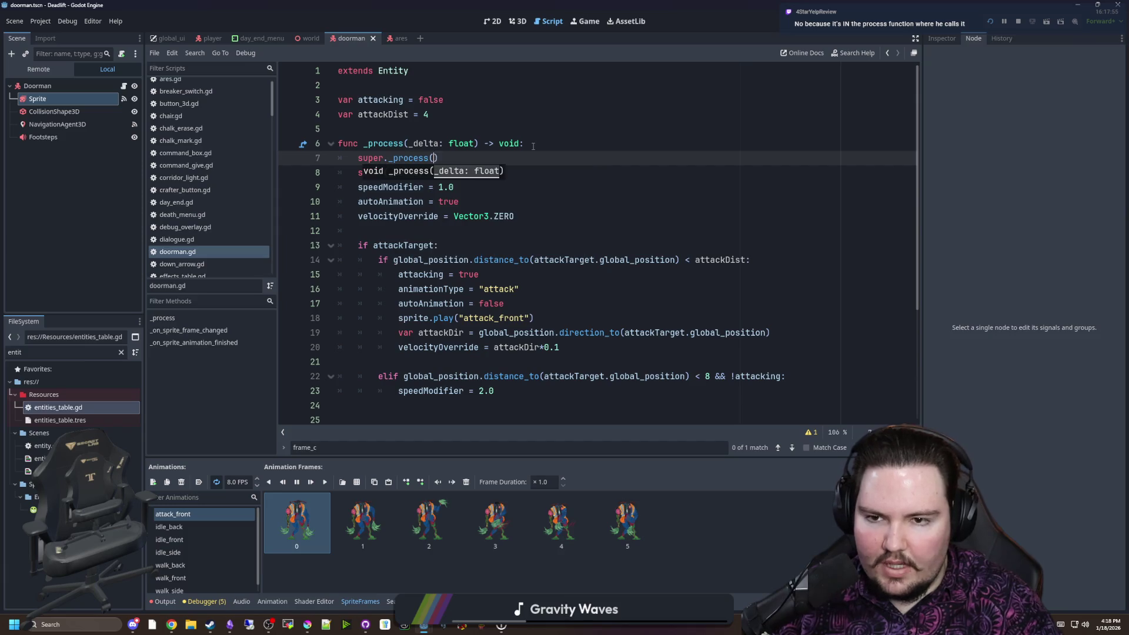
key(BackSpace)
key(BackSpace)
key(BackSpace)
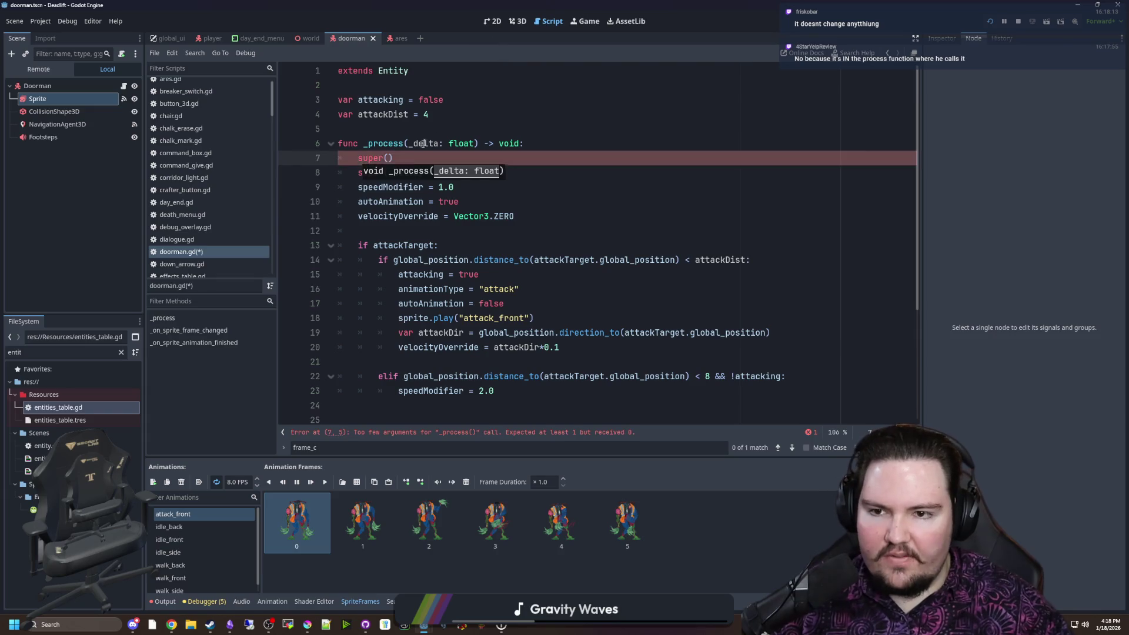
key(BackSpace)
key(BackSpace)
key(BackSpace)
key(BackSpace)
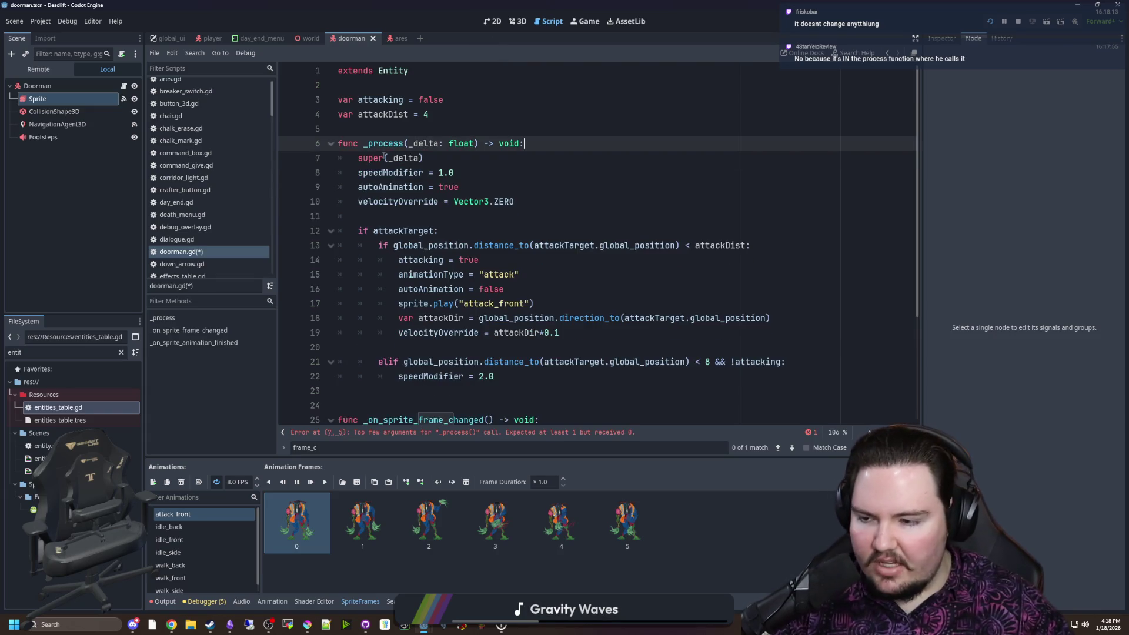
click(416, 133)
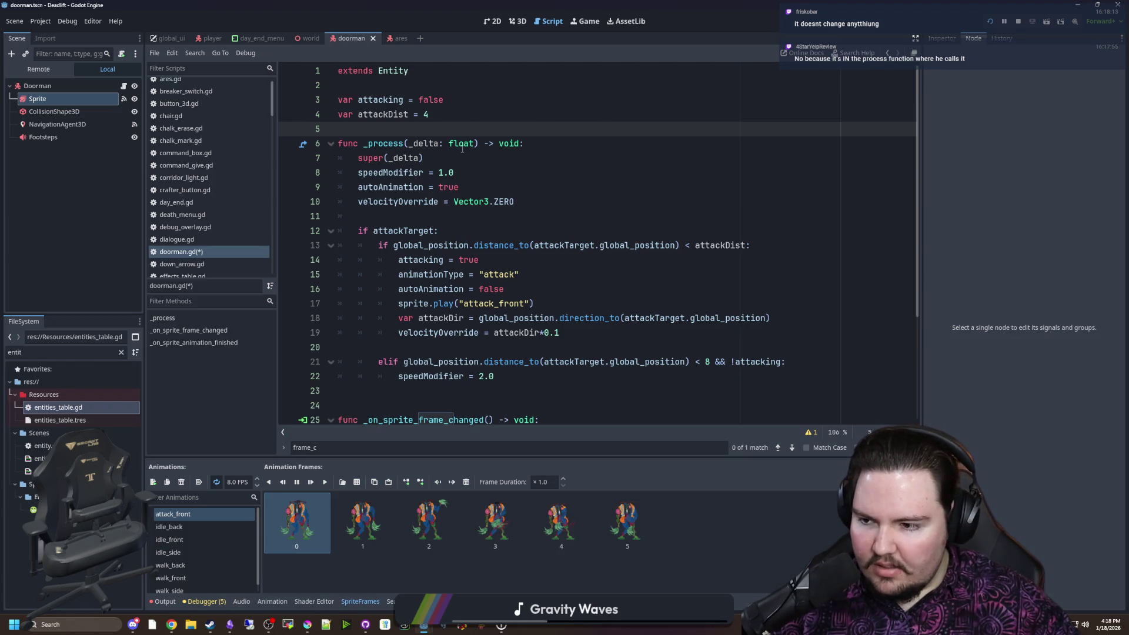
click(556, 143)
key(Return)
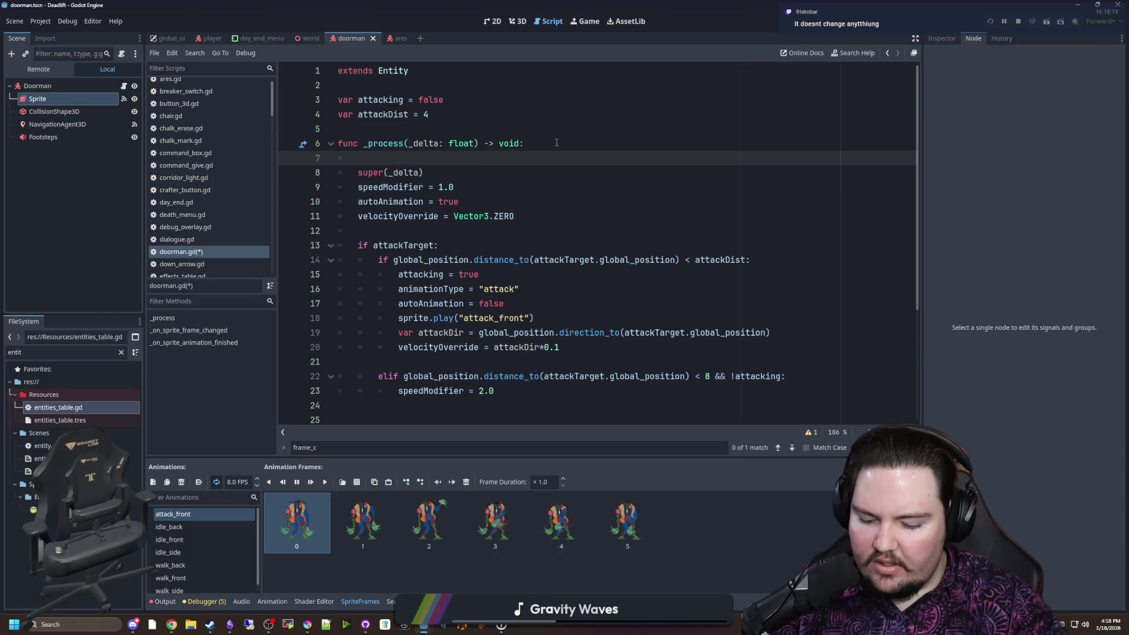
text(super._proce)
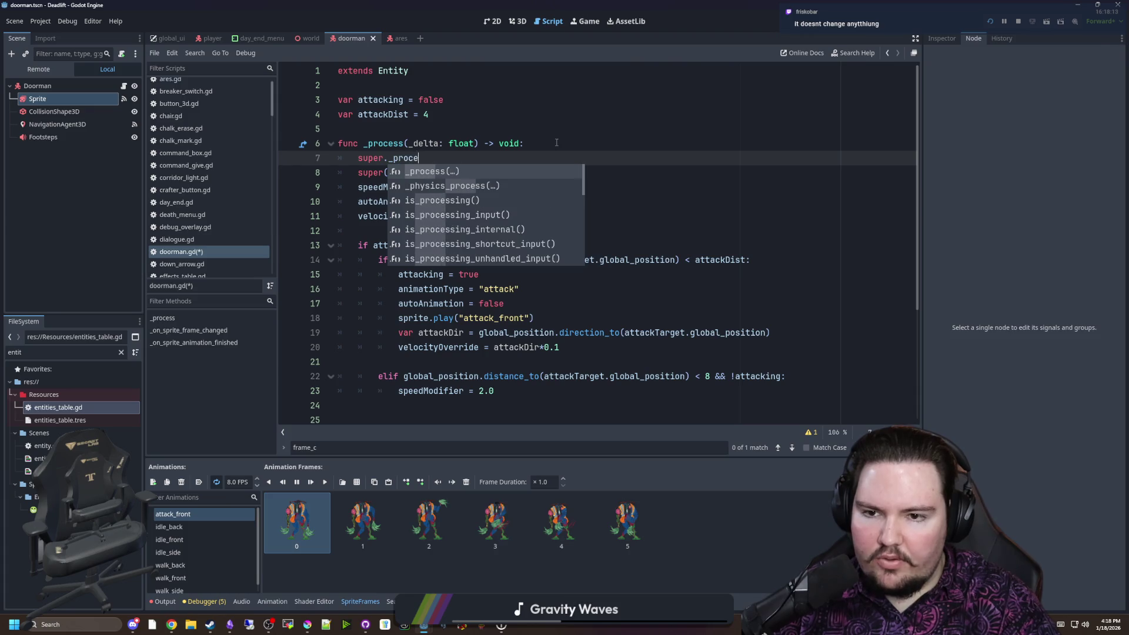
key(Return)
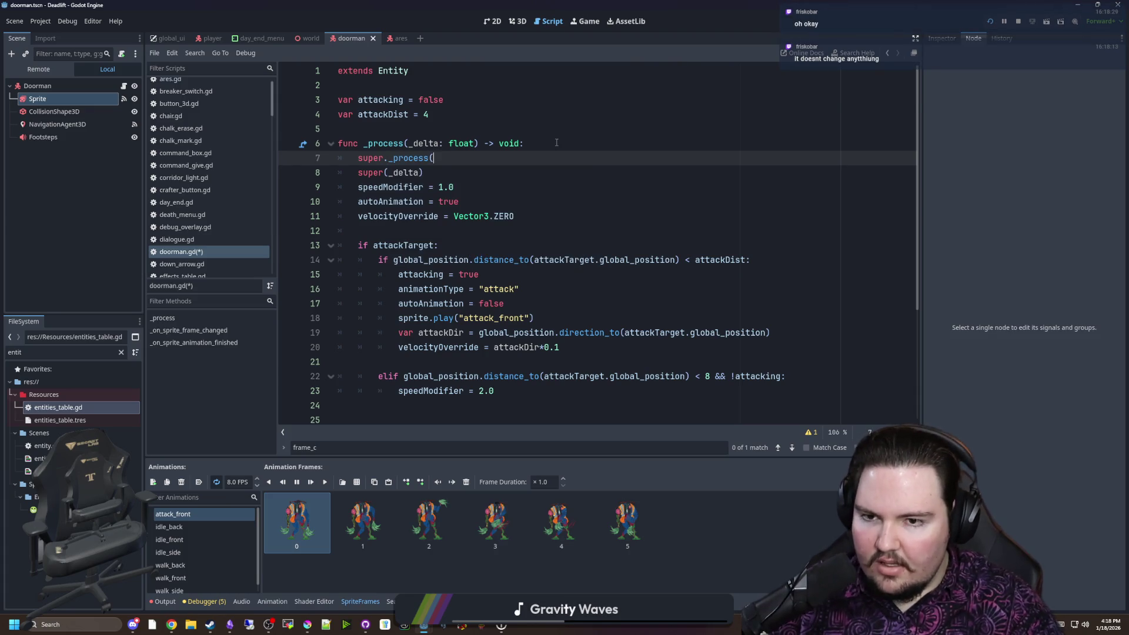
key(BackSpace)
key(BackSpace)
key(BackSpace)
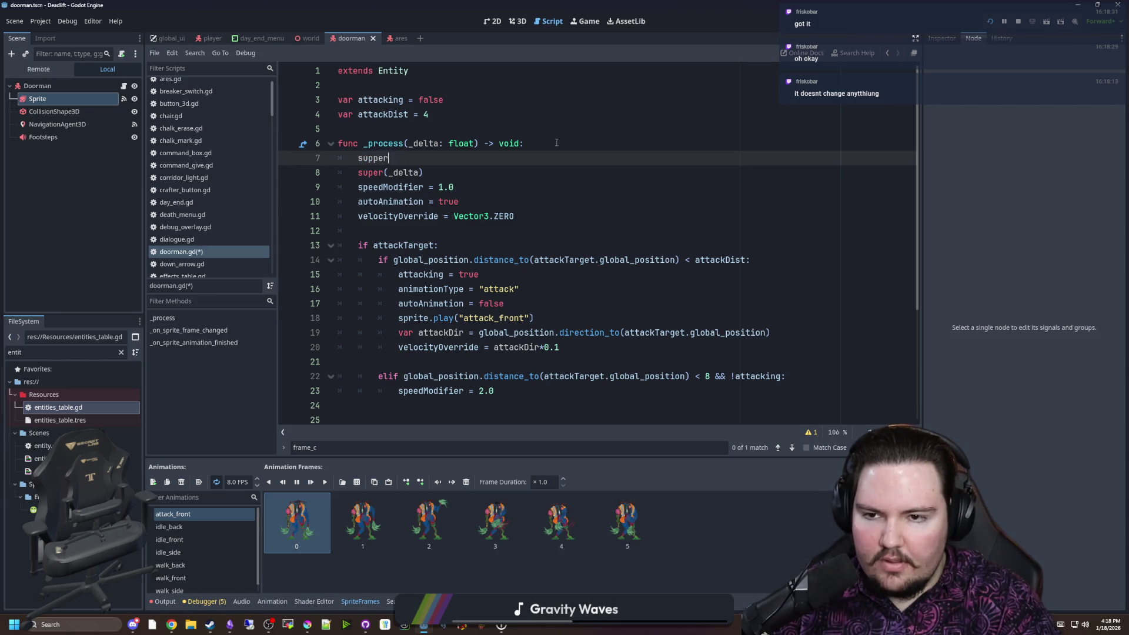
key(BackSpace)
text(()
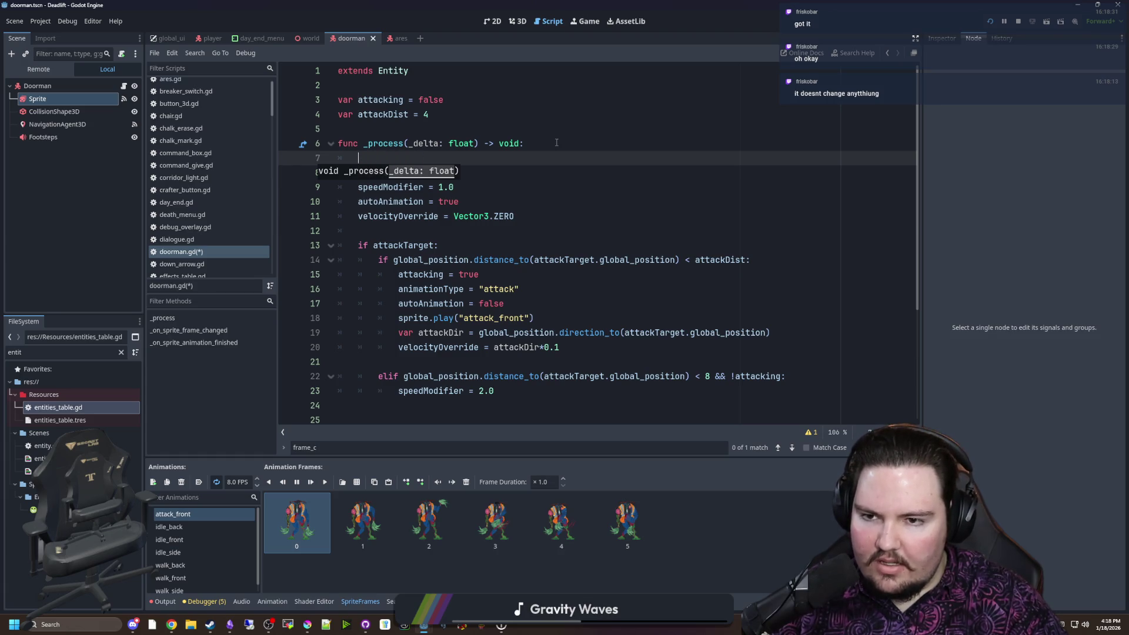
key(BackSpace)
key(BackSpace)
click(433, 126)
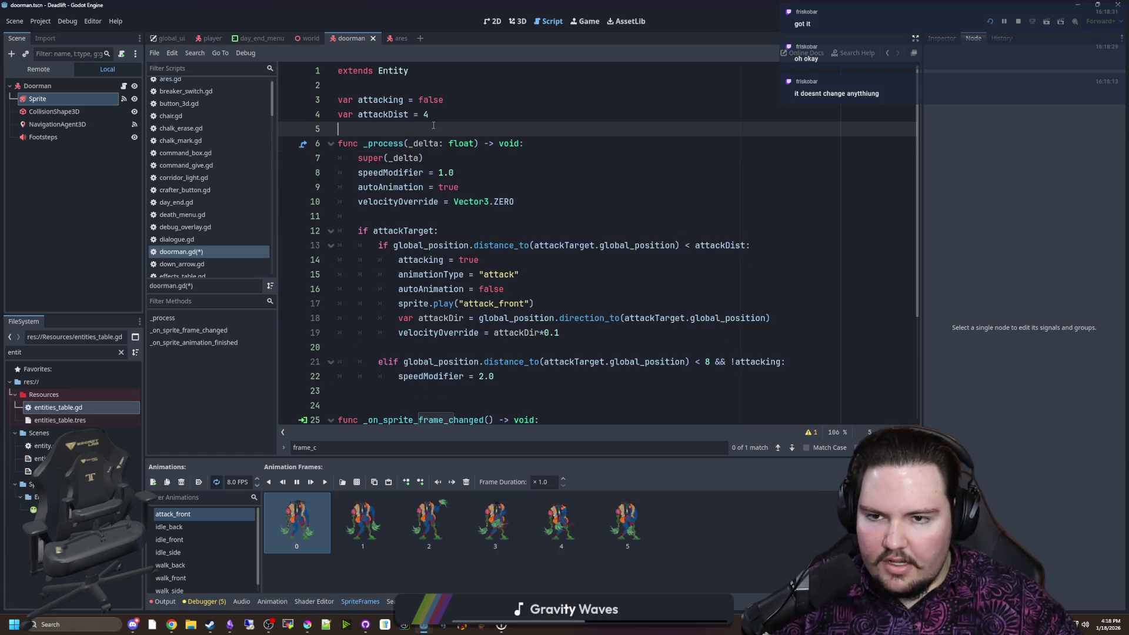
key(ctrl+s)
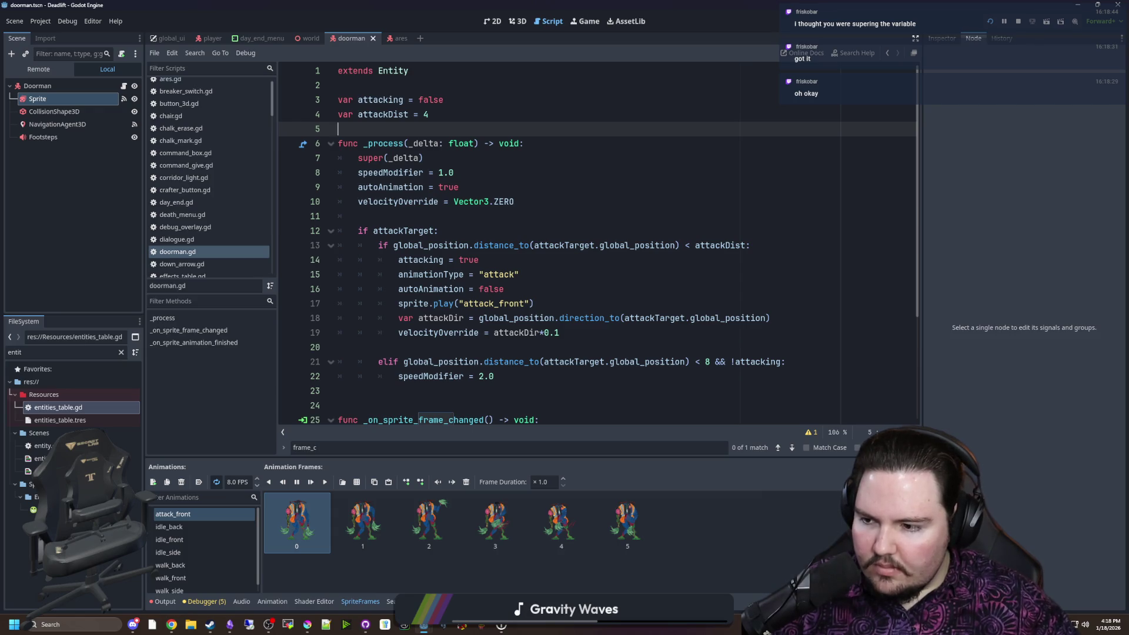
click(471, 156)
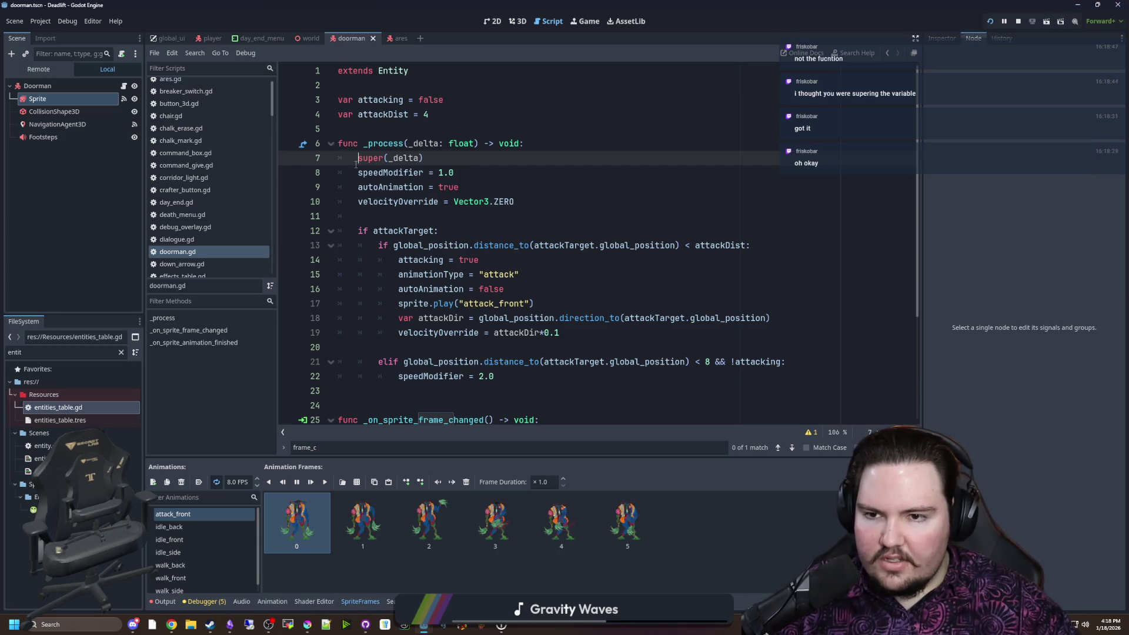
scroll(475, 181, down, 3)
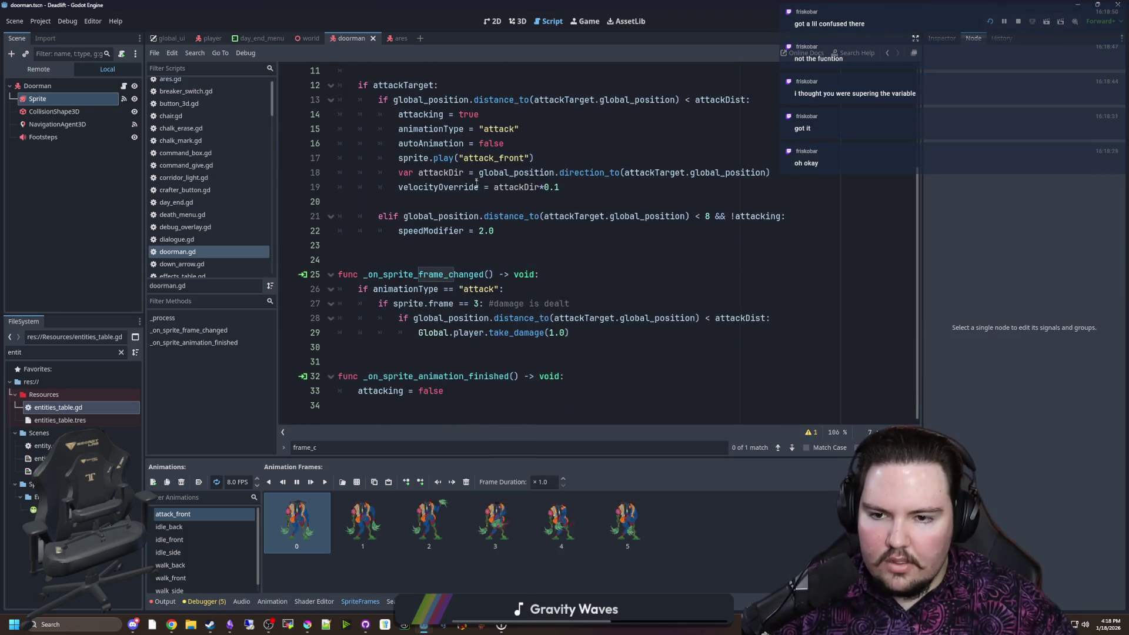
click(418, 251)
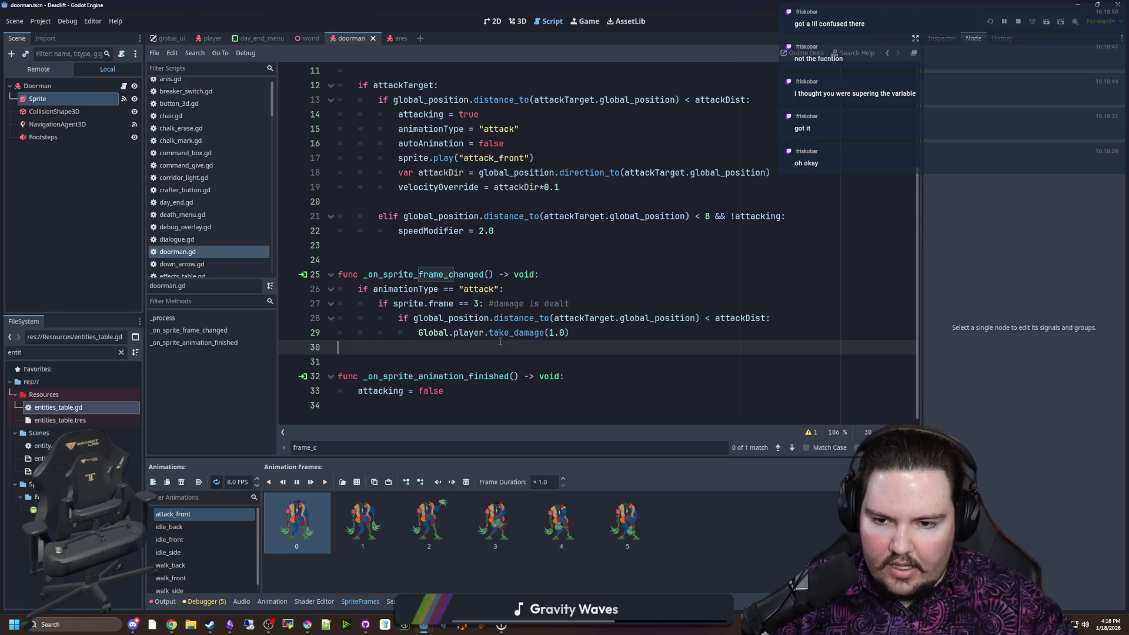
scroll(611, 331, up, 3)
key(ctrl+s)
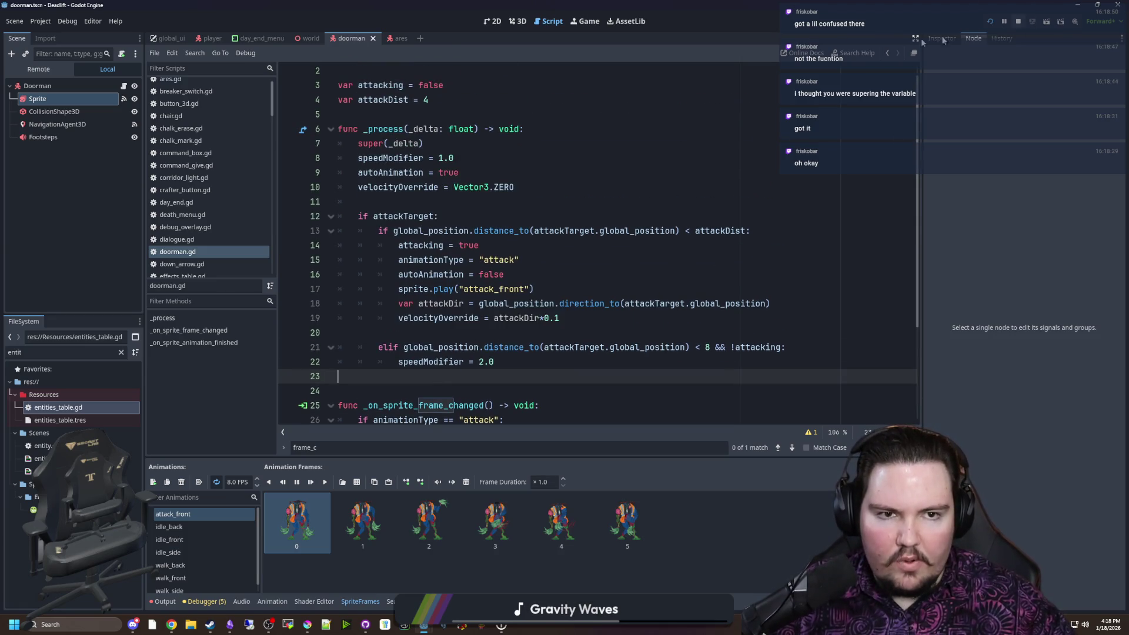
Run the game, start Play from the main menu, descend to overgrown level 1, and pause
click(993, 24)
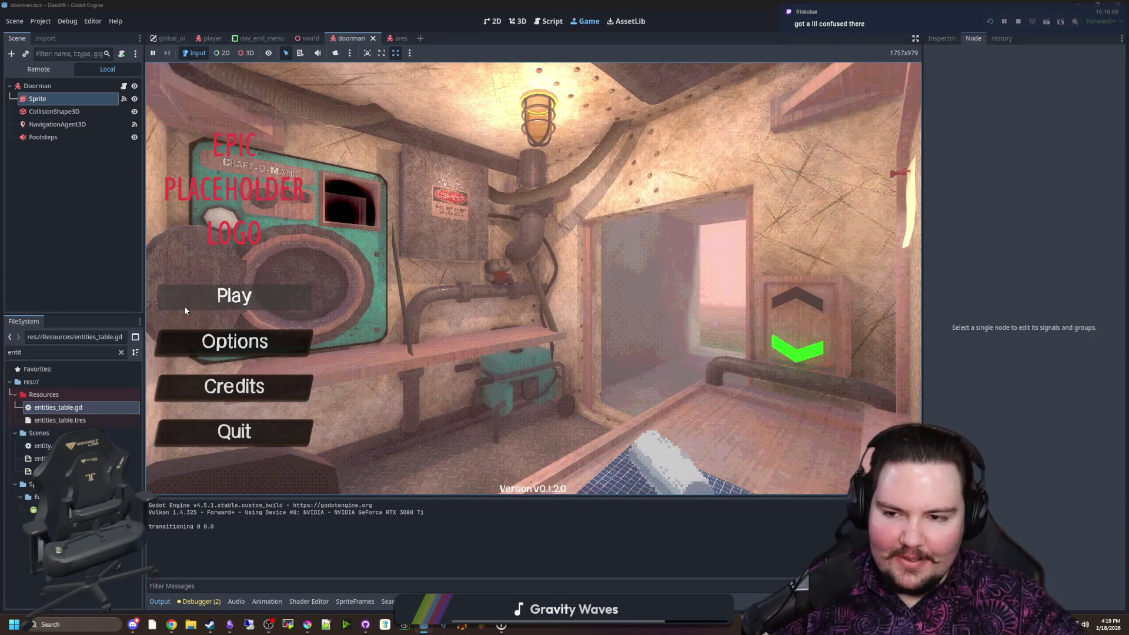
click(185, 307)
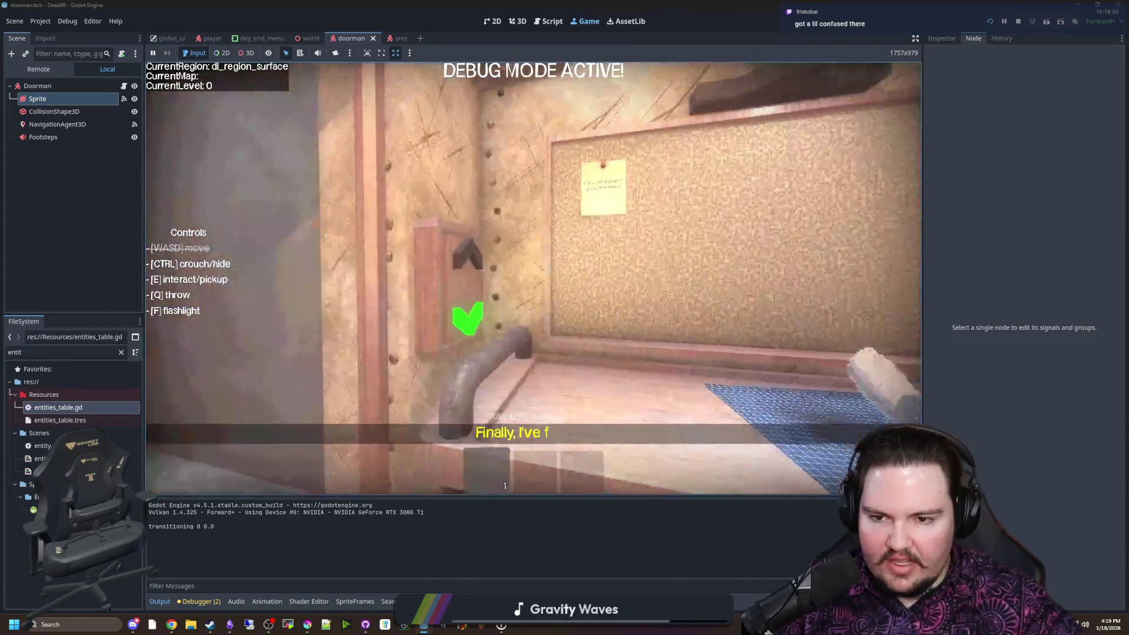
key(e)
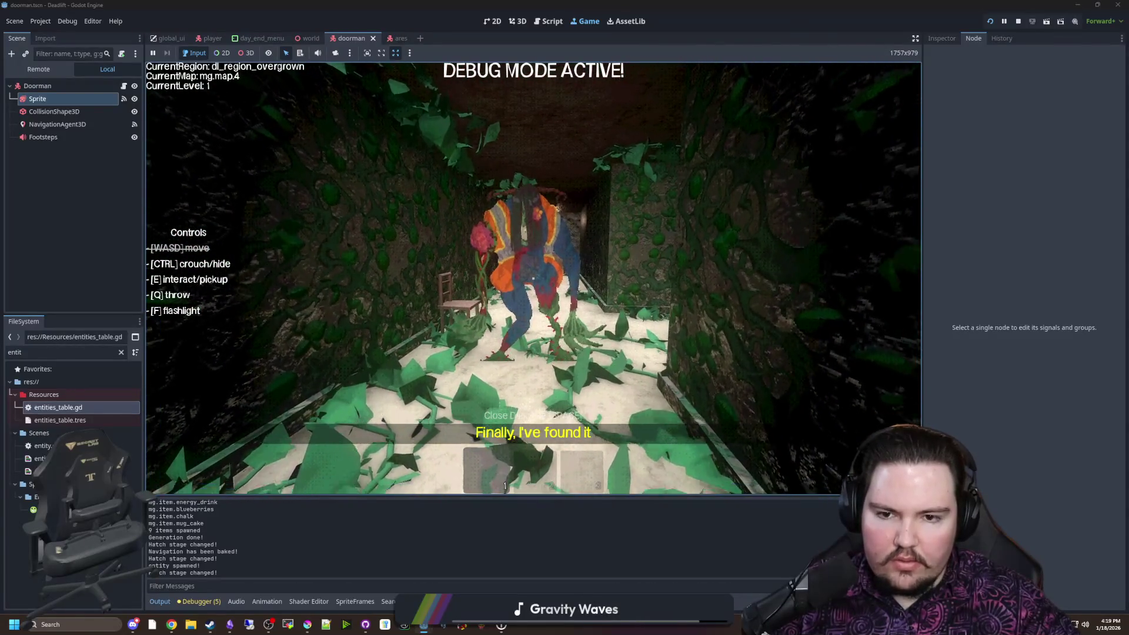
key(Escape)
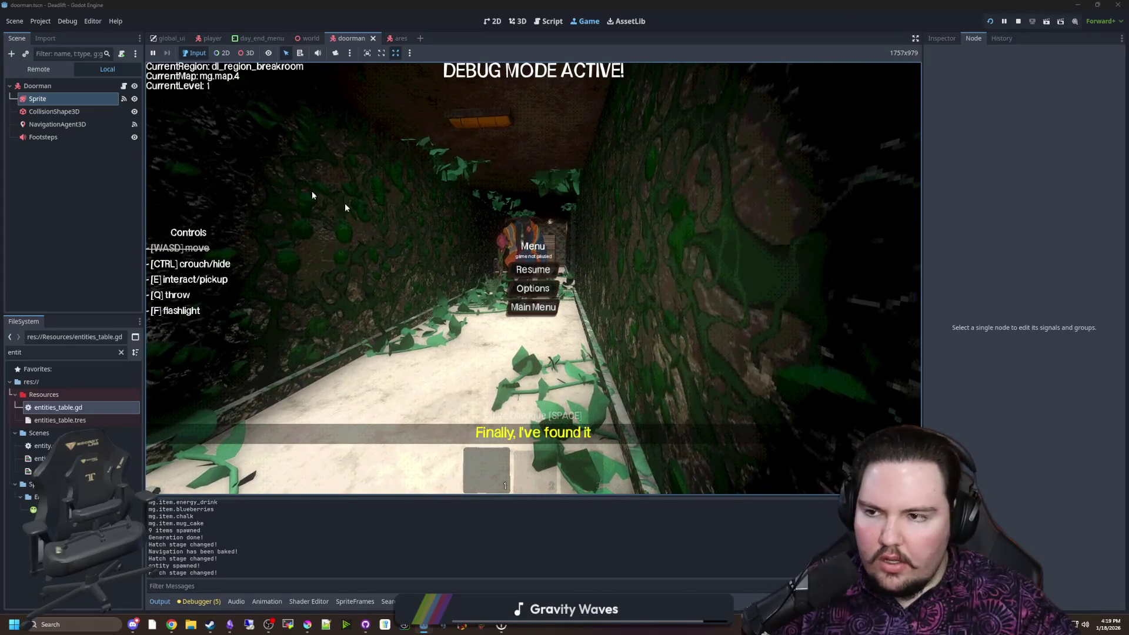
Put doorman.gd's speed, animation and velocity resets under 'if !attacking:' after super(_delta), and save
click(548, 21)
click(437, 200)
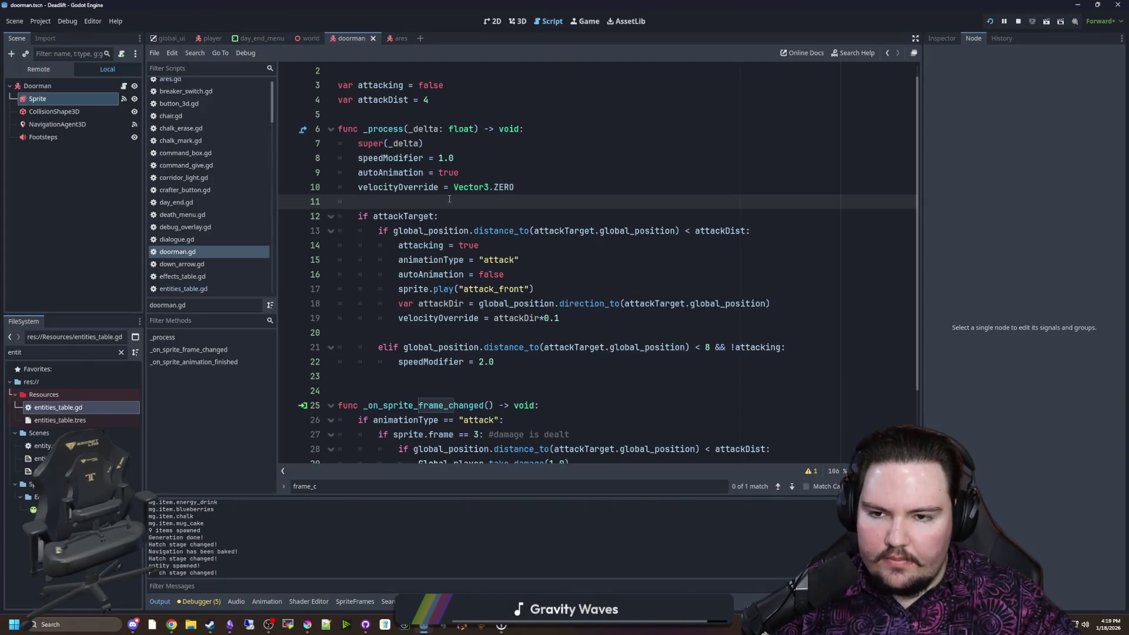
click(481, 174)
click(476, 143)
key(Return)
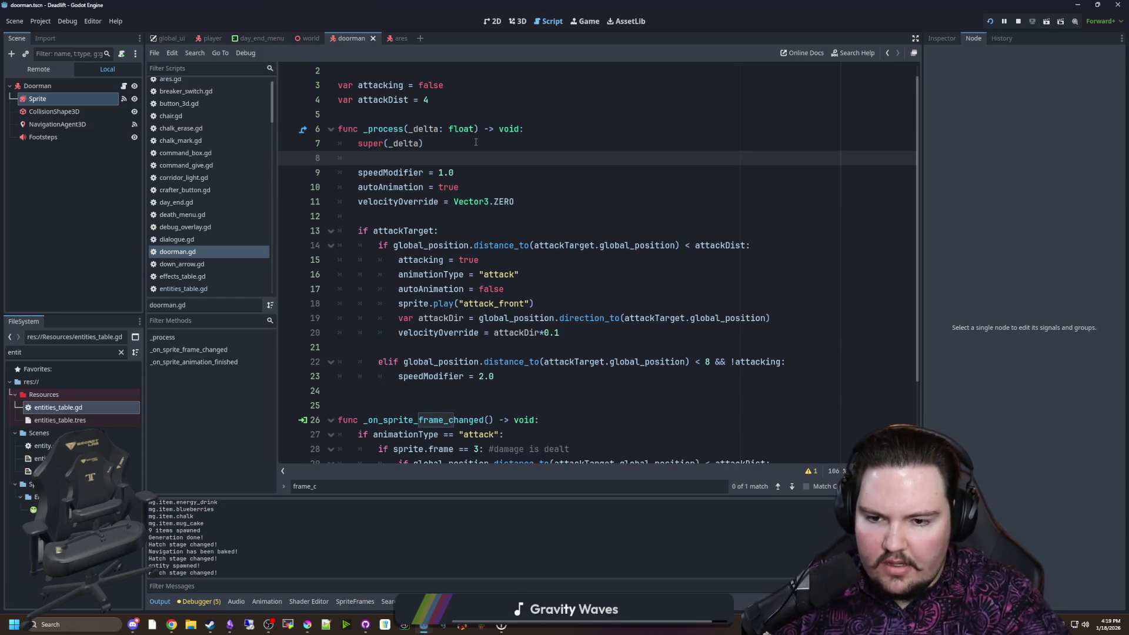
text(if !atacking:)
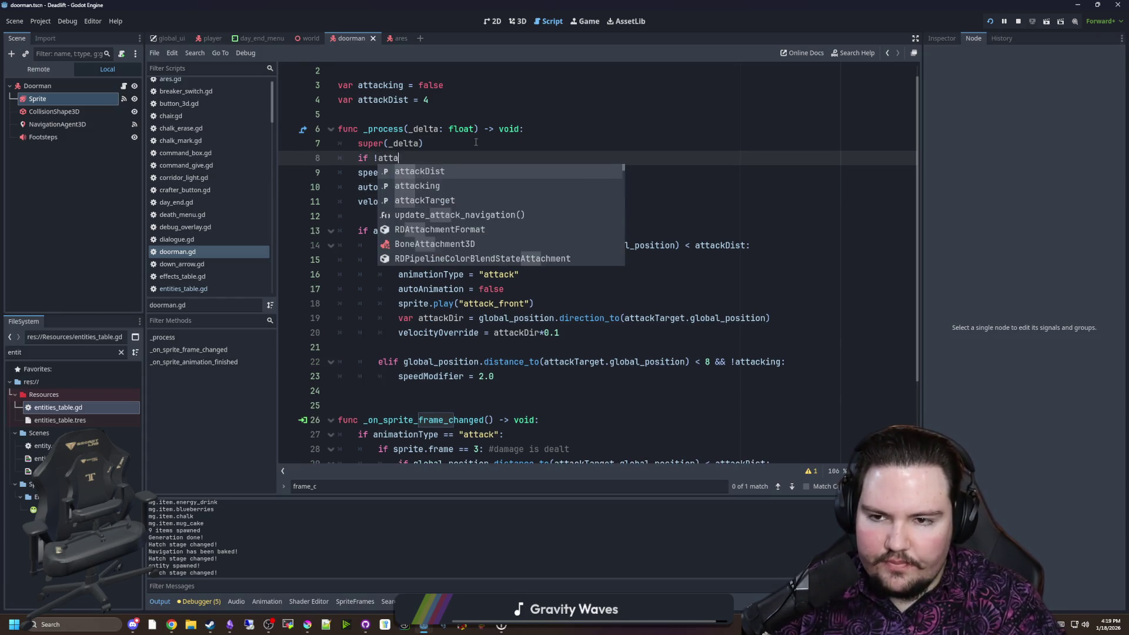
drag(517, 202, 347, 172)
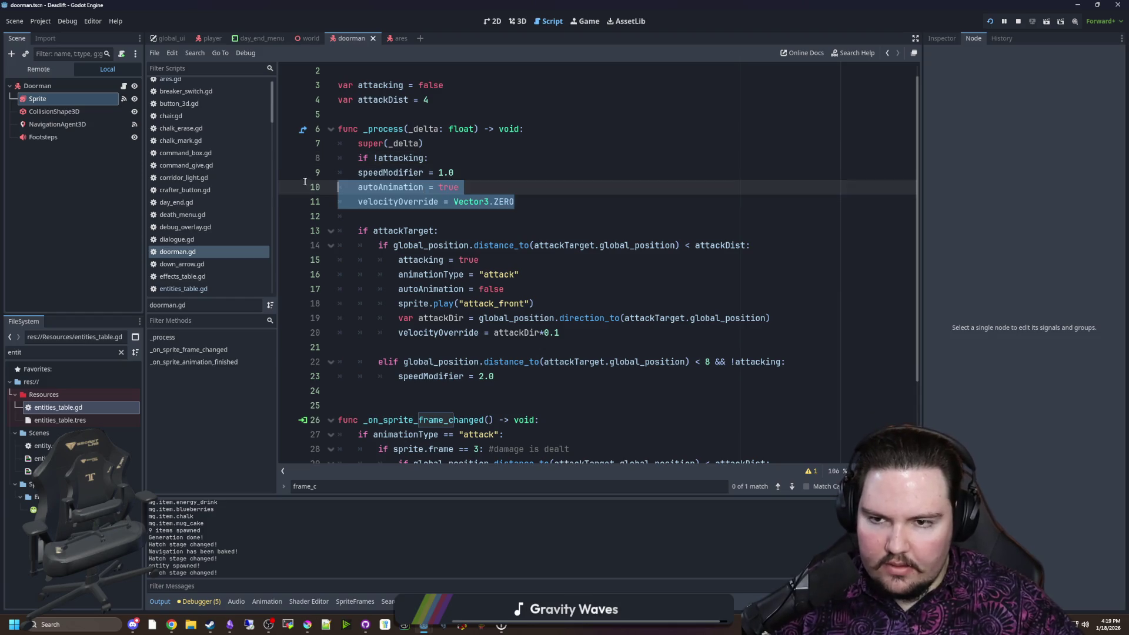
key(Tab)
click(425, 143)
key(ctrl+s)
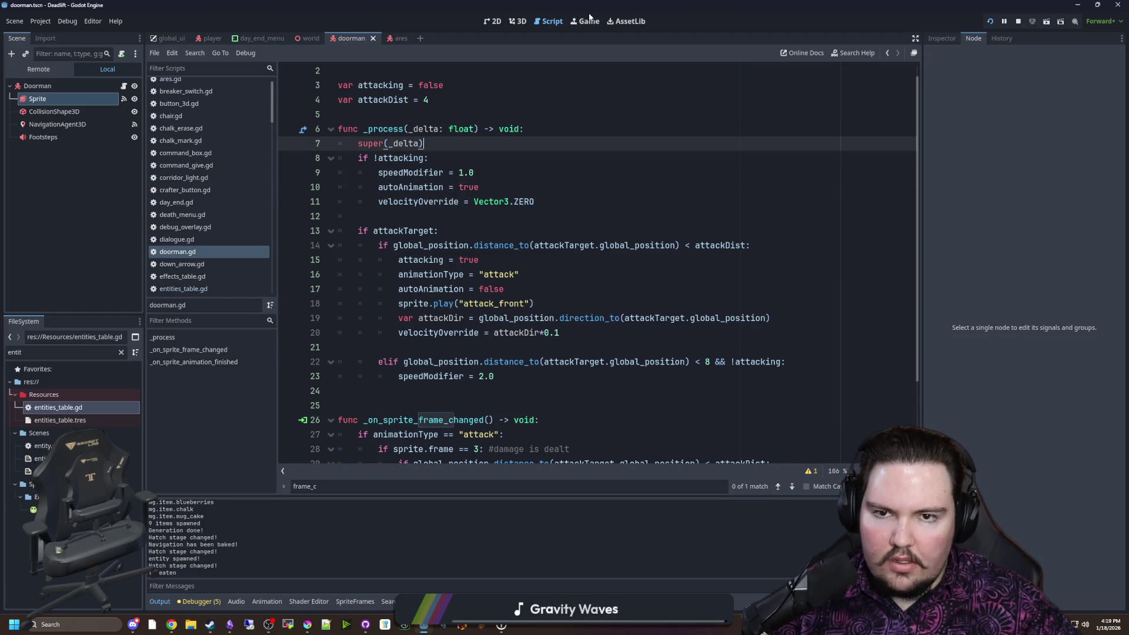
click(585, 21)
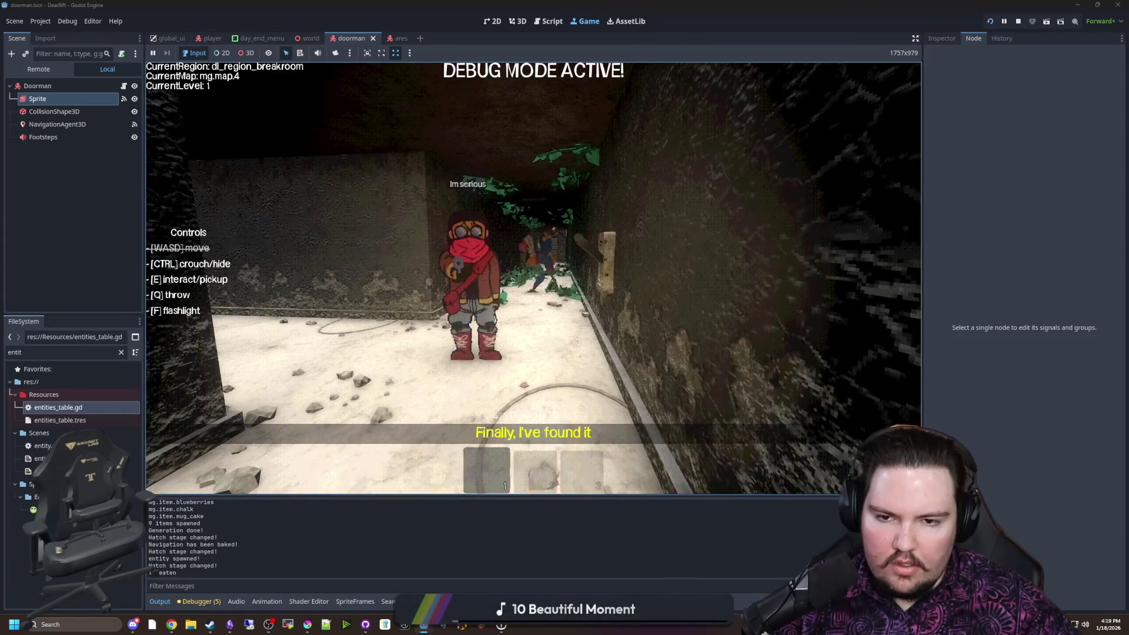
Stop the game, delete the animation-finished handler from doorman.gd, and save
key(super)
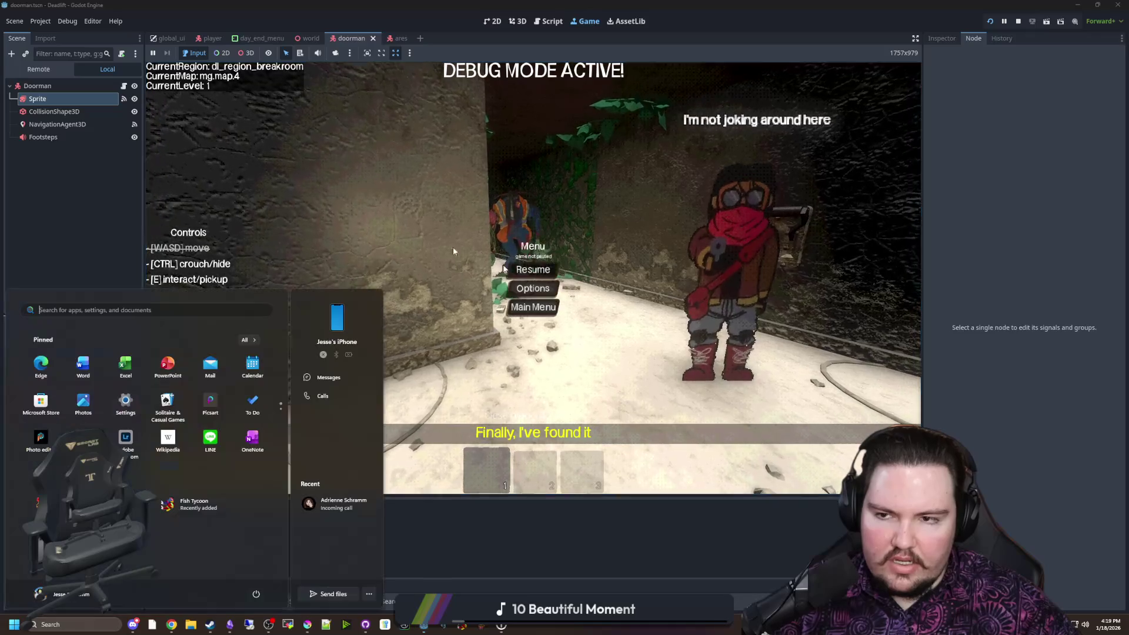
click(125, 88)
click(125, 86)
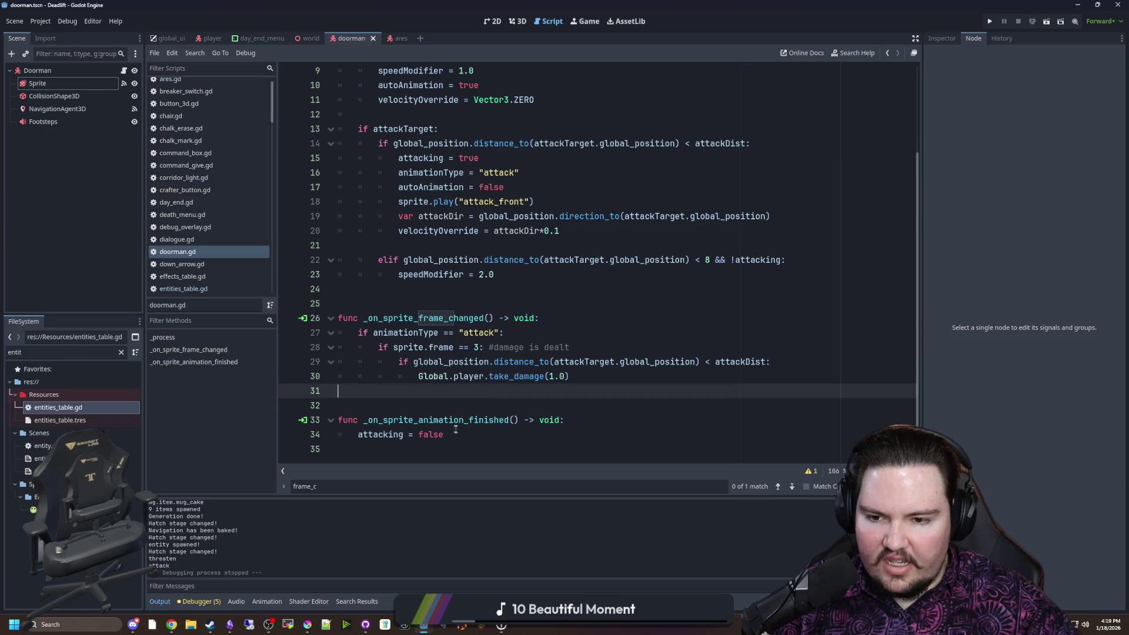
mouse_move(445, 435)
mouse_down()
mouse_move(356, 434)
mouse_move(338, 390)
mouse_up()
key(BackSpace)
key(BackSpace)
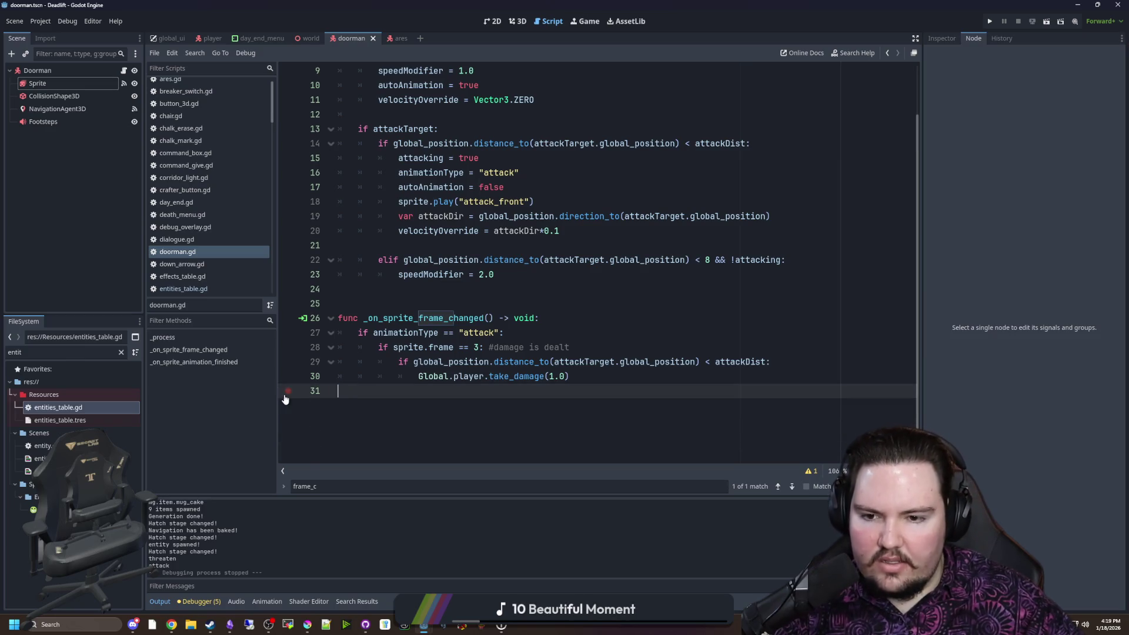
click(444, 289)
key(ctrl+s)
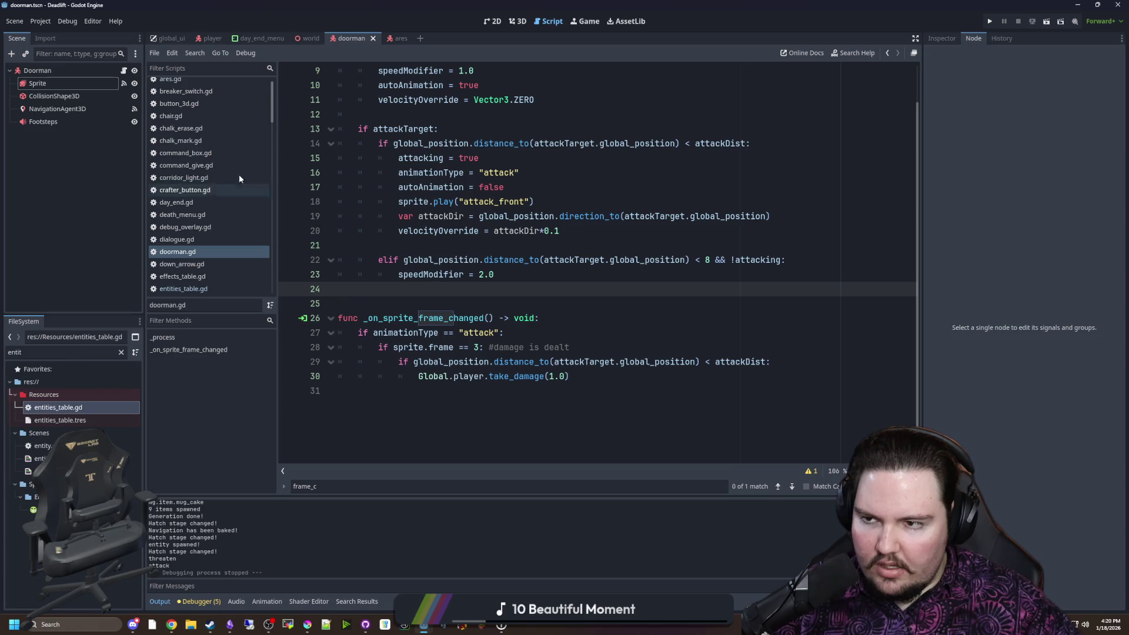
Toggle looping on the Sprite's attack_front animation, restore the animation-finished handler, and save
click(79, 83)
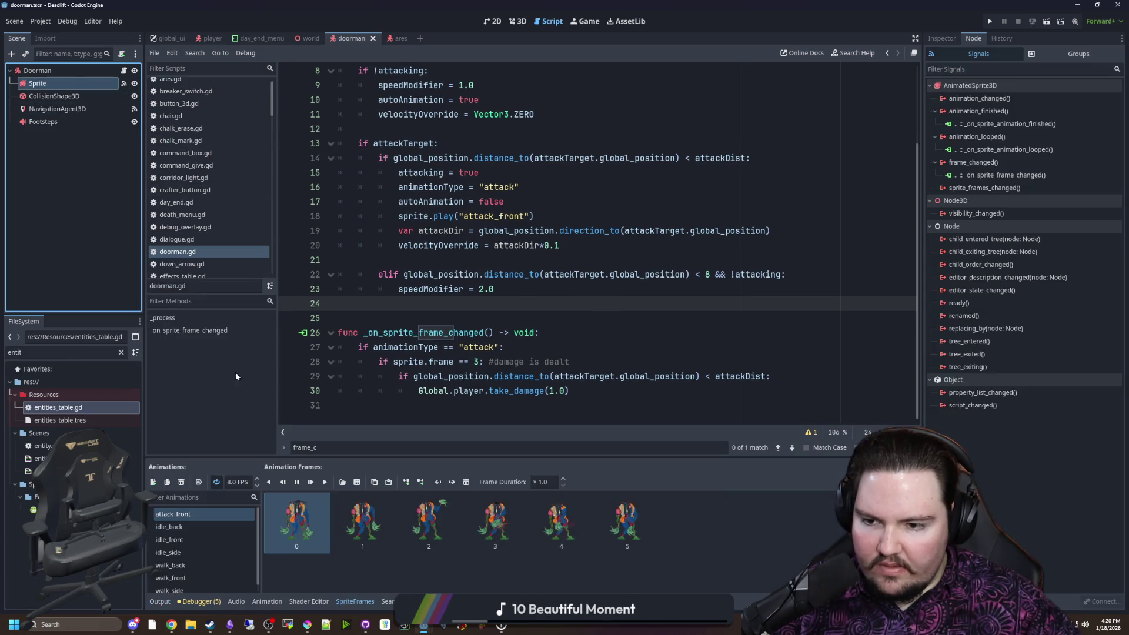
double_click(201, 515)
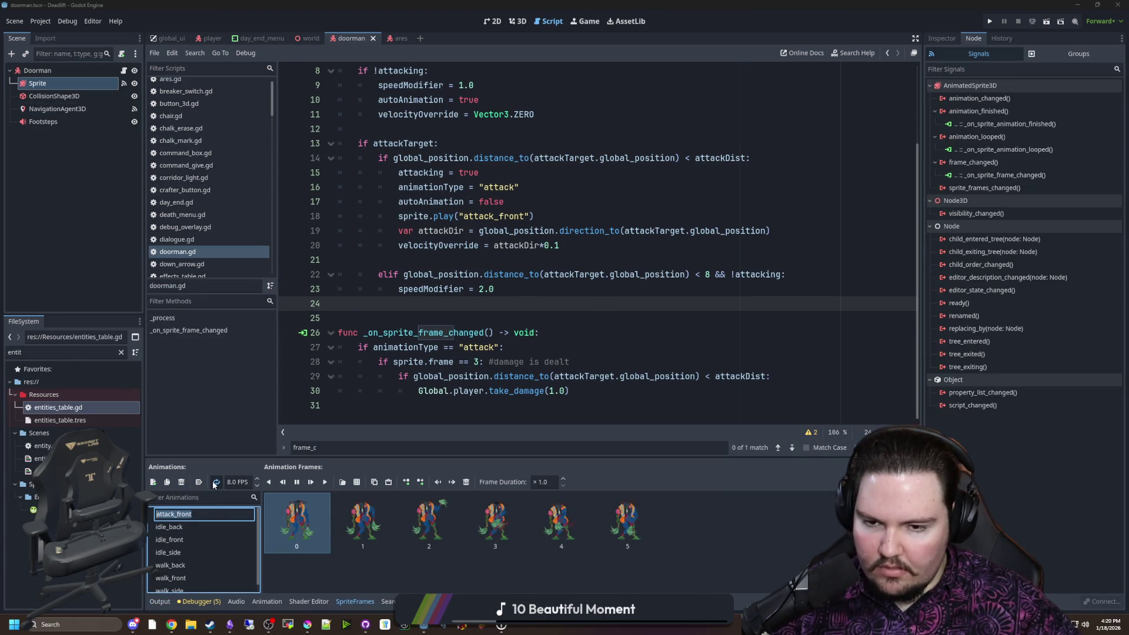
click(215, 483)
click(216, 482)
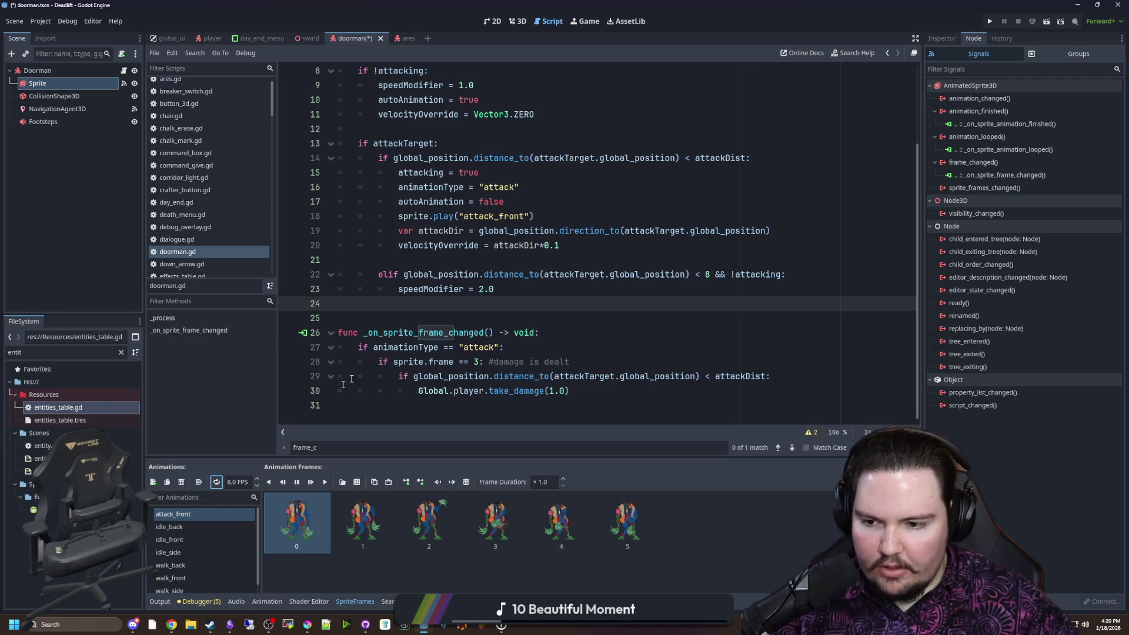
key(ctrl+z)
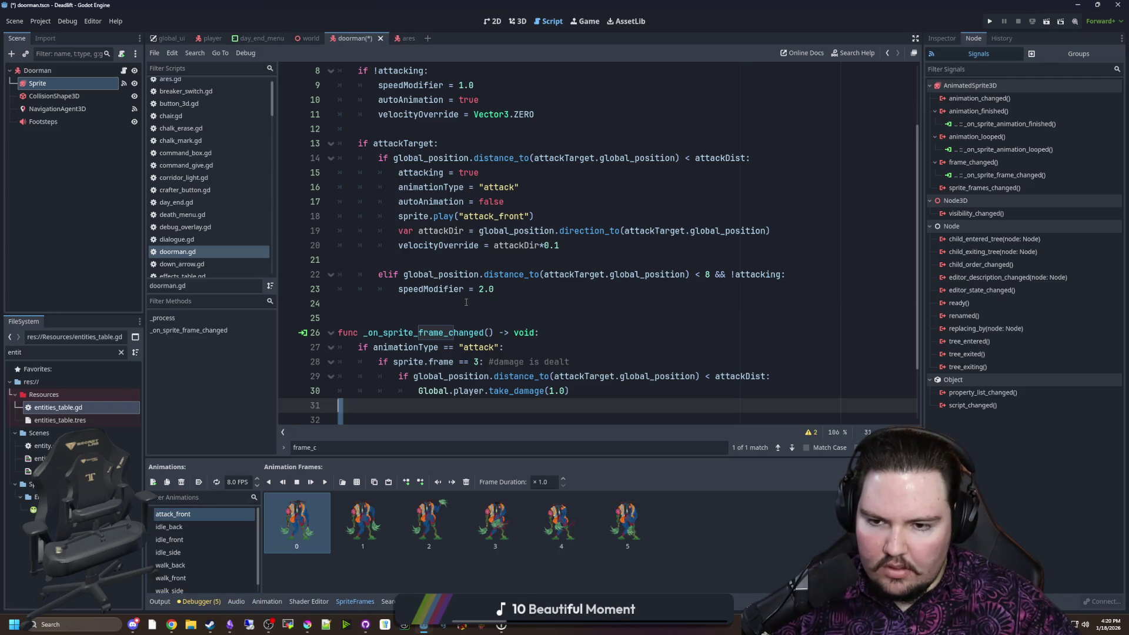
click(429, 346)
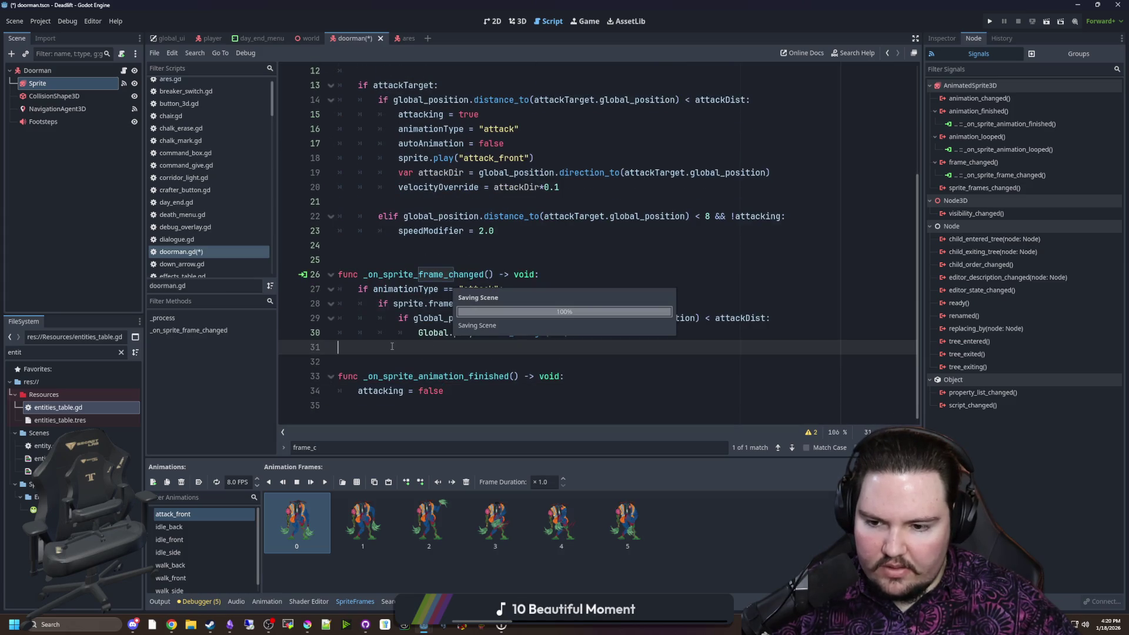
key(ctrl+s)
click(990, 21)
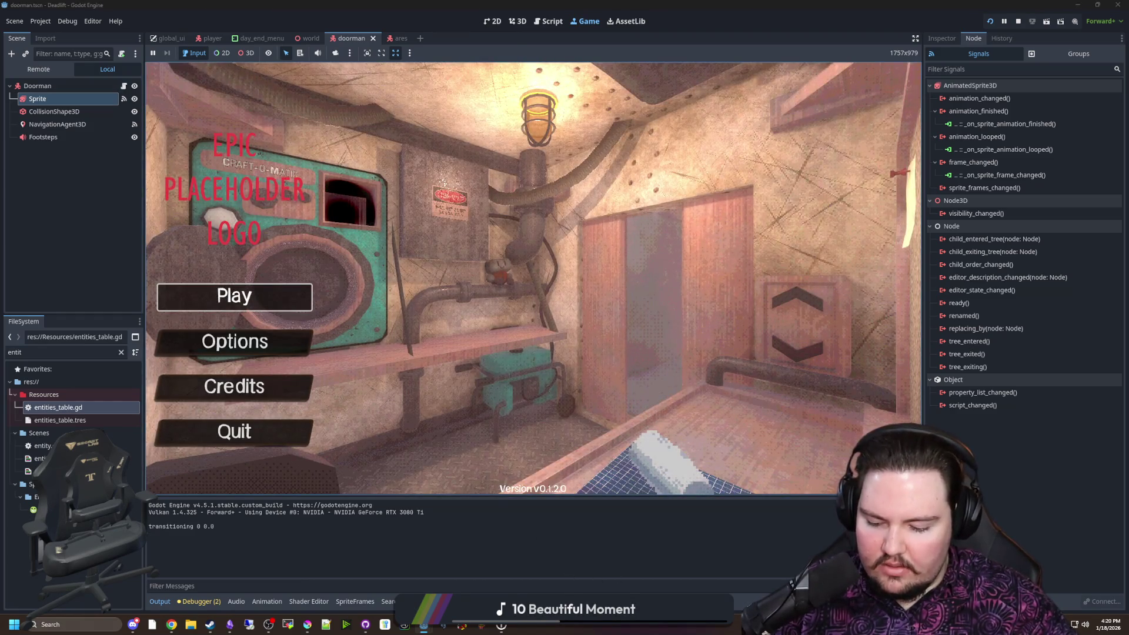
Start a new game, skip the opening dialogue, and ride the elevator down
click(253, 296)
key(w)
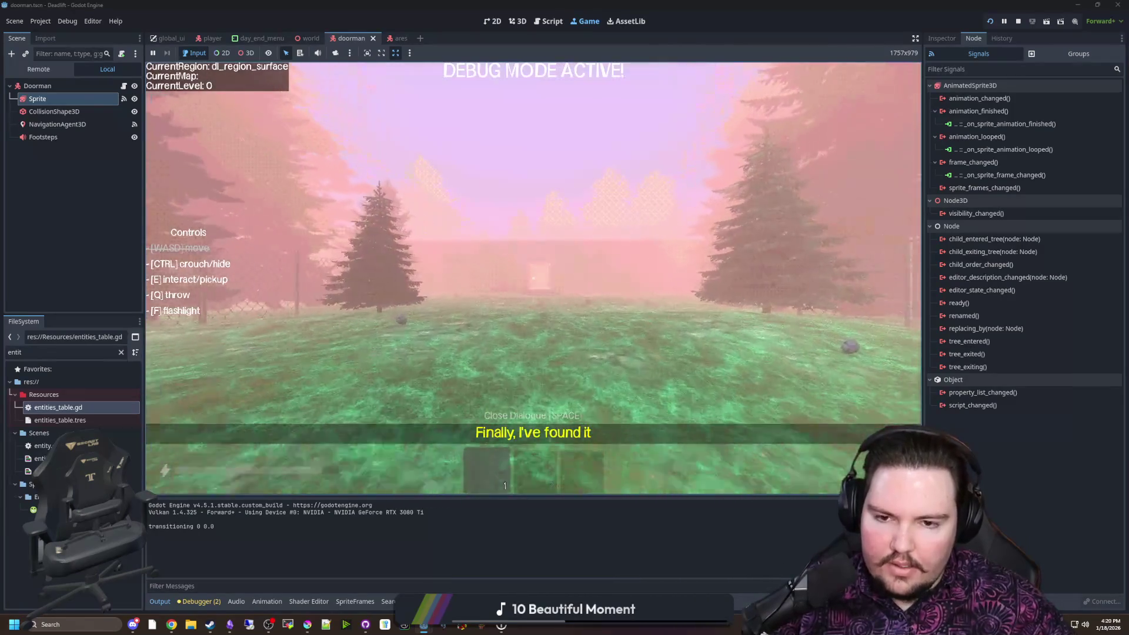
key(space)
key(w)
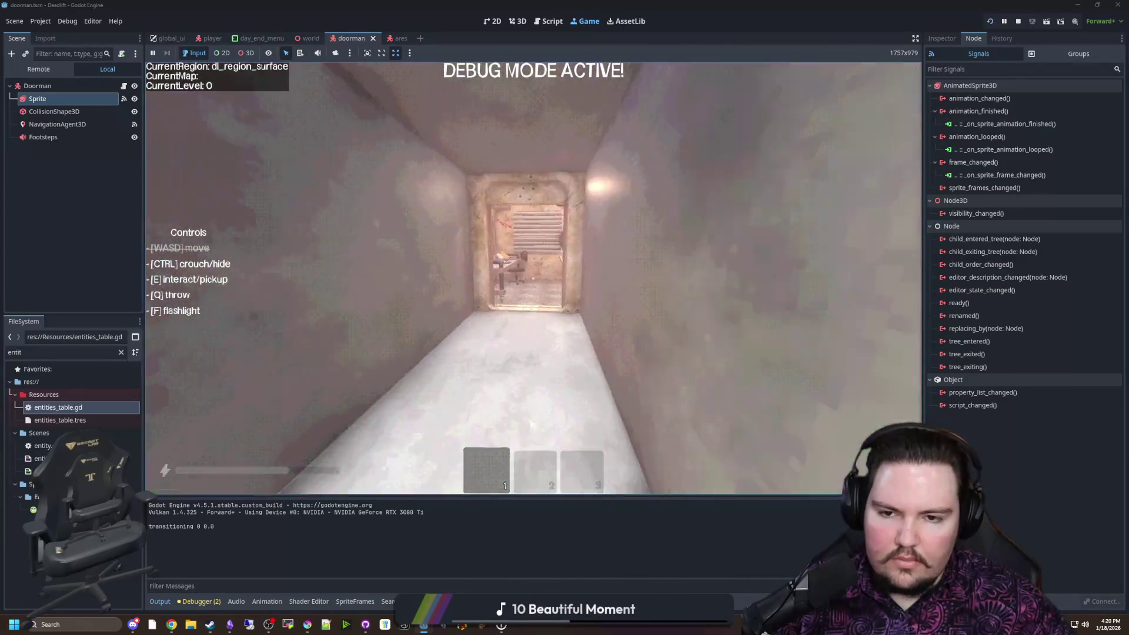
key(w)
key(e)
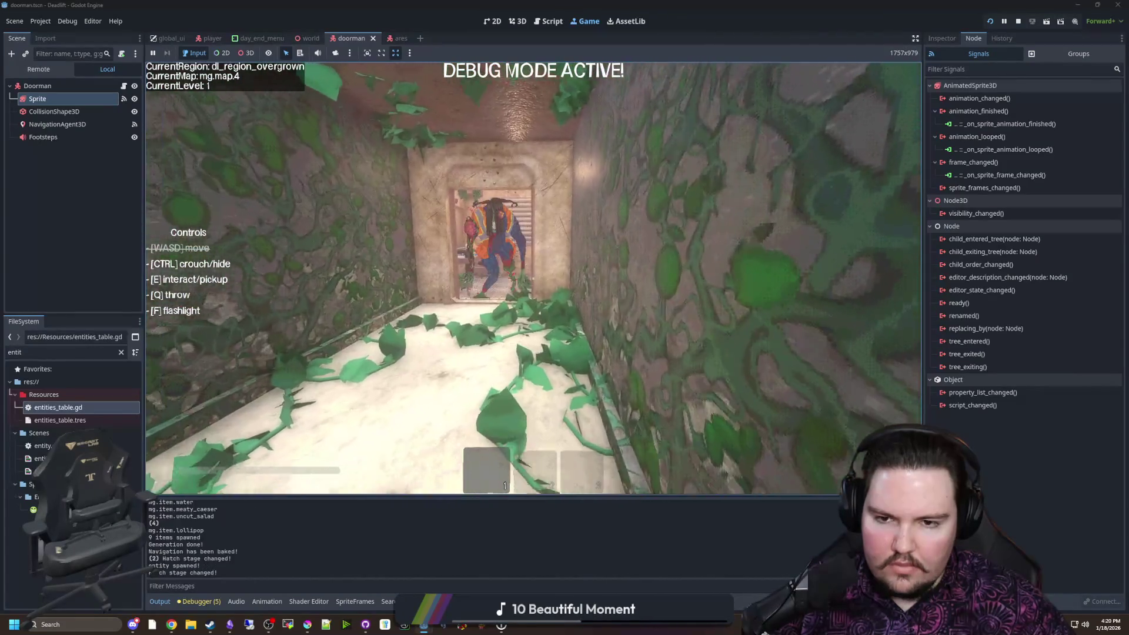
Retreat down the corridor from the approaching doorman and toggle the flashlight
key(s)
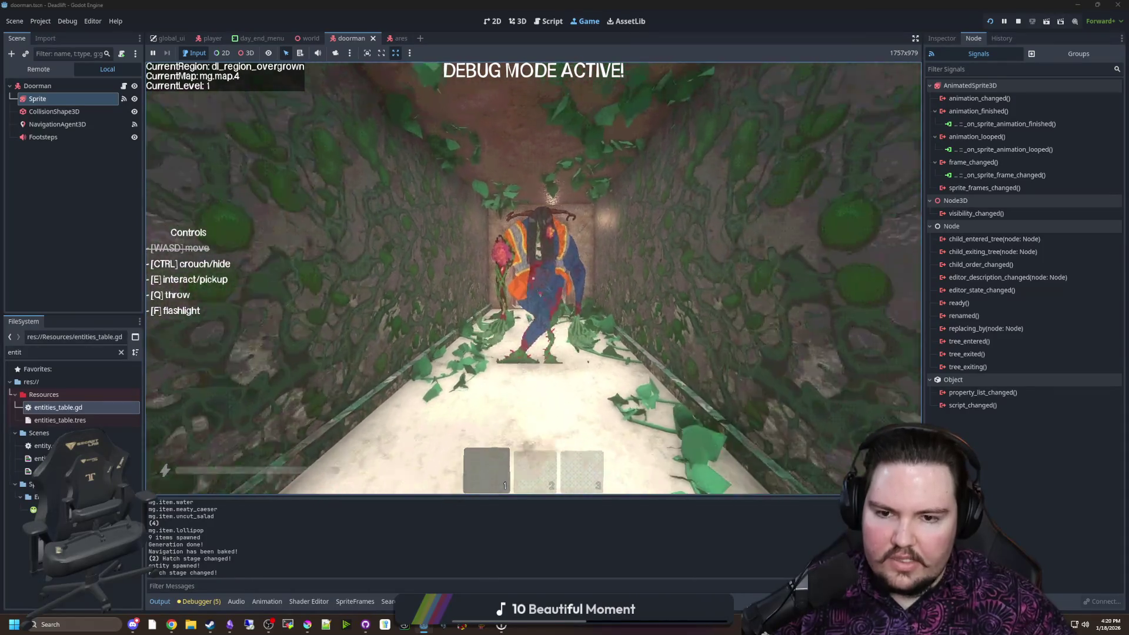
key(s)
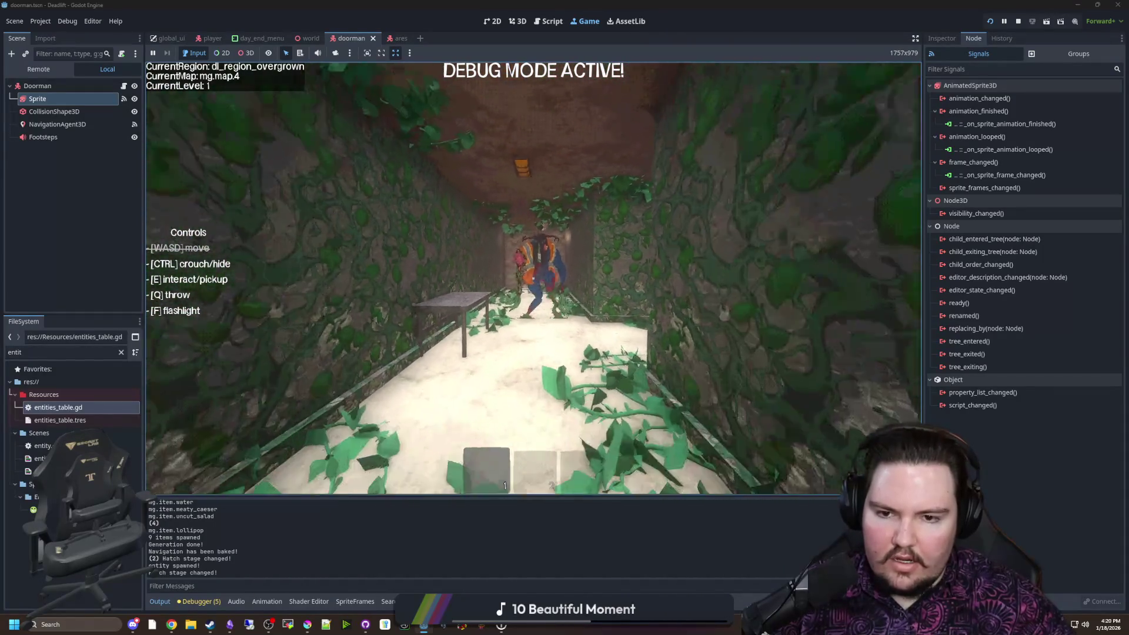
key(s)
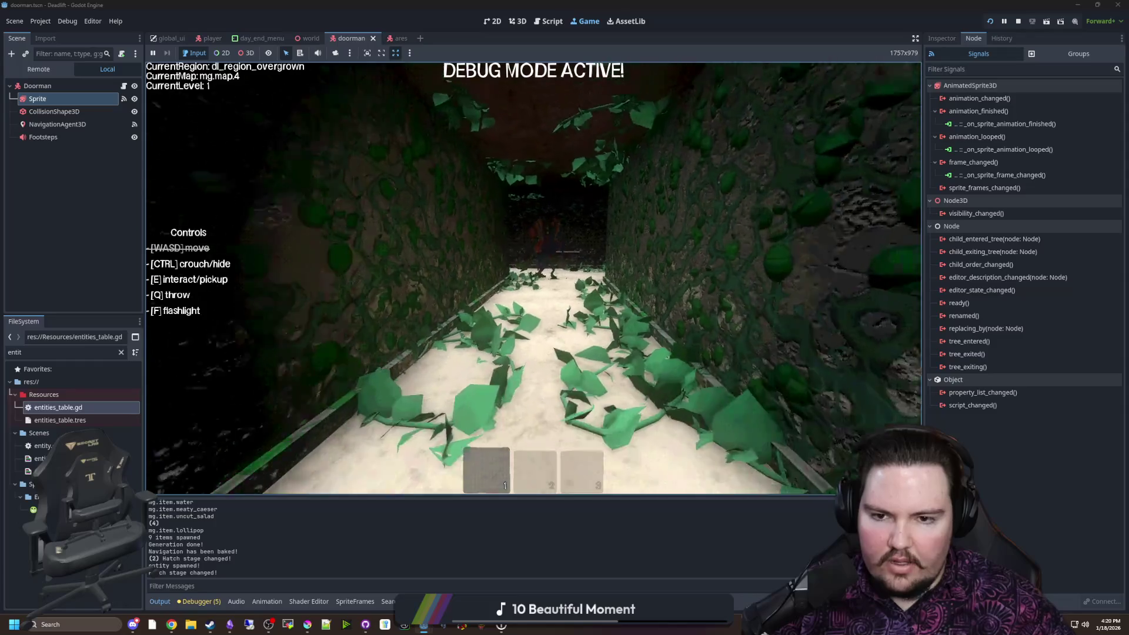
click(123, 86)
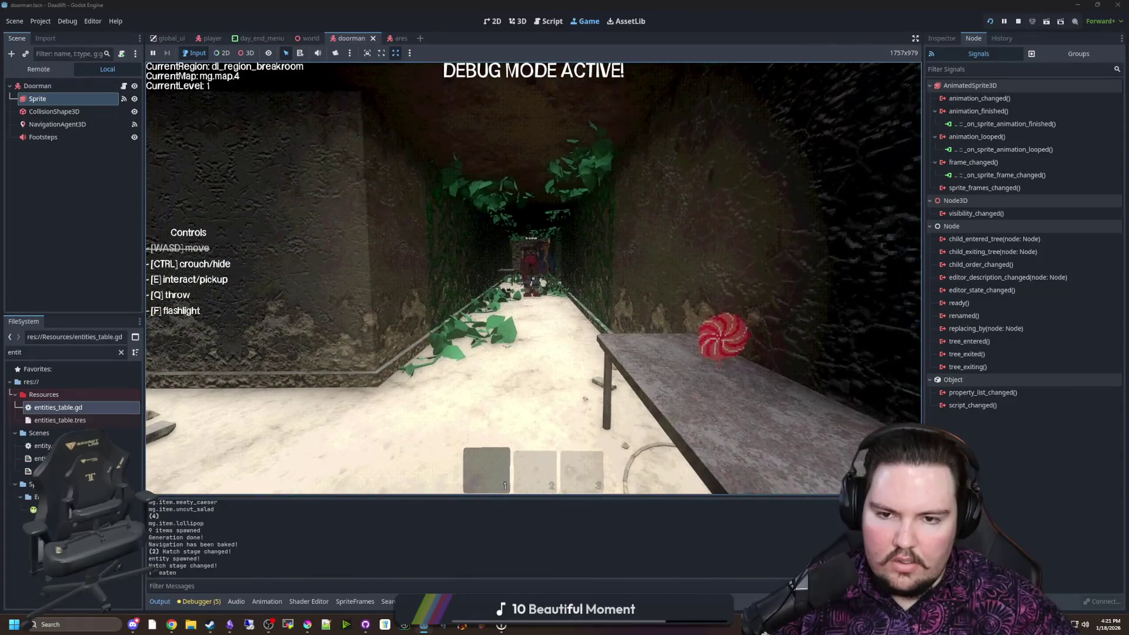
key(f)
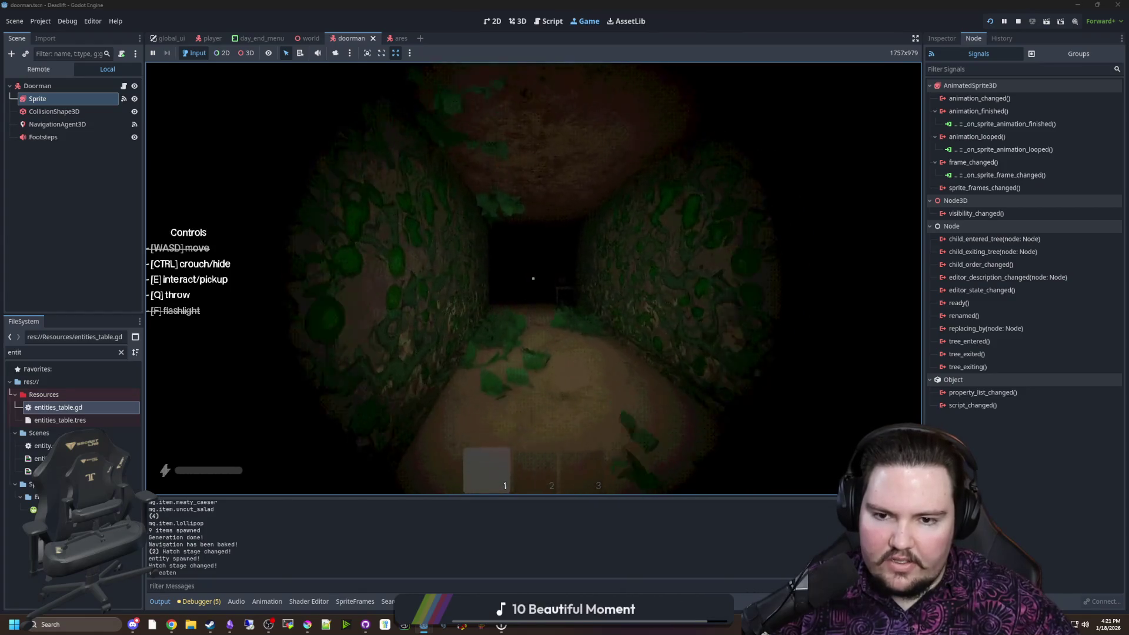
Walk past the table and down the tunnel toward the doorman, briefly toggling F3 debug lighting
key(w)
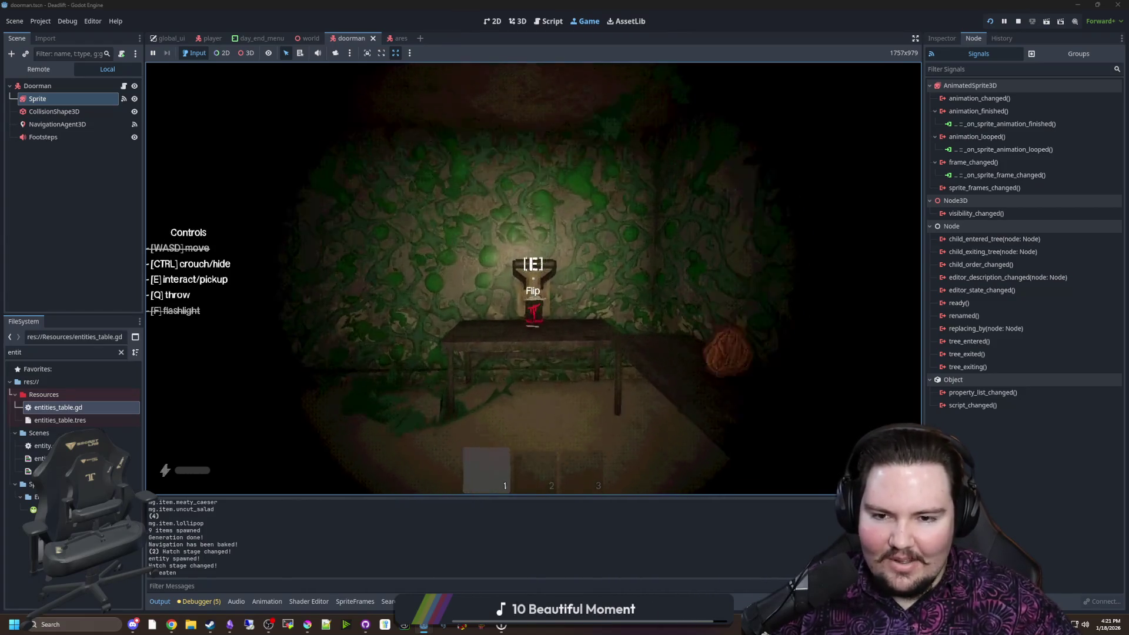
key(w)
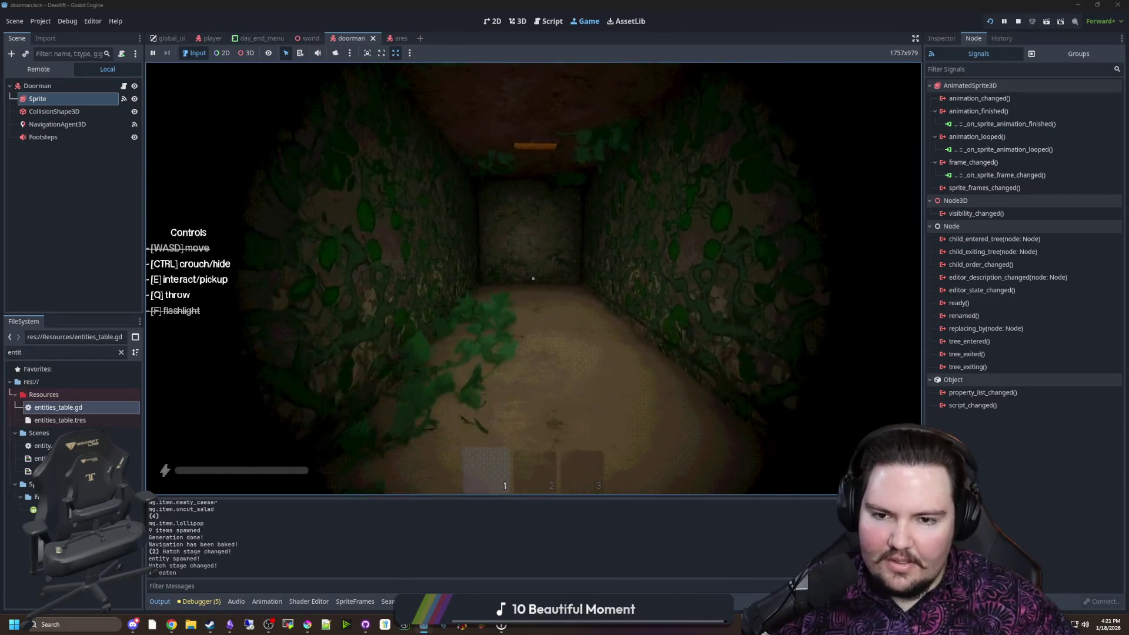
key(F3)
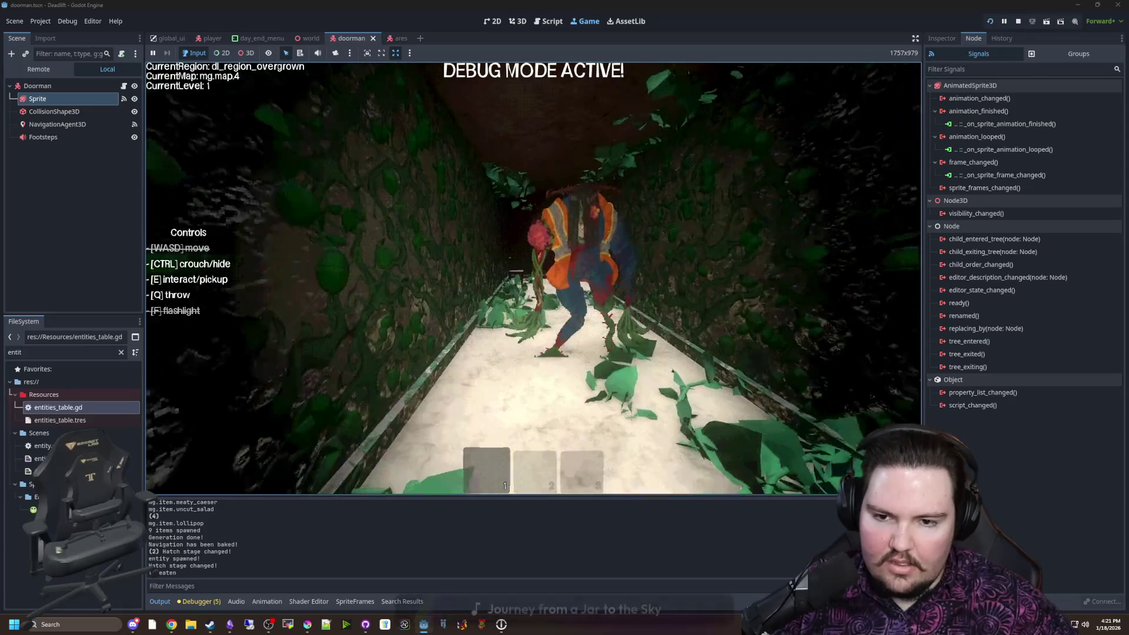
key(F3)
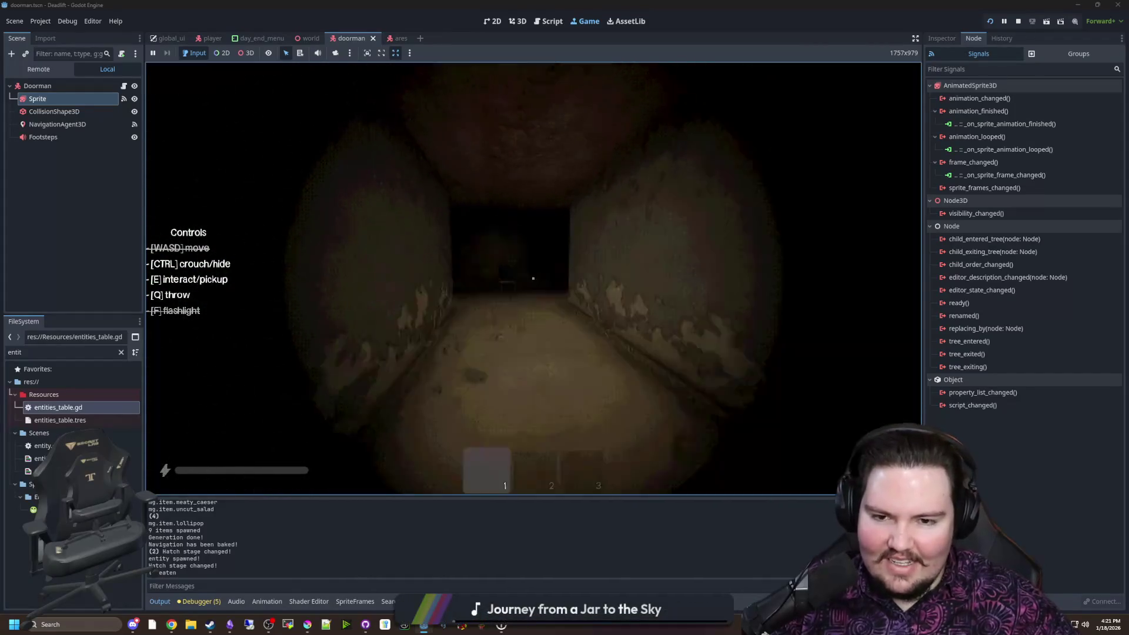
key(w)
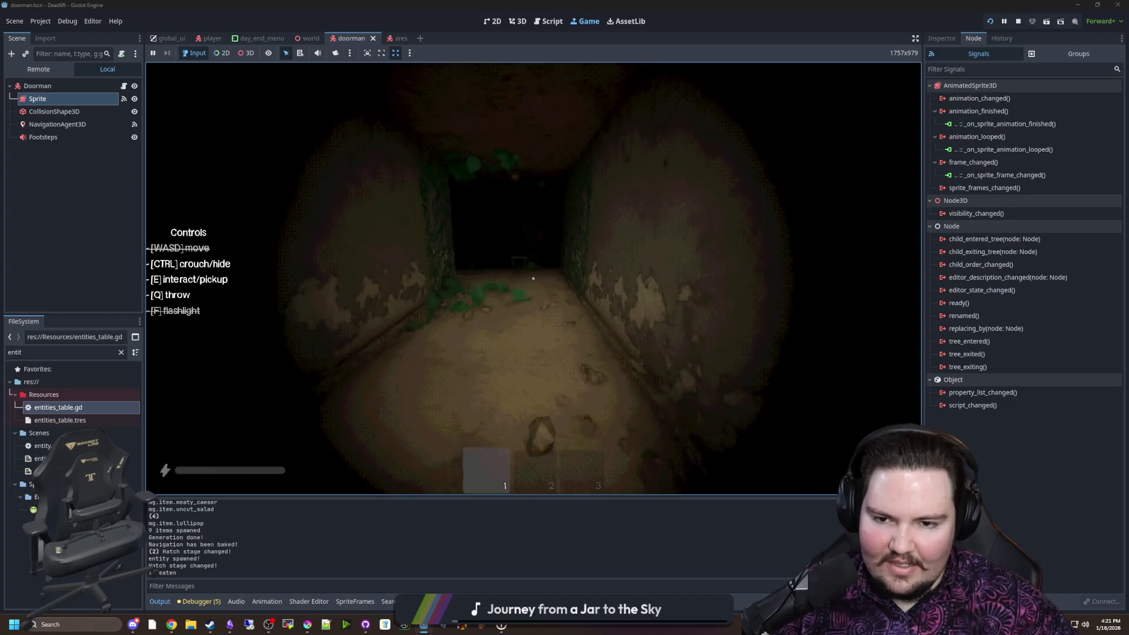
key(w)
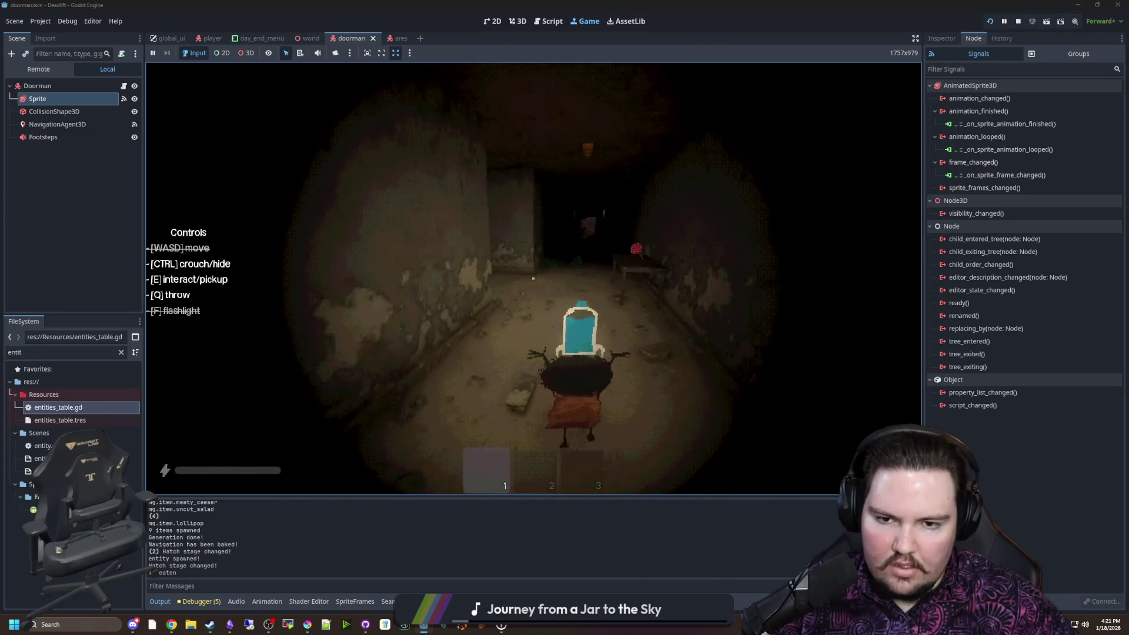
Pick up and throw the blue bottle, walk into the hatch room, pause, and clear the file filter
key(e)
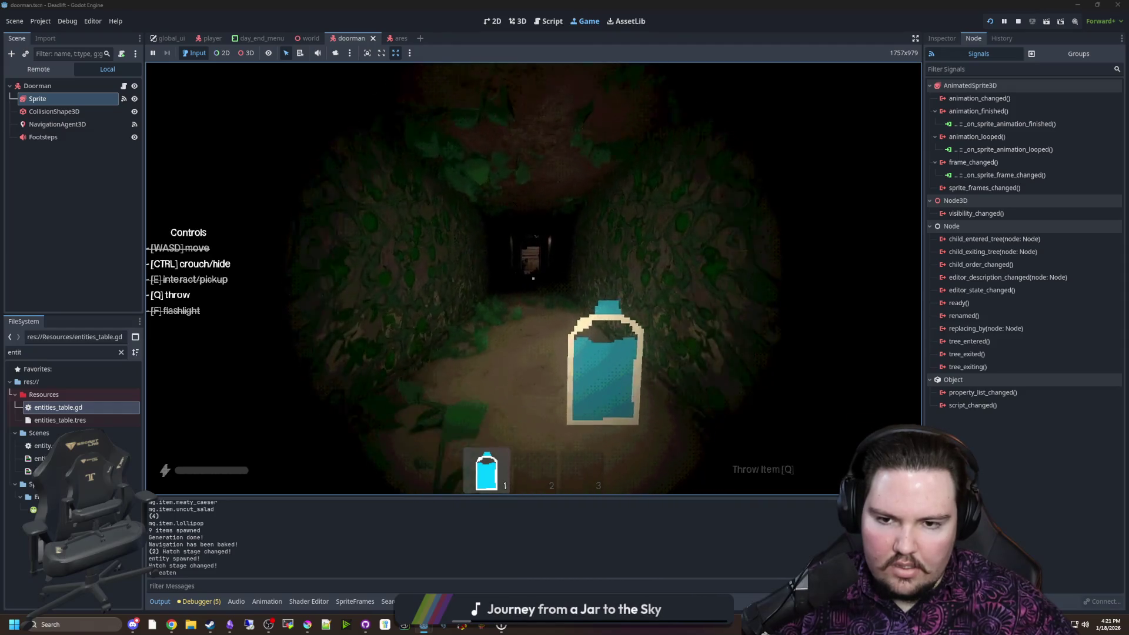
key(q)
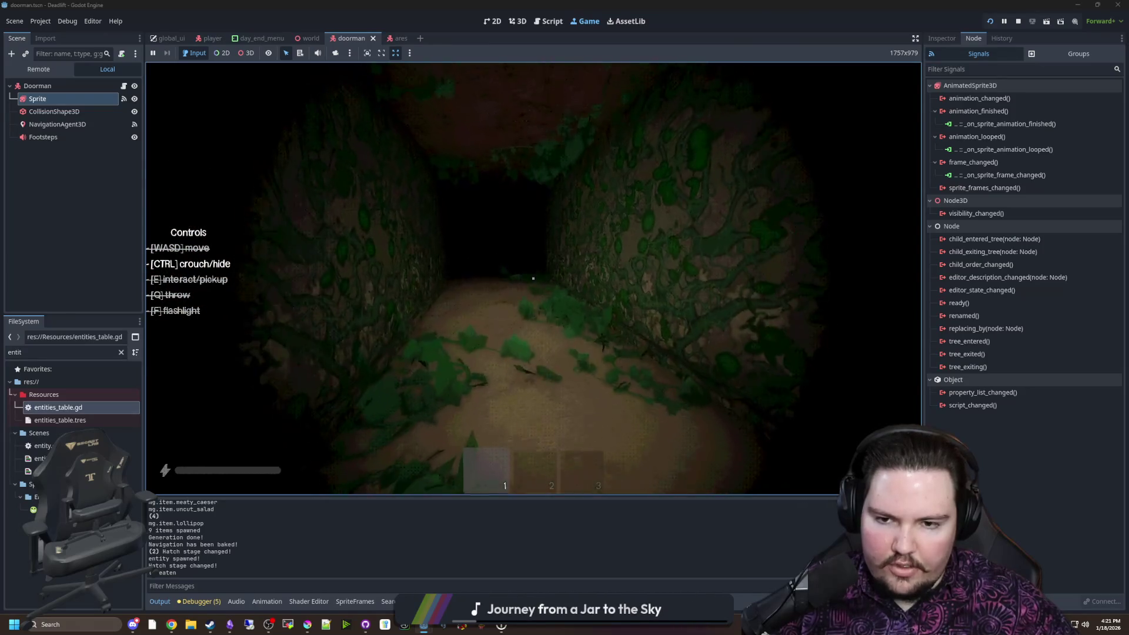
key(w)
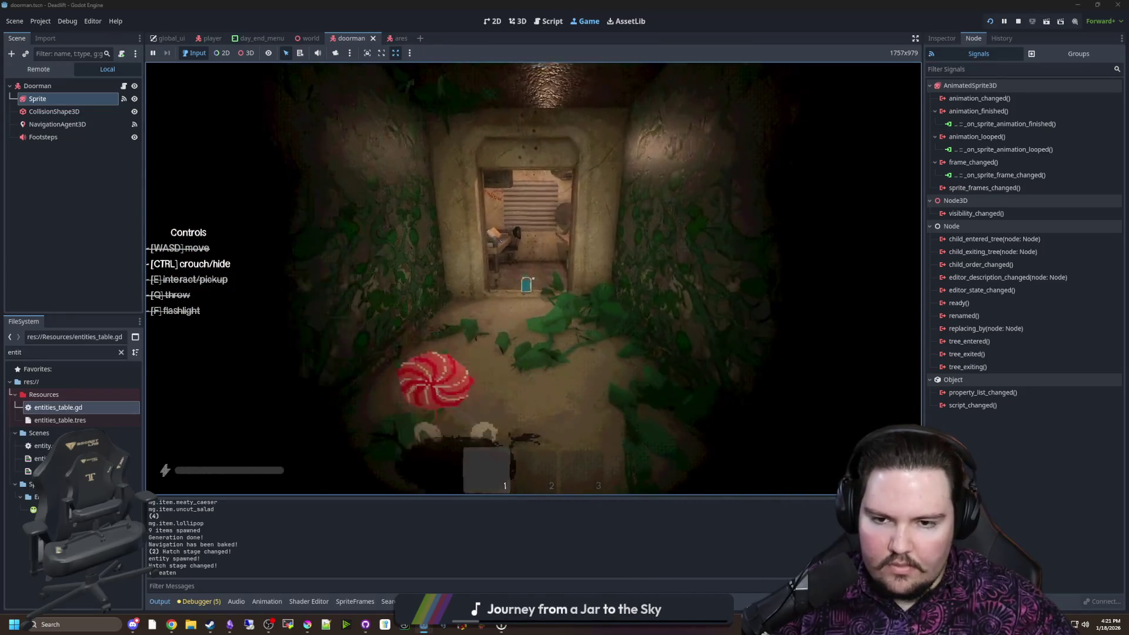
key(w)
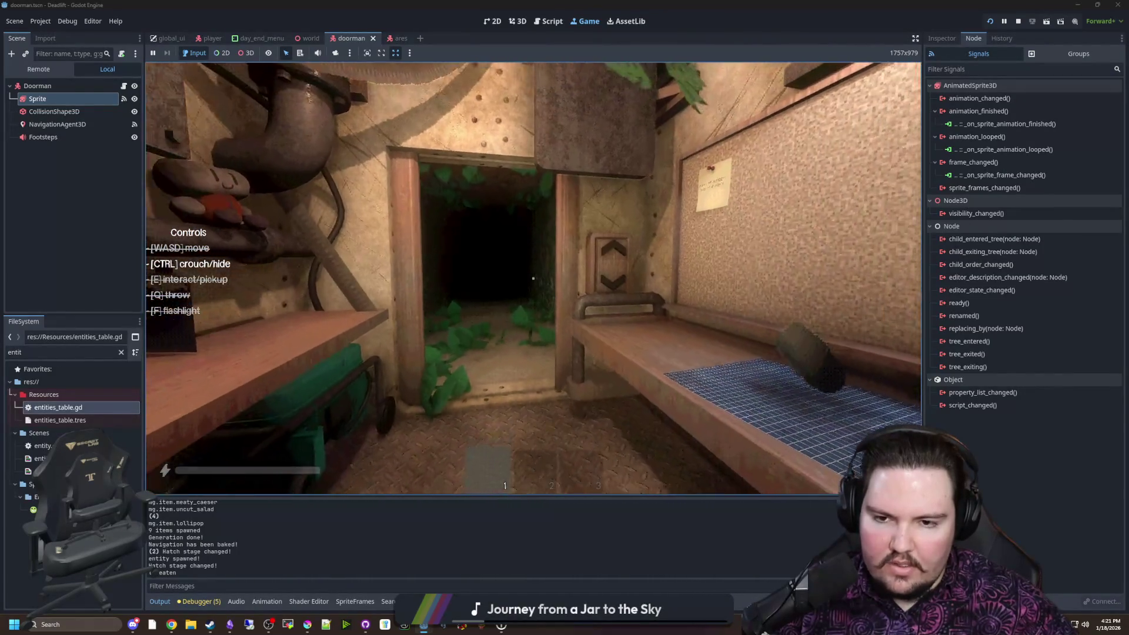
key(Escape)
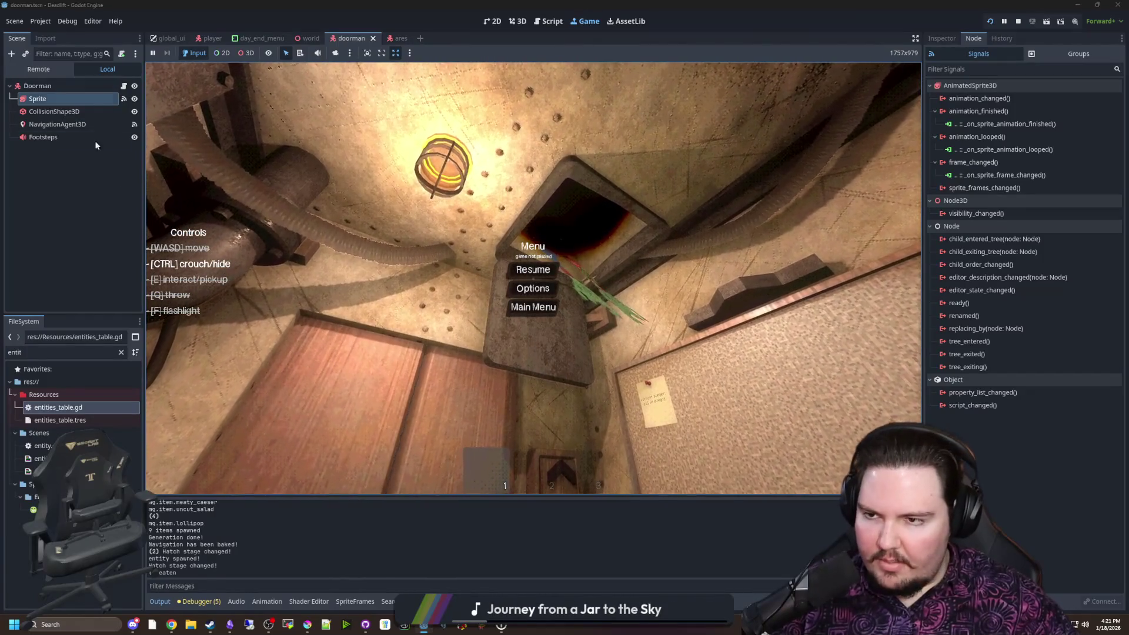
click(121, 352)
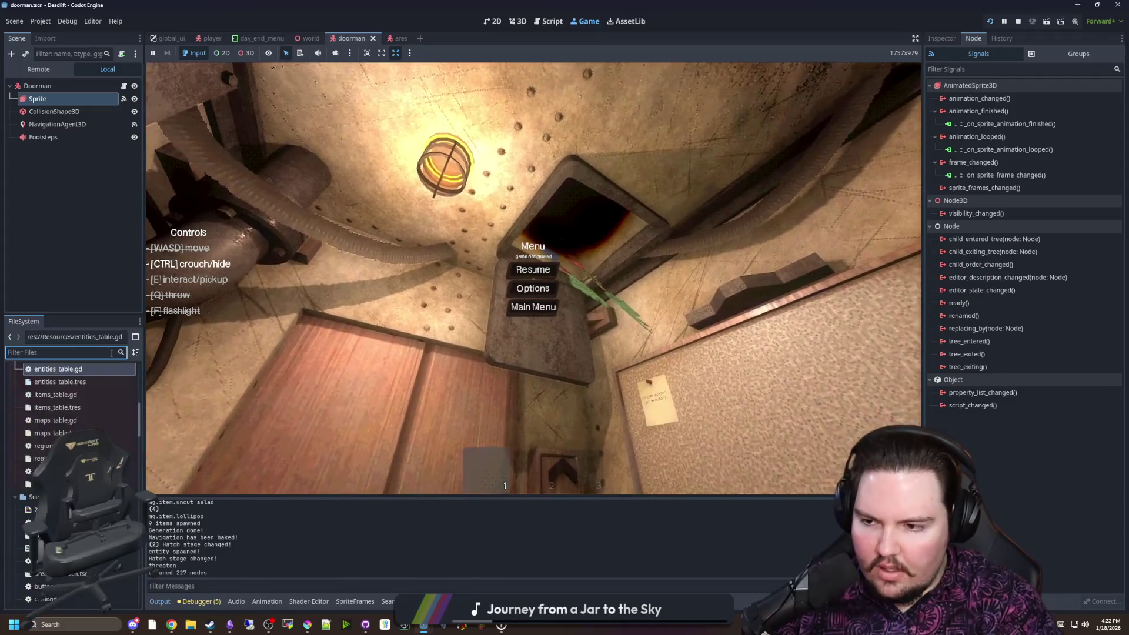
Open world.gd and search it for hatch_stage
text(world)
double_click(66, 408)
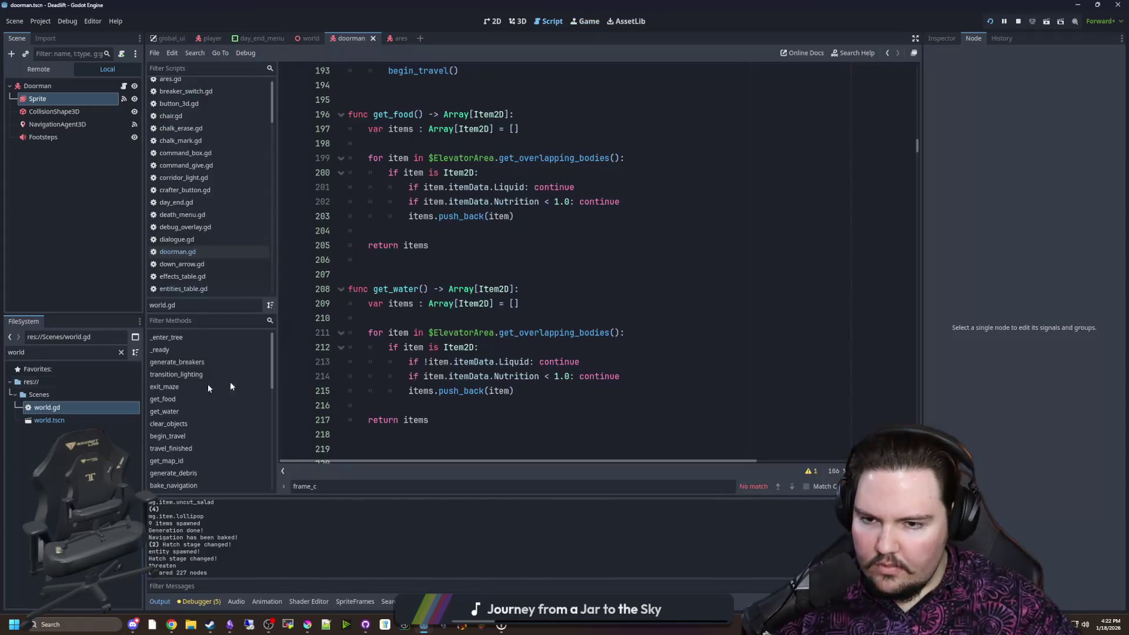
click(484, 261)
scroll(497, 287, up, 1)
key(ctrl+f)
text(hatch_stage)
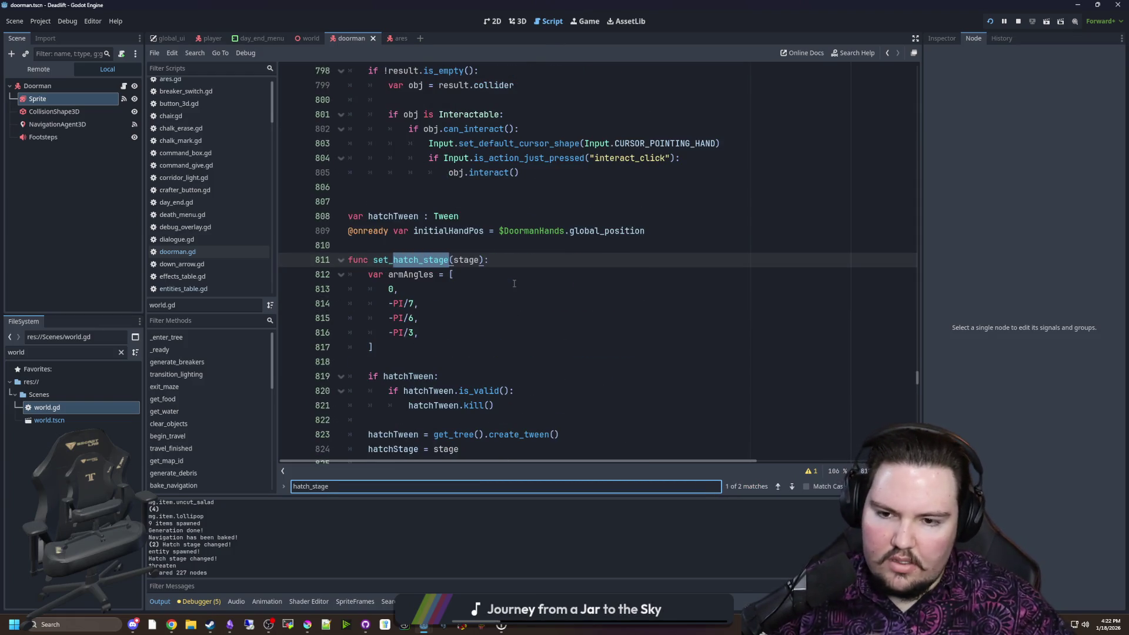
scroll(514, 284, down, 8)
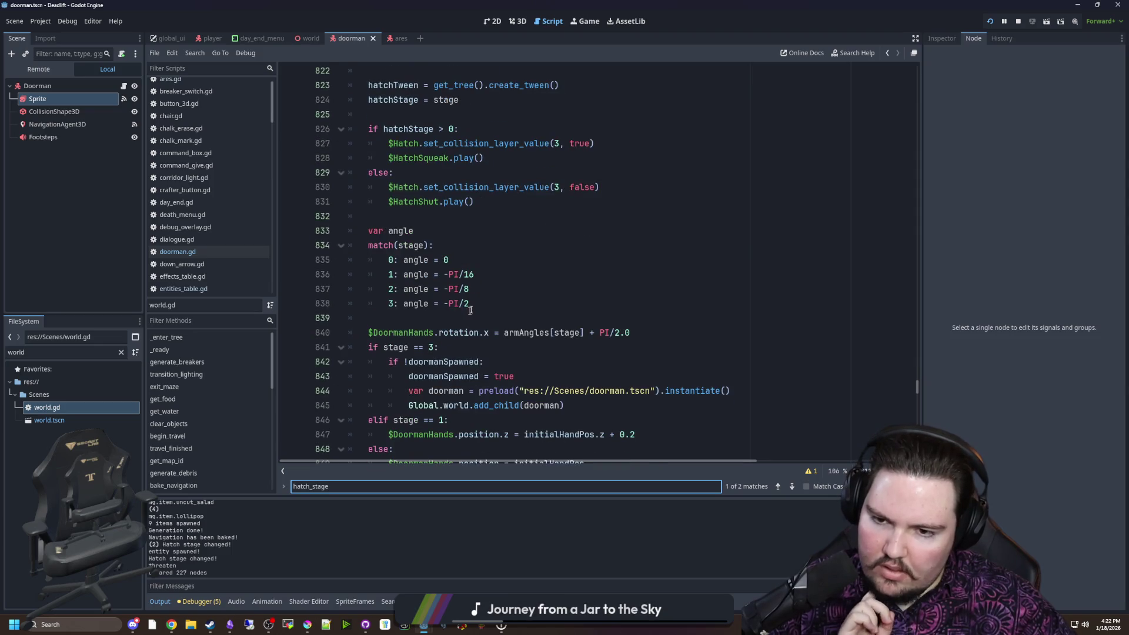
Add a stage 3 case with angle = -PI/4 after stage 2 in the match block
click(470, 310)
click(500, 292)
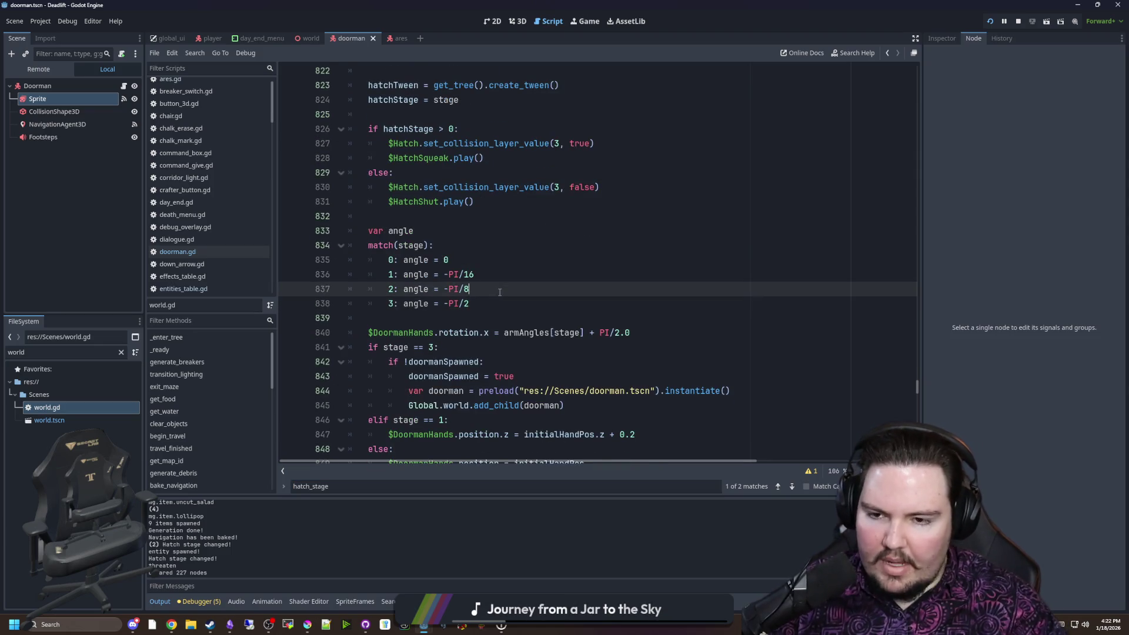
key(Return)
text(3:)
key(Down)
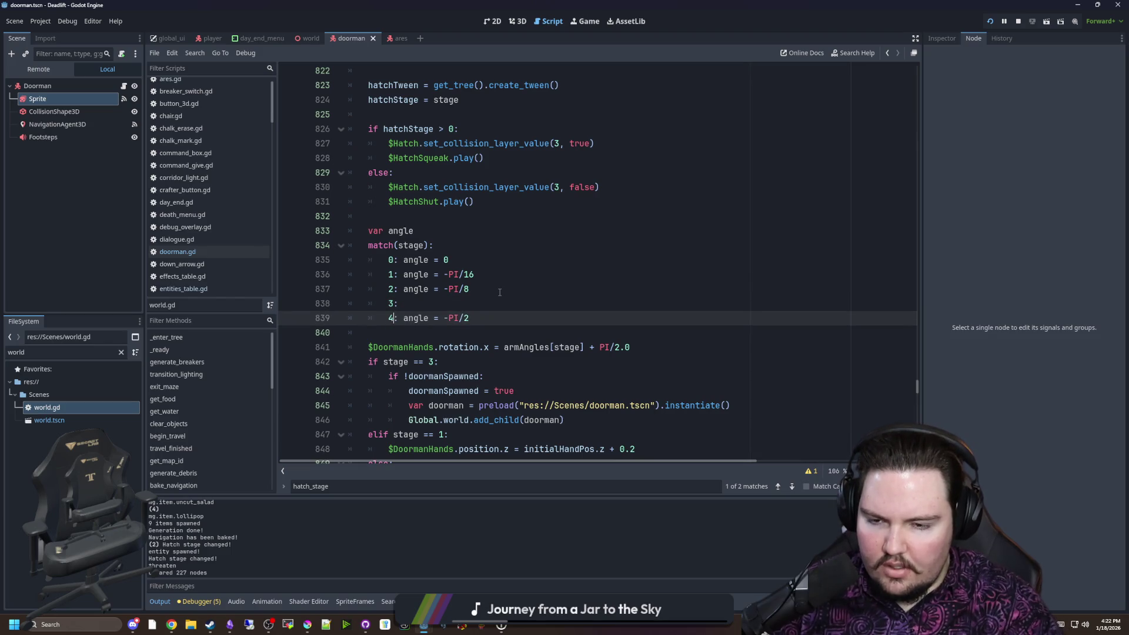
click(500, 292)
key(Down)
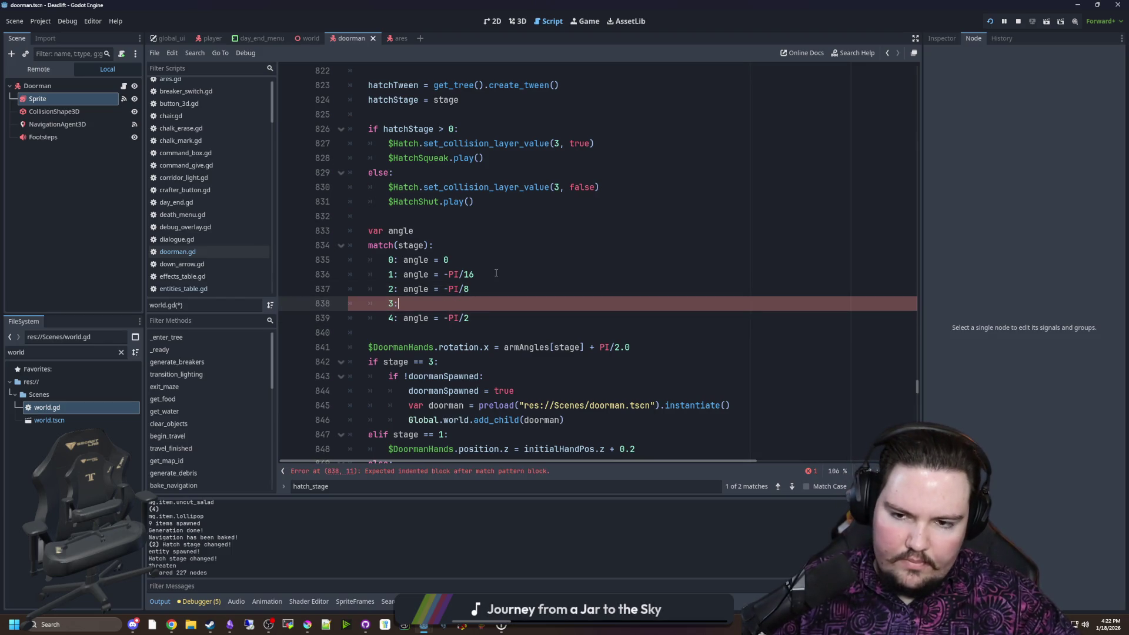
double_click(416, 289)
click(414, 308)
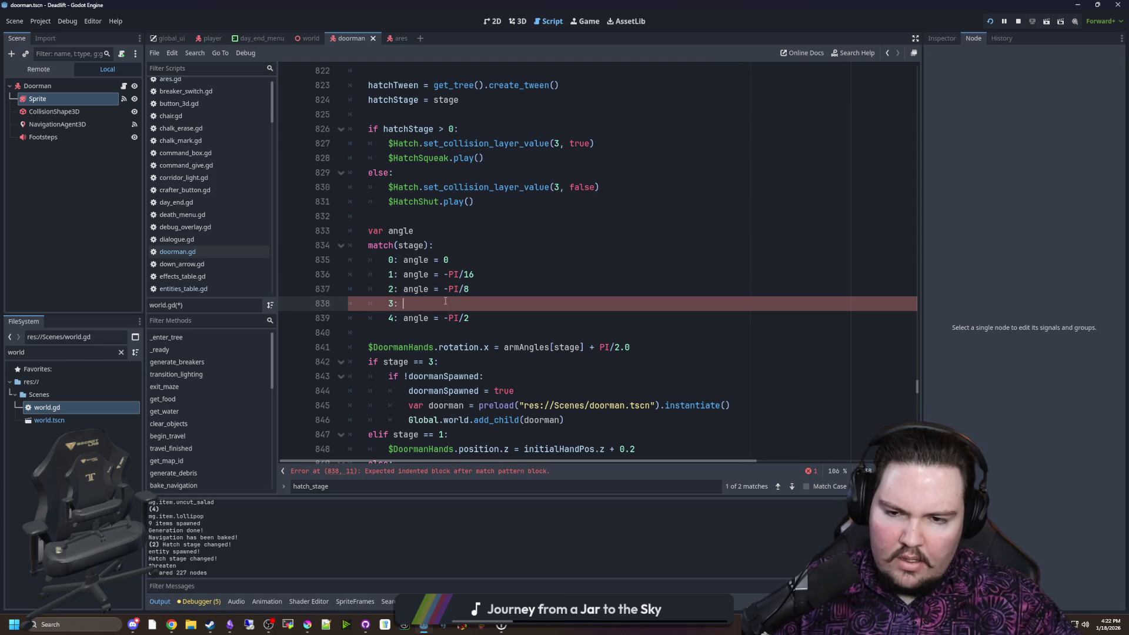
text(angle = -PI/8)
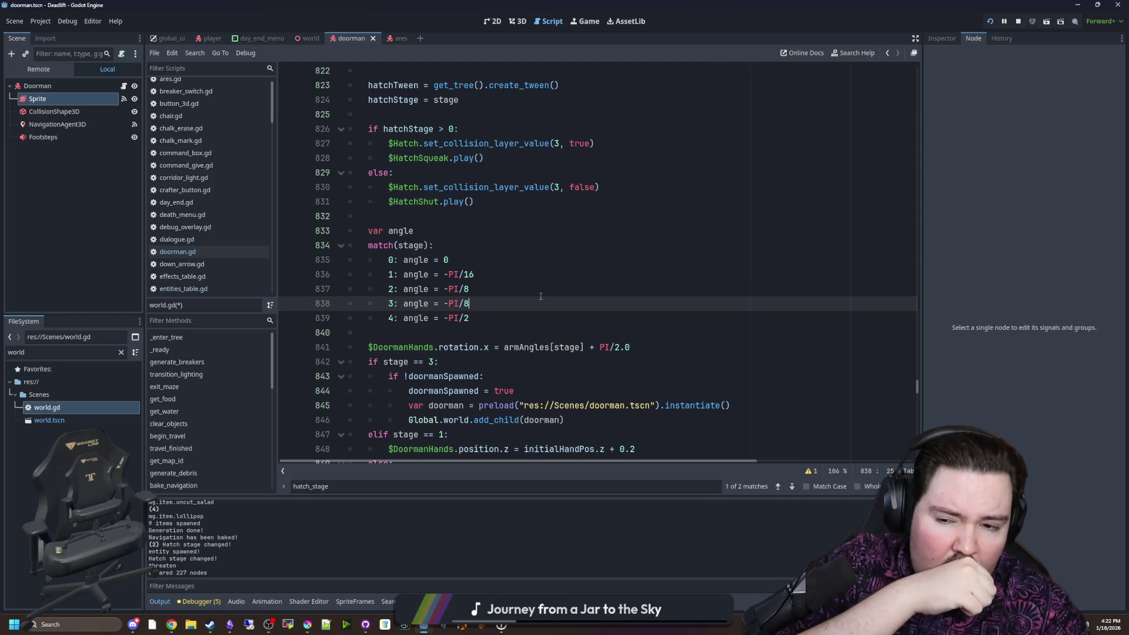
key(BackSpace)
text(4)
Review the angle declaration and stage 4 -PI/2 case, then move to the hatch-open condition
click(540, 295)
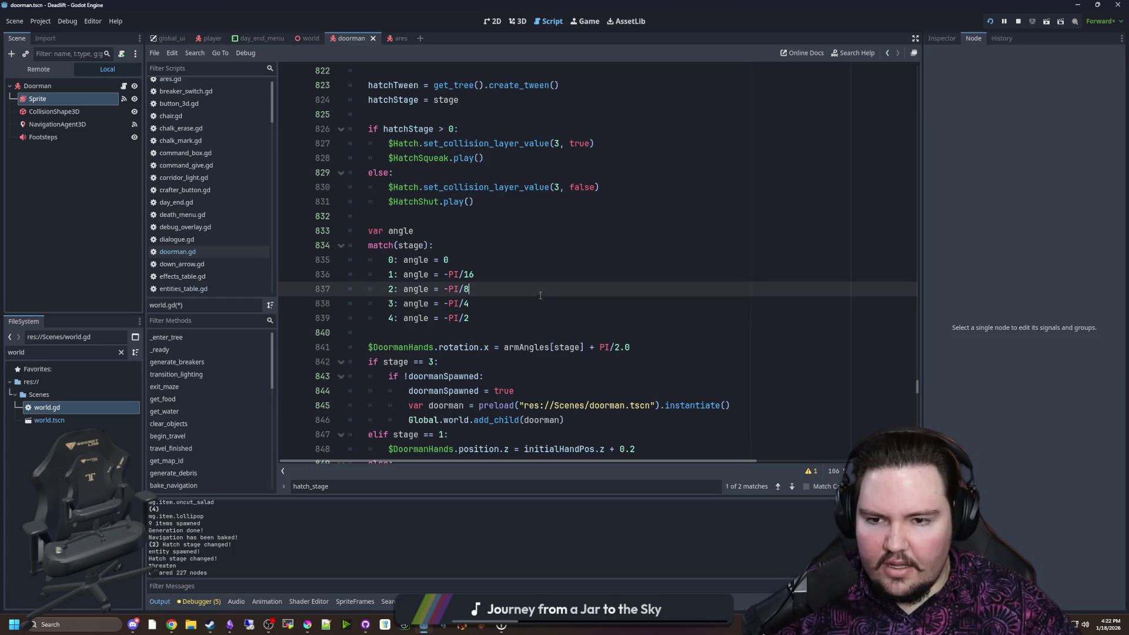
click(454, 257)
click(424, 232)
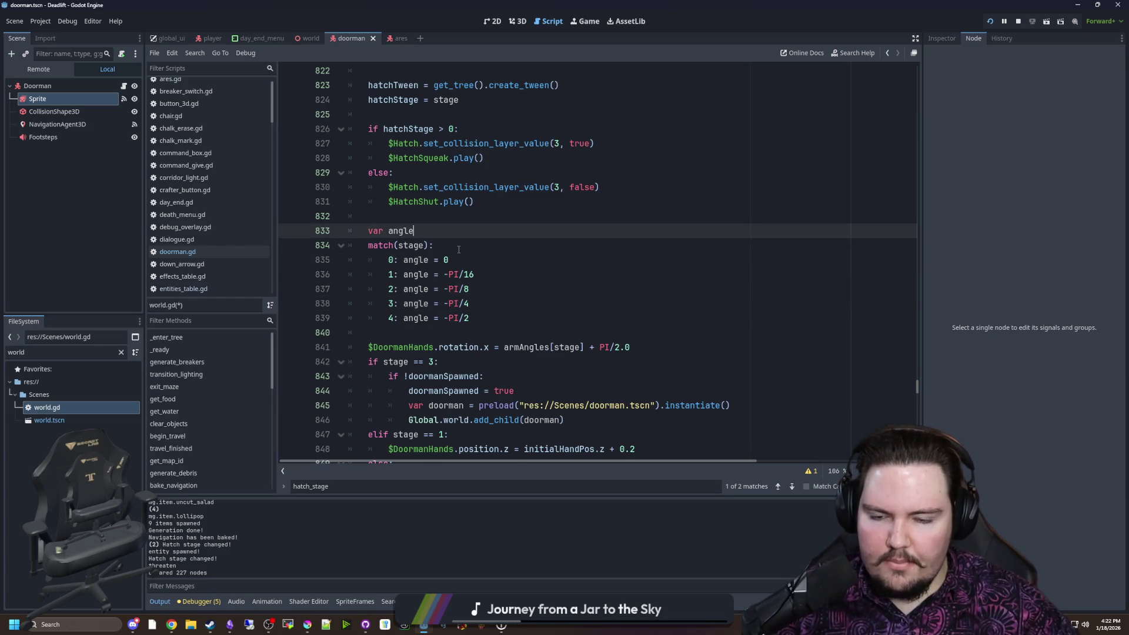
scroll(459, 249, down, 1)
click(485, 273)
scroll(487, 281, down, 1)
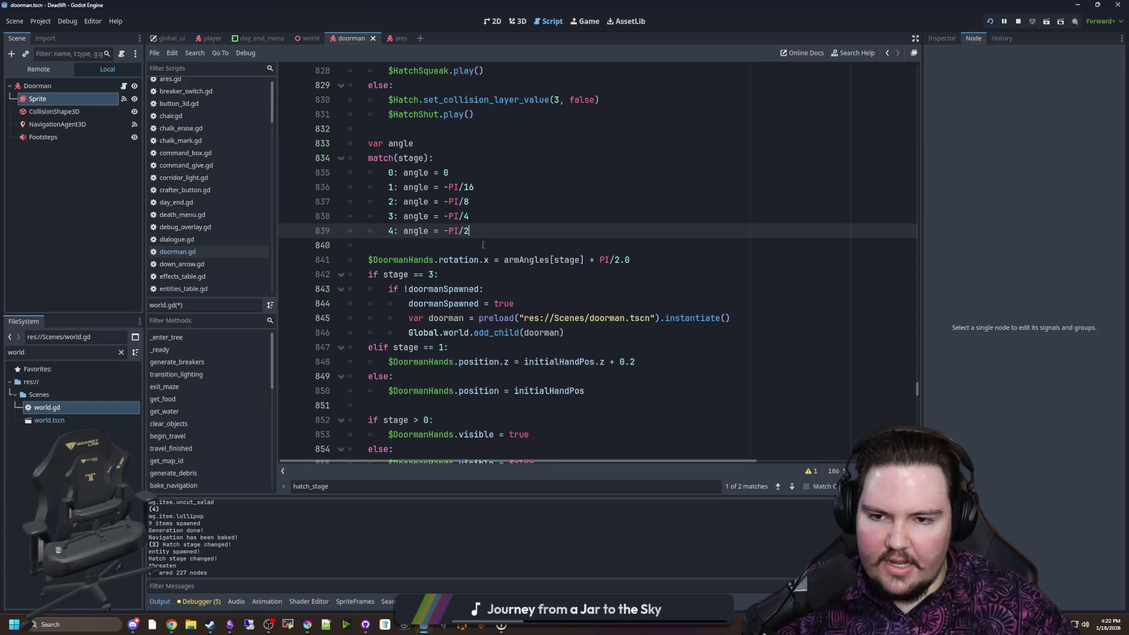
click(414, 231)
scroll(414, 234, up, 4)
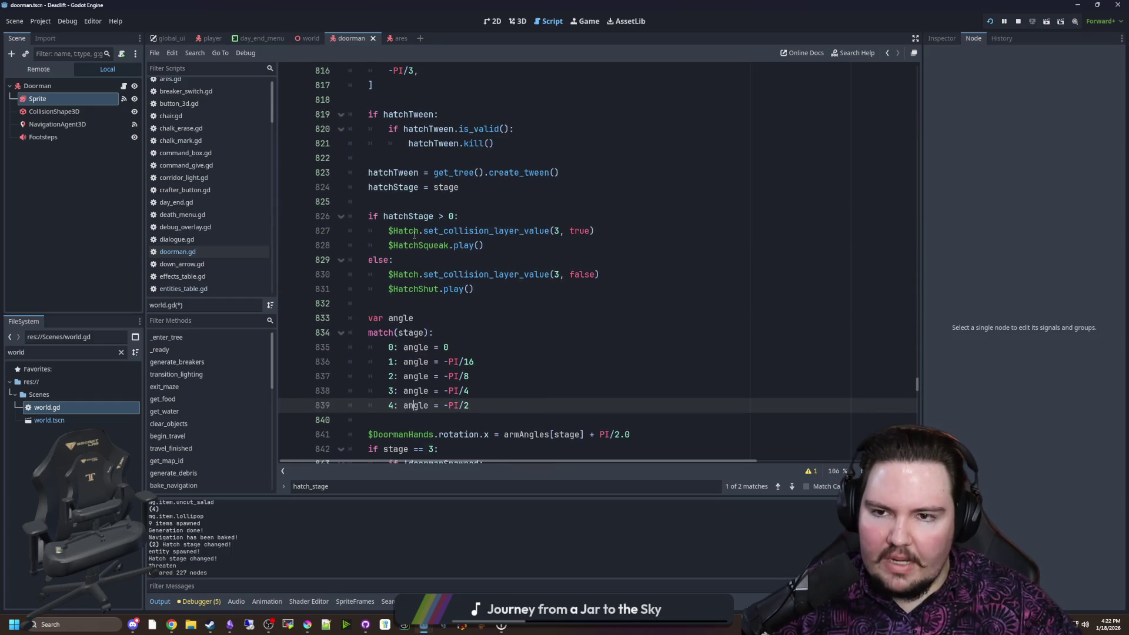
click(458, 300)
scroll(458, 300, up, 2)
click(554, 331)
scroll(501, 337, down, 1)
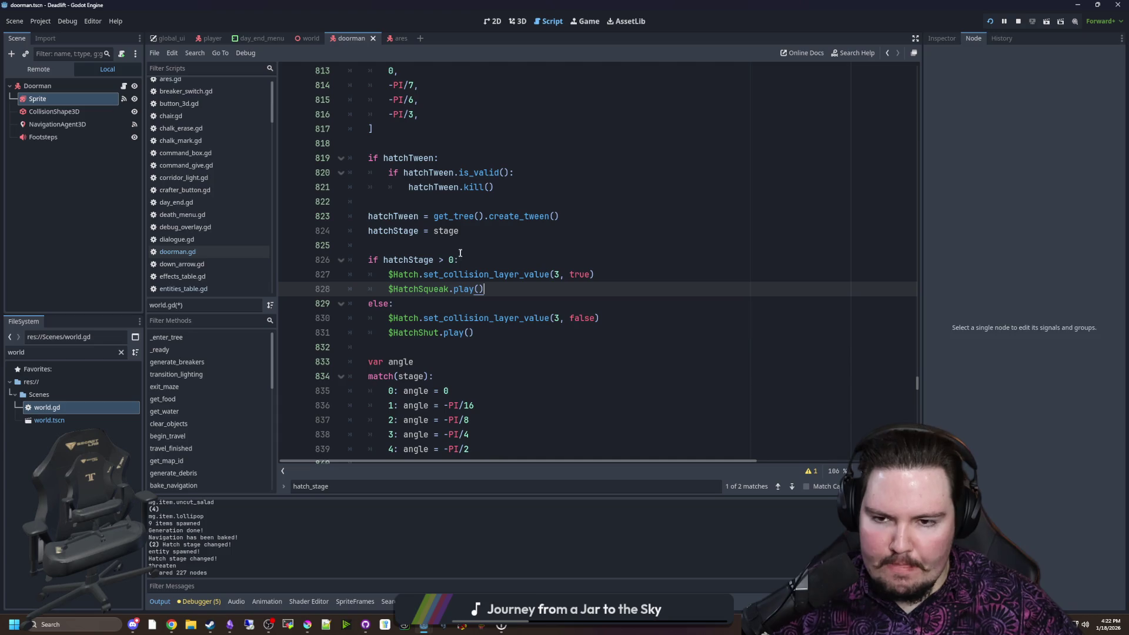
click(456, 262)
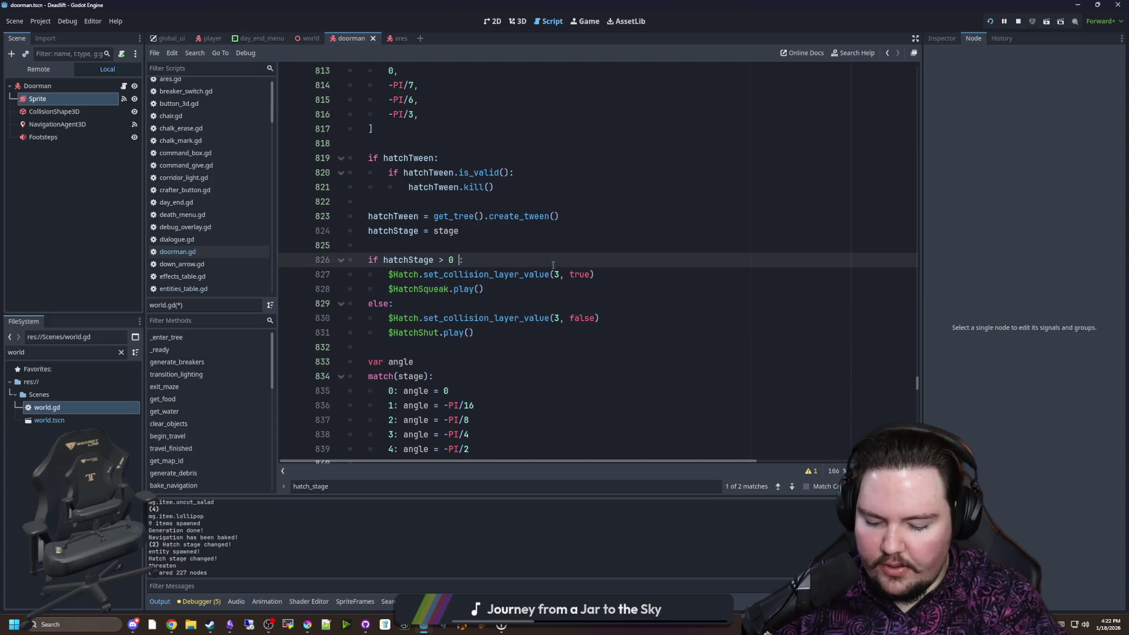
Append '&& hatchStage < 4' to the hatch-open if condition
text(&& hat)
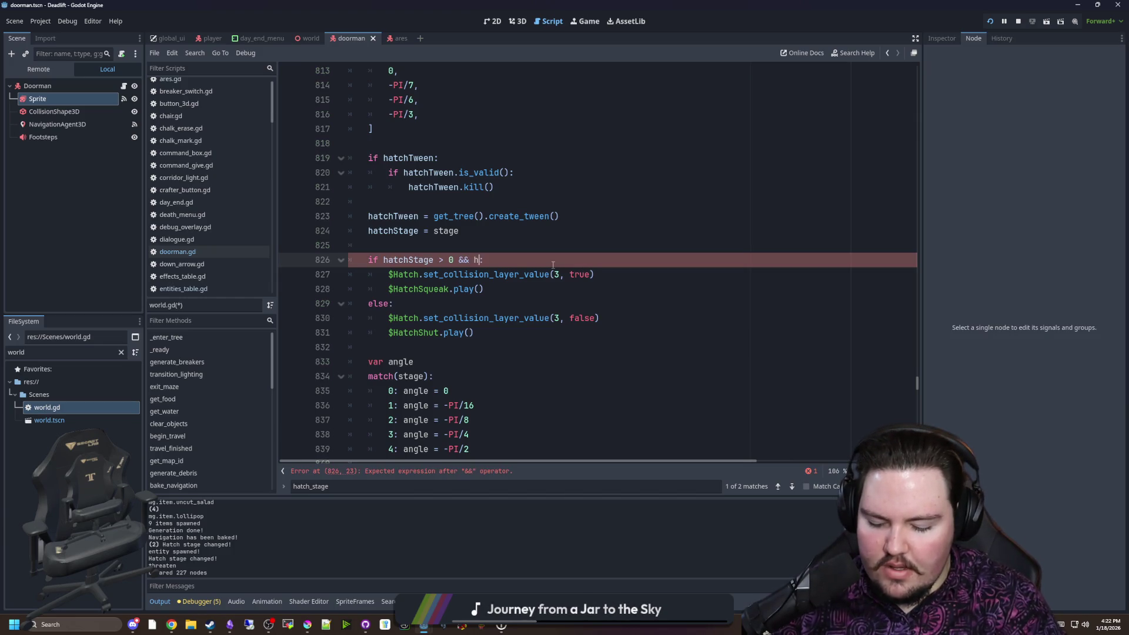
key(BackSpace)
key(BackSpace)
key(BackSpace)
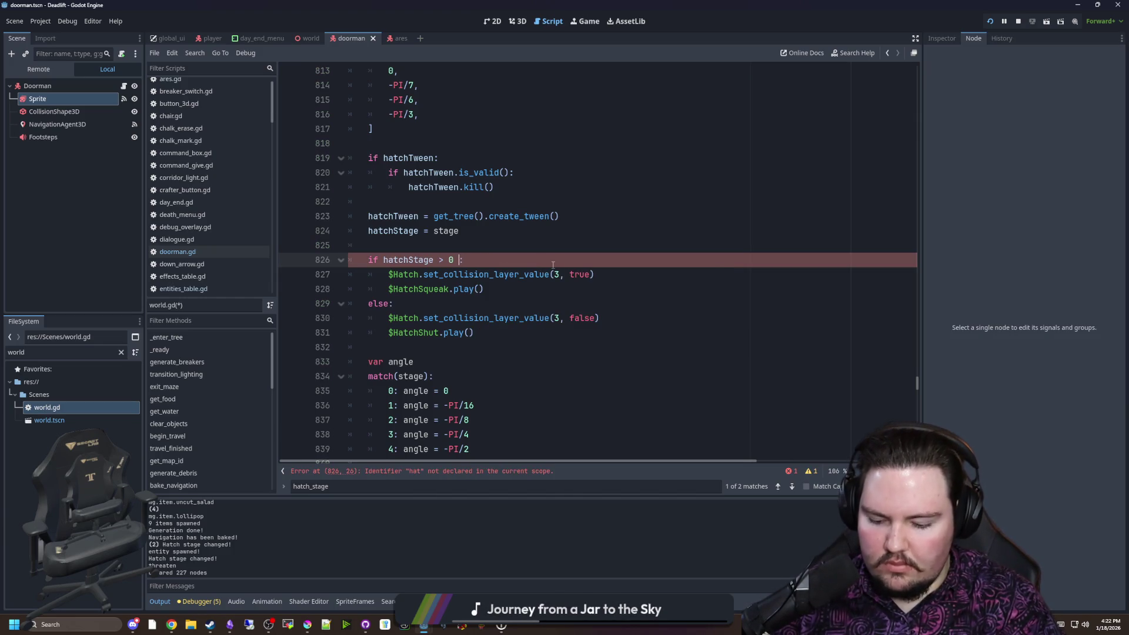
text(&& hatchStage < )
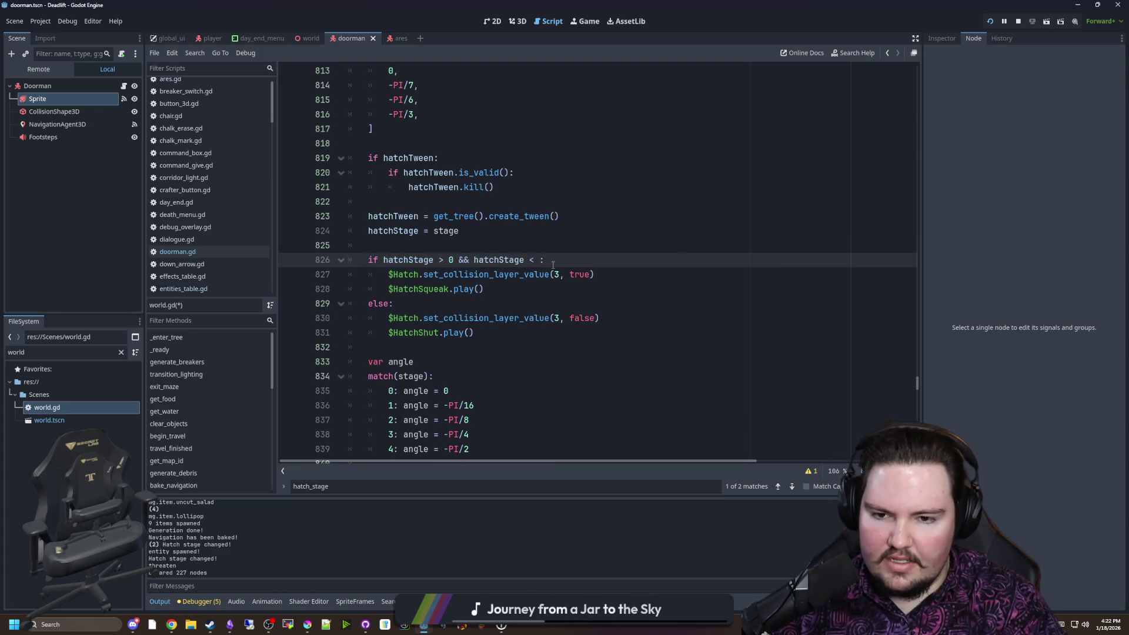
text(4)
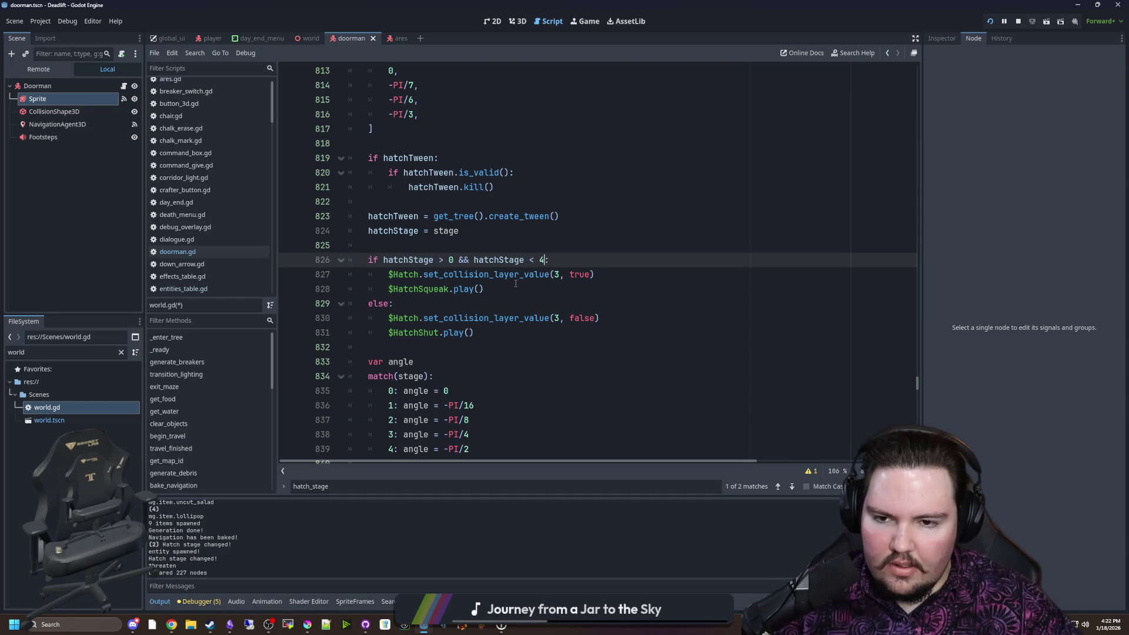
scroll(516, 284, down, 1)
Review the hatch-closing and collision-disabling lines, then delete the hatchStage < 4 check
click(424, 187)
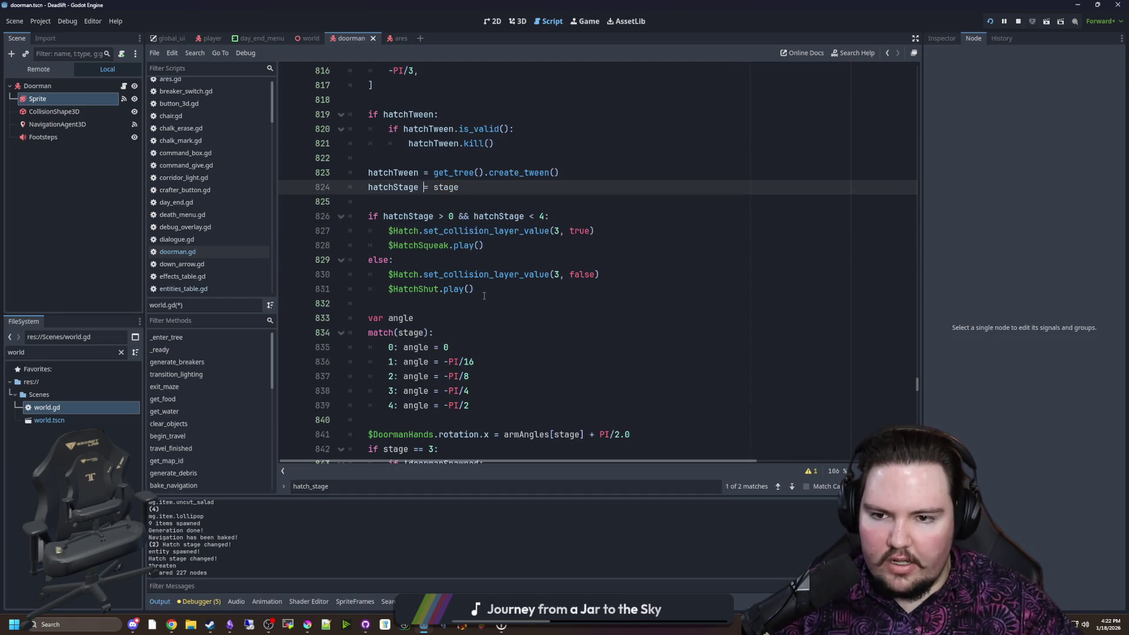
drag(484, 296, 376, 274)
click(522, 274)
click(534, 262)
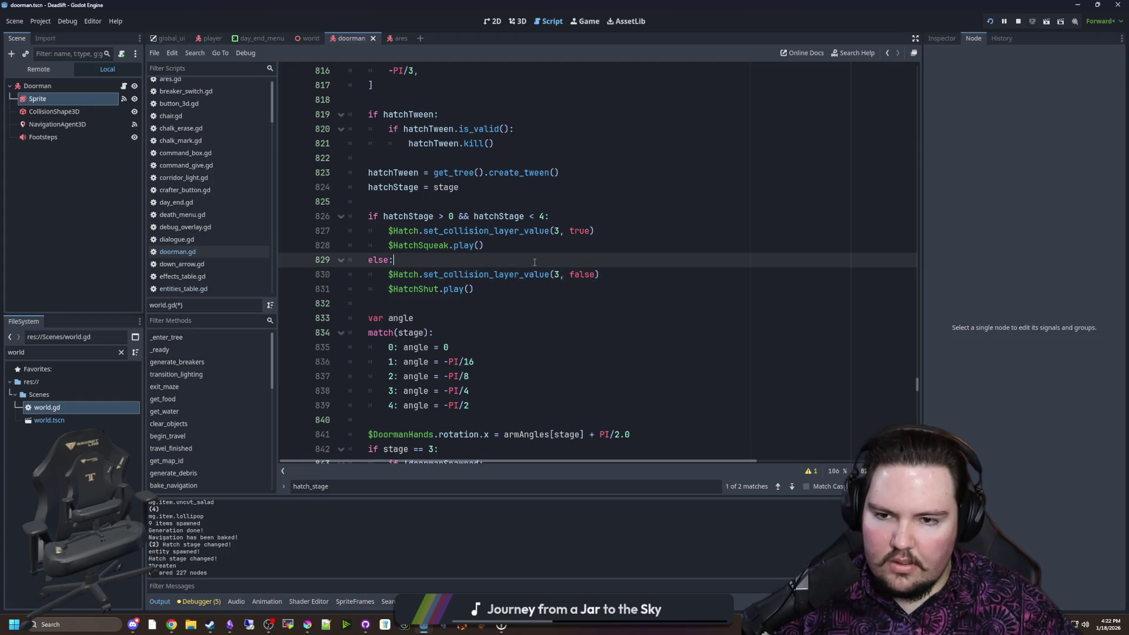
scroll(492, 313, up, 1)
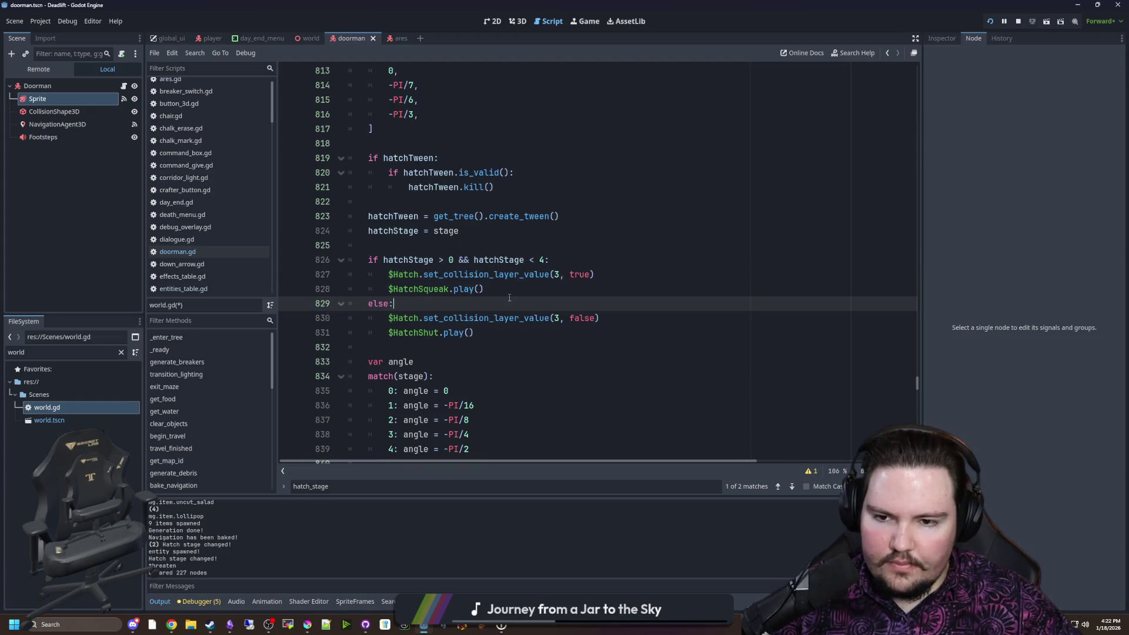
scroll(509, 297, up, 3)
scroll(509, 297, down, 3)
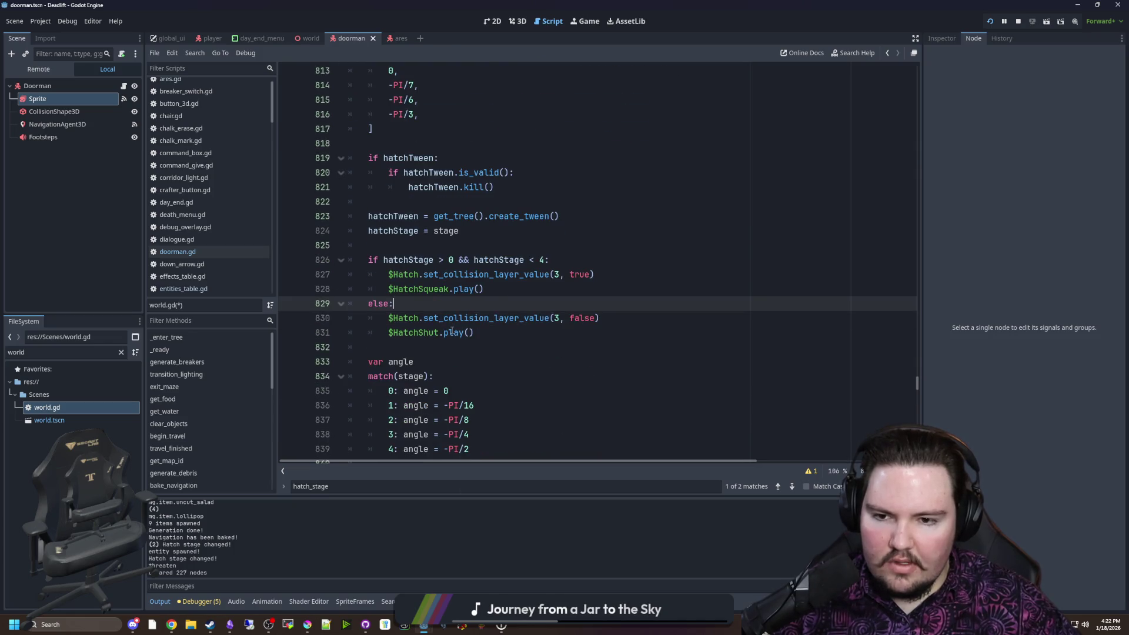
drag(616, 318, 386, 315)
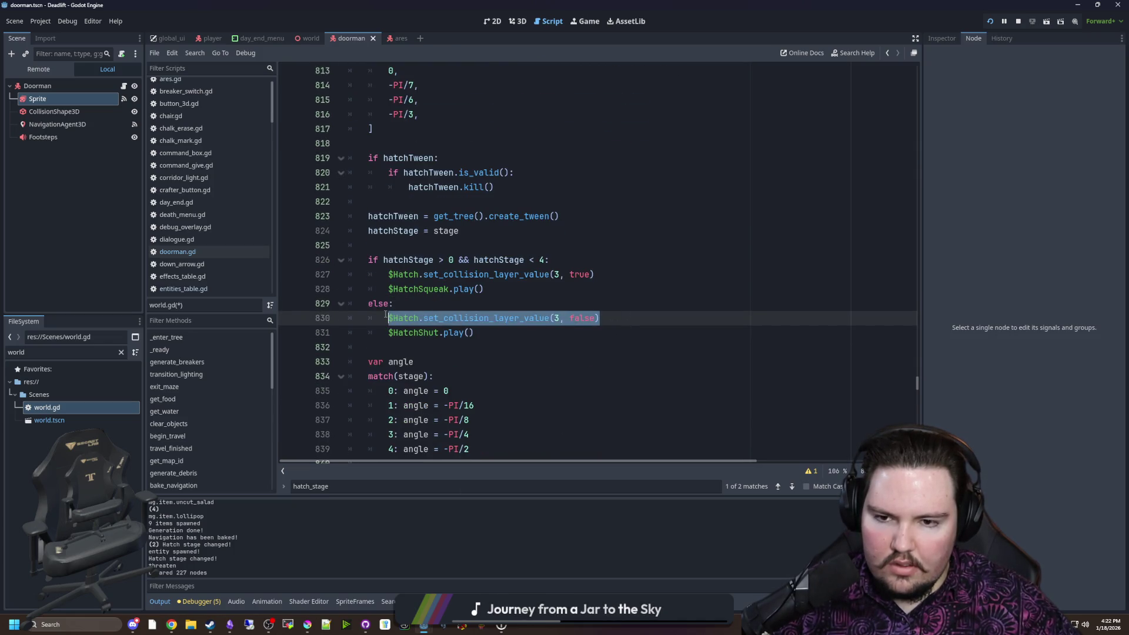
click(415, 302)
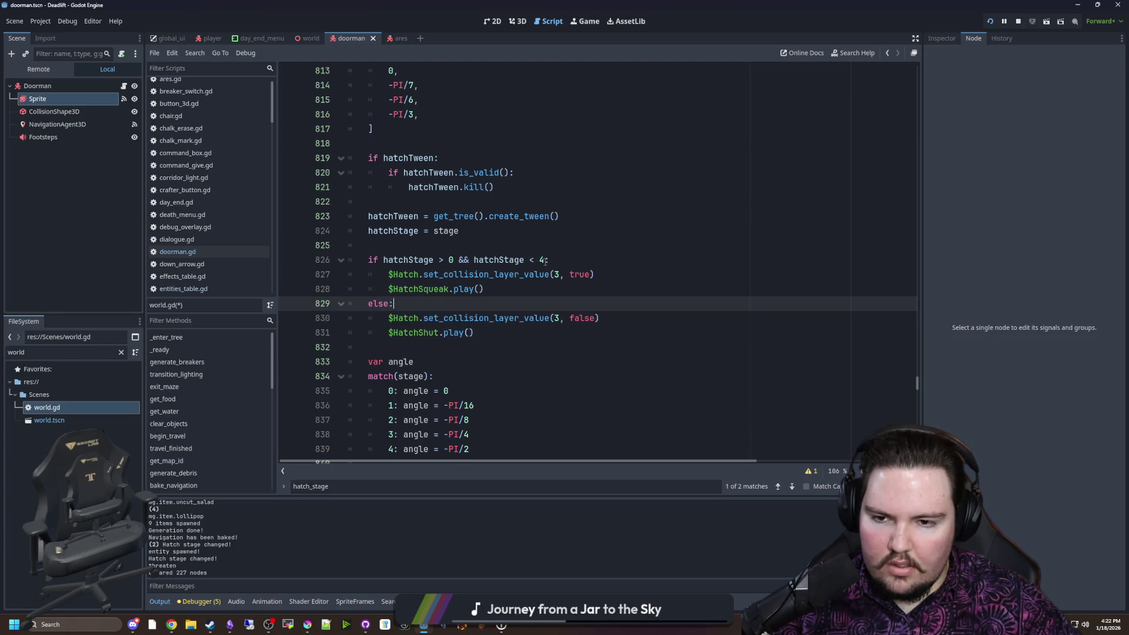
drag(545, 261, 475, 263)
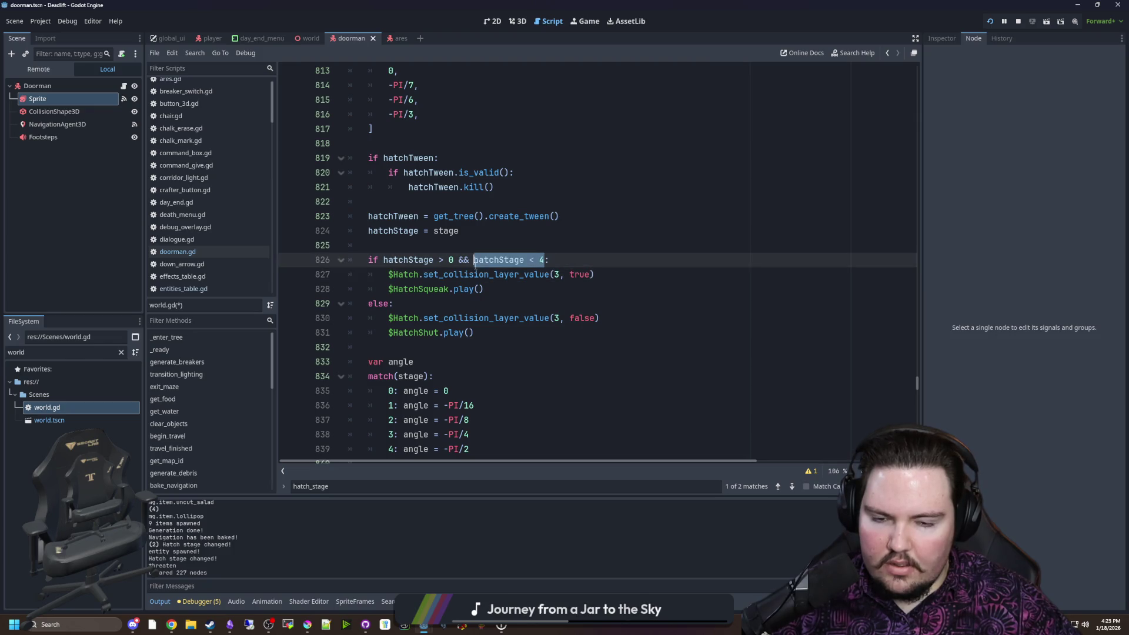
key(BackSpace)
key(BackSpace)
key(BackSpace)
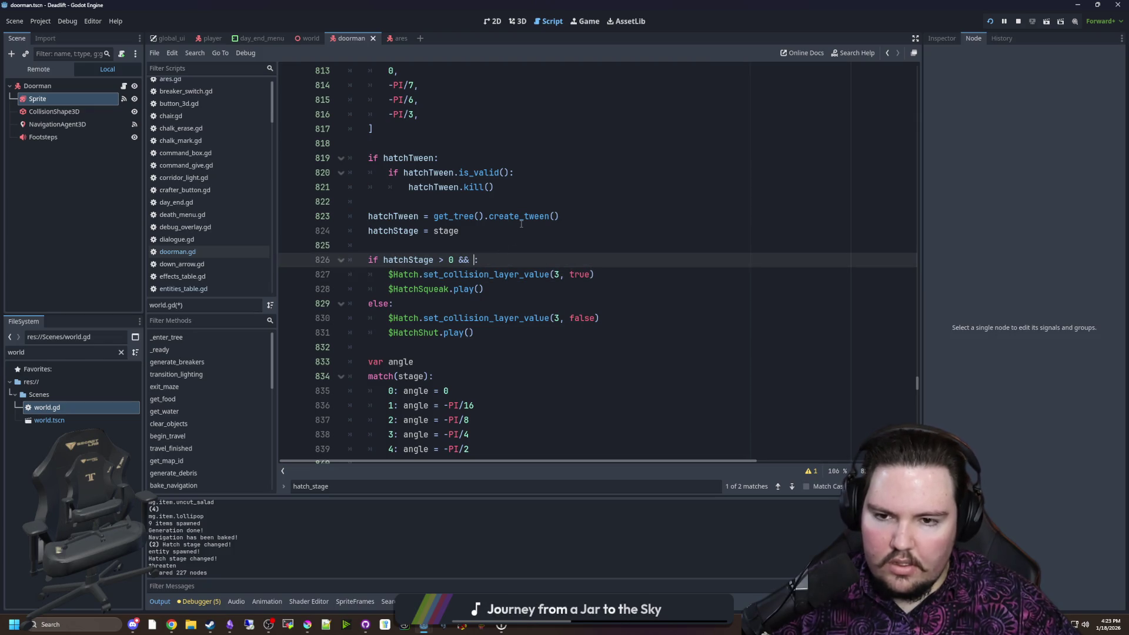
Add an 'if hatchStage == 4:' branch and turn the old check into 'elif hatchStage == 0:'
click(406, 252)
key(Return)
key(Return)
key(Up)
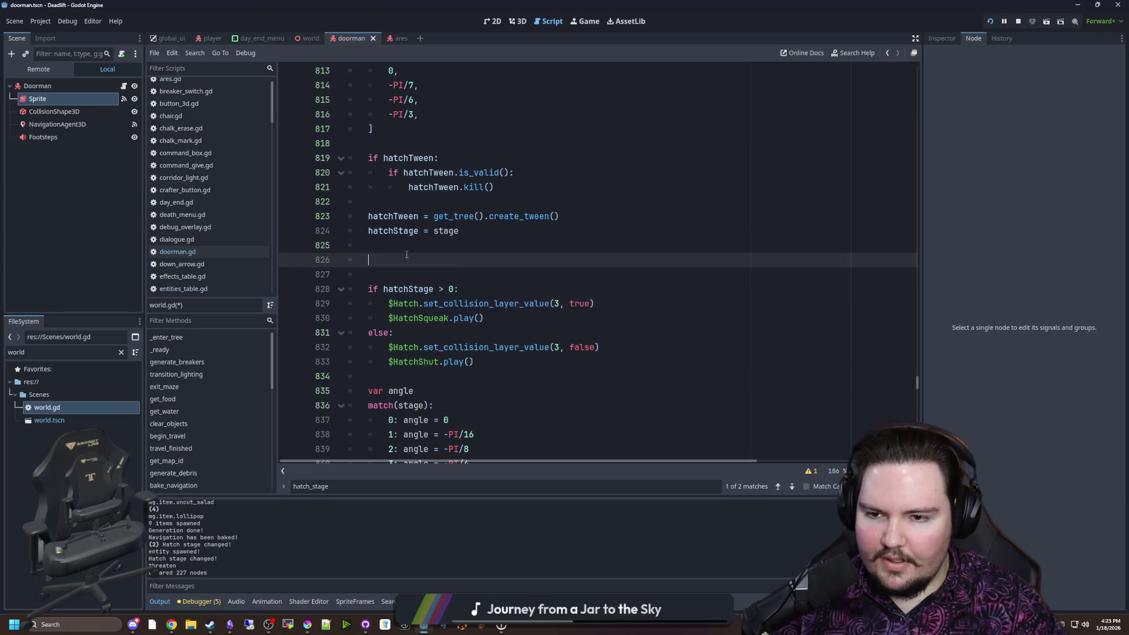
text(if hatchStage )
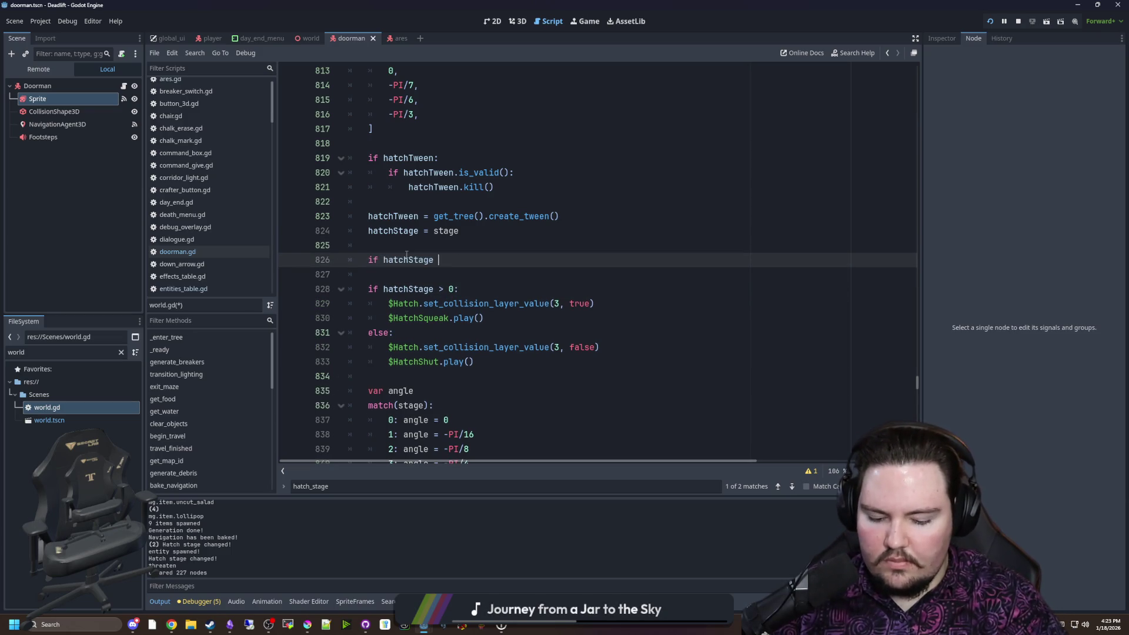
text(< 4== 4:)
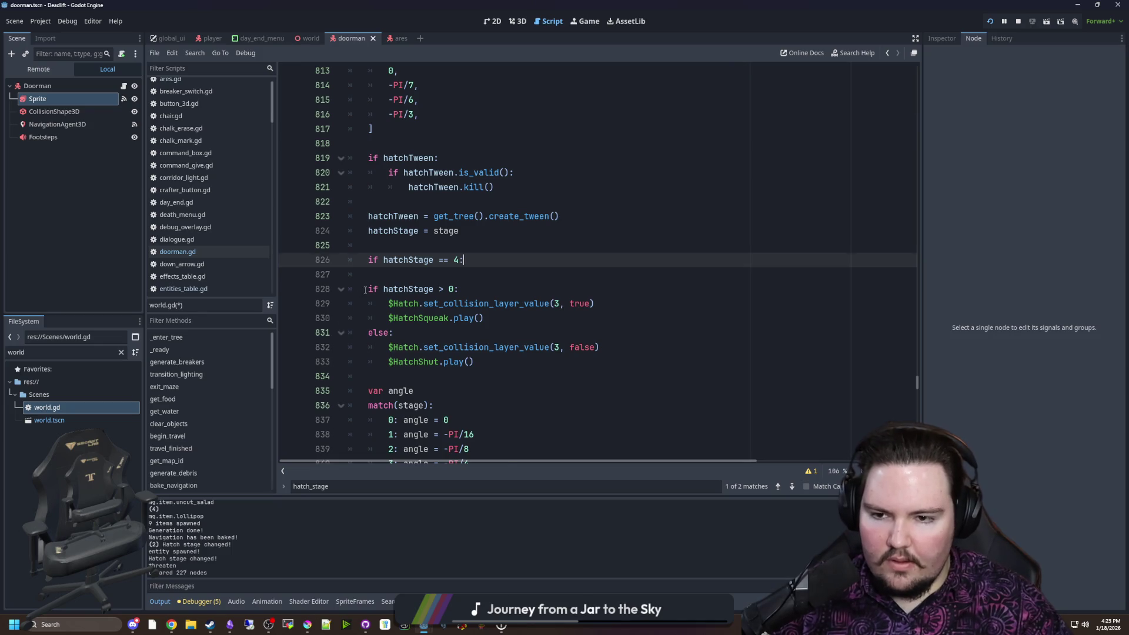
click(363, 288)
text(el)
click(400, 274)
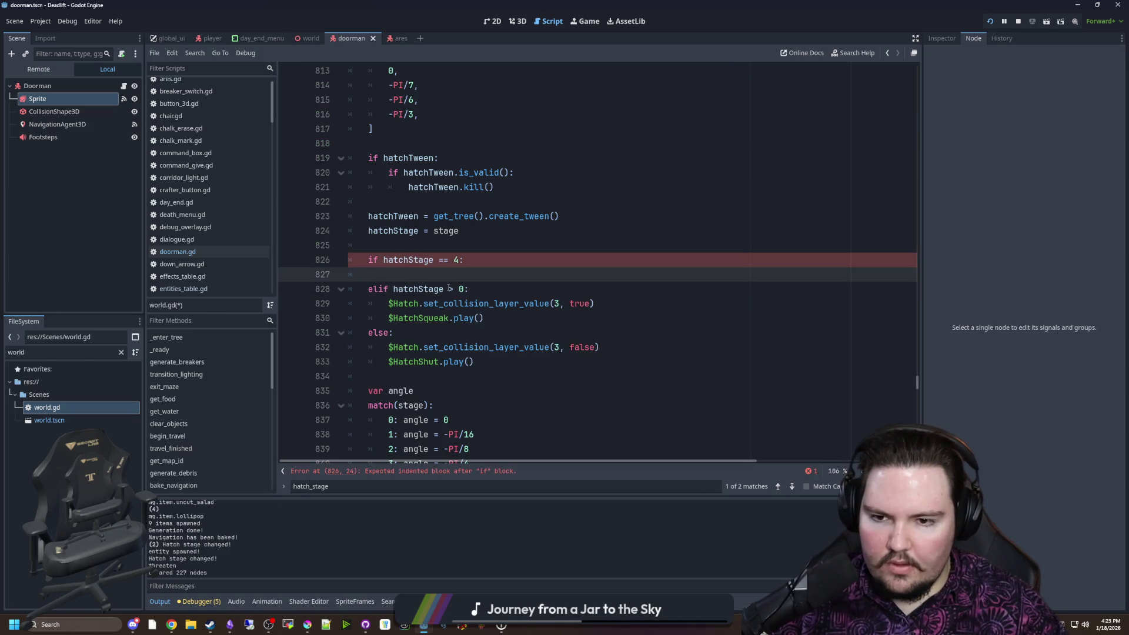
click(455, 288)
key(BackSpace)
text(==)
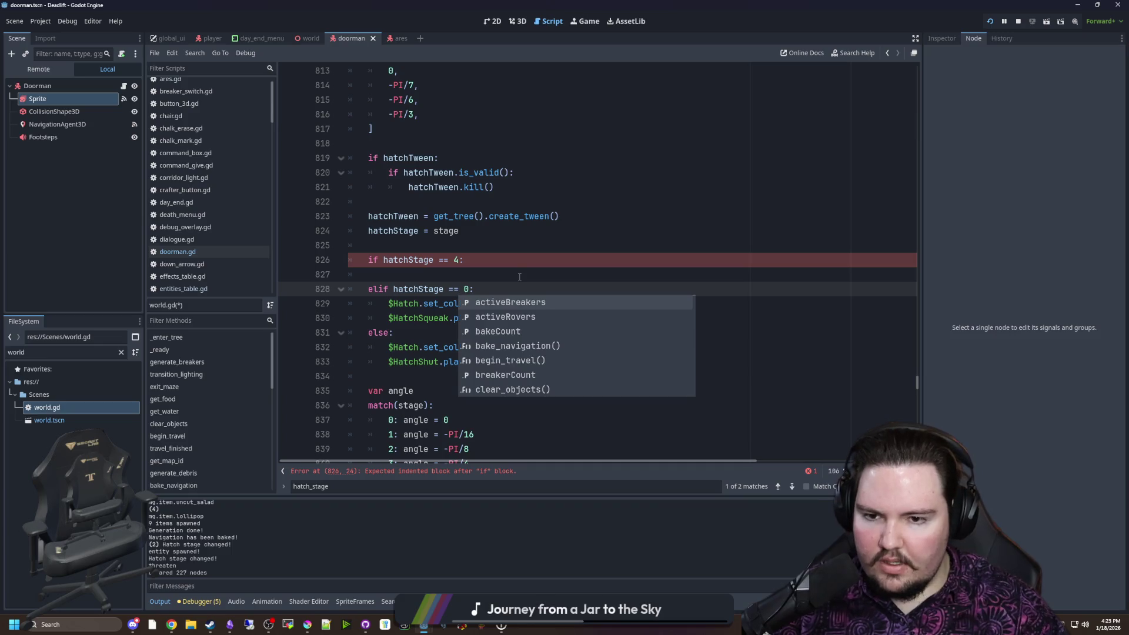
Move collision and sound lines so stages 4 and 0 disable collision while other stages enable it
click(483, 318)
shift+click(350, 318)
key(shift+Up)
key(ctrl+x)
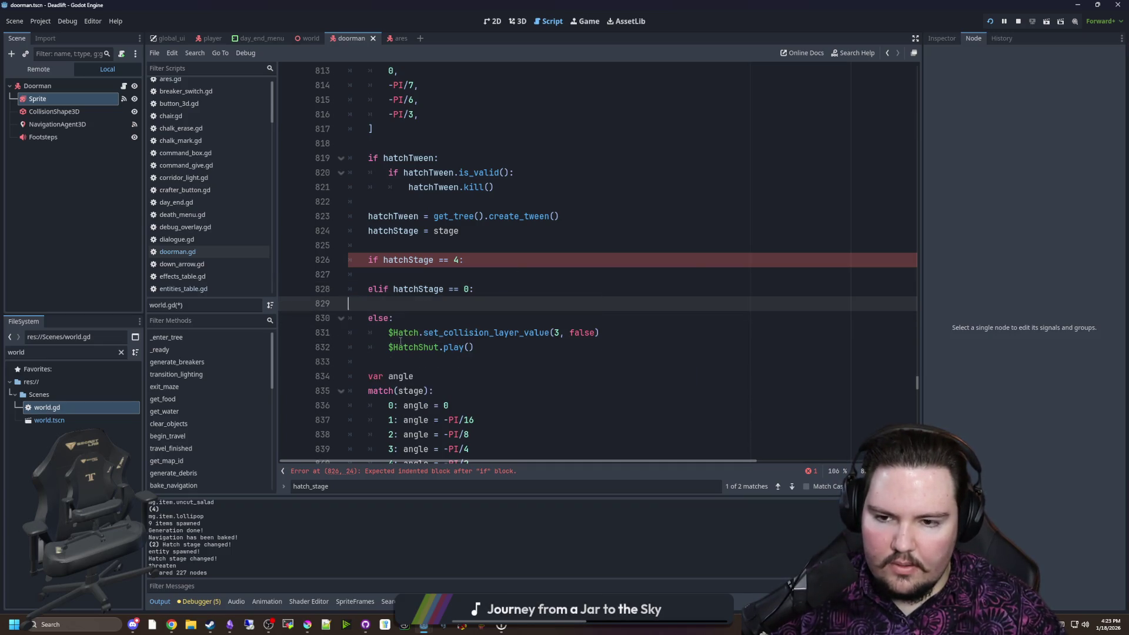
key(Down)
key(End)
key(Return)
key(ctrl+v)
key(shift+Down)
key(shift+Down)
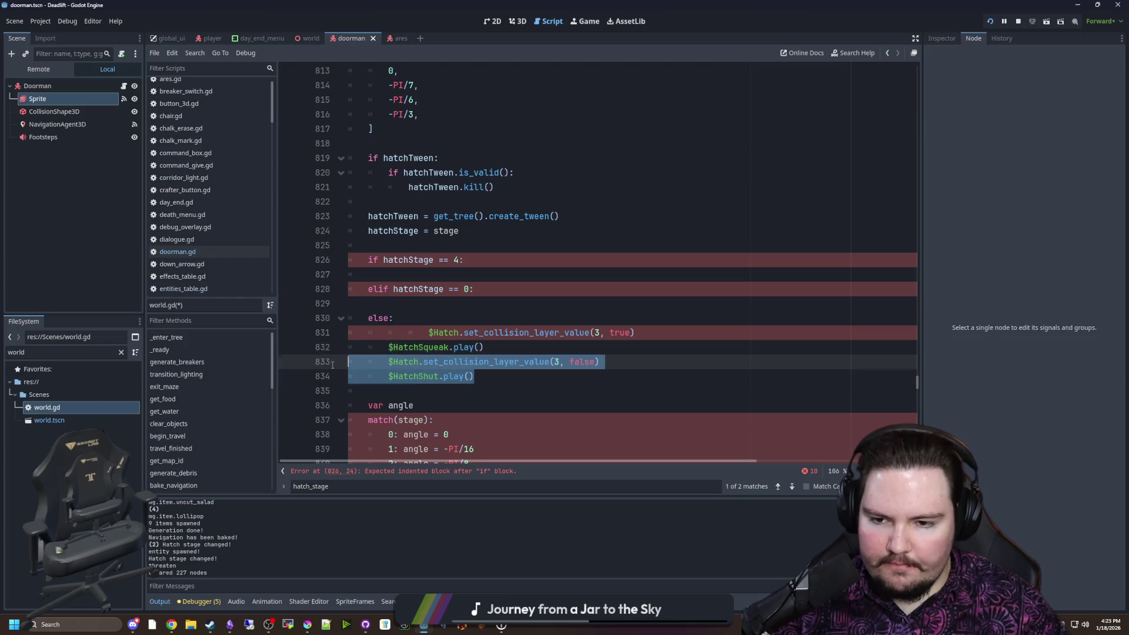
key(ctrl+x)
key(Up)
key(Up)
key(Up)
key(ctrl+v)
key(ctrl+z)
key(ctrl+z)
key(ctrl+z)
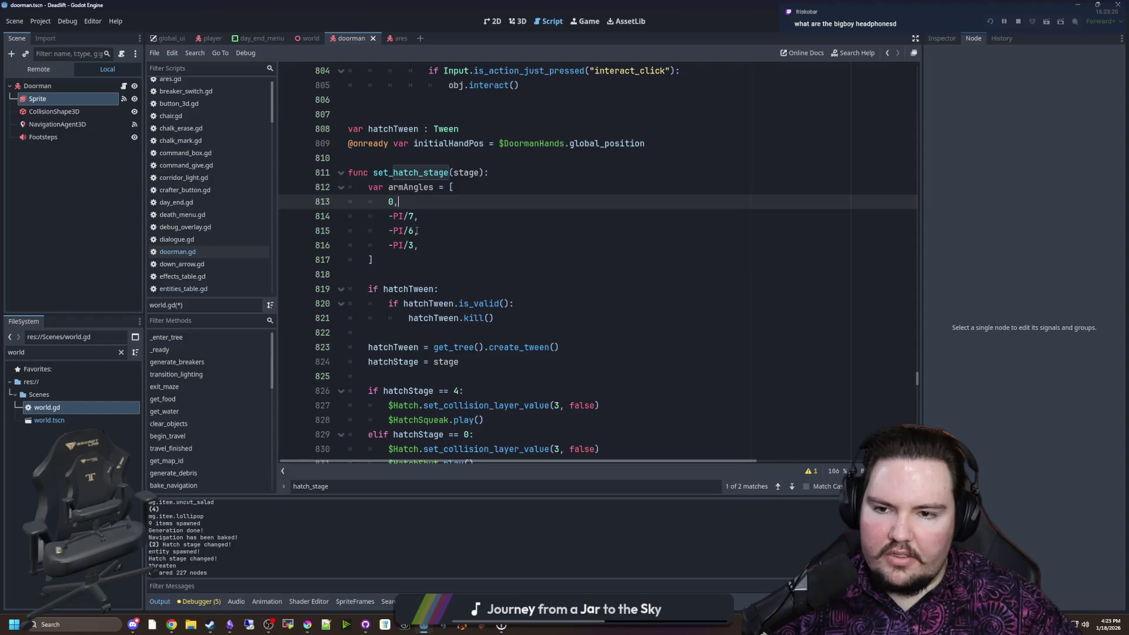
scroll(402, 263, down, 7)
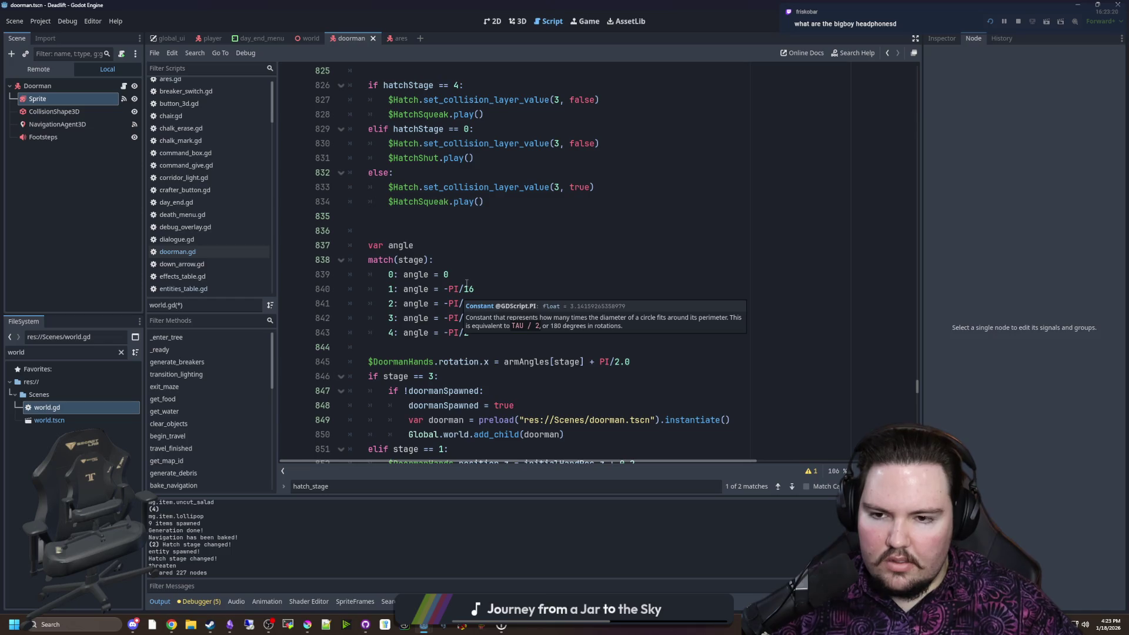
Add a blank line between the DoormanHands rotation line and 'if stage == 3:' in set_hatch_stage
scroll(427, 230, up, 8)
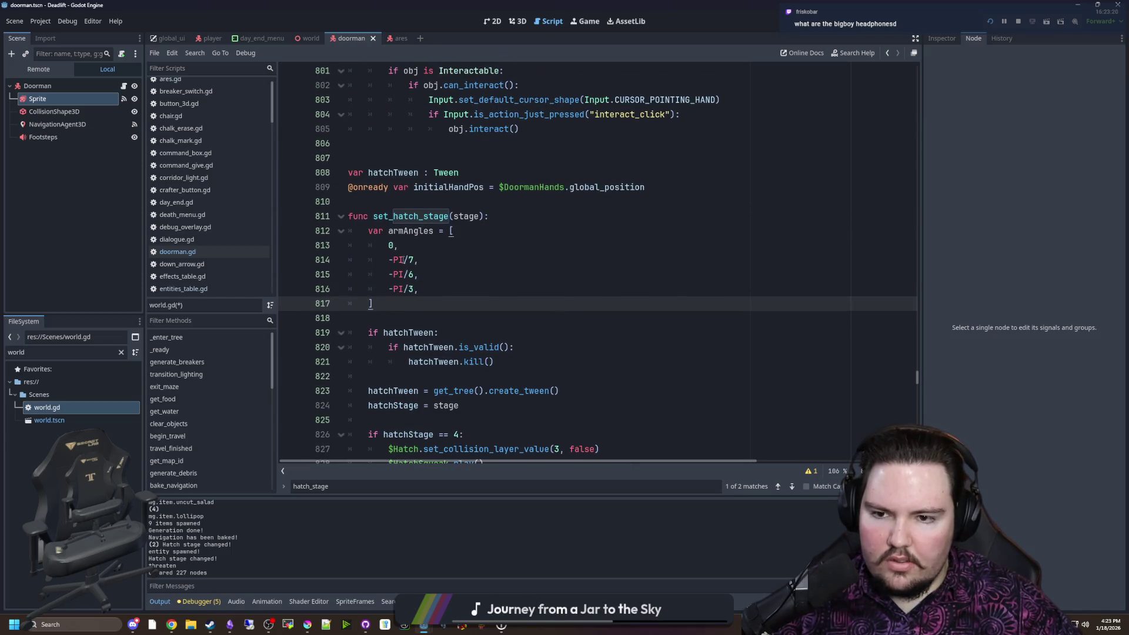
scroll(395, 274, down, 10)
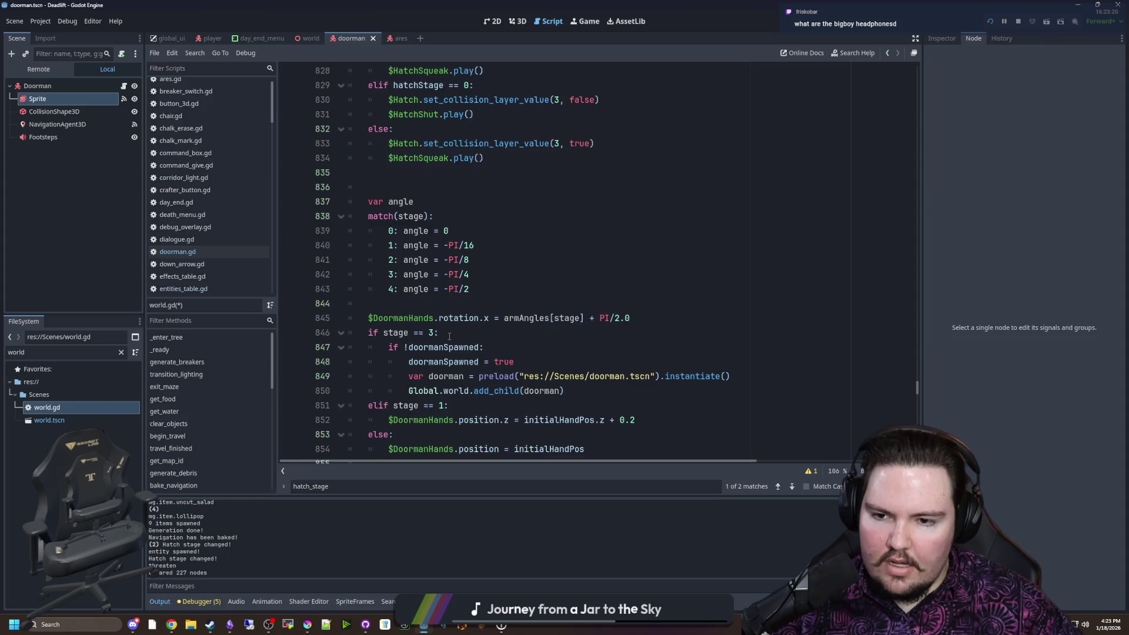
click(447, 288)
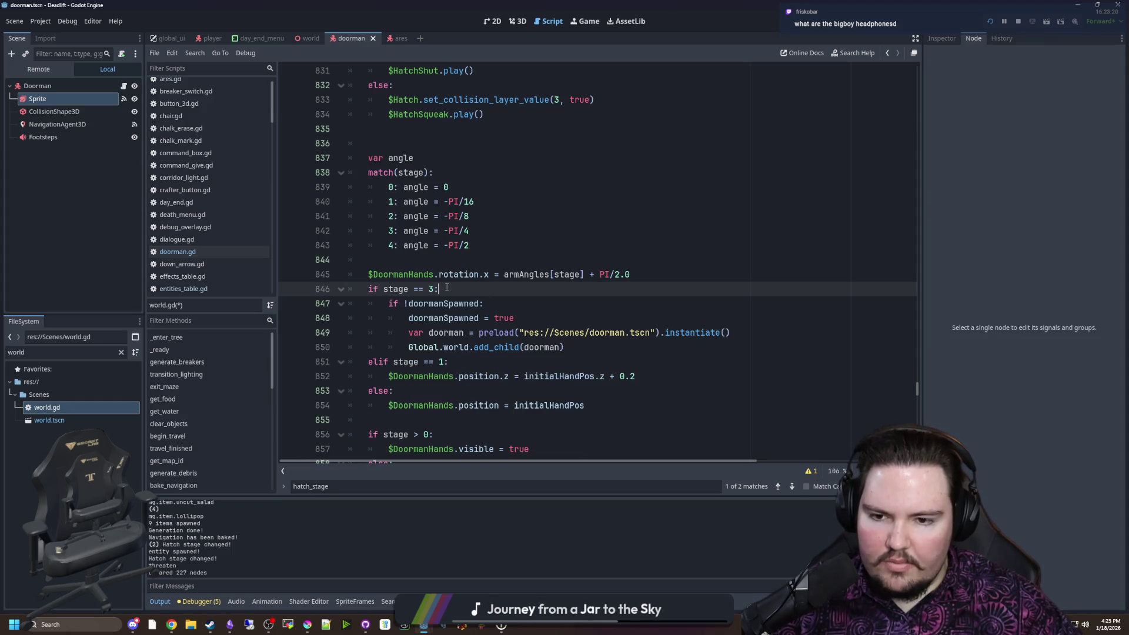
scroll(447, 288, down, 2)
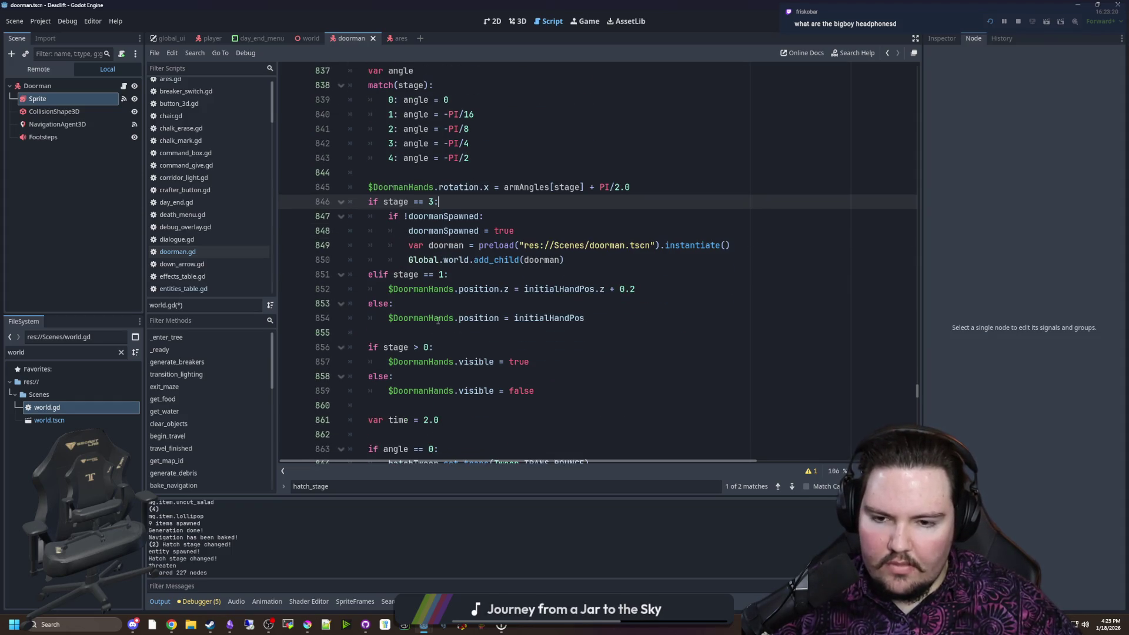
scroll(505, 290, down, 4)
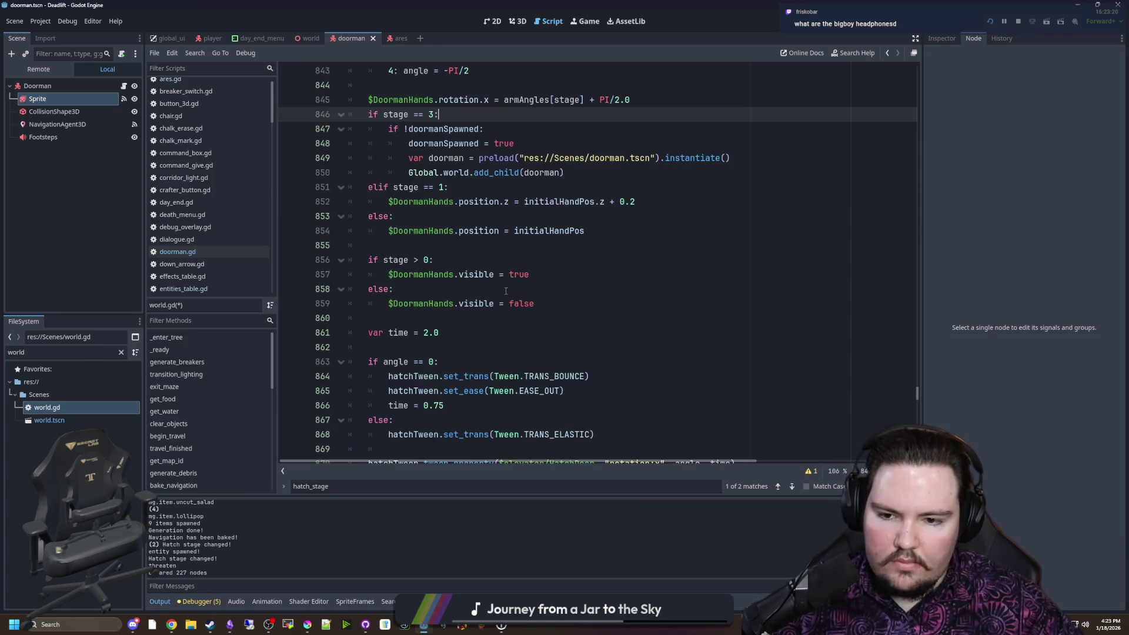
scroll(506, 290, up, 5)
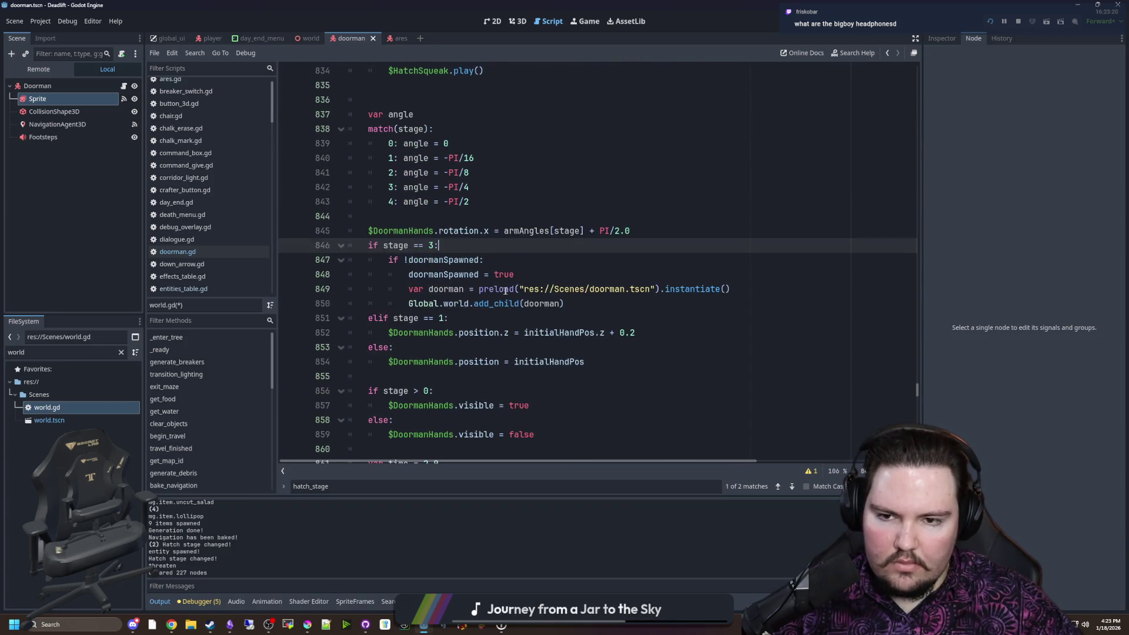
scroll(467, 256, up, 2)
click(646, 317)
key(Return)
click(480, 318)
click(462, 304)
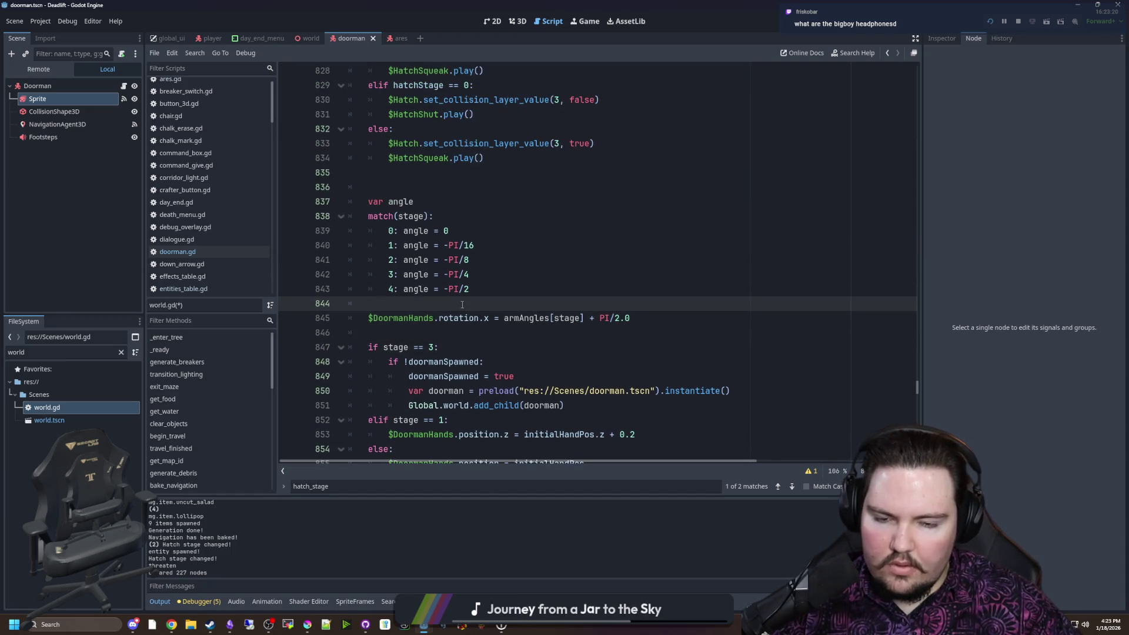
scroll(462, 304, up, 6)
Duplicate the -PI/3 armAngles entry and change the first copy to -PI/4.5
drag(418, 158, 388, 157)
key(ctrl+c)
click(435, 157)
key(Return)
key(ctrl+v)
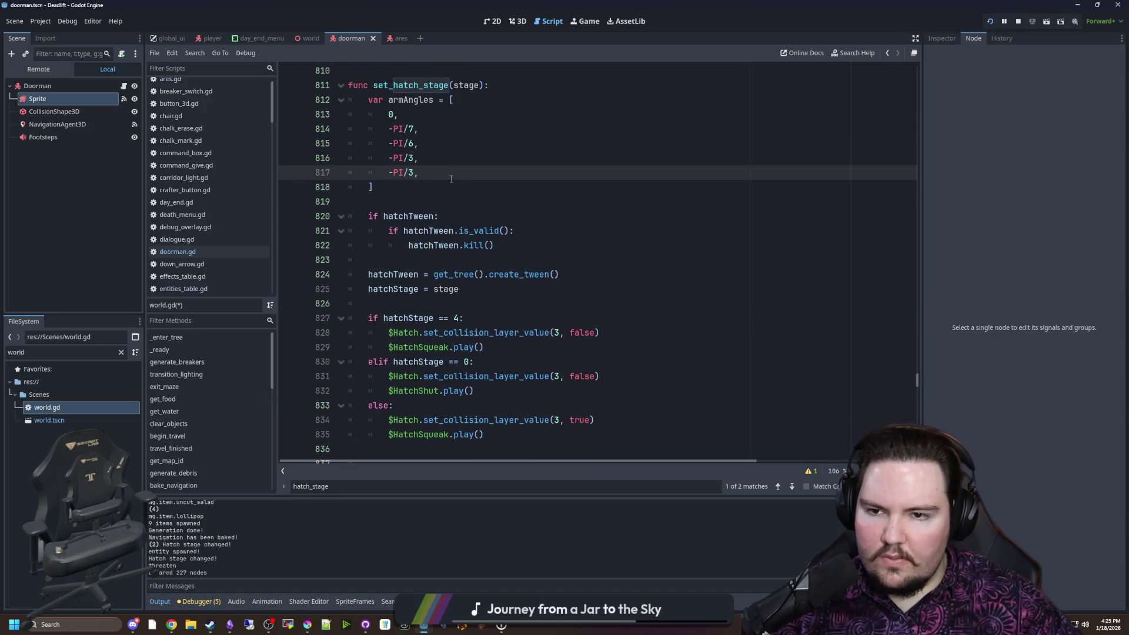
click(417, 159)
key(BackSpace)
text(4.5)
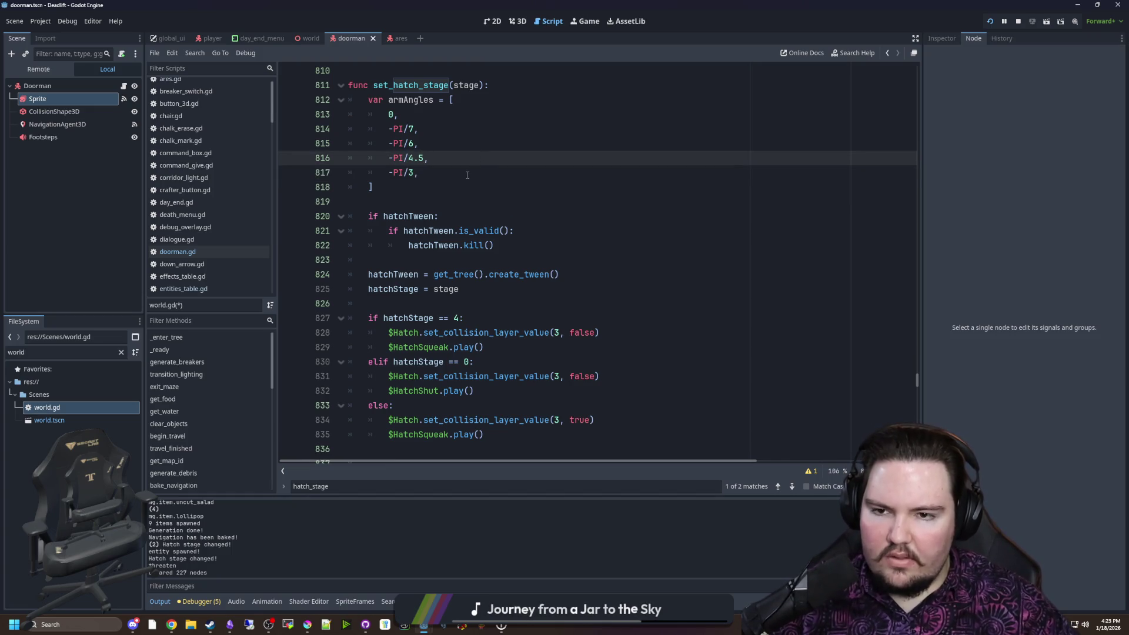
Save the world.gd script and switch over to the web browser
click(468, 175)
key(ctrl+s)
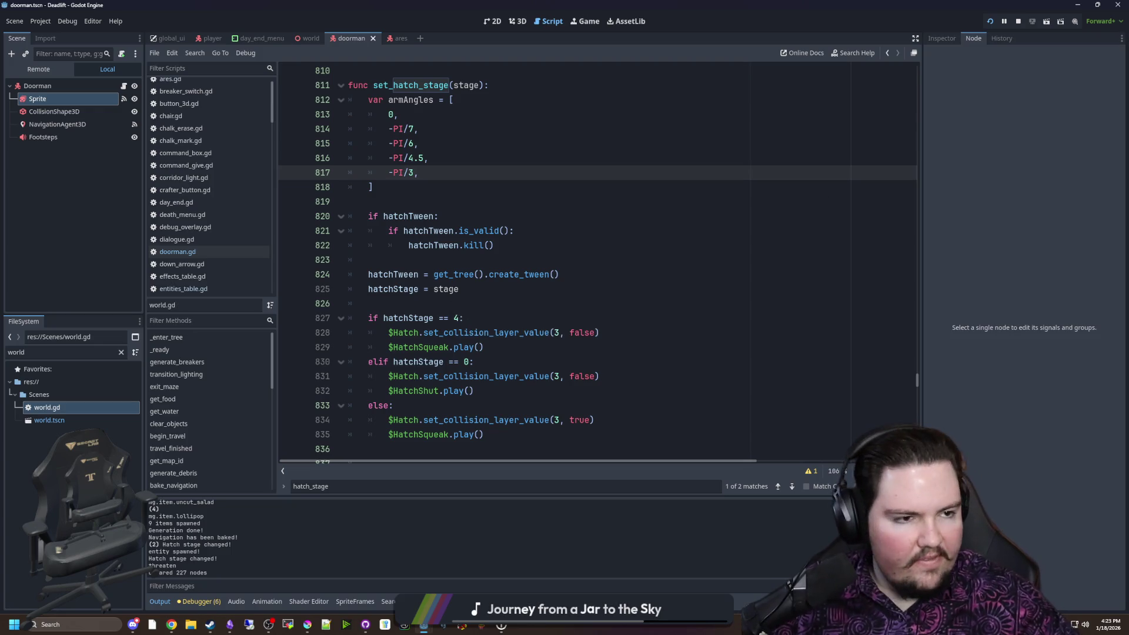
key(alt+Tab)
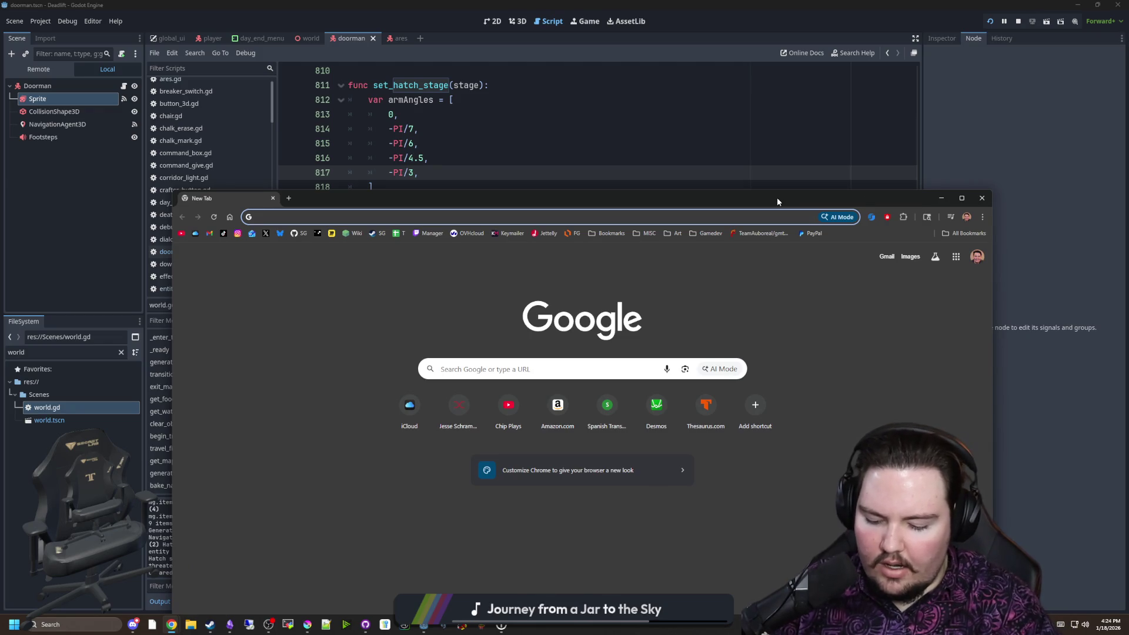
Search Google for 'hyperx alpha 2' and scroll through the Images results
text(hyperx )
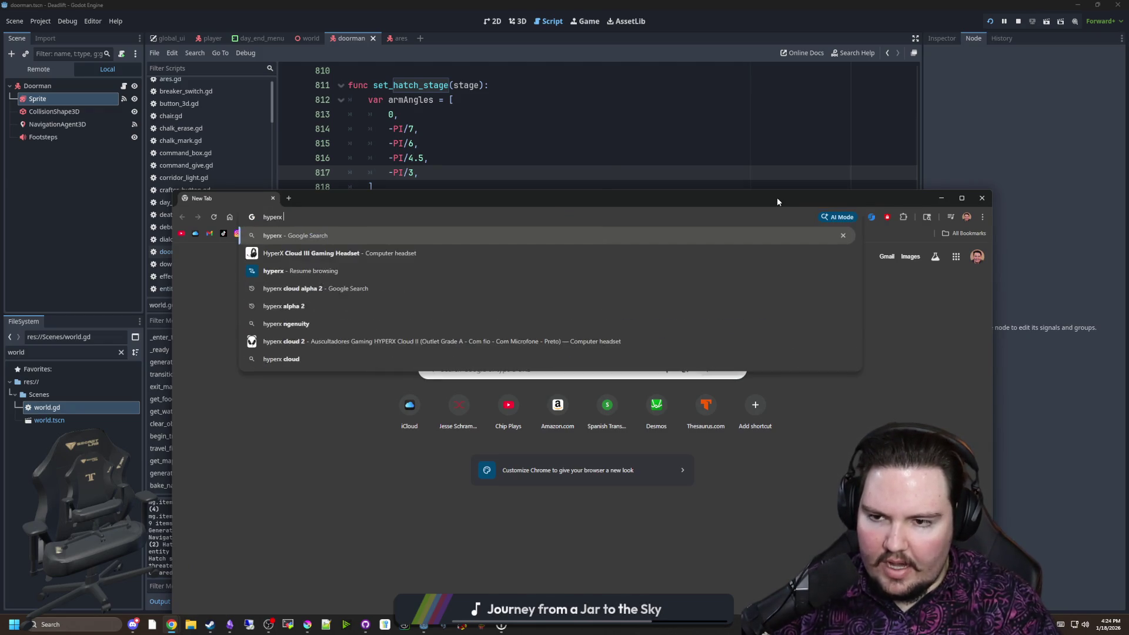
text(alpha 2)
key(Return)
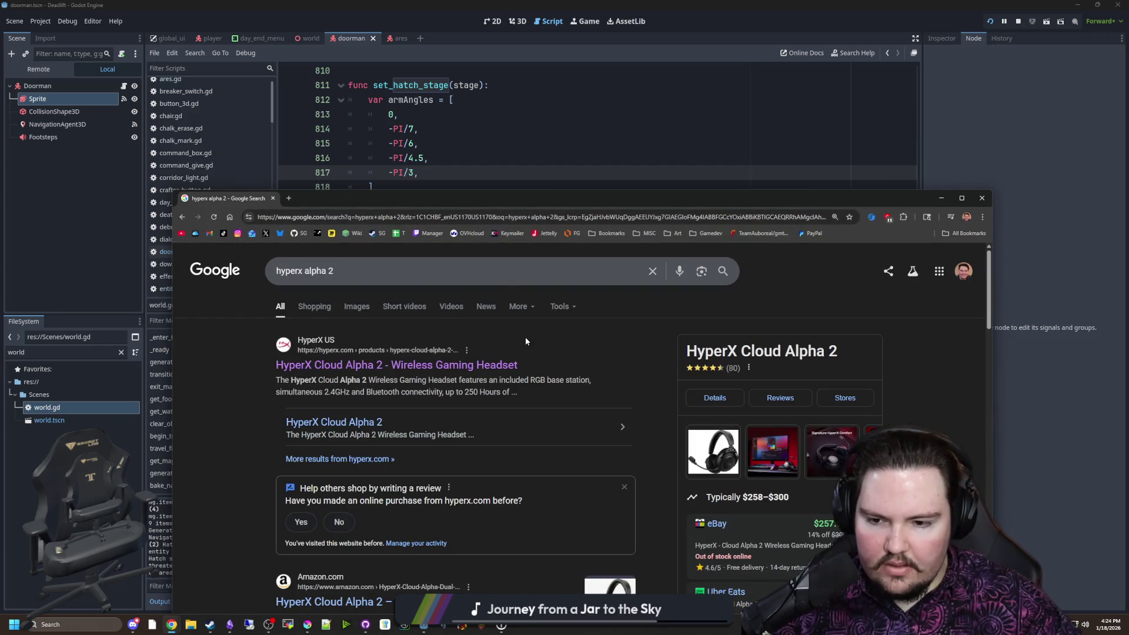
click(358, 307)
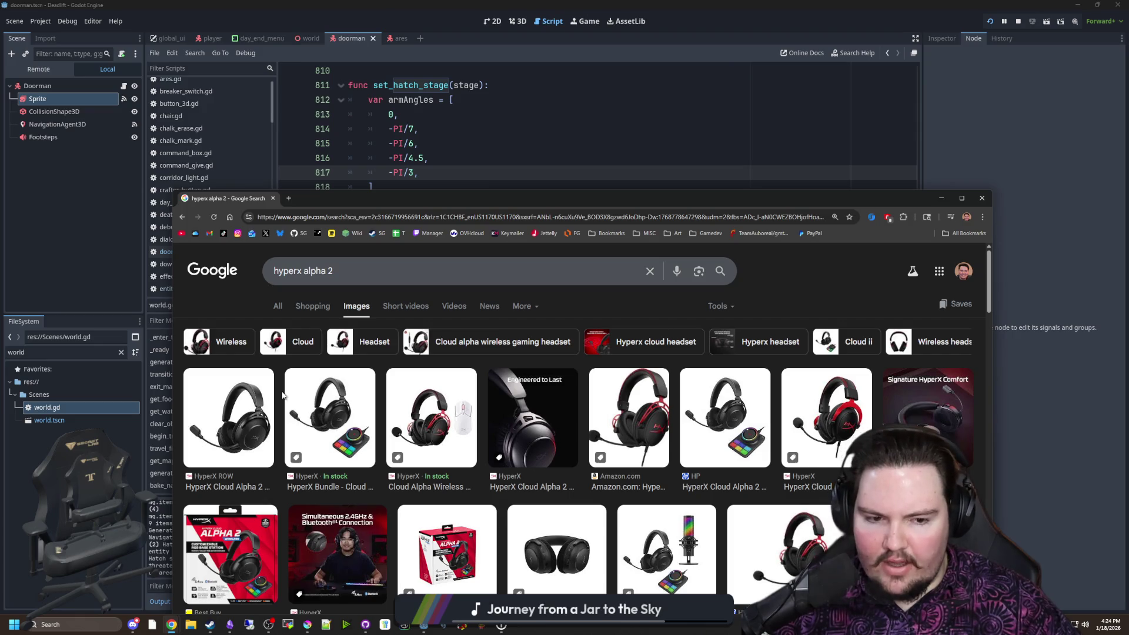
scroll(294, 428, down, 1)
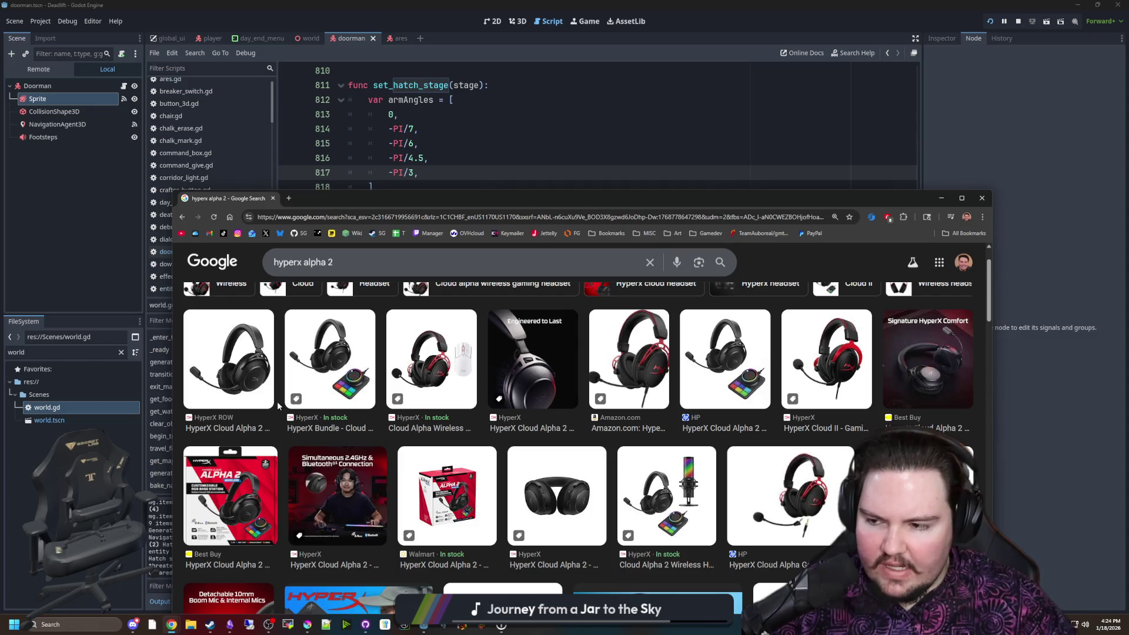
scroll(291, 405, down, 2)
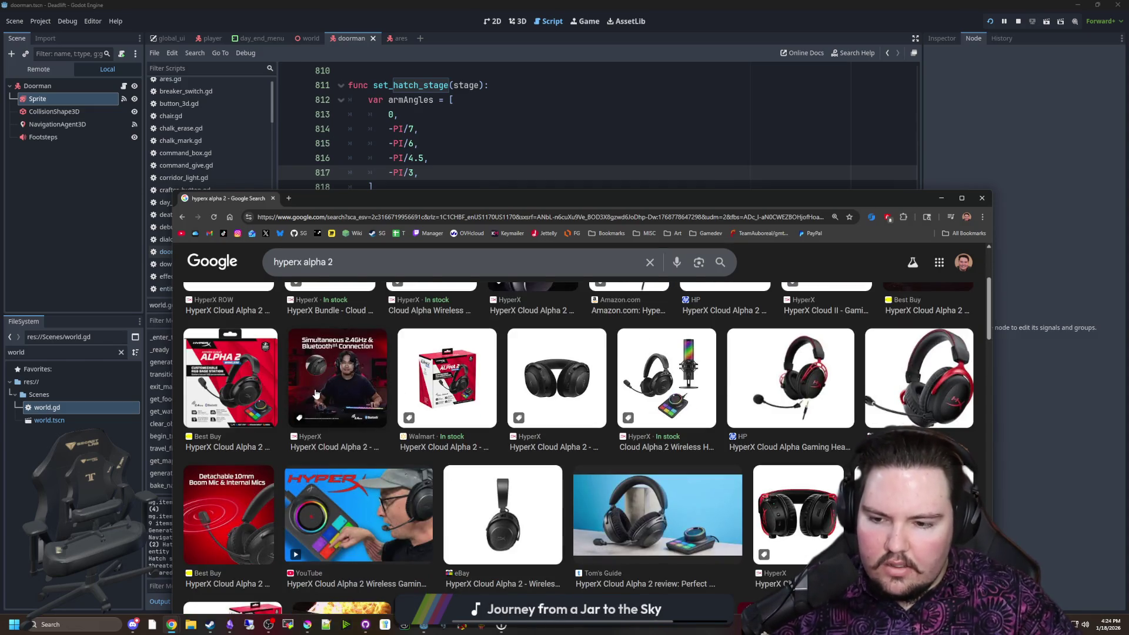
scroll(316, 391, down, 1)
scroll(316, 393, down, 3)
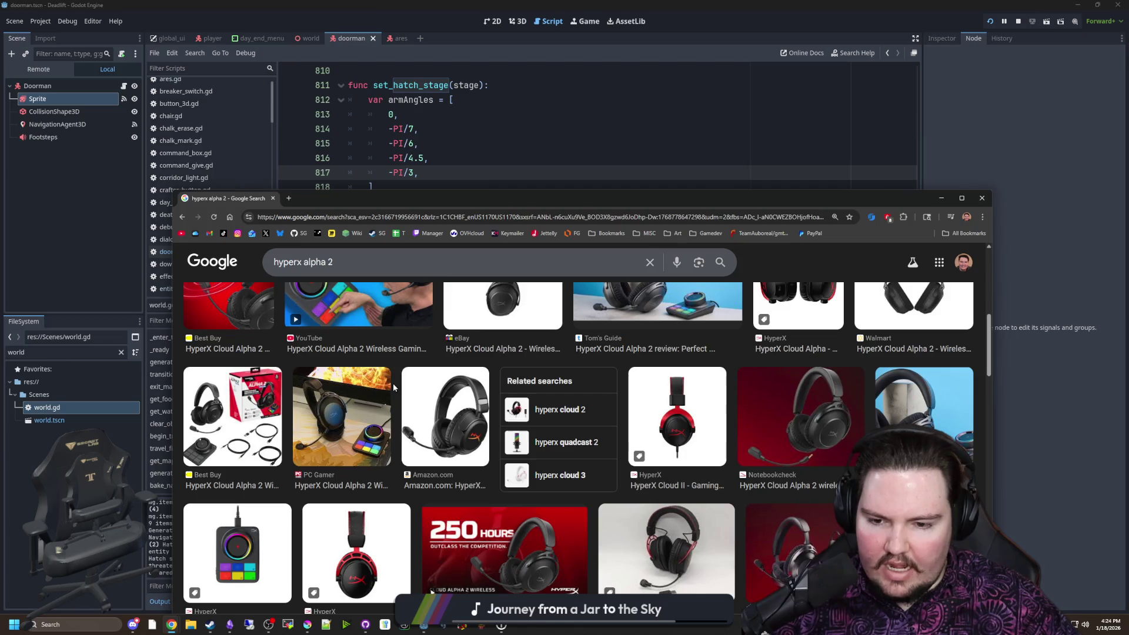
scroll(393, 383, down, 1)
scroll(379, 379, down, 5)
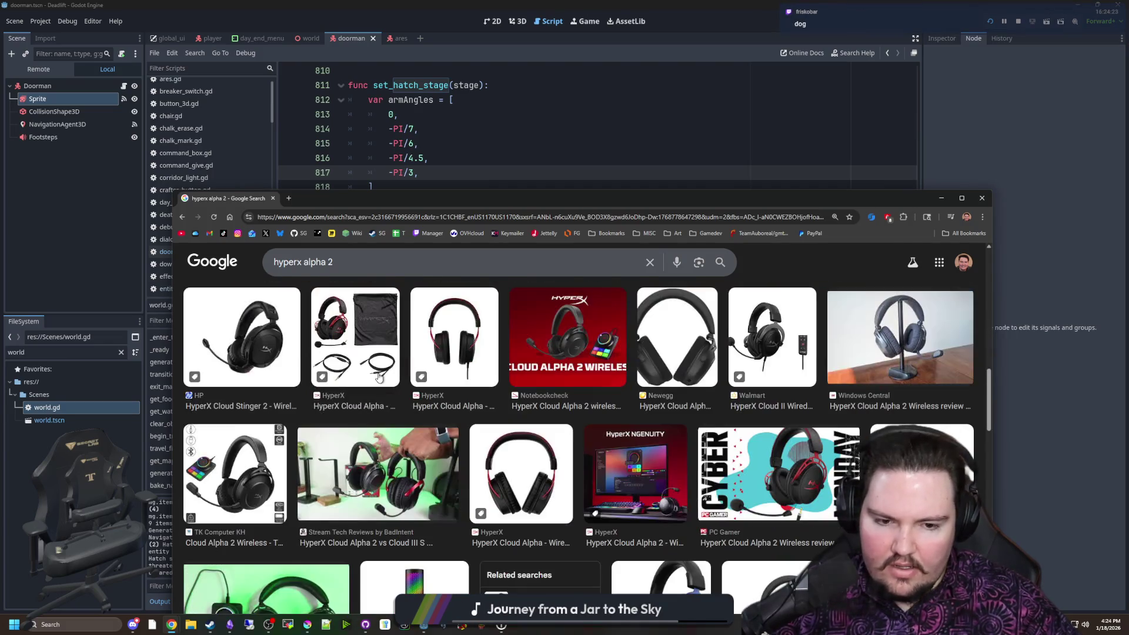
scroll(379, 378, down, 5)
scroll(358, 388, up, 15)
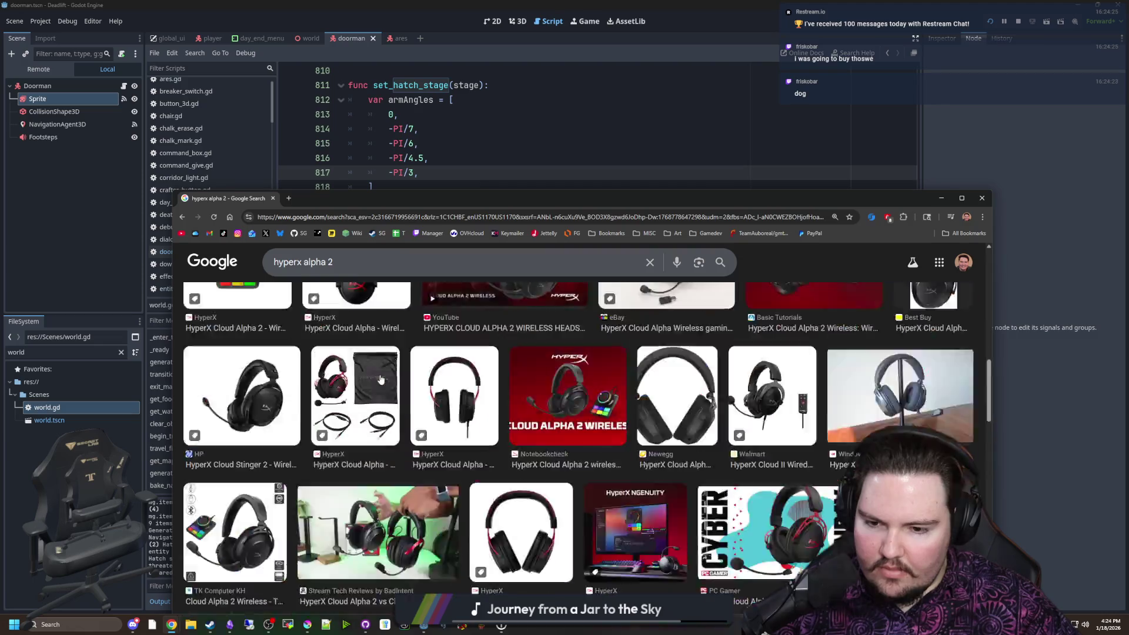
Open the HyperX Cloud Alpha 2 bundle image full-size in a new tab
click(255, 398)
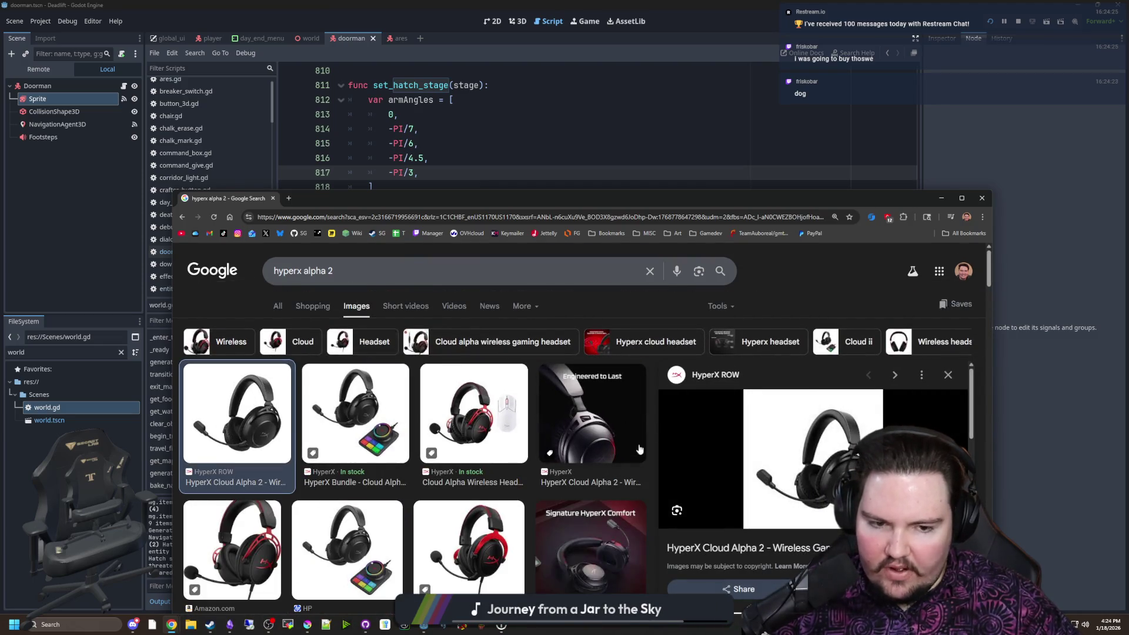
scroll(626, 425, down, 2)
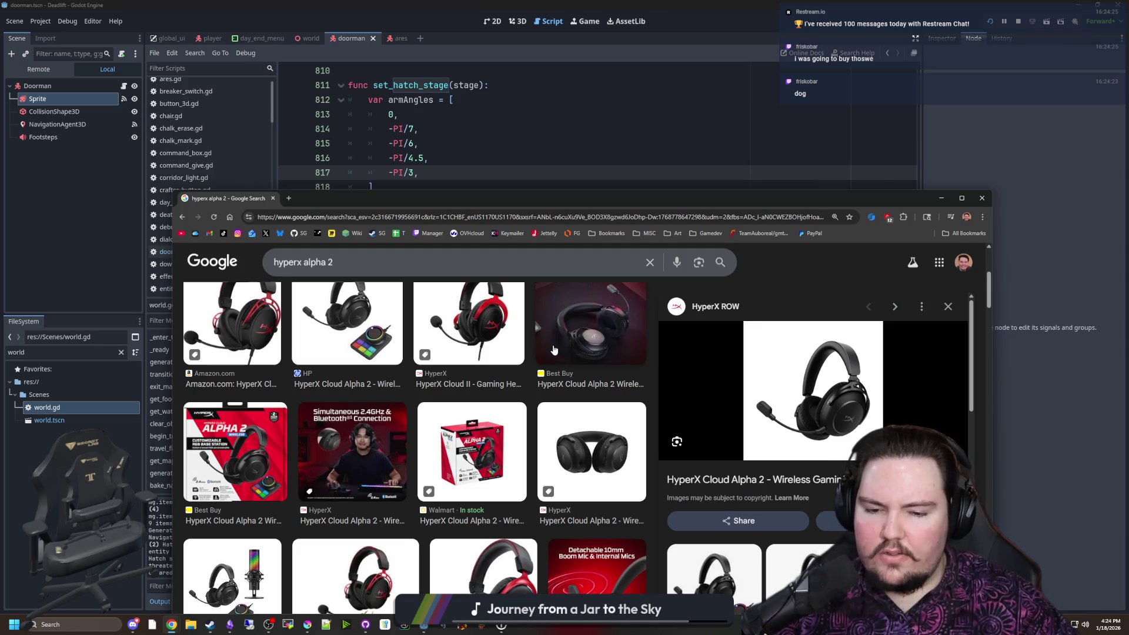
scroll(491, 420, up, 2)
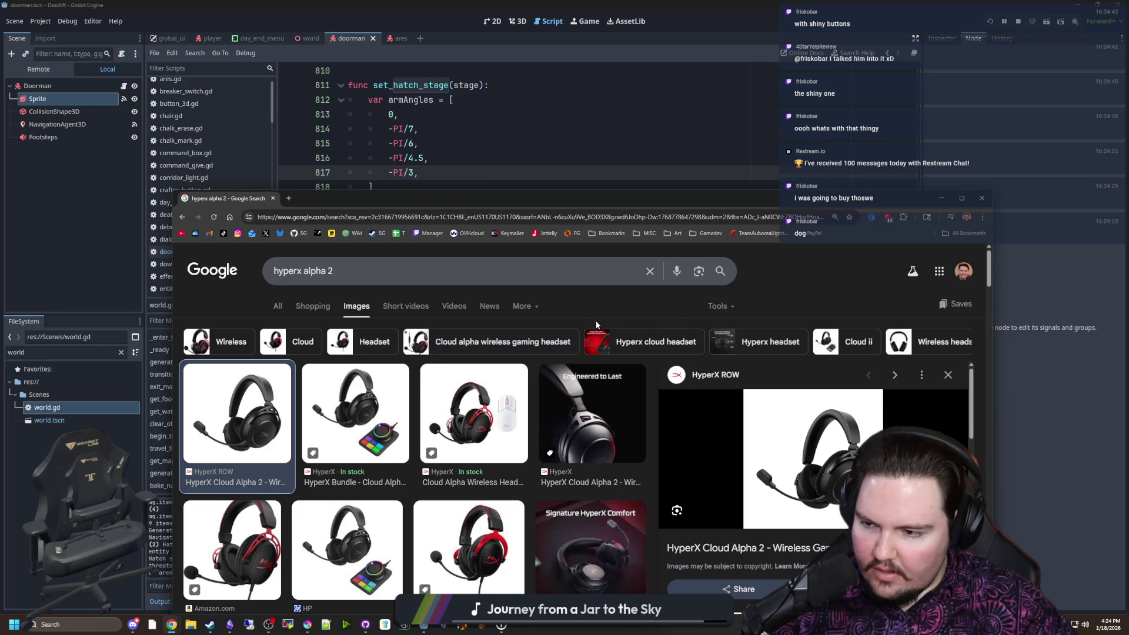
click(376, 423)
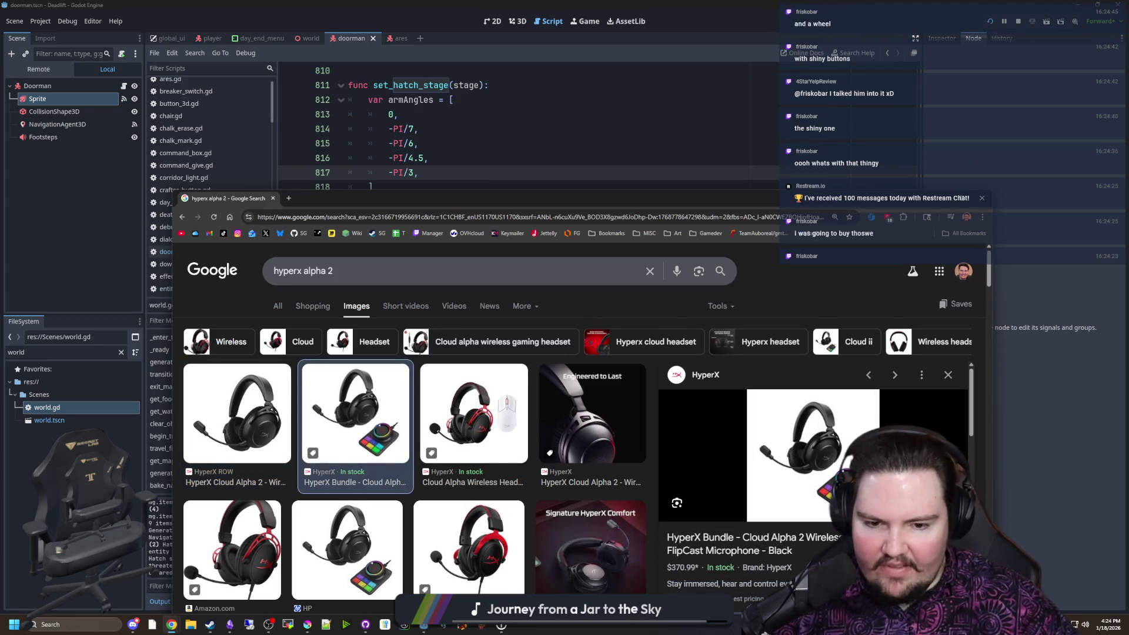
right_click(821, 446)
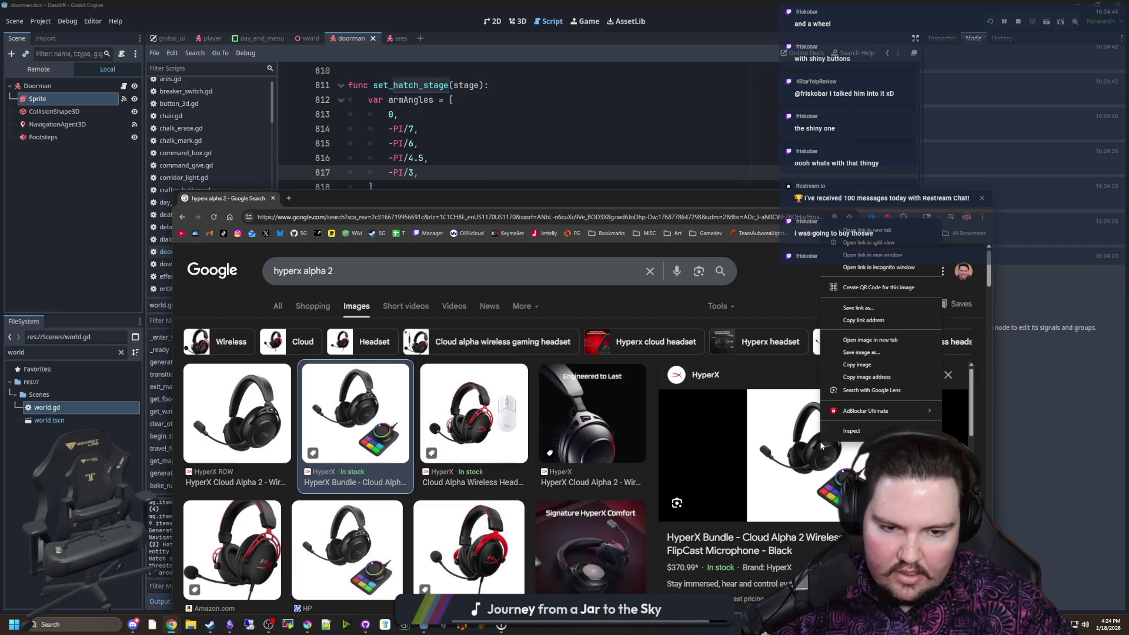
click(870, 340)
click(329, 198)
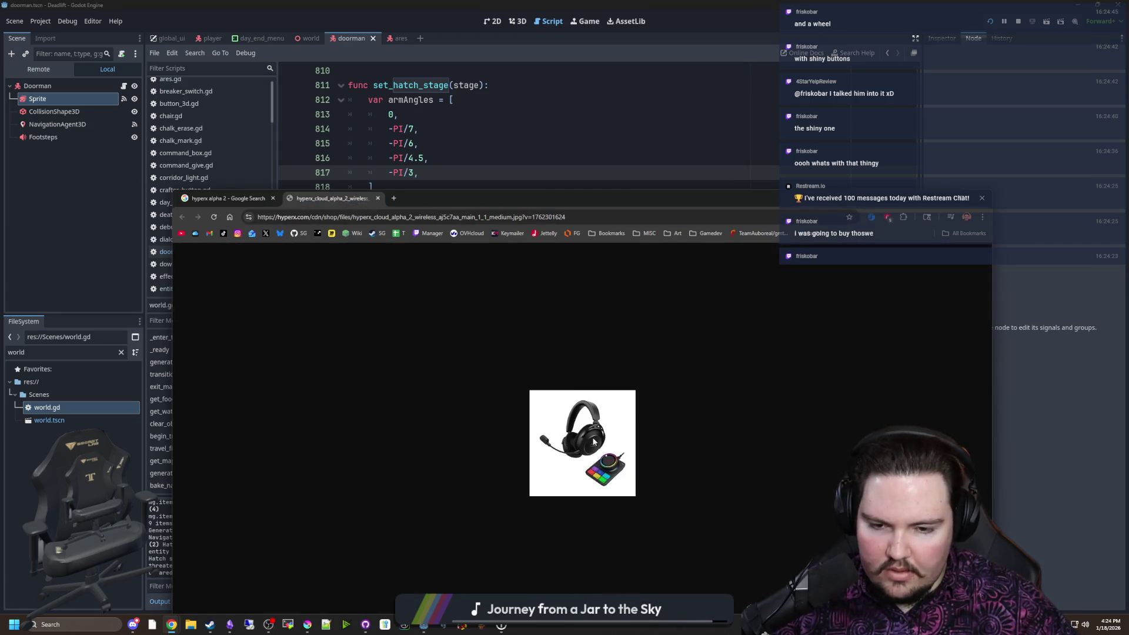
ctrl+scroll(593, 441, up, 9)
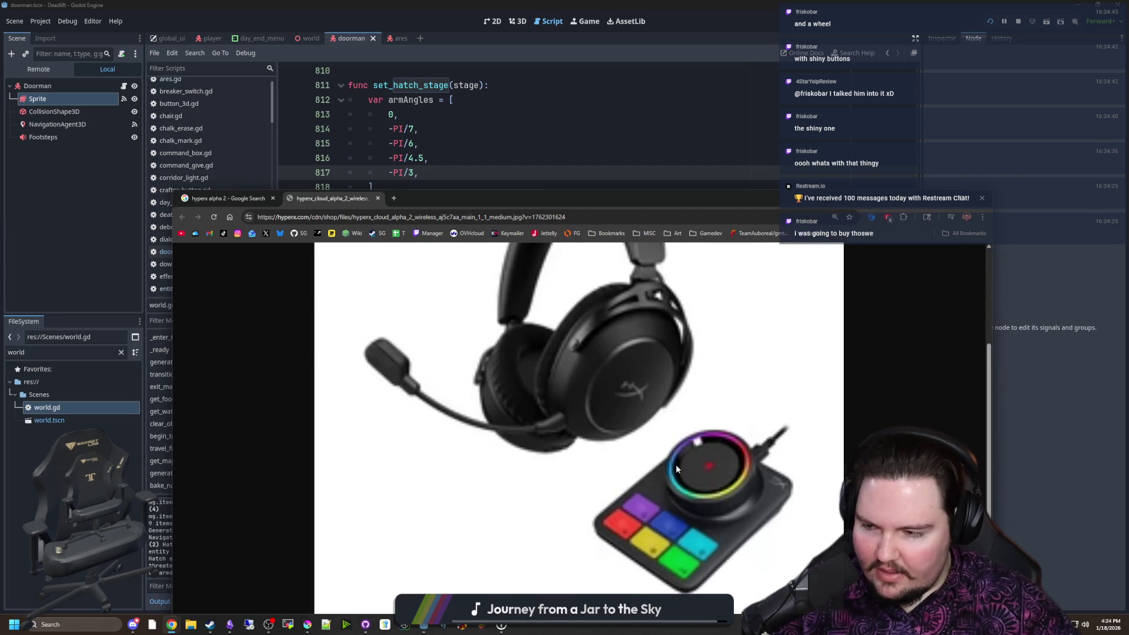
Scroll the image results and preview the Notebookcheck Cloud Alpha 2 battery result
ctrl+scroll(676, 464, down, 2)
scroll(471, 388, down, 10)
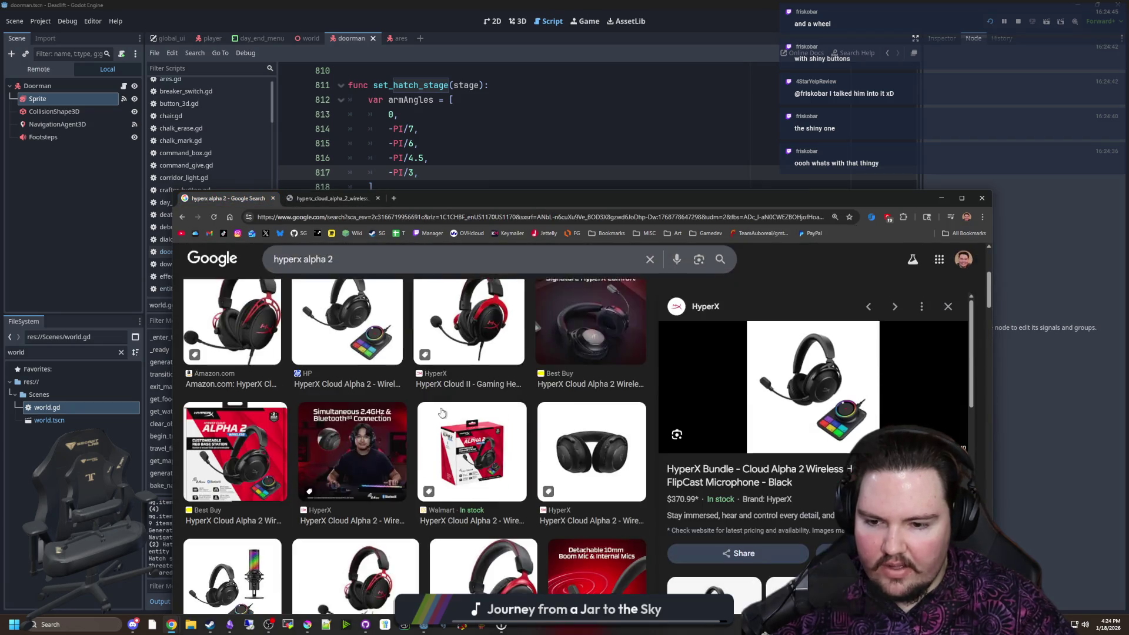
scroll(448, 413, down, 2)
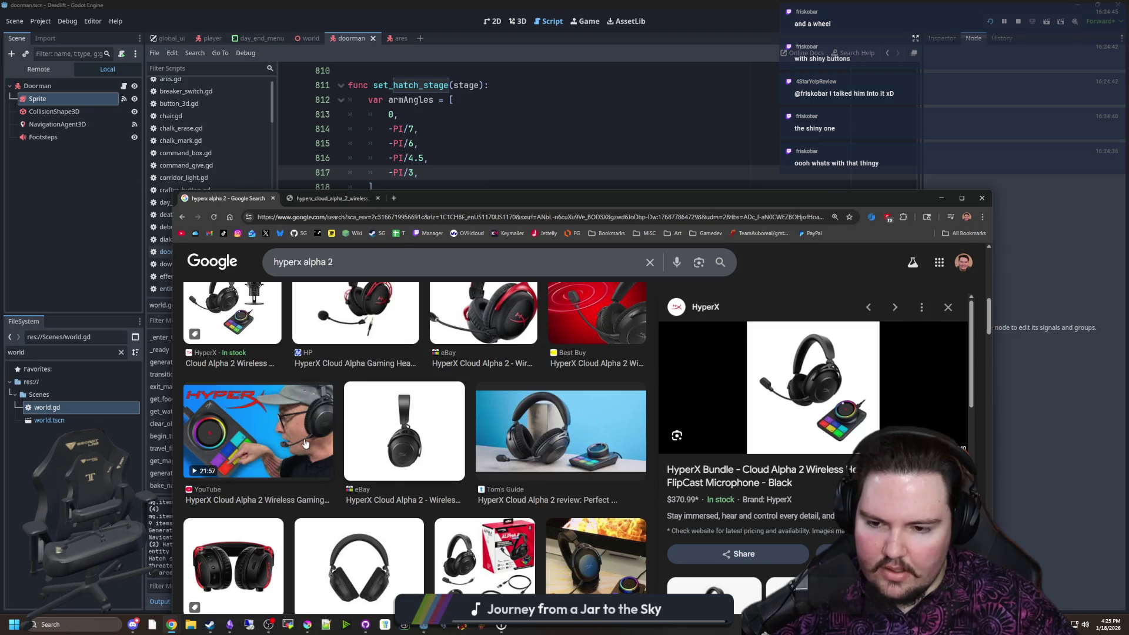
scroll(303, 441, down, 3)
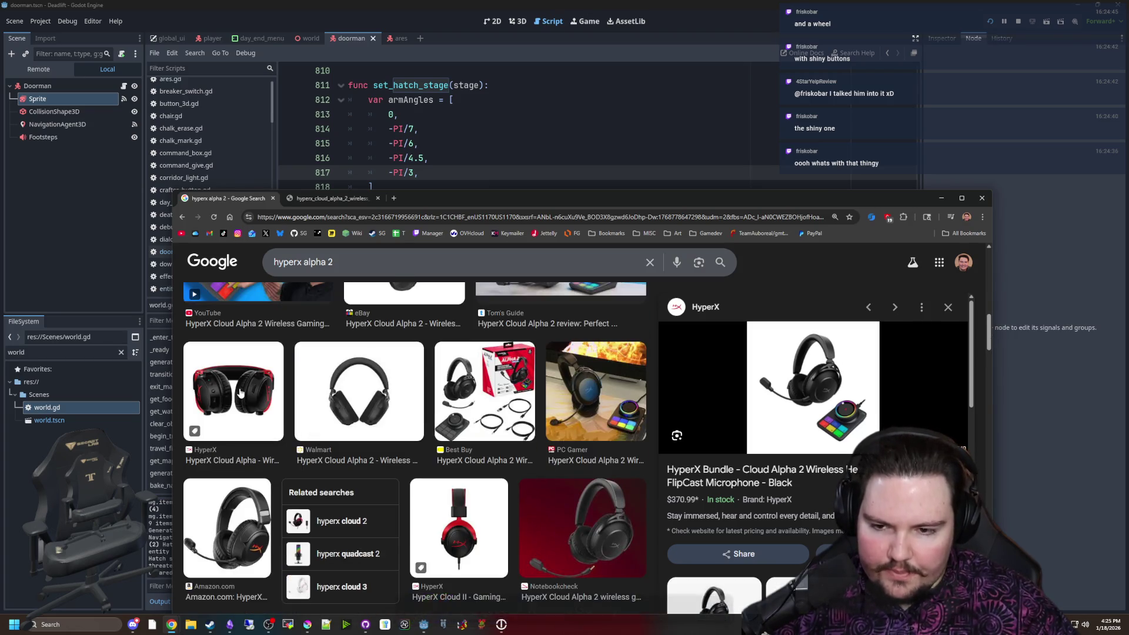
scroll(245, 381, down, 2)
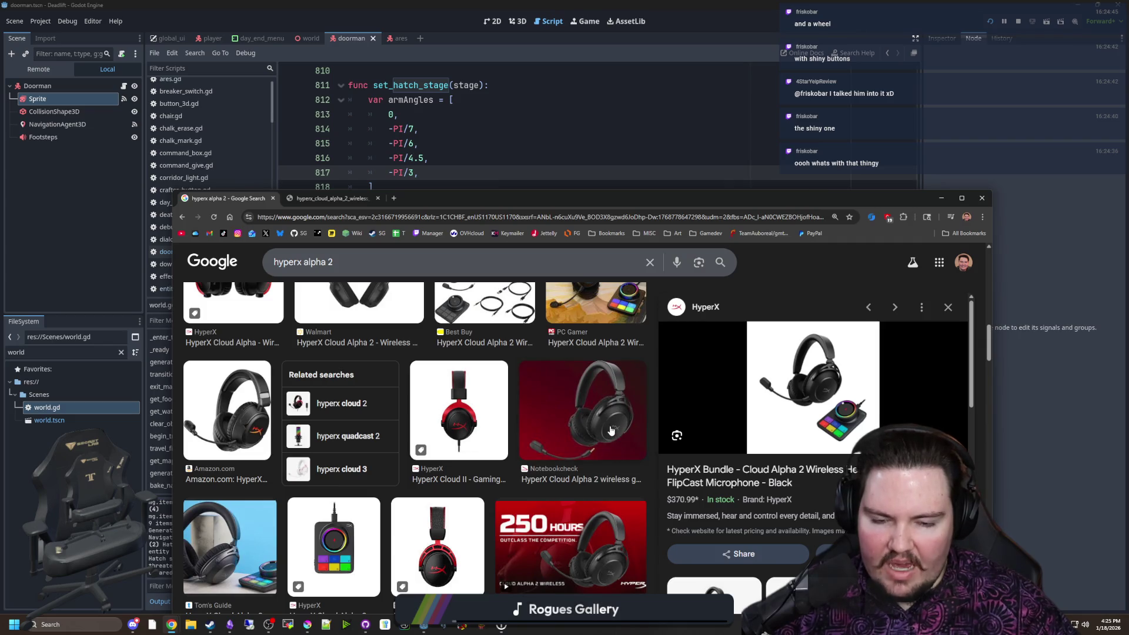
click(611, 441)
scroll(651, 449, down, 3)
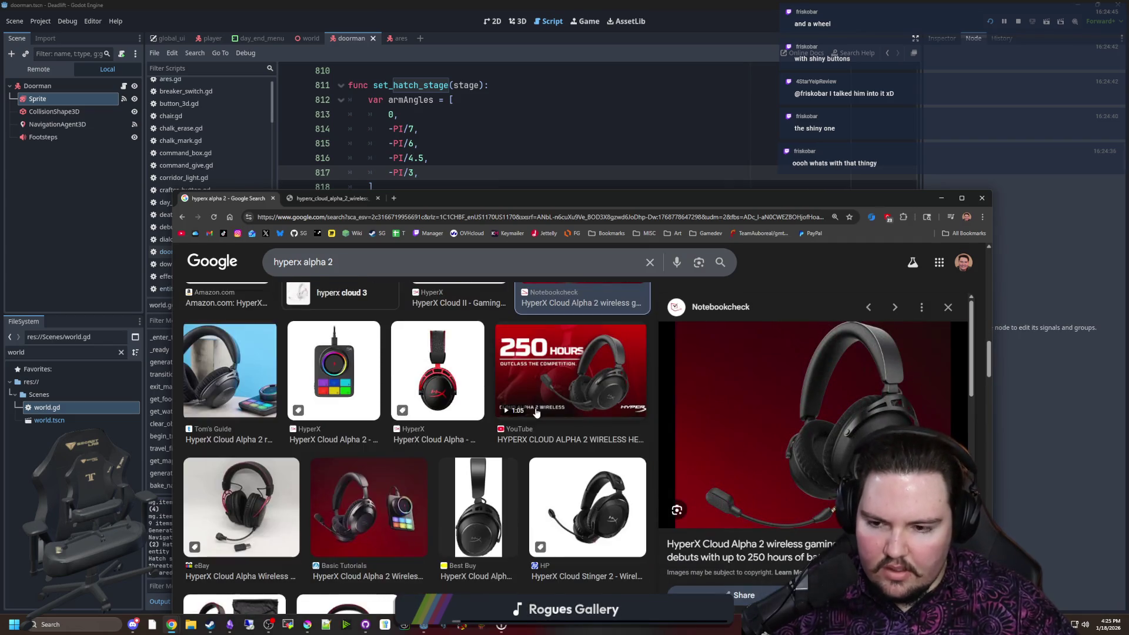
scroll(532, 412, down, 6)
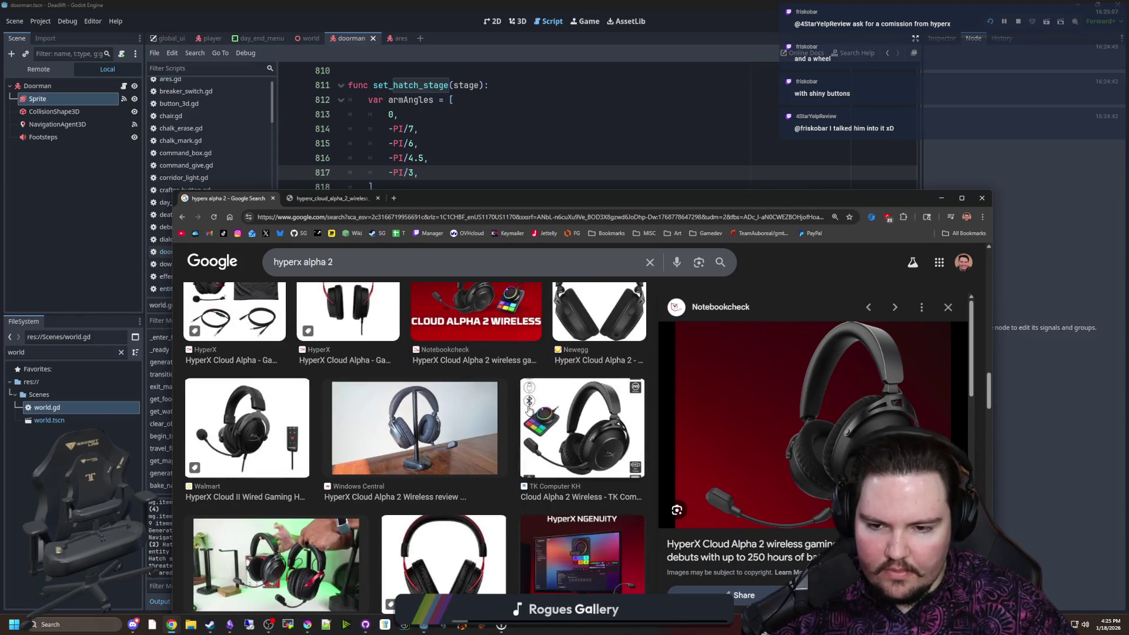
scroll(528, 410, up, 11)
Show the 'hyperx alpha 2' All results, browse them, then return to the Godot editor
click(277, 307)
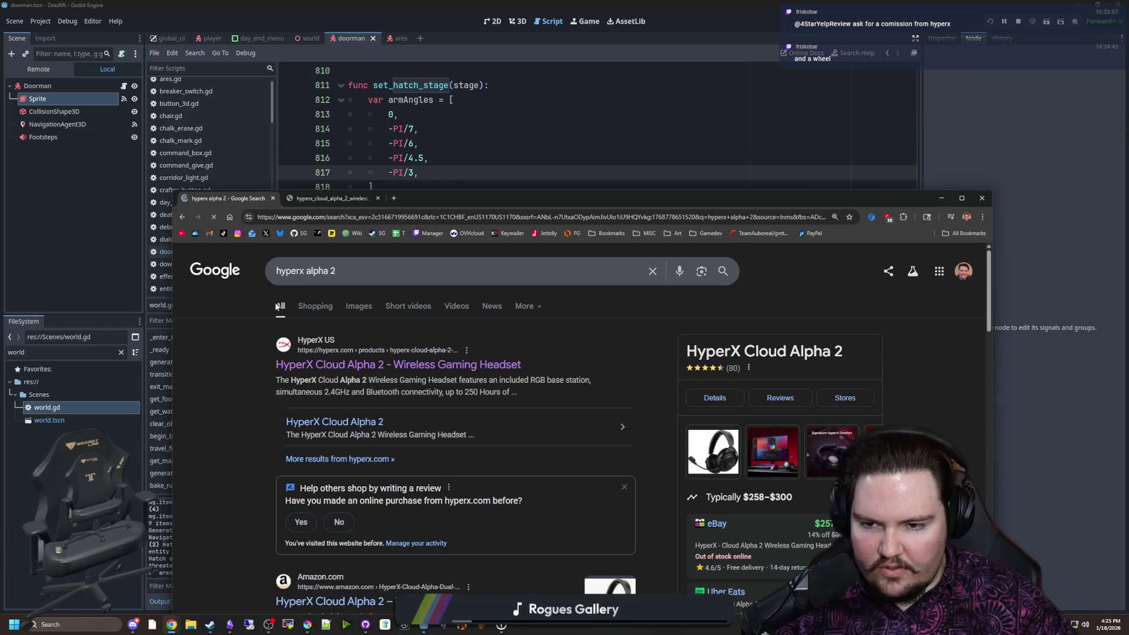
scroll(532, 391, down, 2)
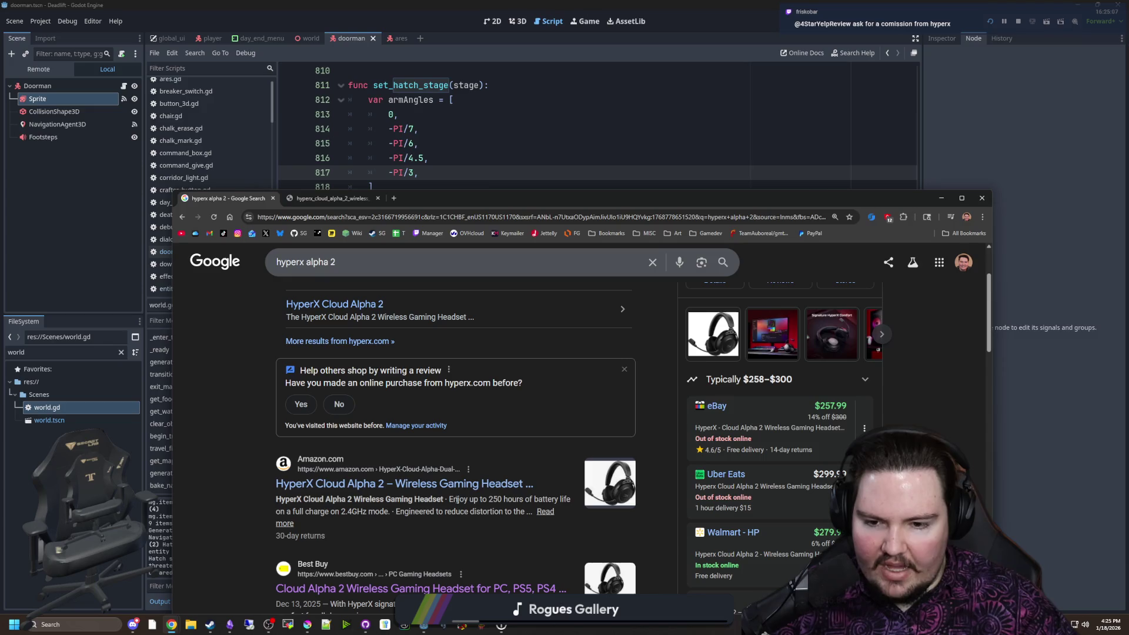
scroll(405, 422, down, 3)
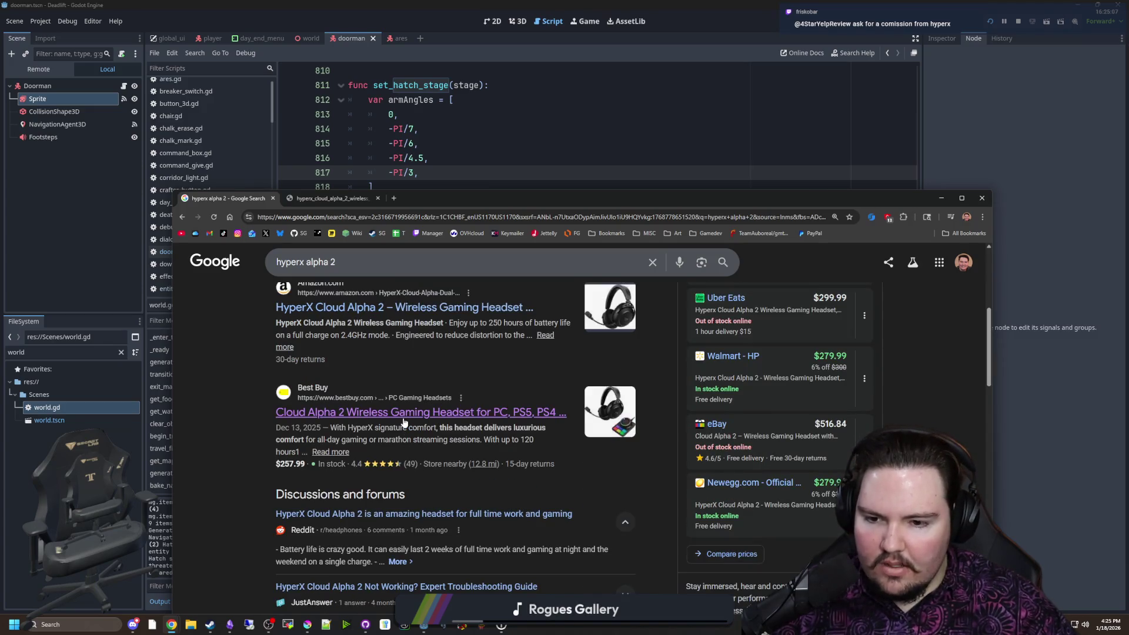
scroll(404, 423, down, 2)
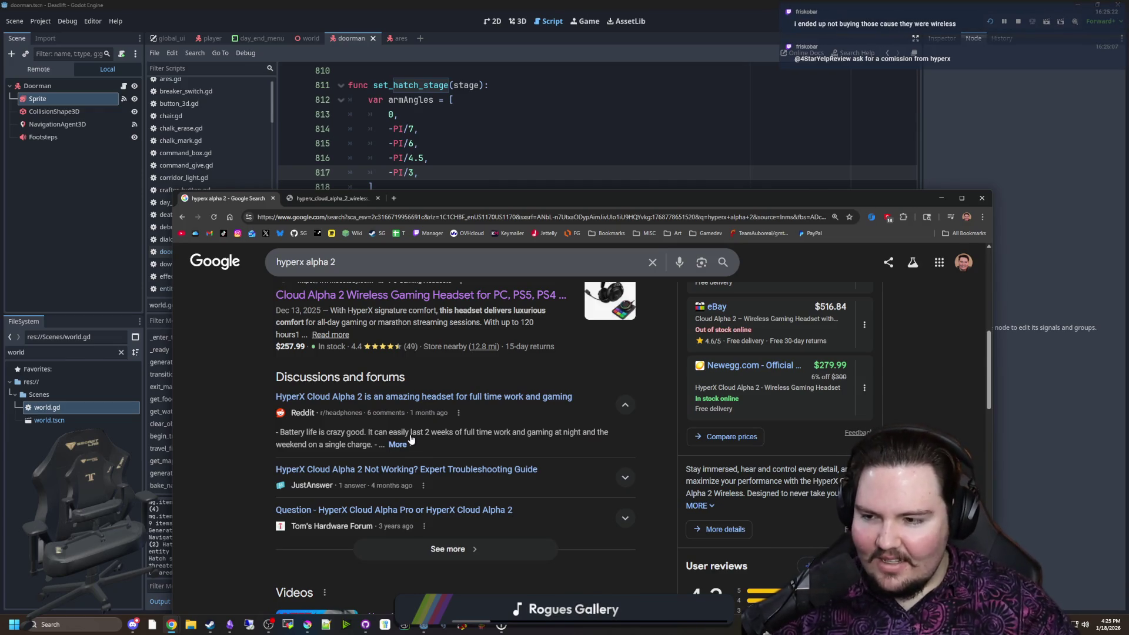
scroll(510, 458, up, 5)
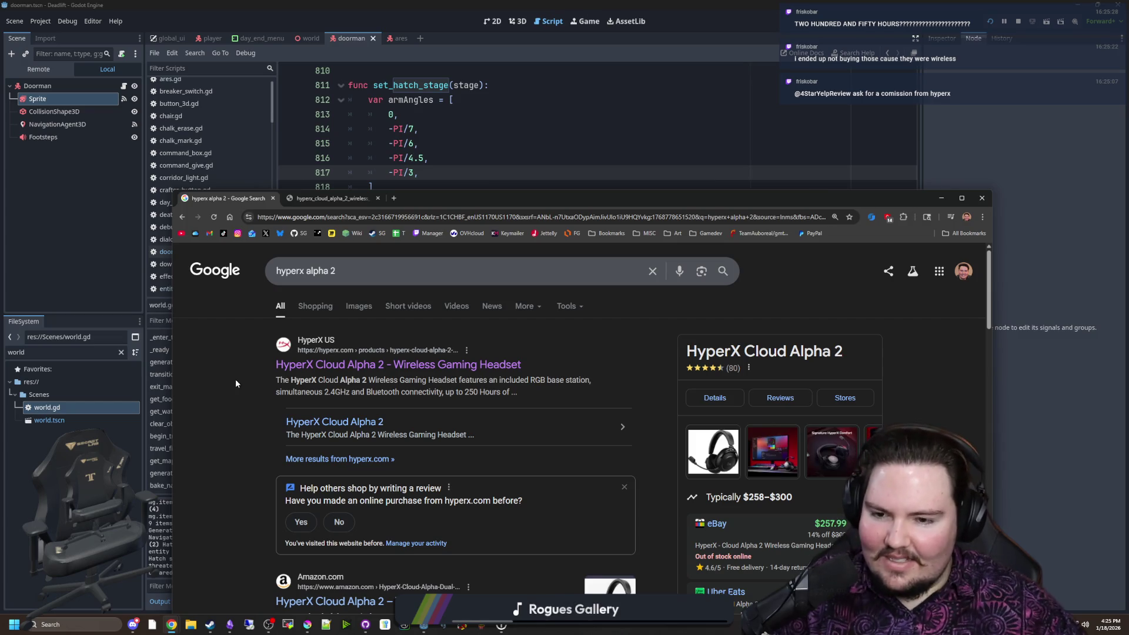
key(alt+Tab)
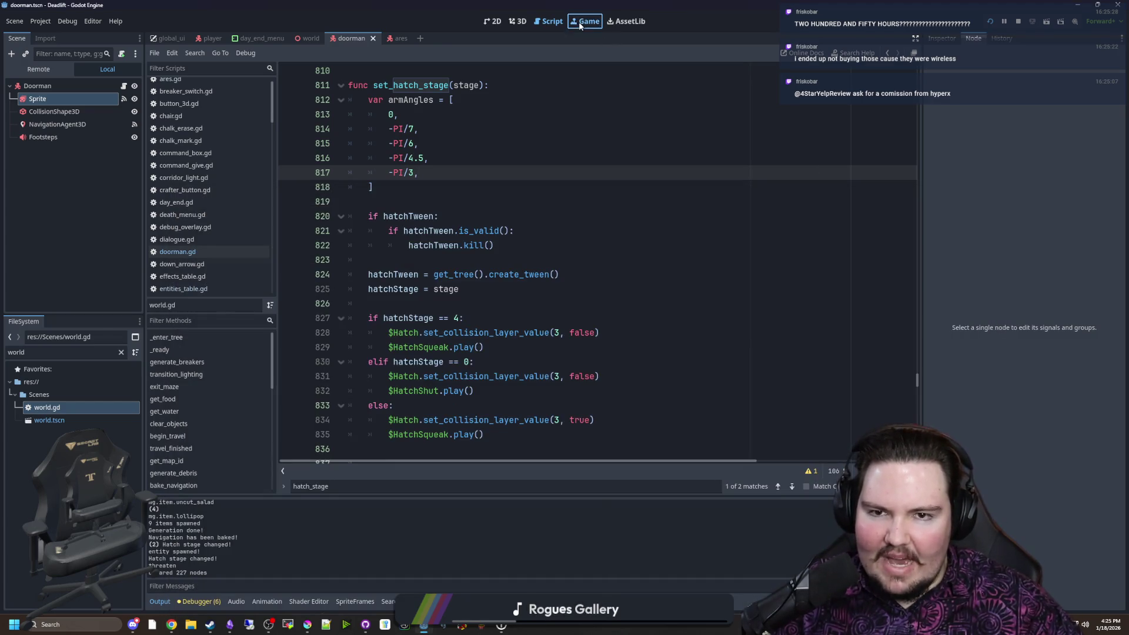
Bring up the running game, check its Sound options, and resume play
click(589, 27)
click(538, 287)
click(524, 180)
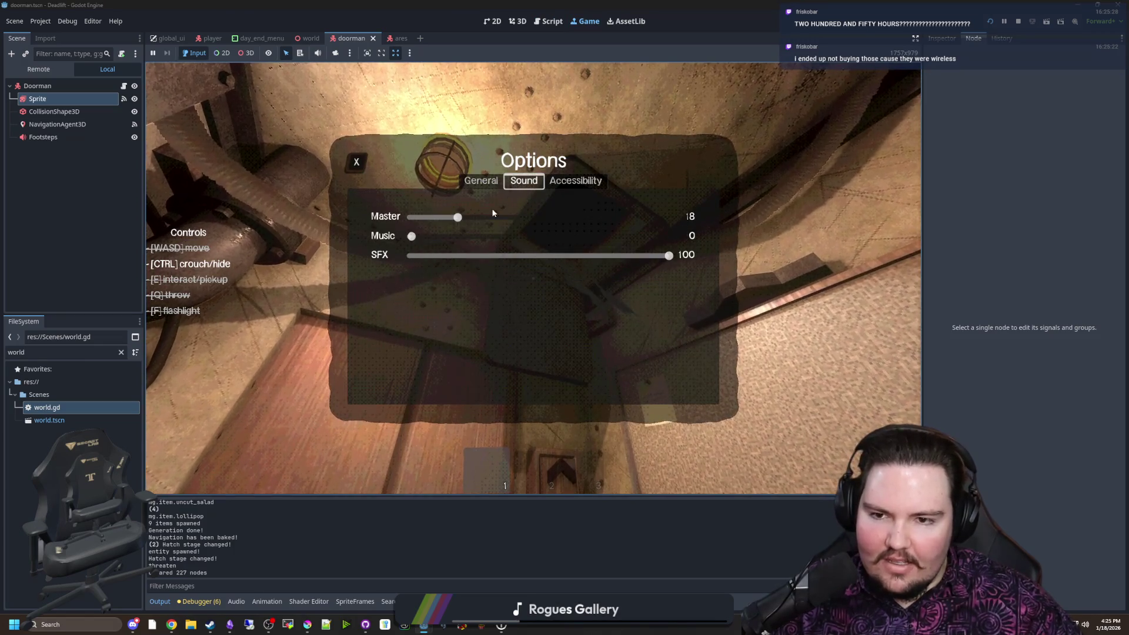
click(356, 163)
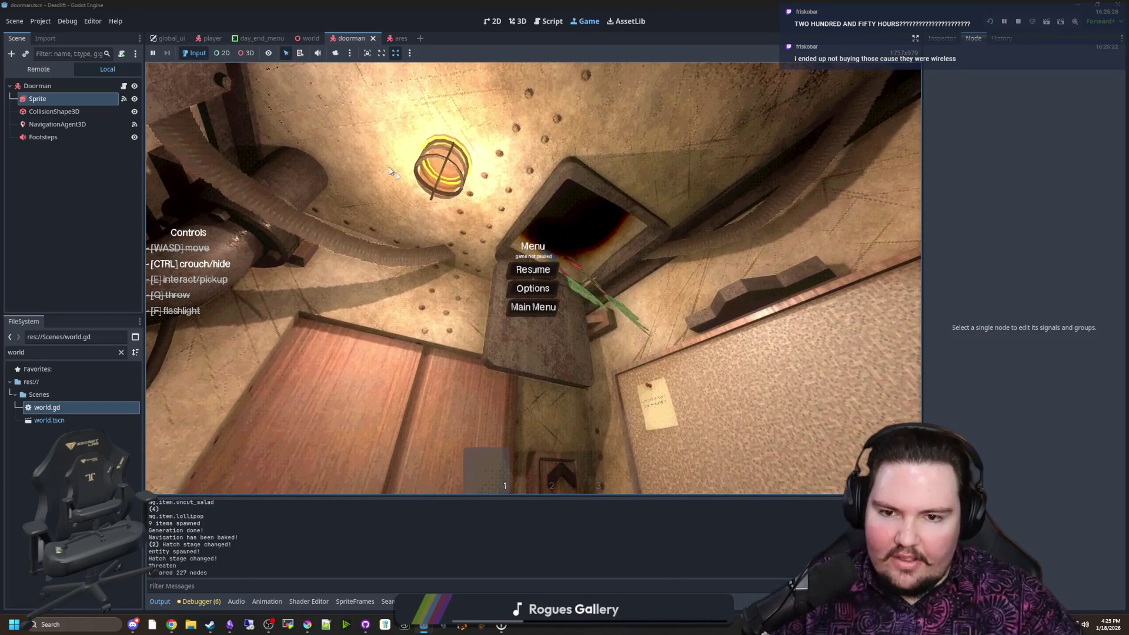
click(531, 267)
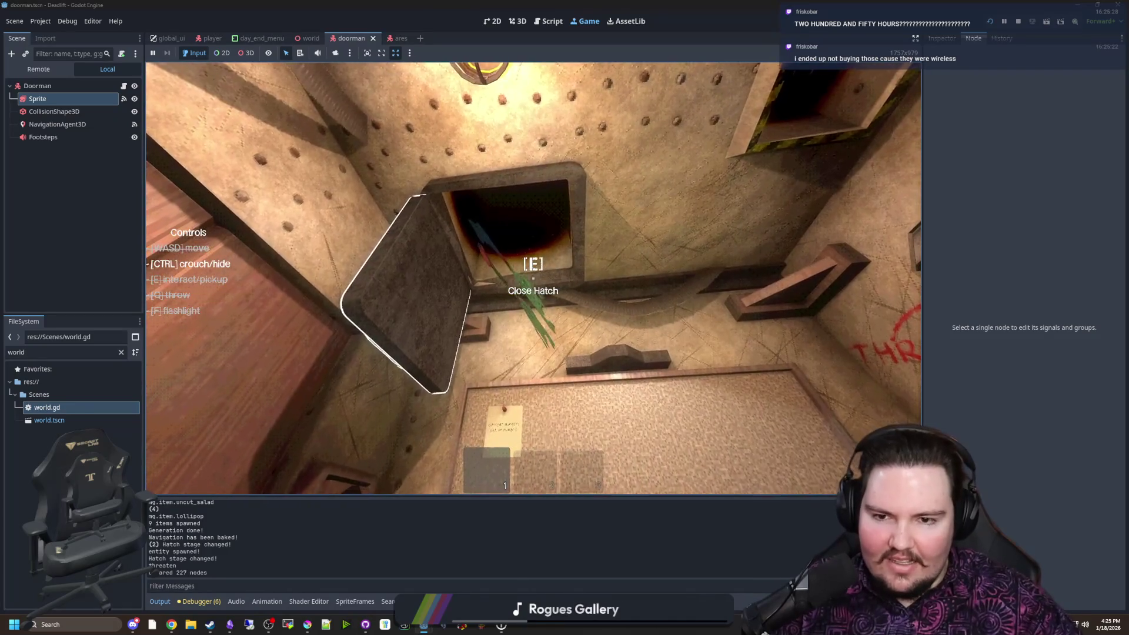
Crouch by the bunk, set the white item on the desk, shelve the blue bottle, and hide under the desk
mouse_move(533, 279)
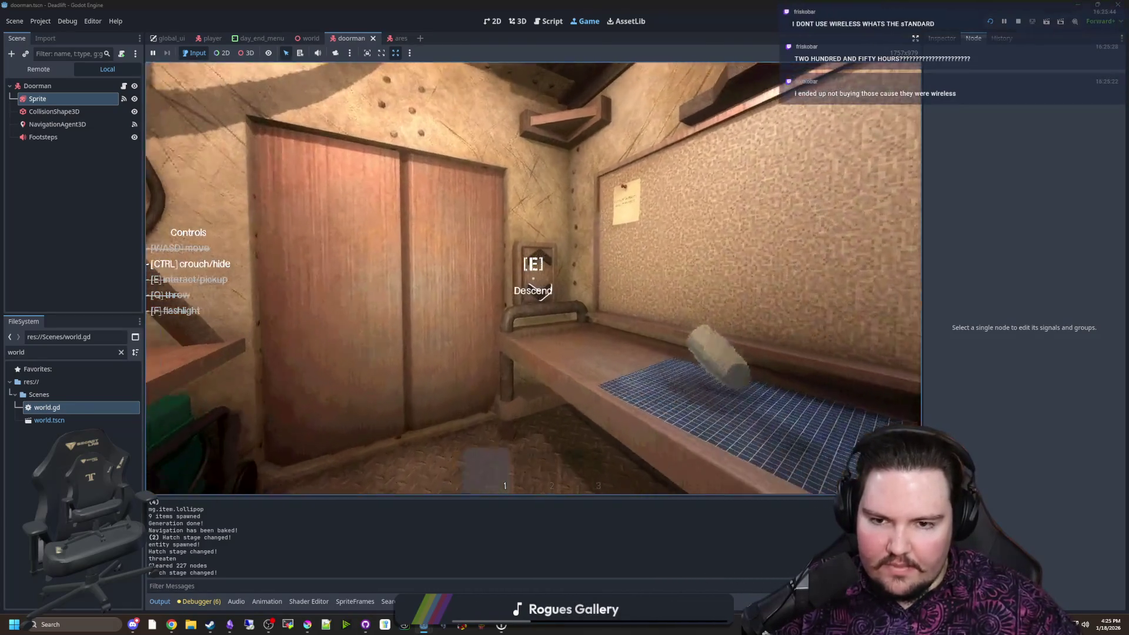
key(ctrl)
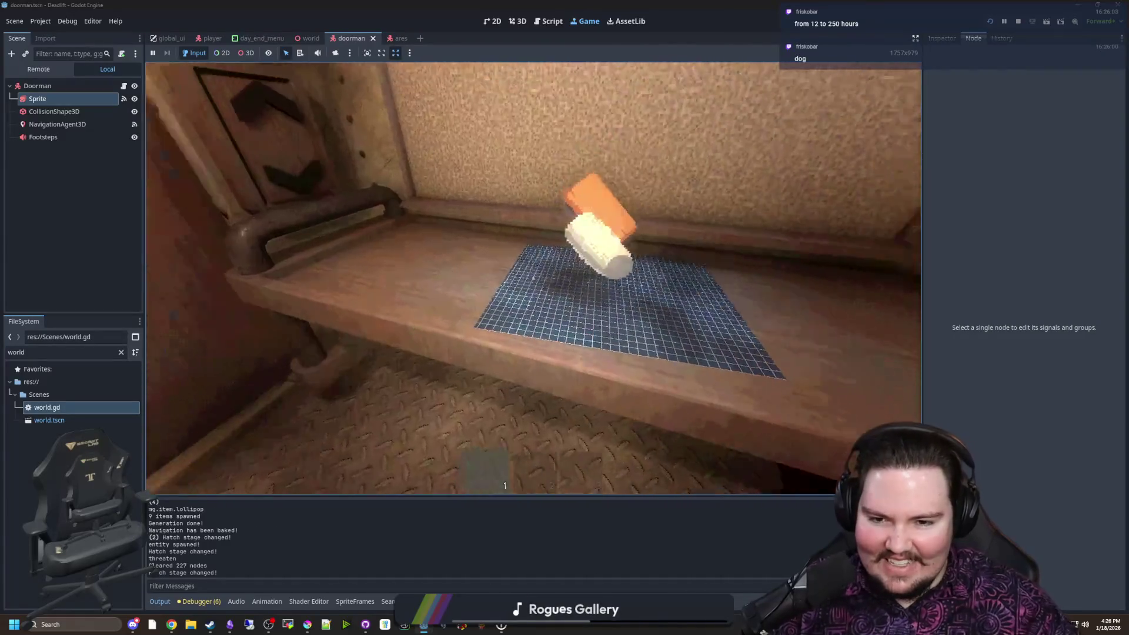
key(e)
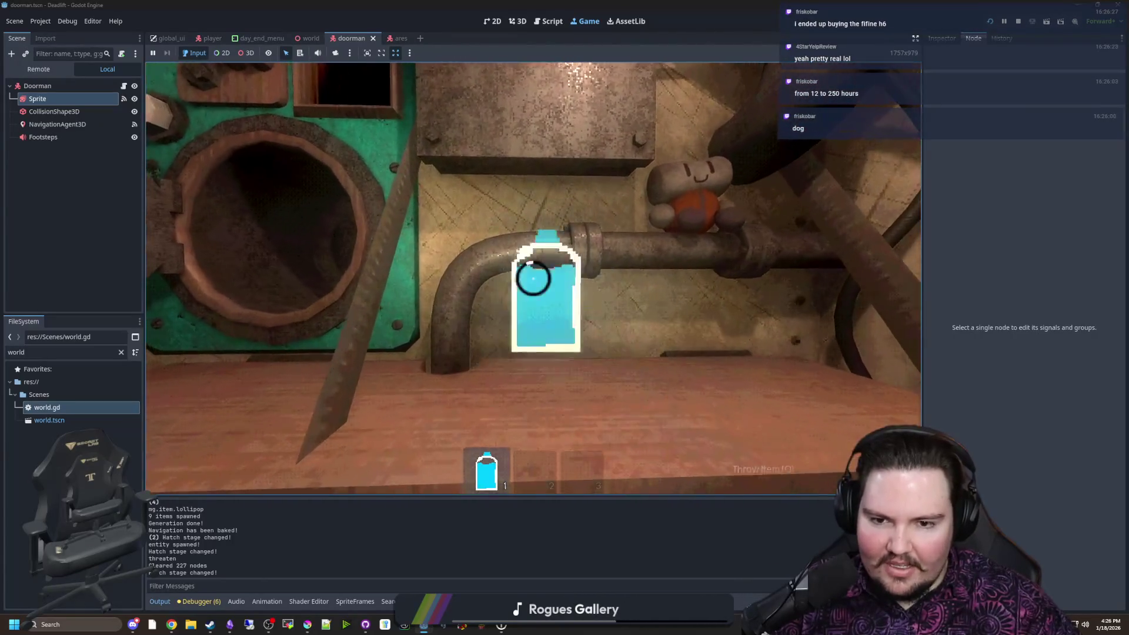
key(q)
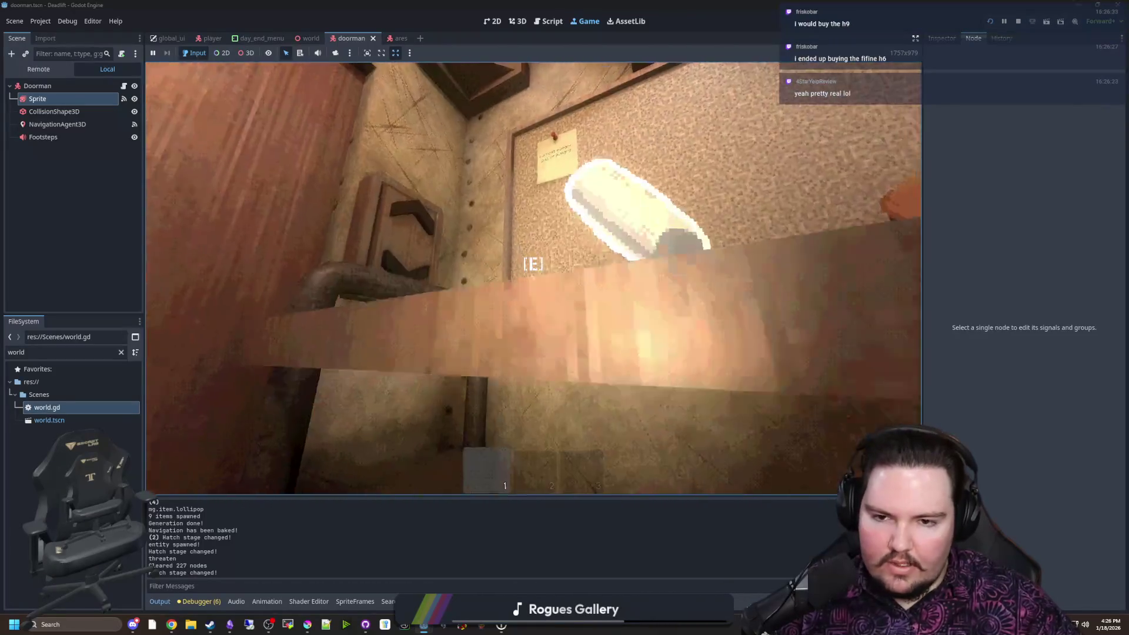
key(ctrl)
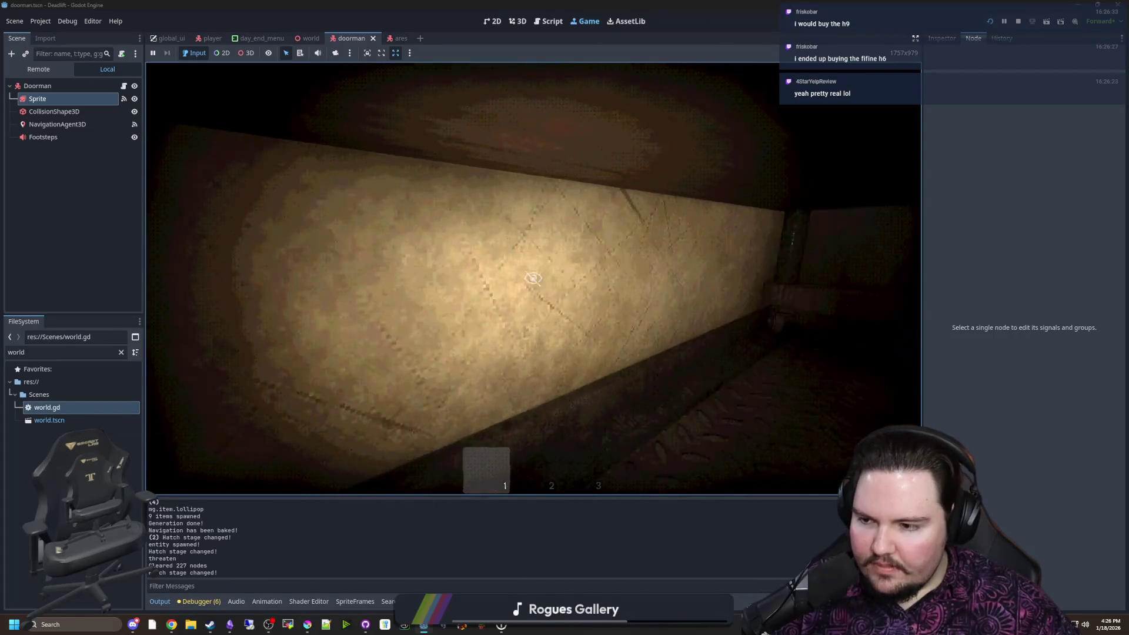
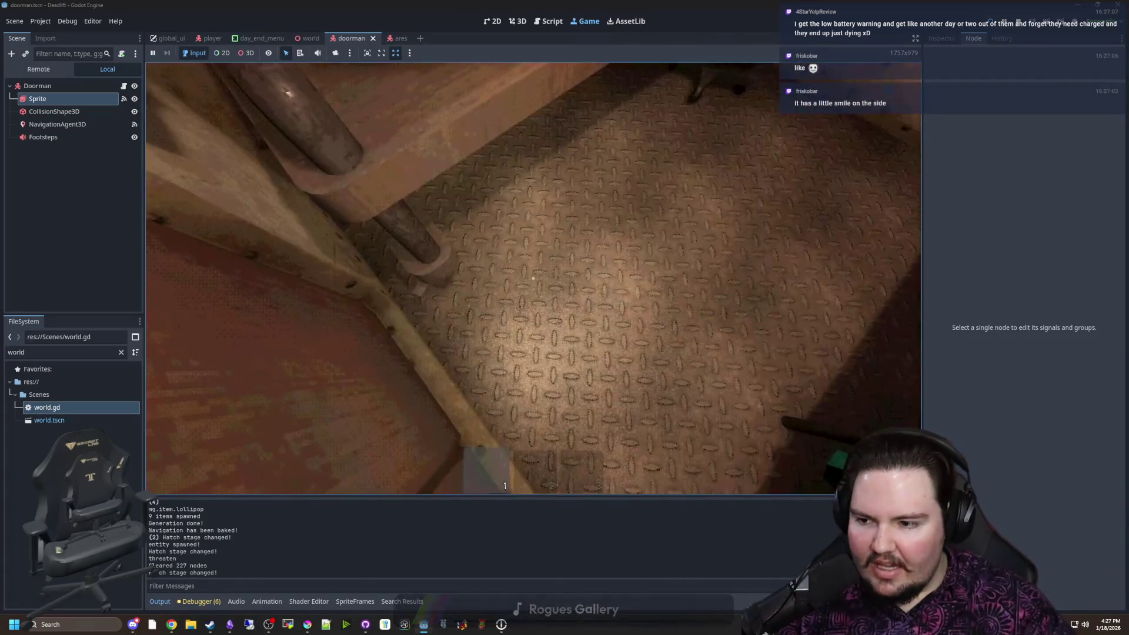
Crouch under the desk, creep beneath the shelf toward the lit wall, then back out
key(ctrl)
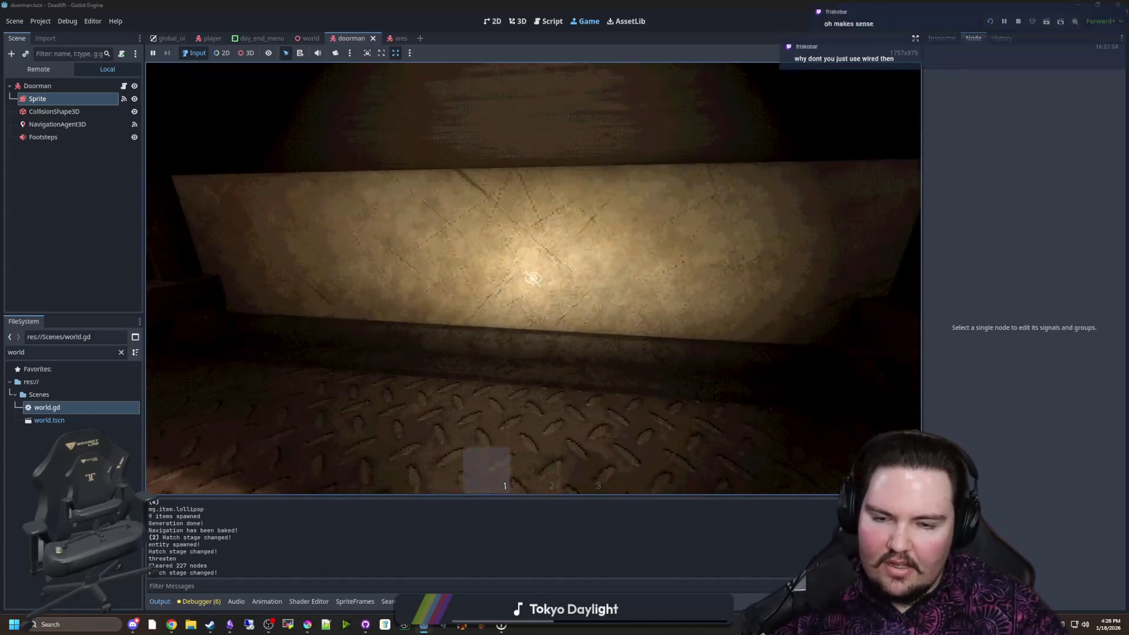
mouse_move(533, 278)
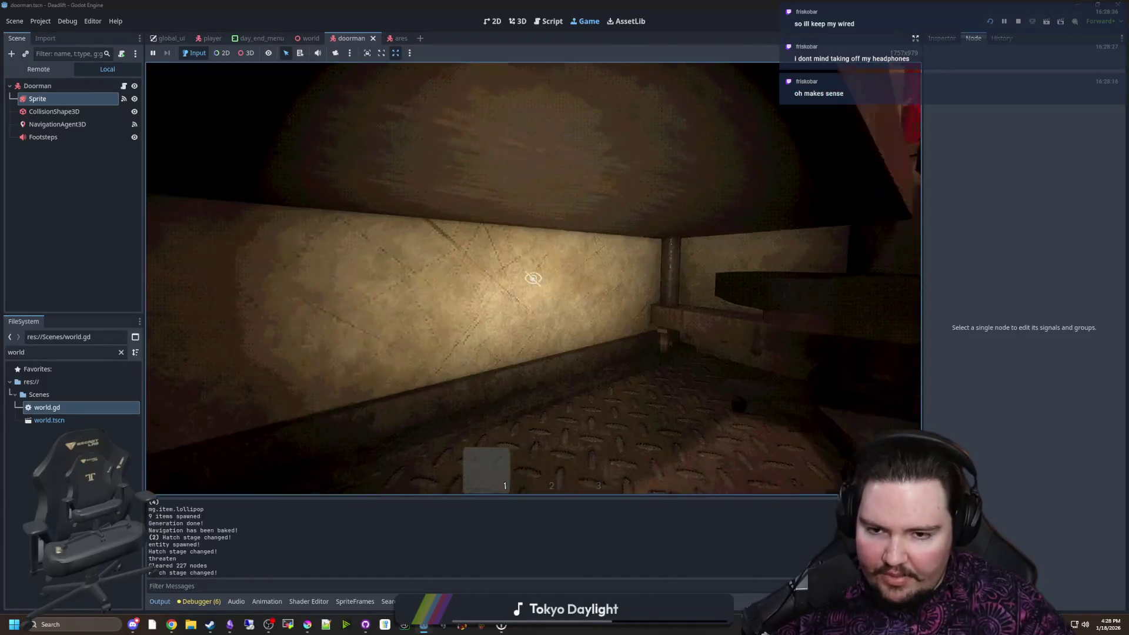
key(w)
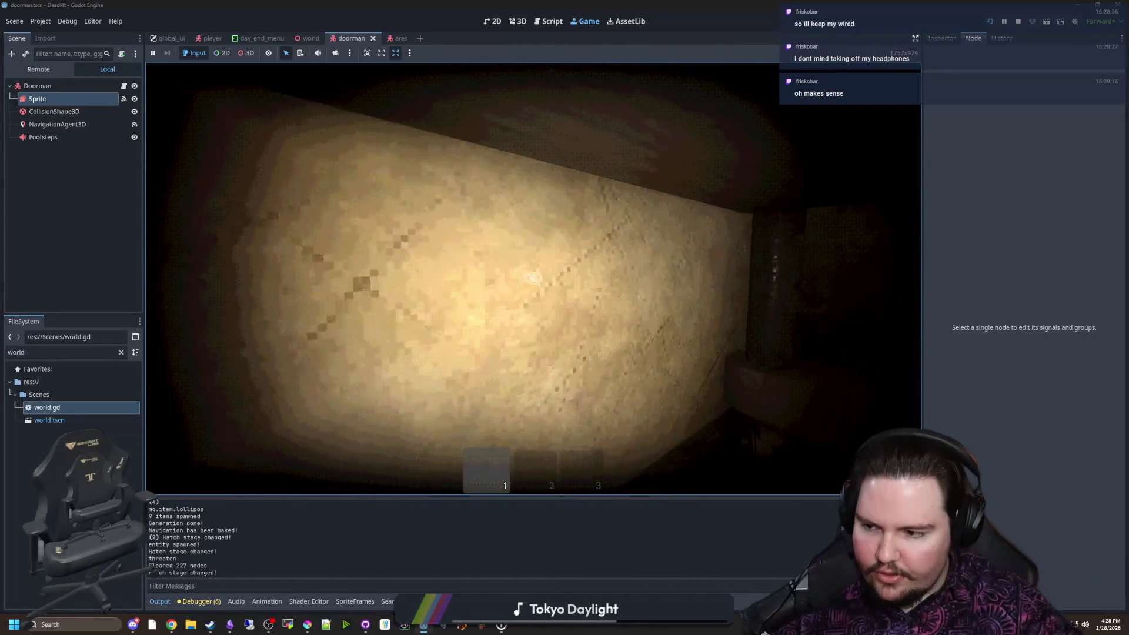
key(w)
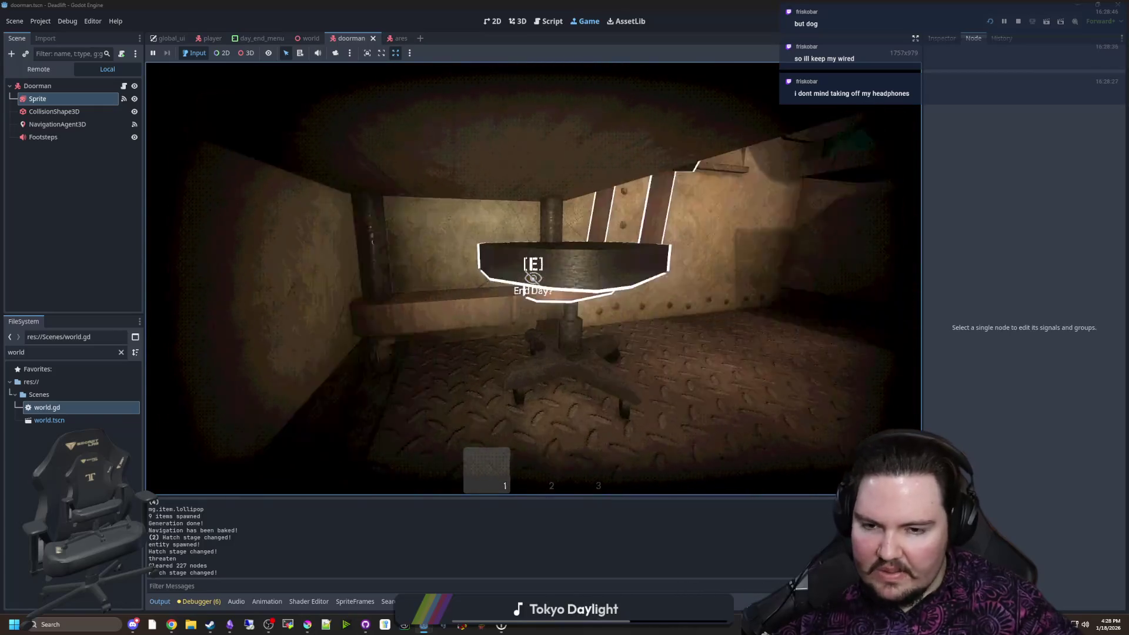
key(s)
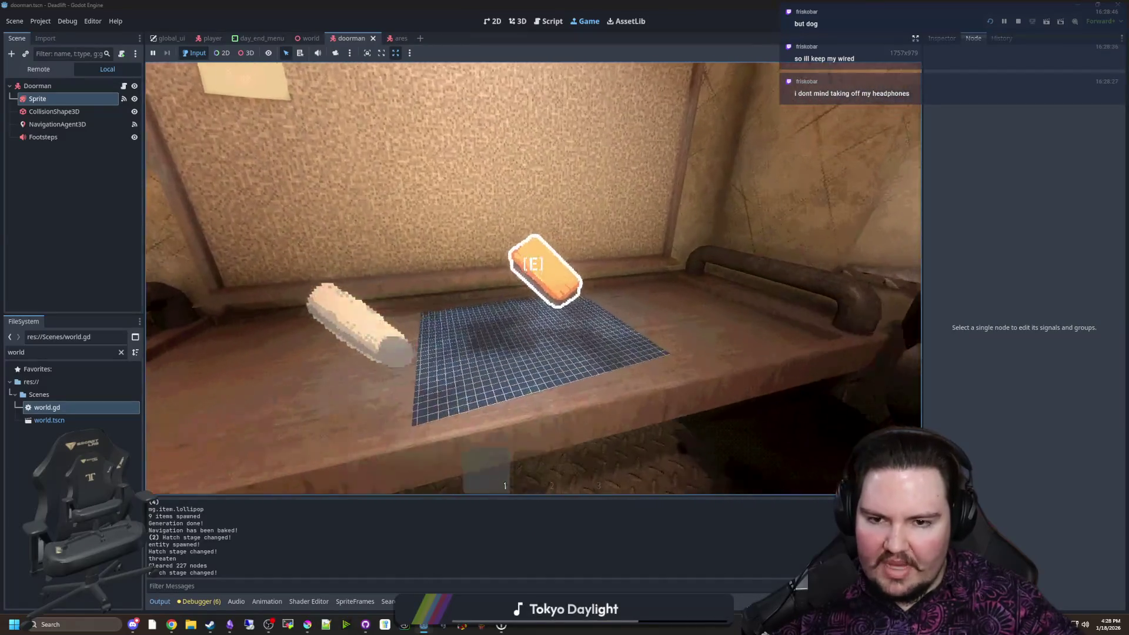
Pick up the orange item, throw it onto the desk, and toggle F3 debug mode on and off
key(e)
key(q)
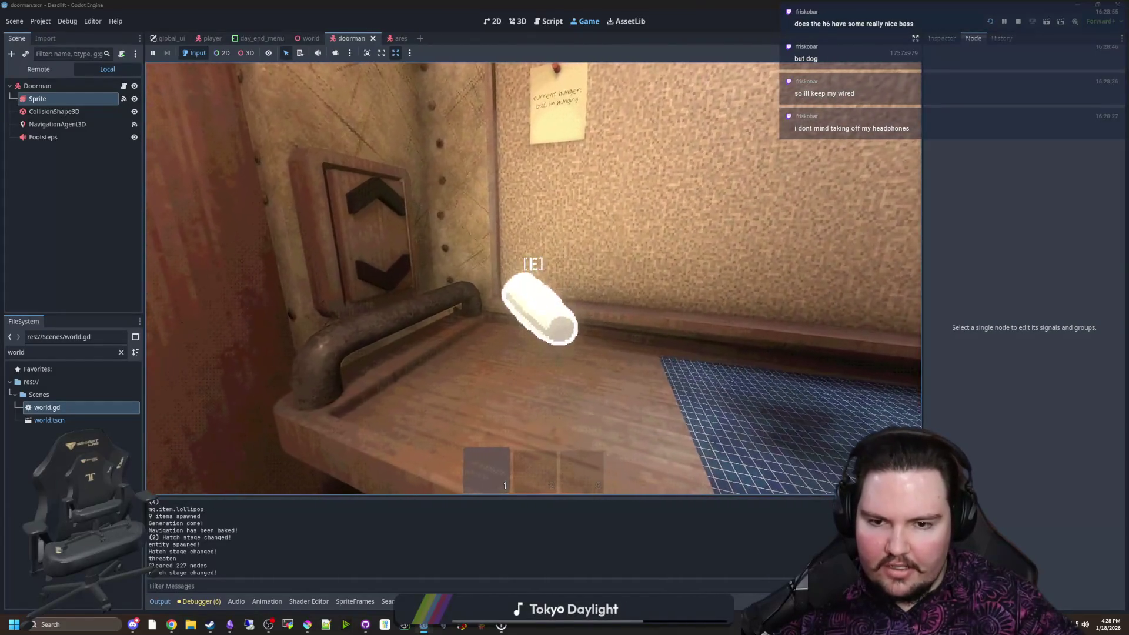
key(w)
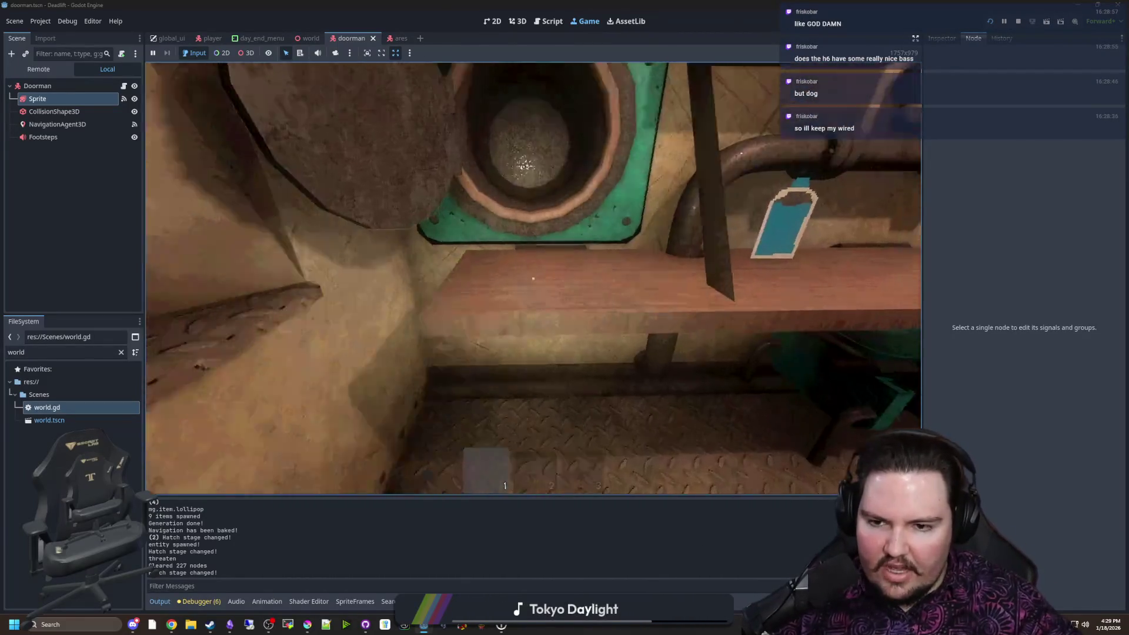
key(F3)
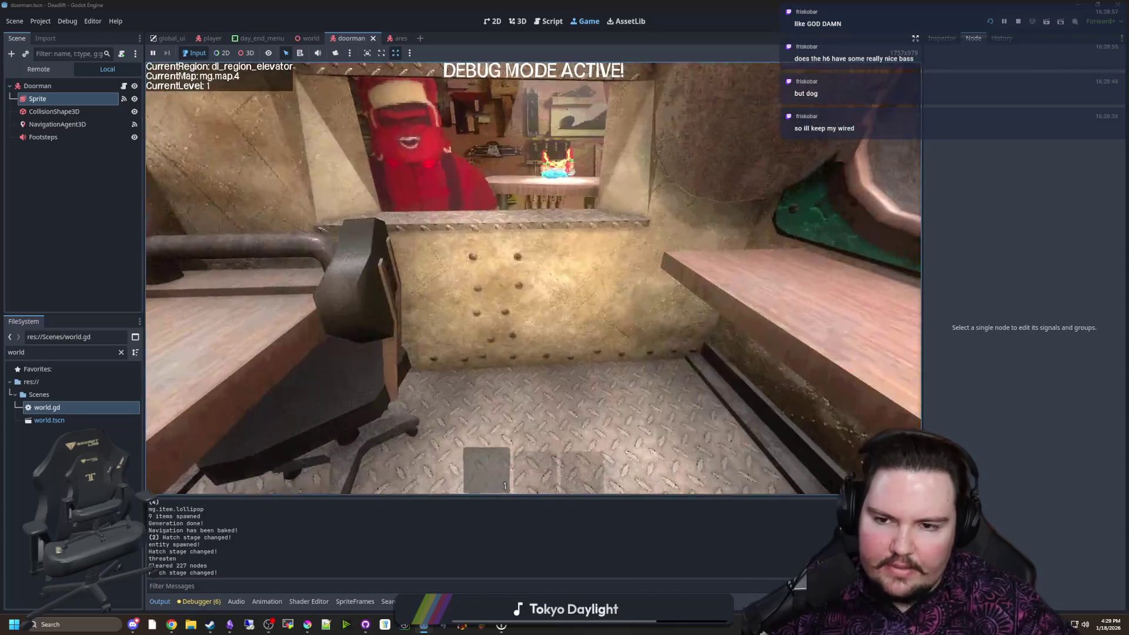
key(F3)
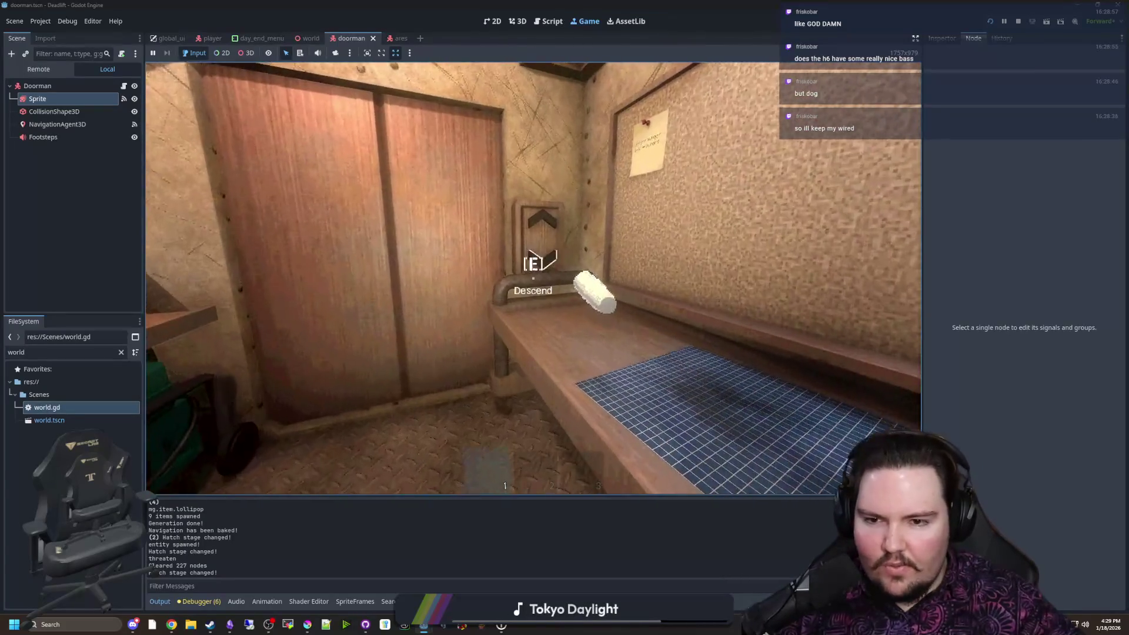
At the chair, skip both the food and the drink choices
key(e)
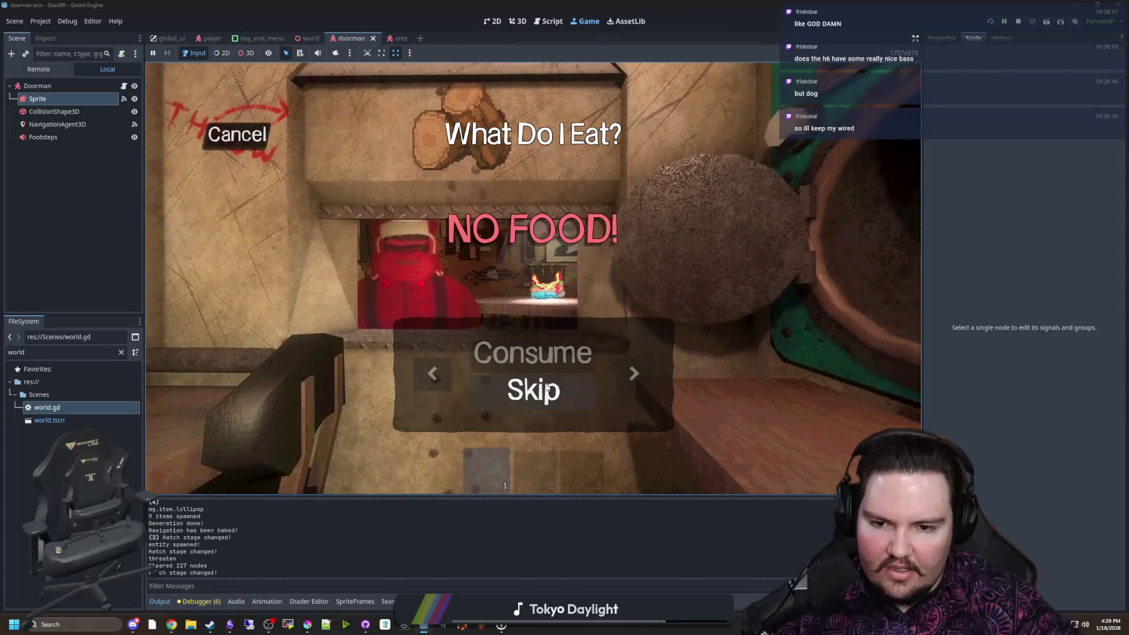
click(564, 409)
click(563, 410)
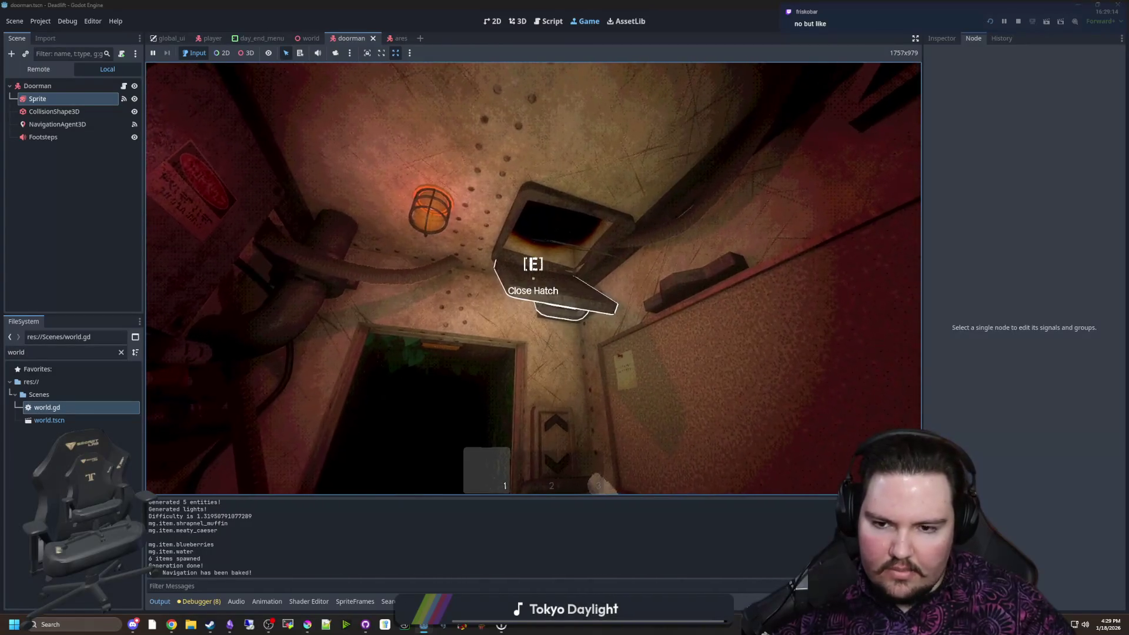
Pause the game with Esc and check the Debugger errors before returning to the Output log
key(Escape)
click(116, 148)
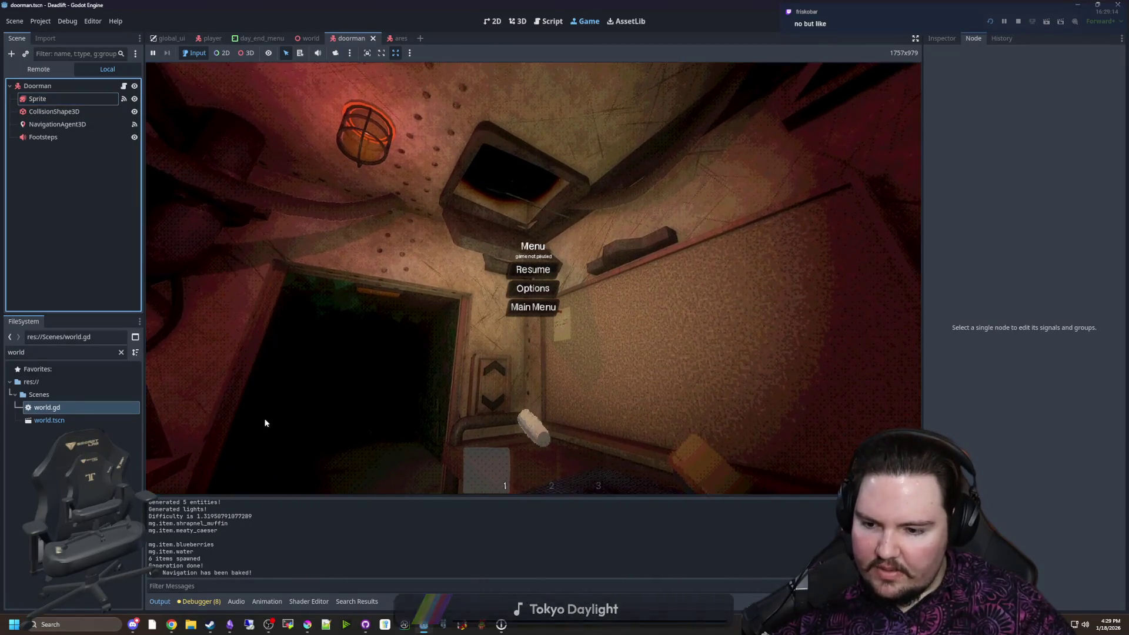
click(206, 599)
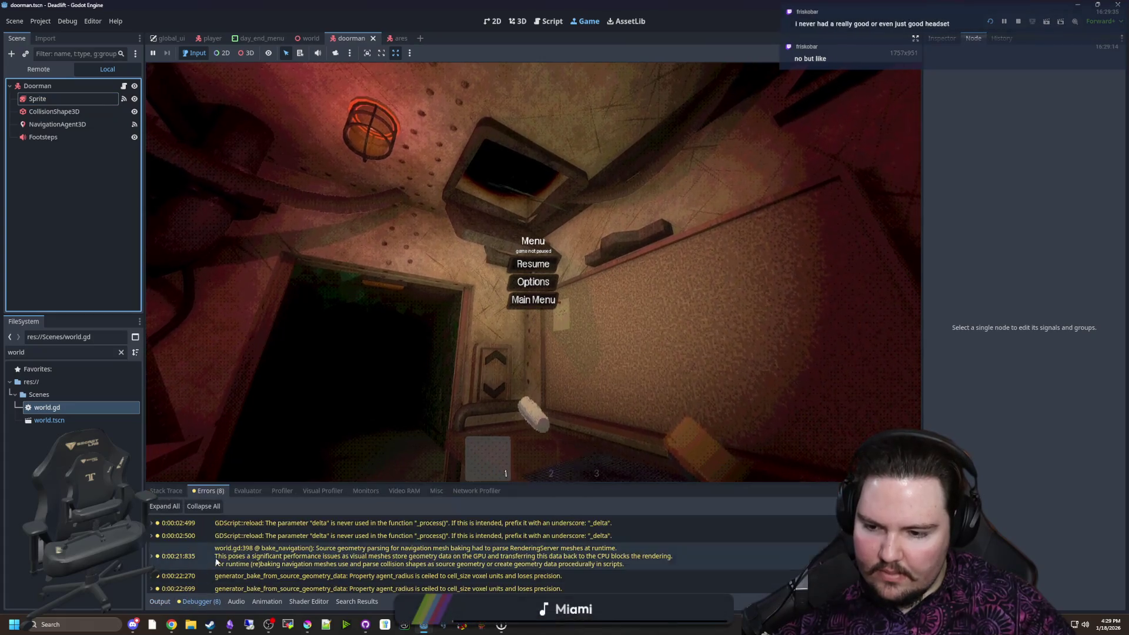
click(157, 600)
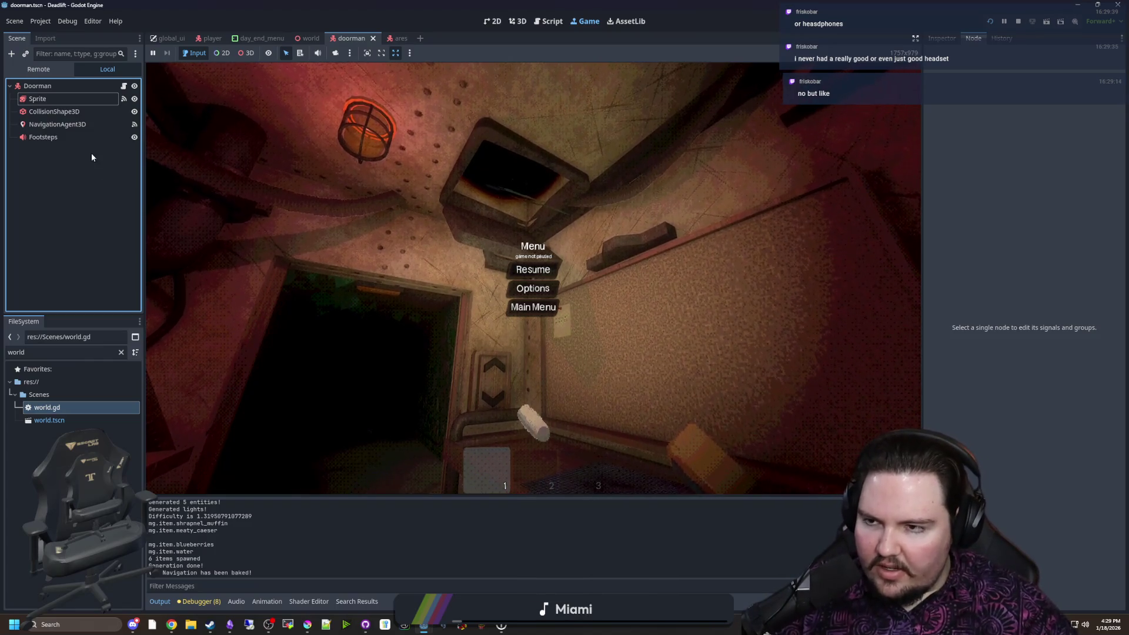
Open world.gd, review the set_hatch_stage code, and save with Ctrl+S
double_click(73, 410)
scroll(505, 294, up, 4)
click(376, 362)
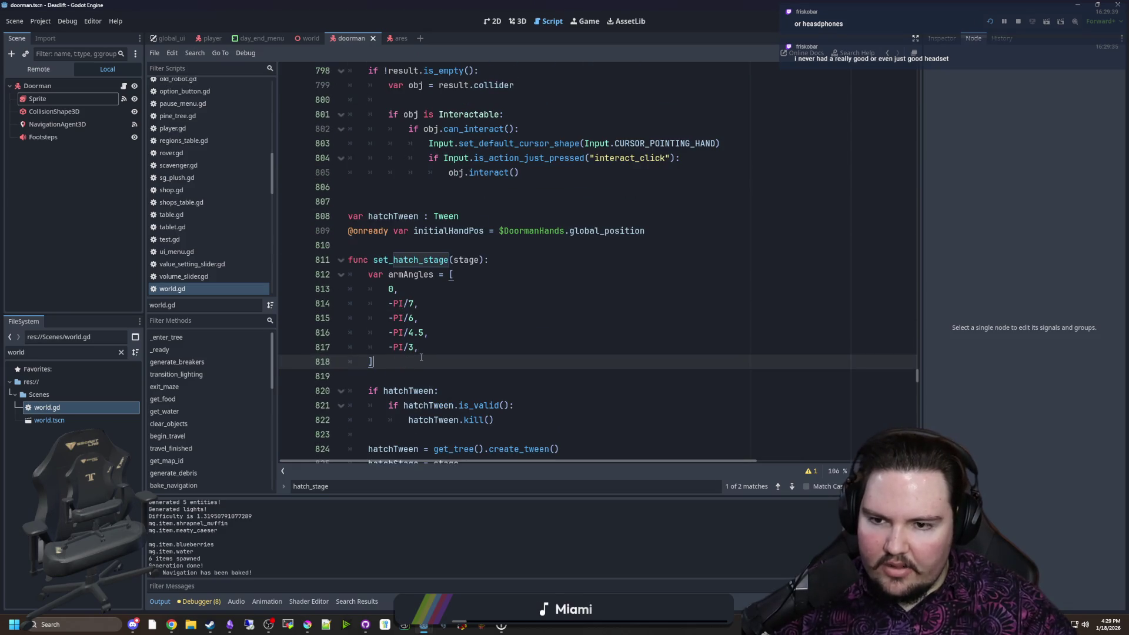
click(417, 252)
key(ctrl+s)
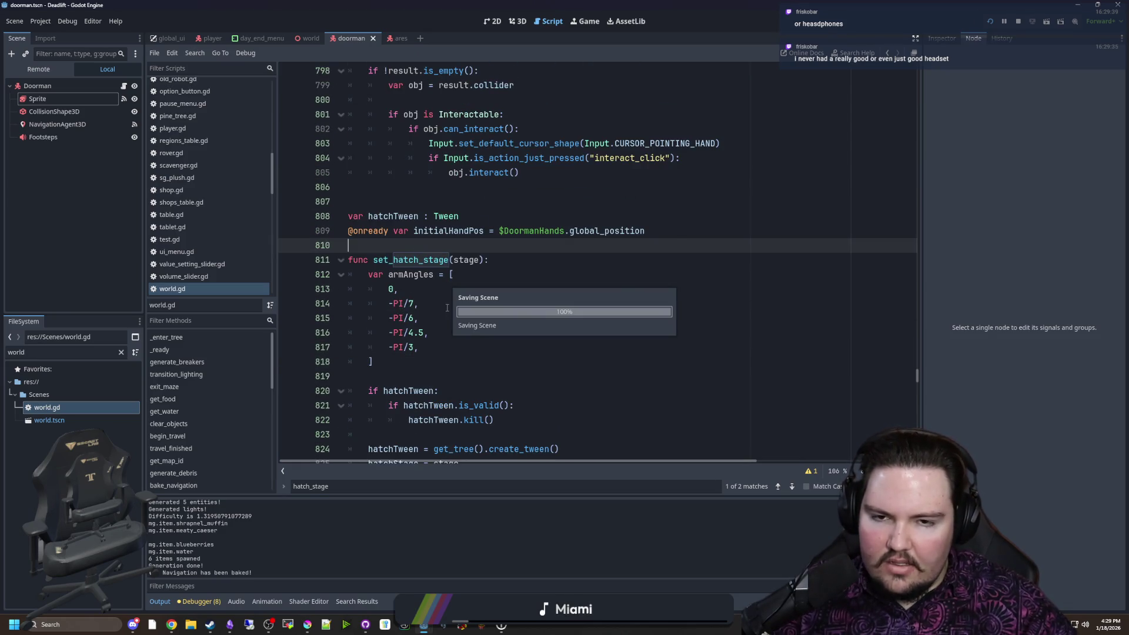
scroll(447, 307, down, 5)
click(435, 259)
scroll(433, 253, up, 2)
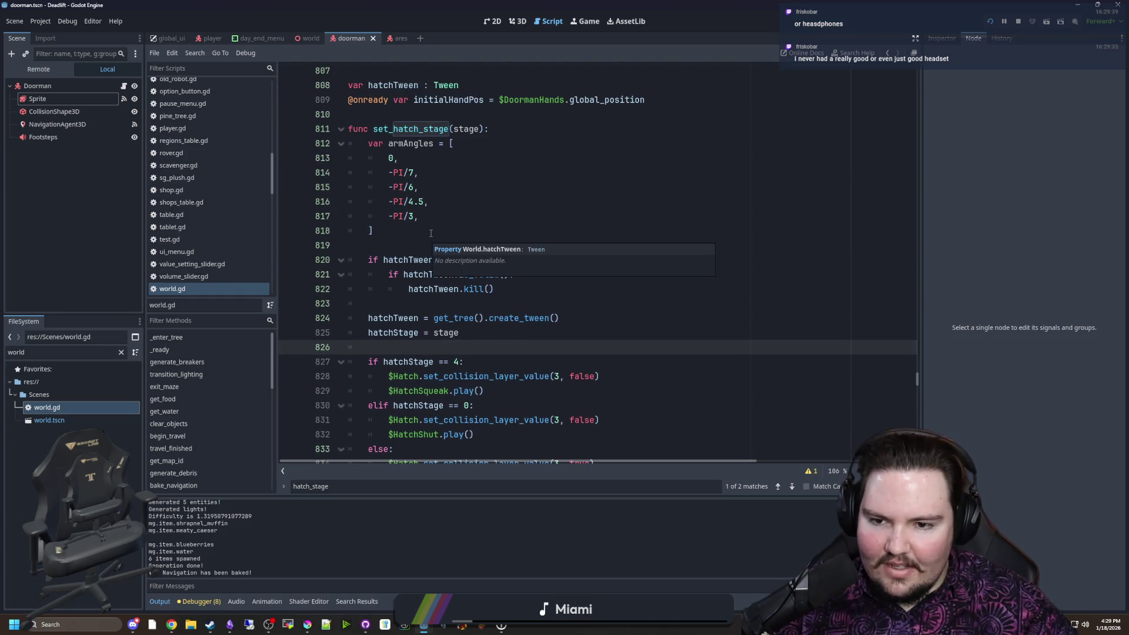
scroll(431, 235, down, 2)
key(ctrl+s)
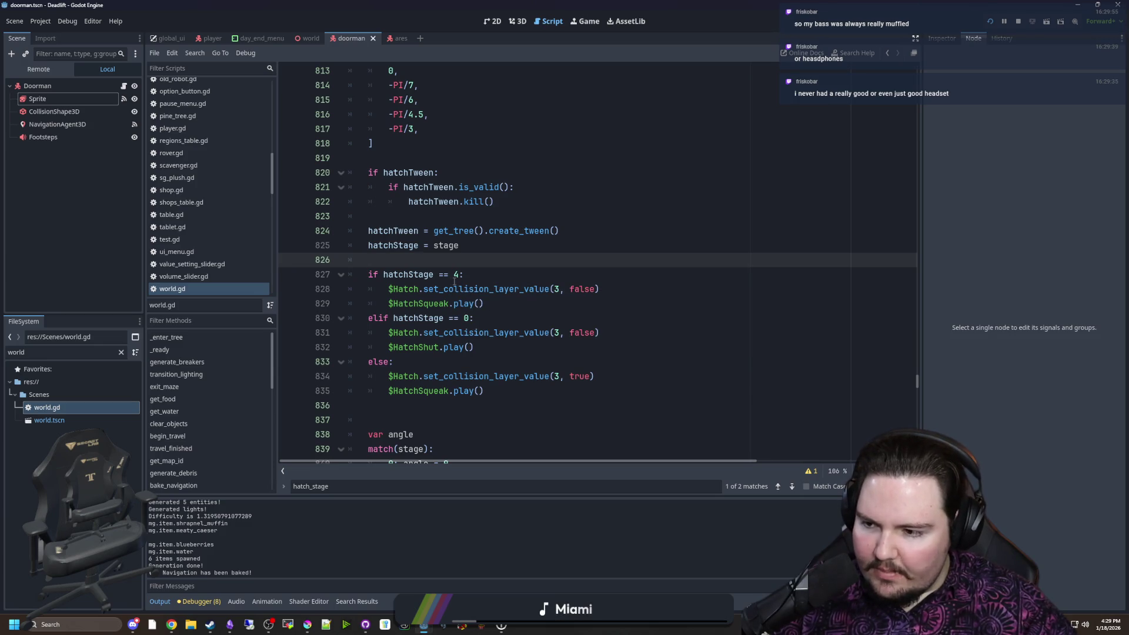
Scroll further through the script, glance at the running game, and start a project-wide search
scroll(465, 274, down, 3)
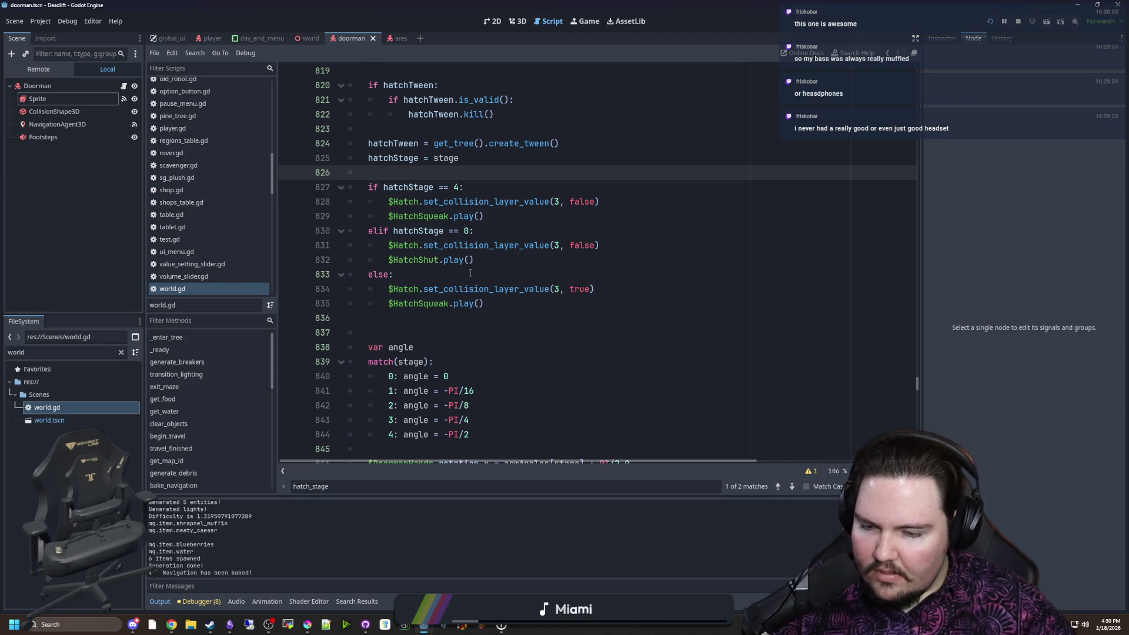
scroll(470, 273, down, 1)
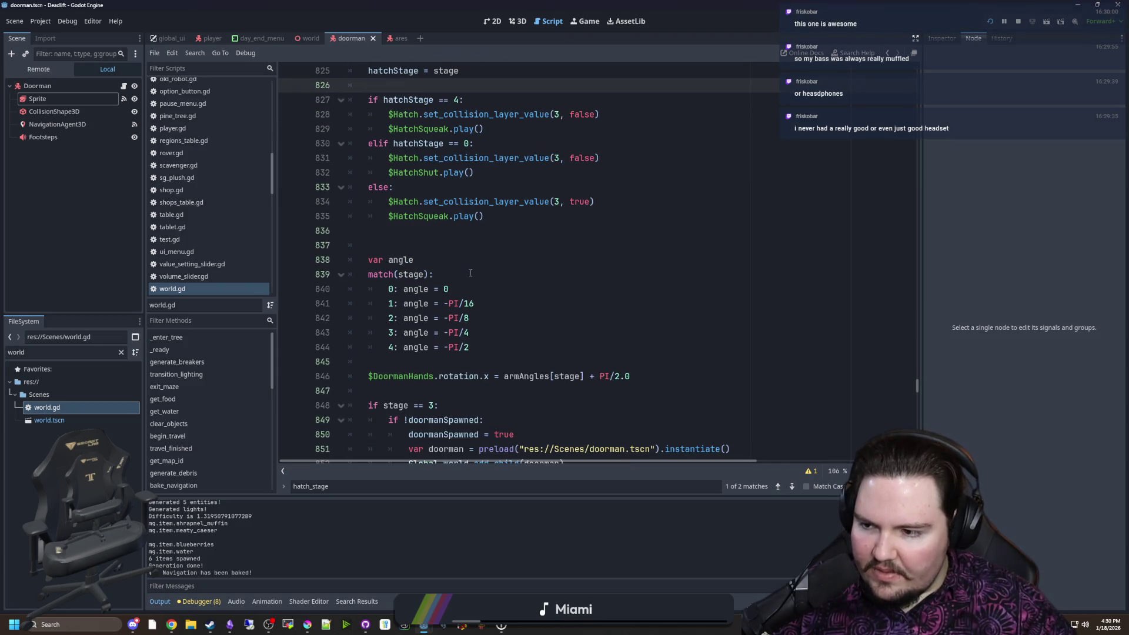
scroll(470, 273, down, 2)
scroll(470, 272, down, 1)
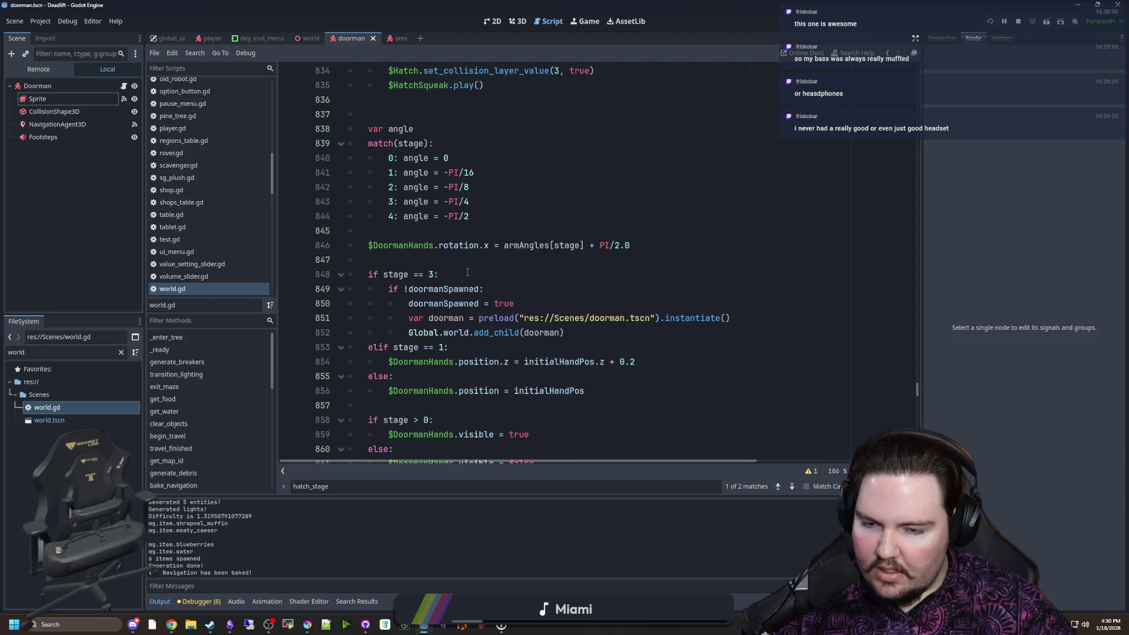
scroll(504, 389, down, 2)
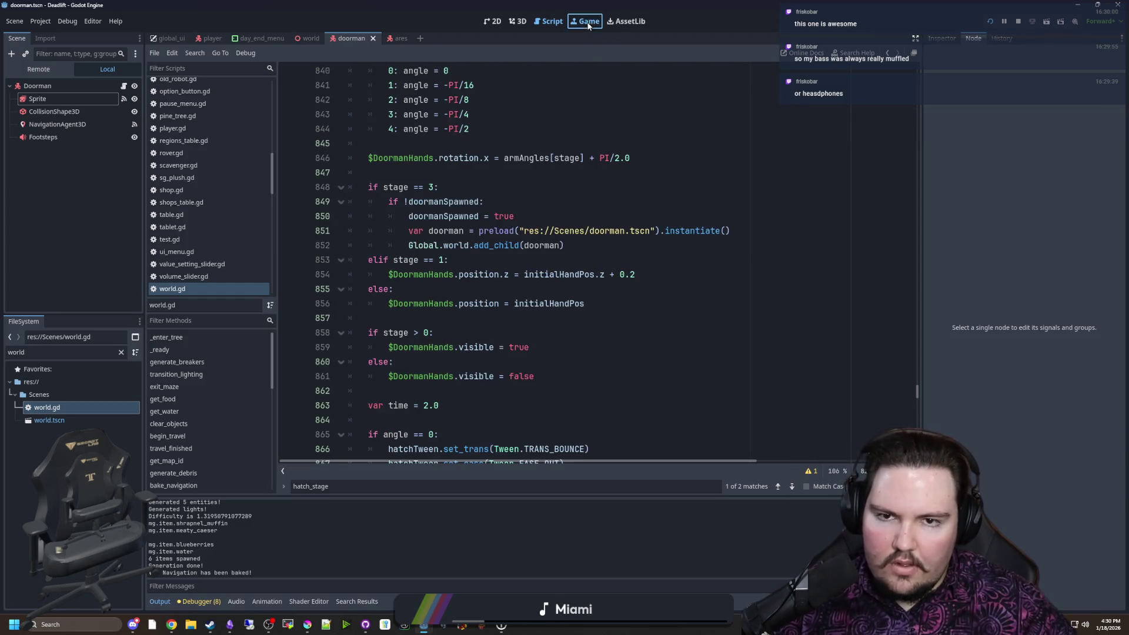
click(588, 25)
key(super)
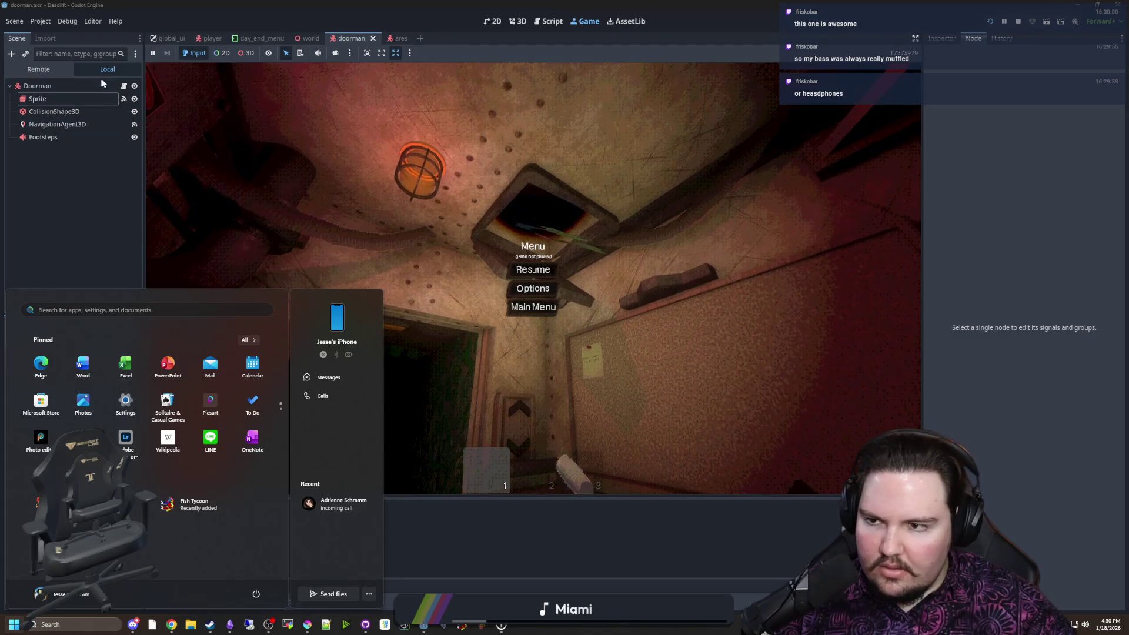
key(super)
key(ctrl+F3)
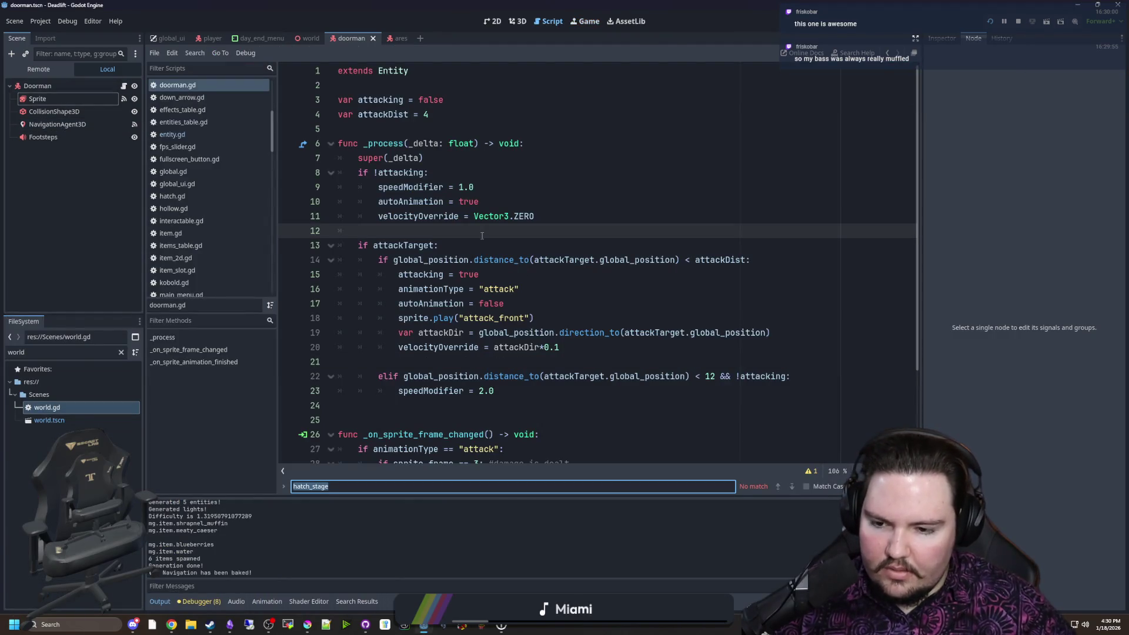
key(ctrl+shift+f)
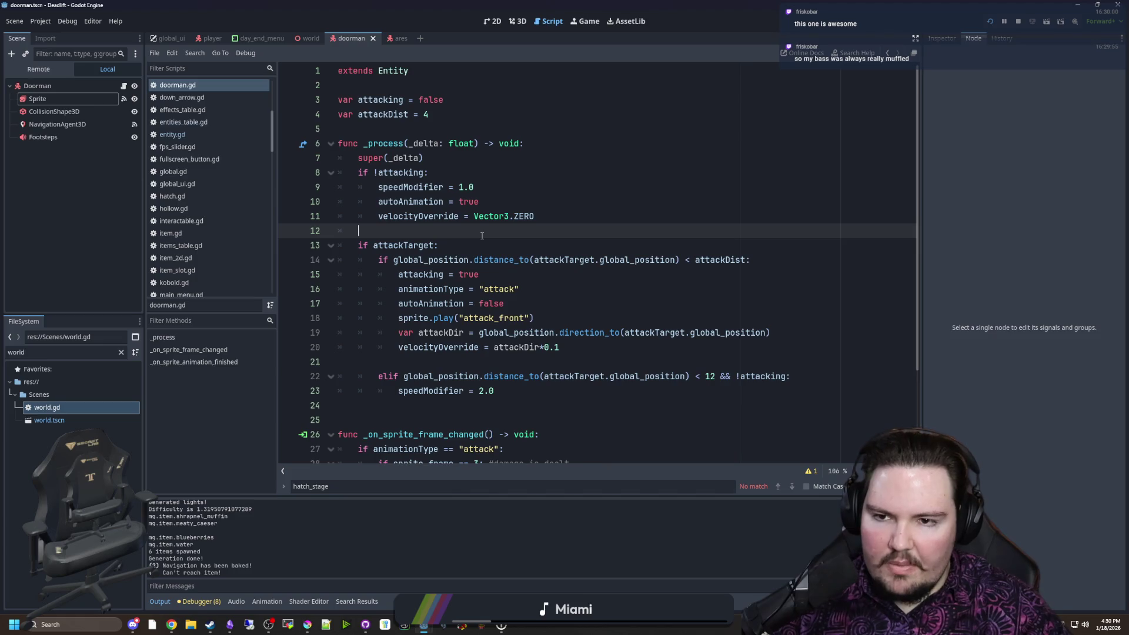
Search the project for 'hatch' and jump to the set_hatch_stage call on line 1018
text(hatch)
key(Return)
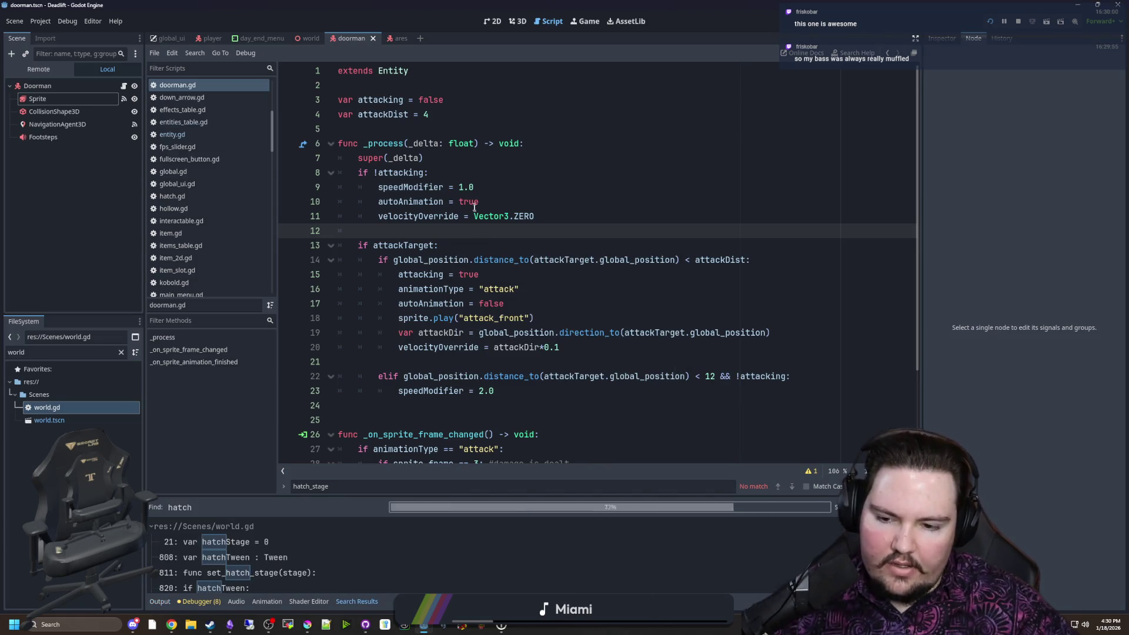
scroll(337, 551, down, 5)
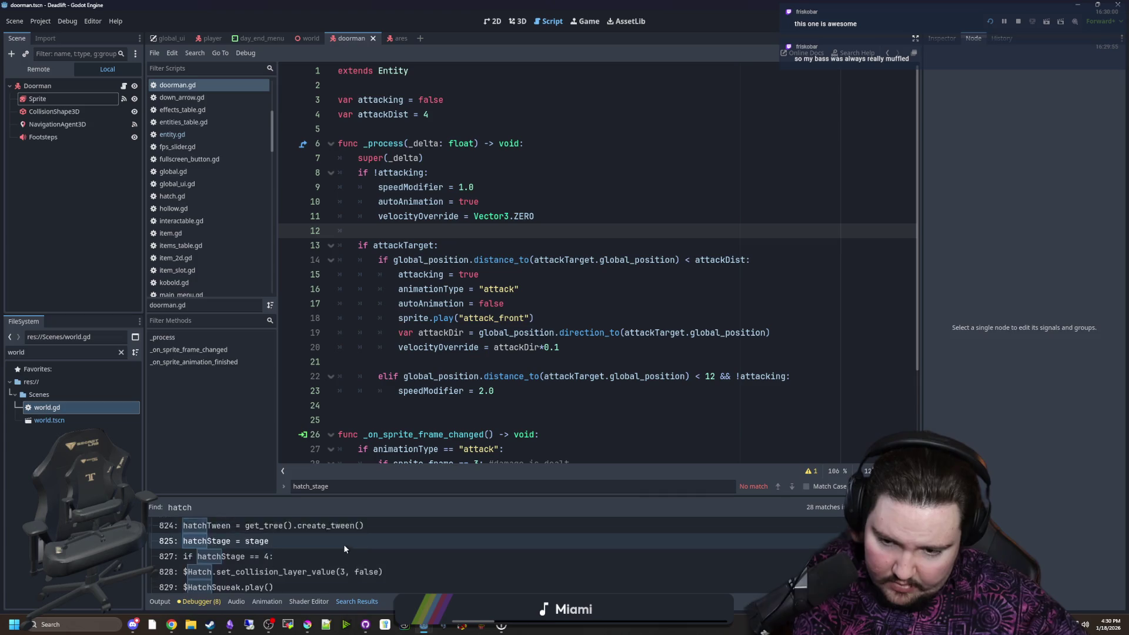
scroll(431, 574, down, 5)
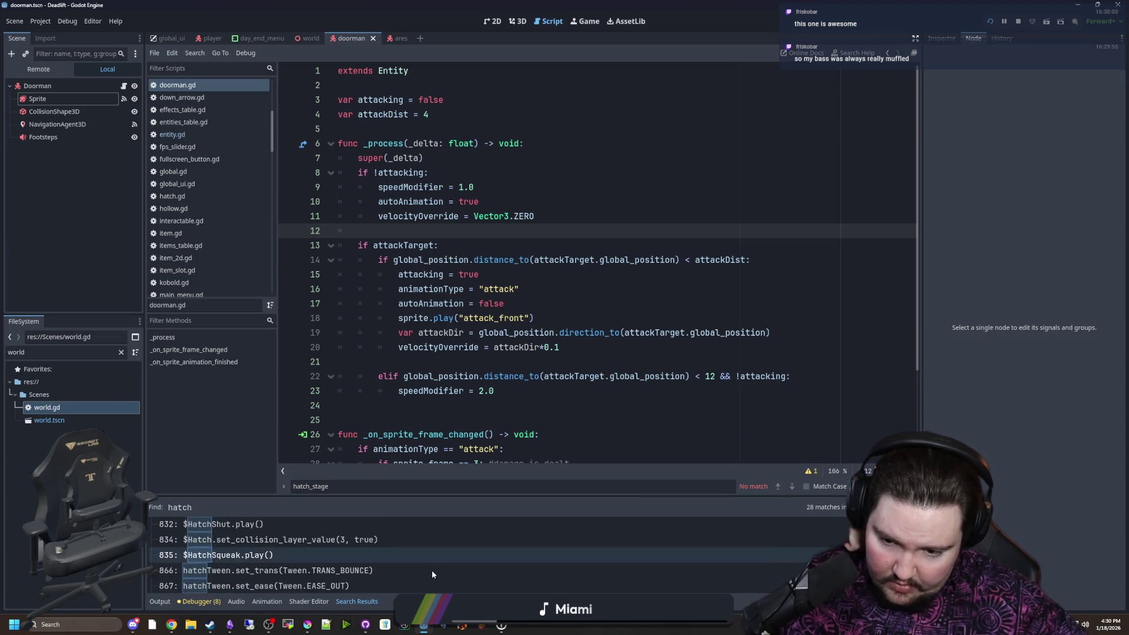
scroll(433, 574, down, 5)
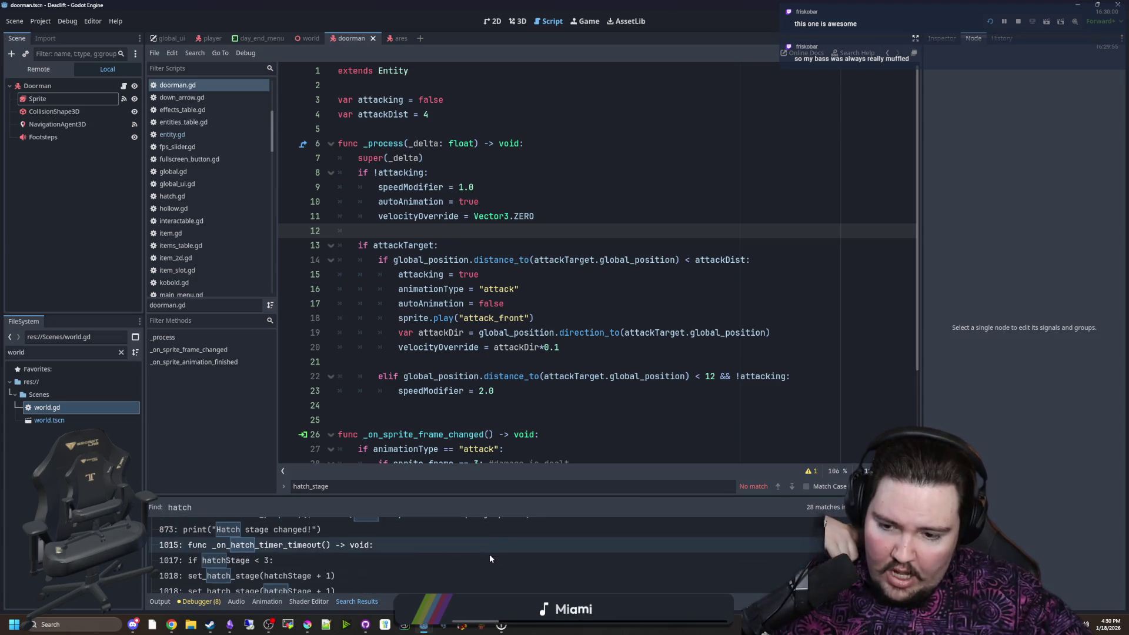
click(296, 567)
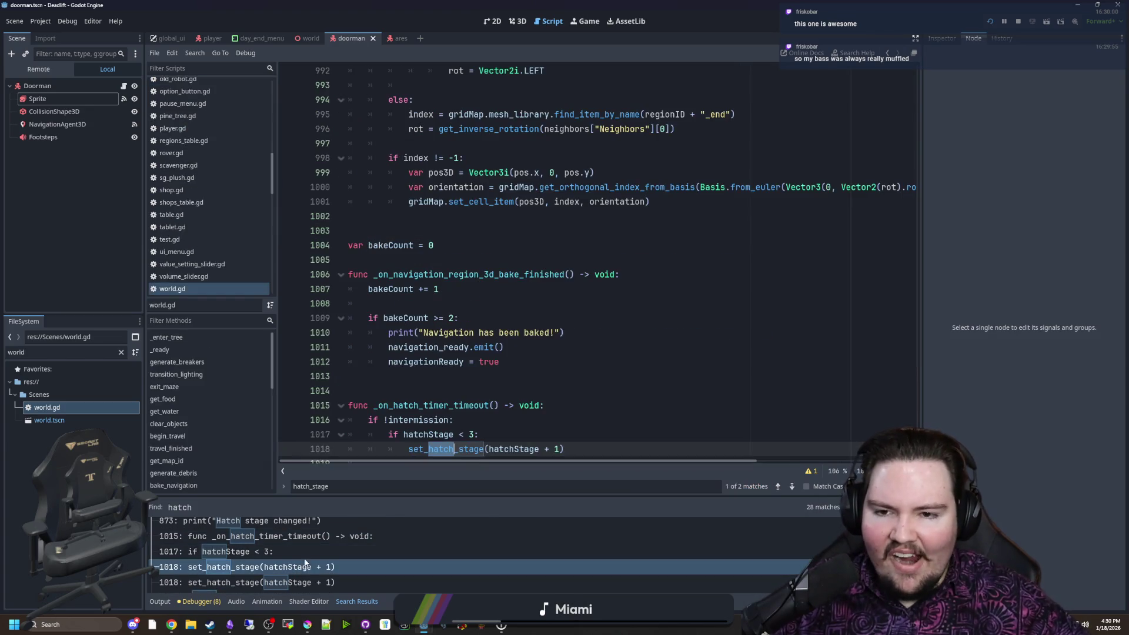
Save world.gd with the hatch-timer check reading hatchStage < 4 and resume the game
click(471, 376)
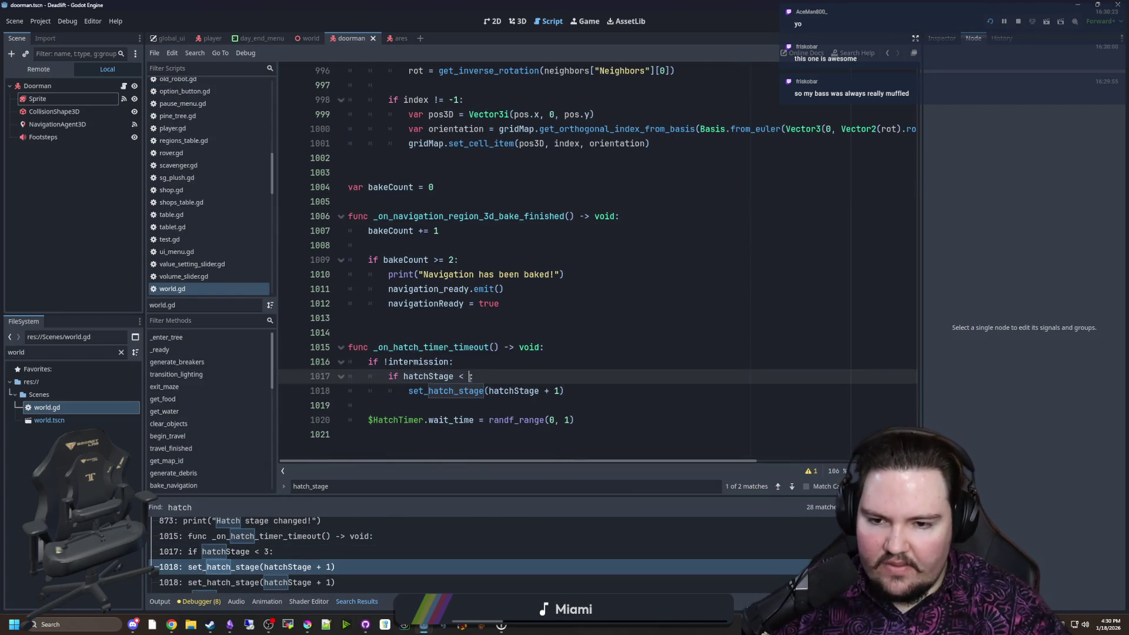
text(4)
key(Up)
key(ctrl+s)
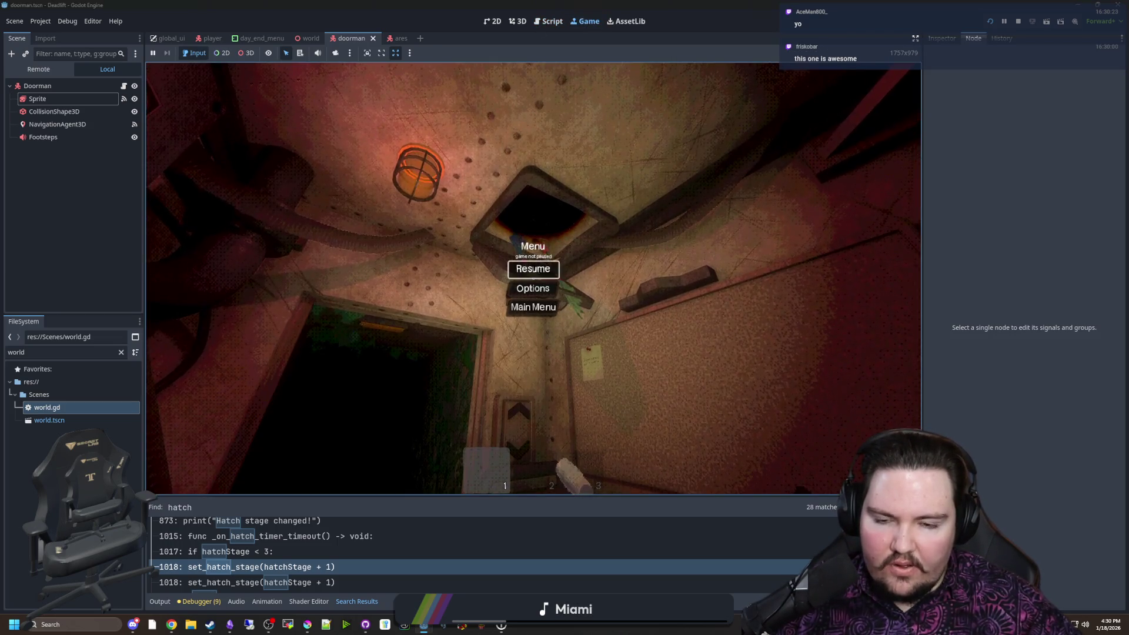
click(531, 268)
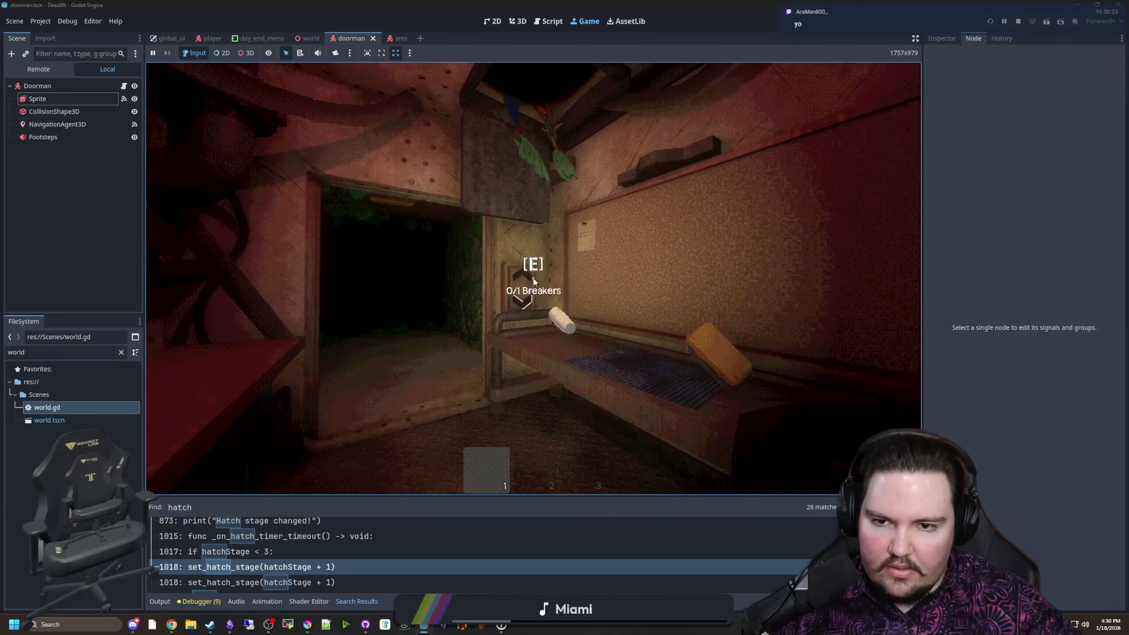
Pause the game, open world.gd, and find the set_hatch_stage function by searching 'hatchstage'
key(Escape)
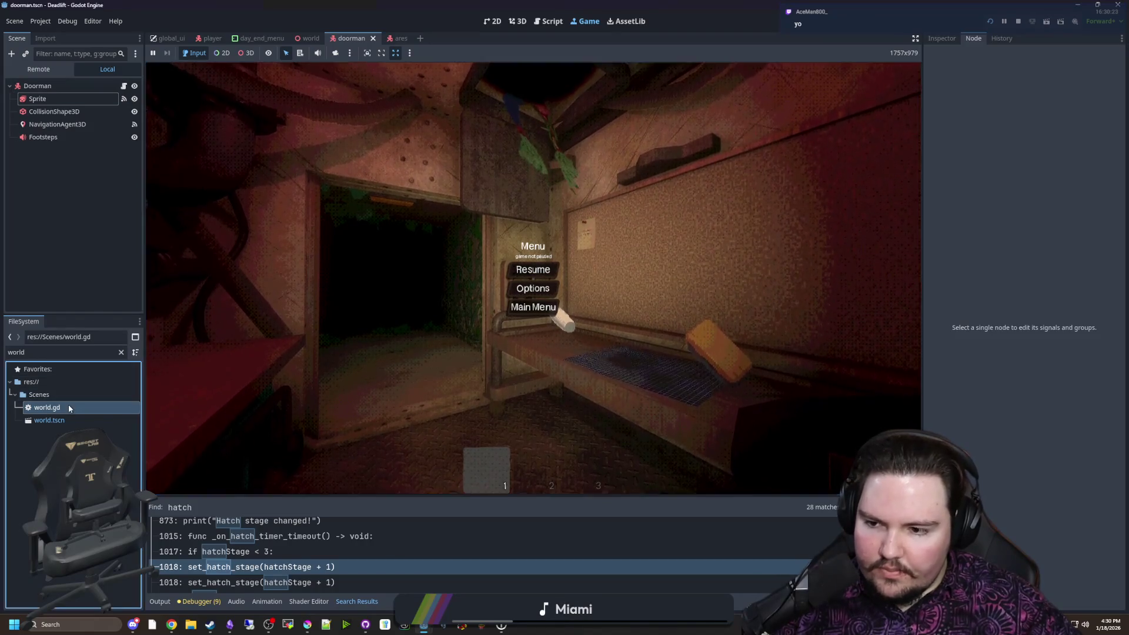
double_click(68, 406)
click(428, 328)
key(ctrl+f)
text(hatch)
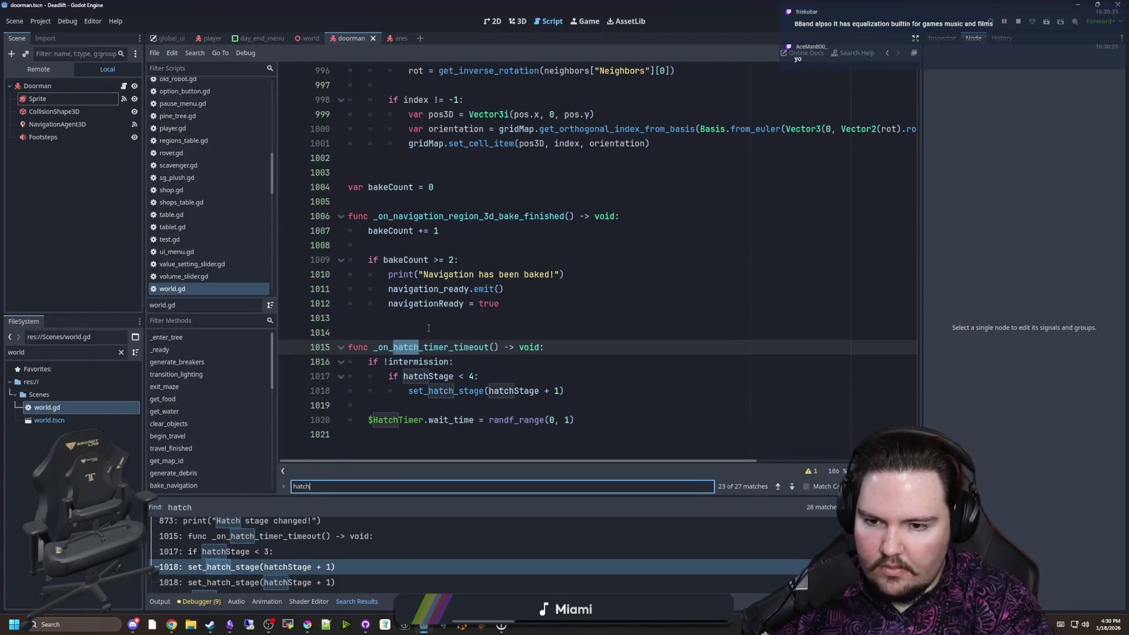
text(stage)
key(Return)
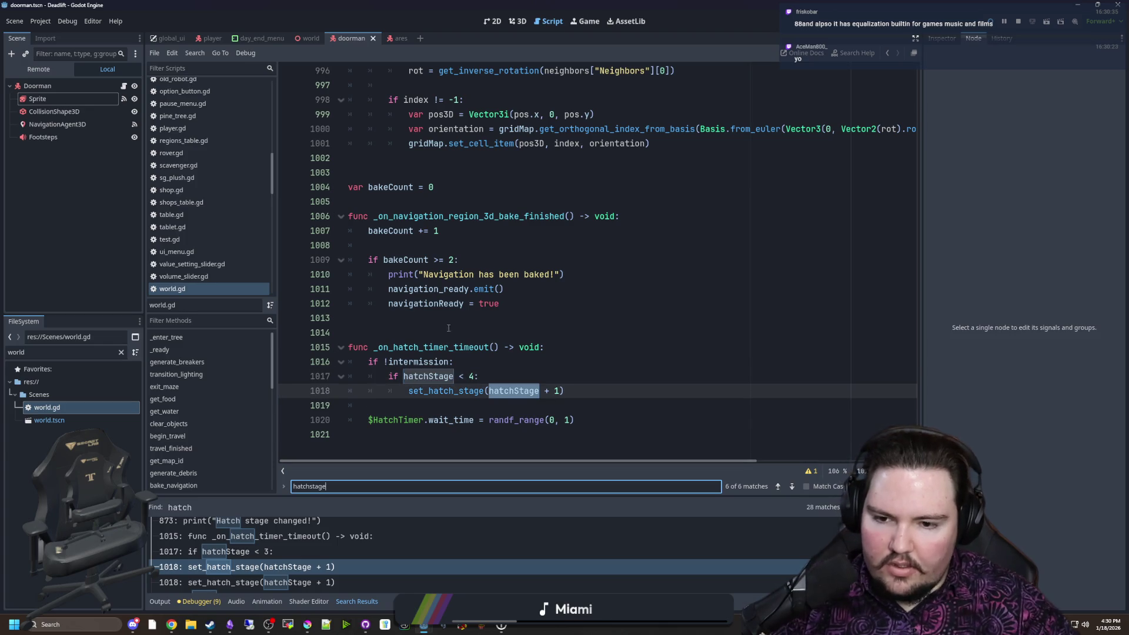
click(444, 394)
ctrl+click(444, 394)
scroll(454, 347, down, 5)
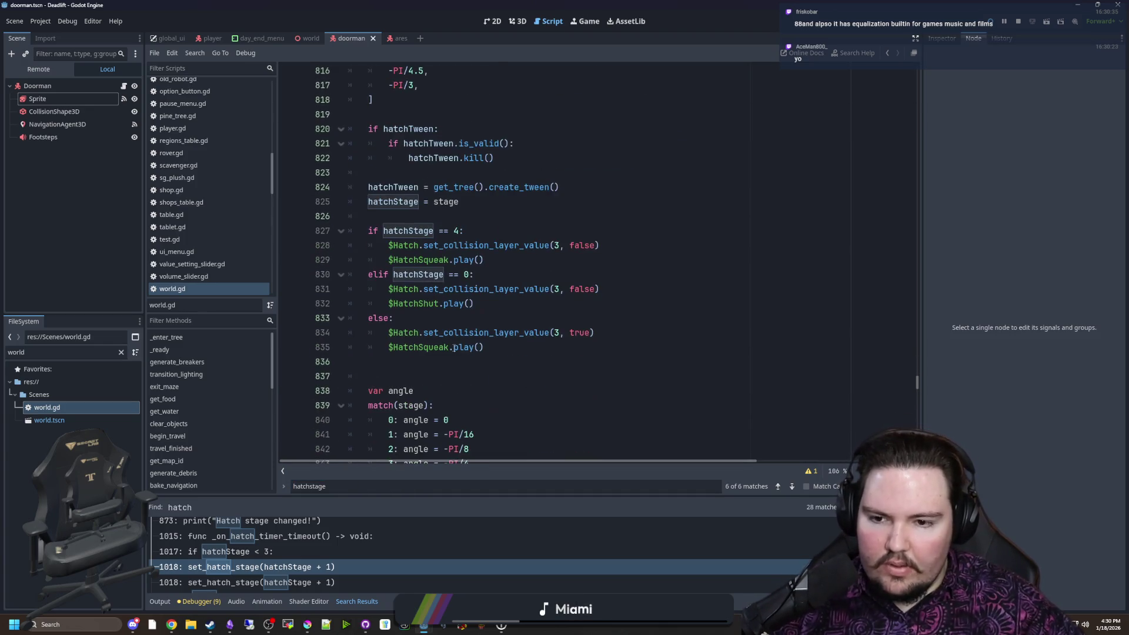
scroll(427, 229, down, 6)
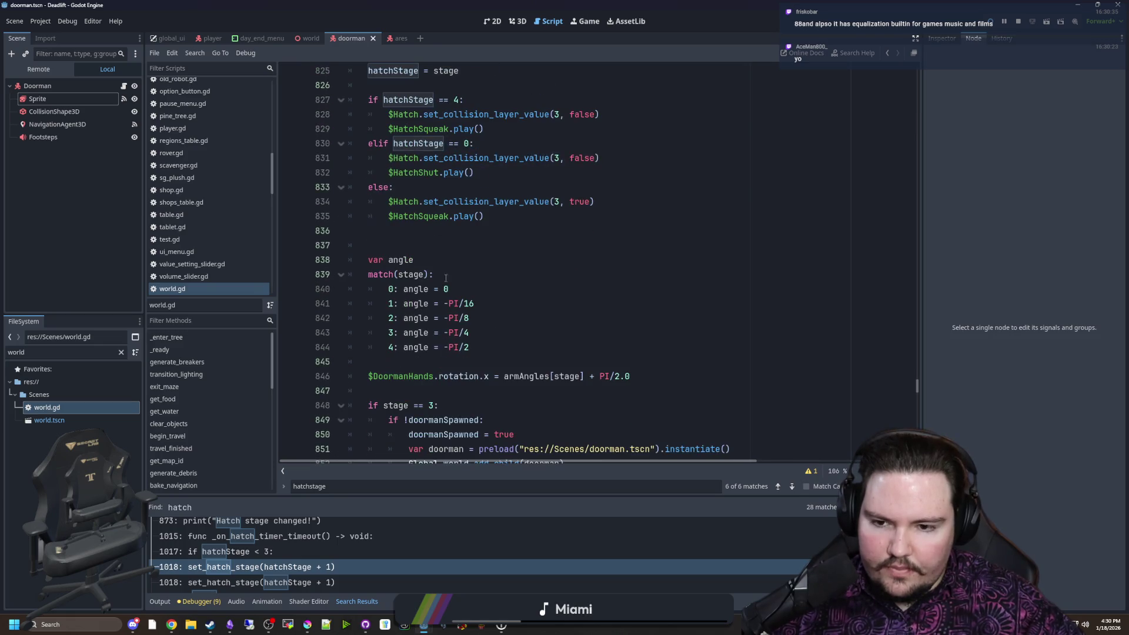
Add a '$DoormanHands.visible = false' line under the stage 4 check
click(437, 374)
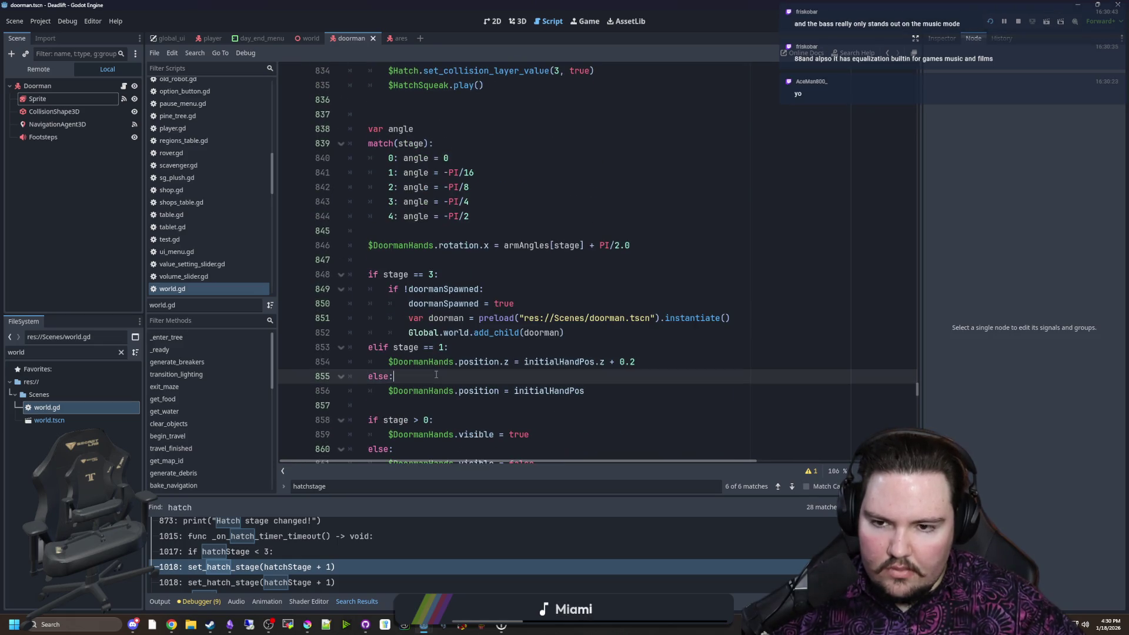
click(438, 275)
text(4)
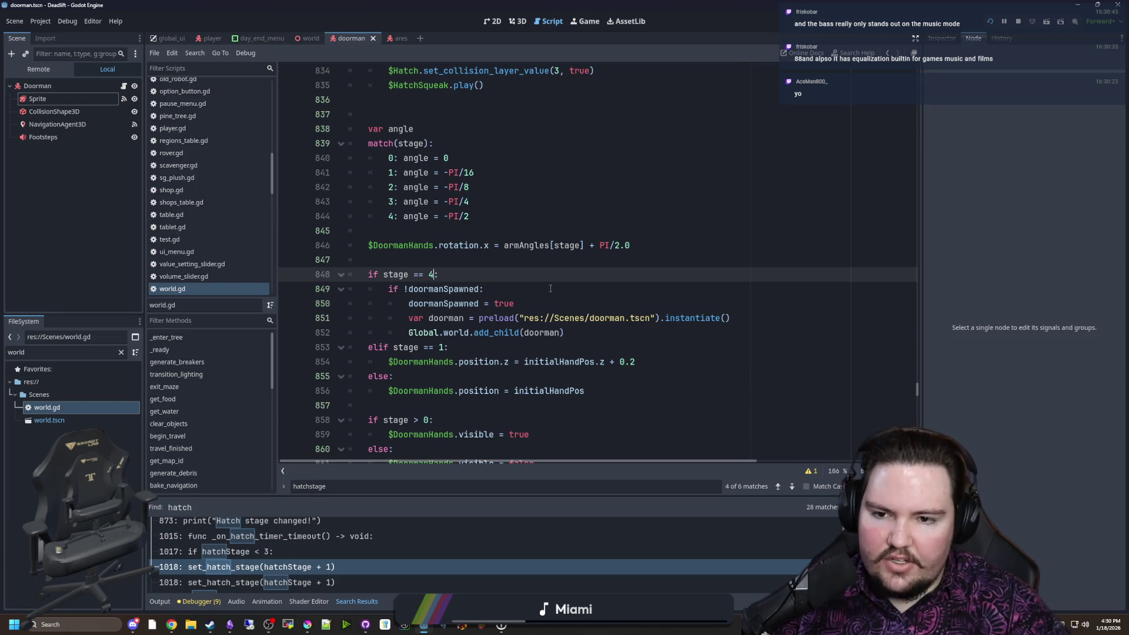
click(495, 288)
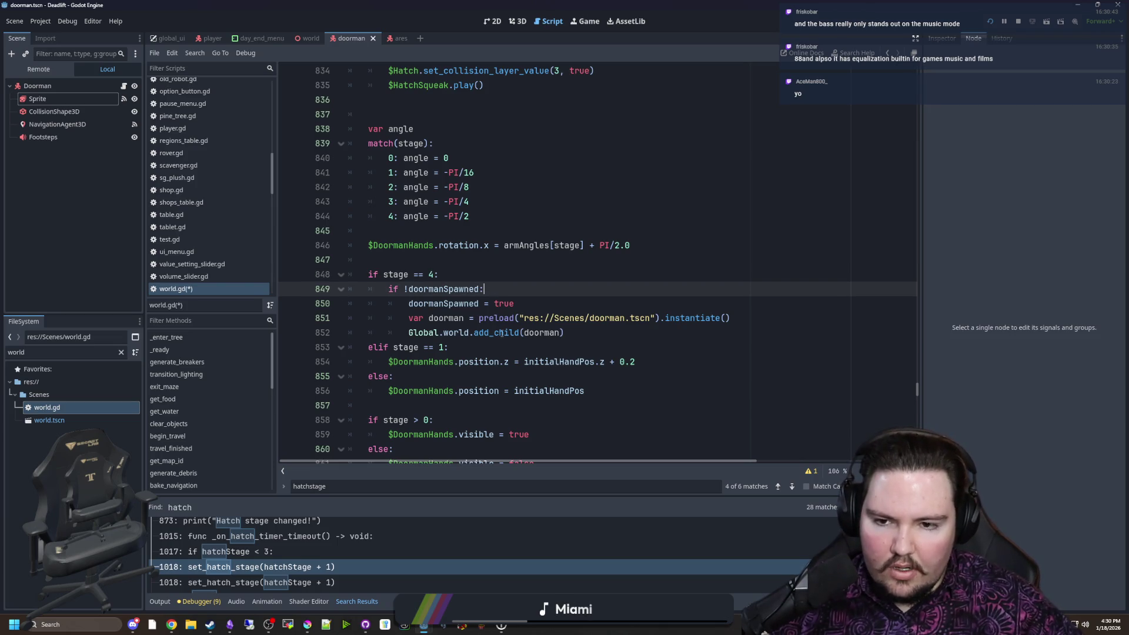
scroll(545, 328, up, 1)
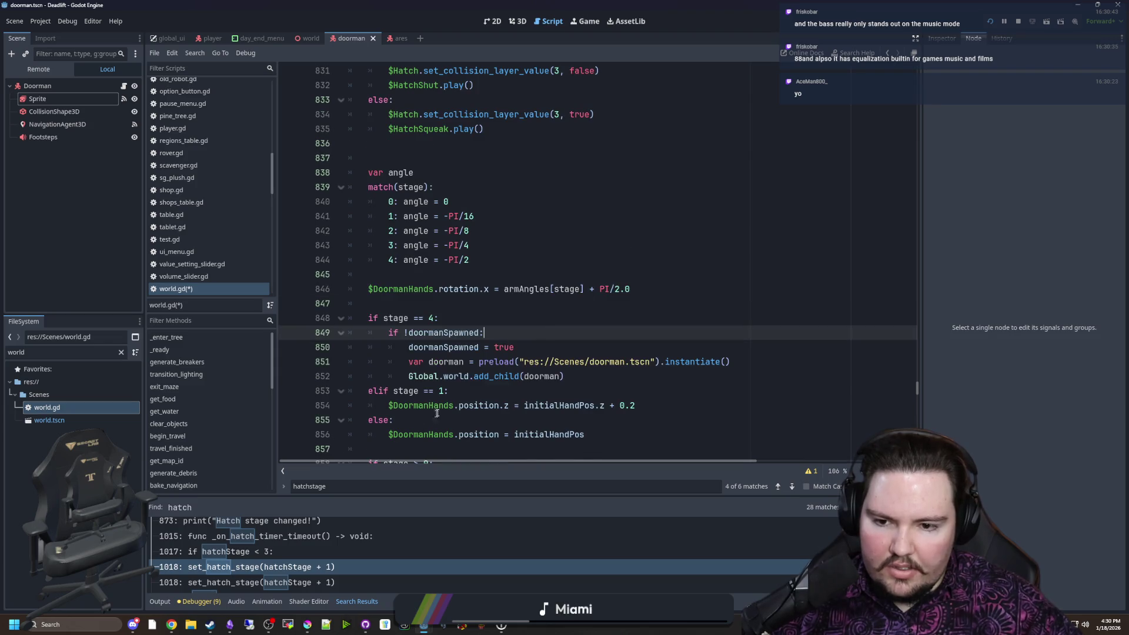
double_click(455, 405)
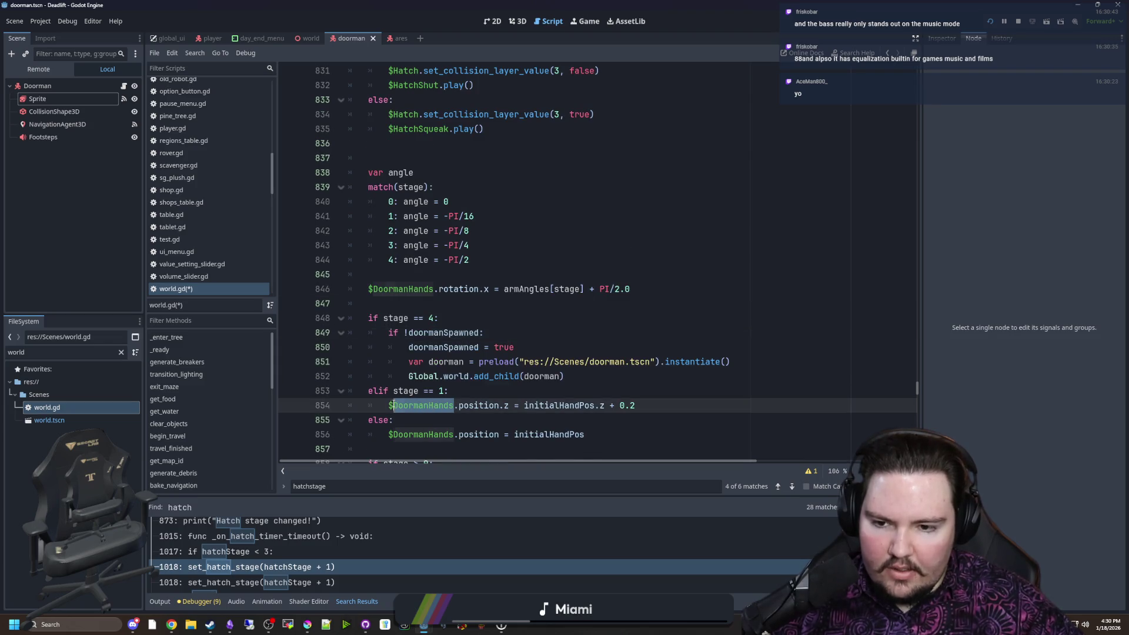
click(464, 317)
key(Down)
key(Up)
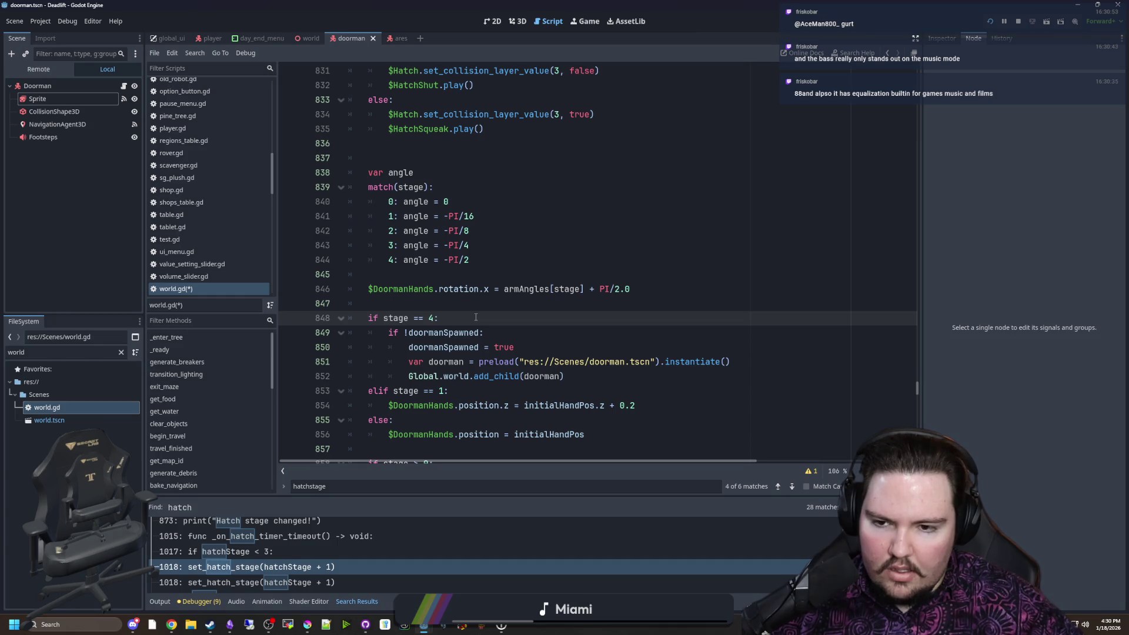
key(Return)
text($DoormanHands)
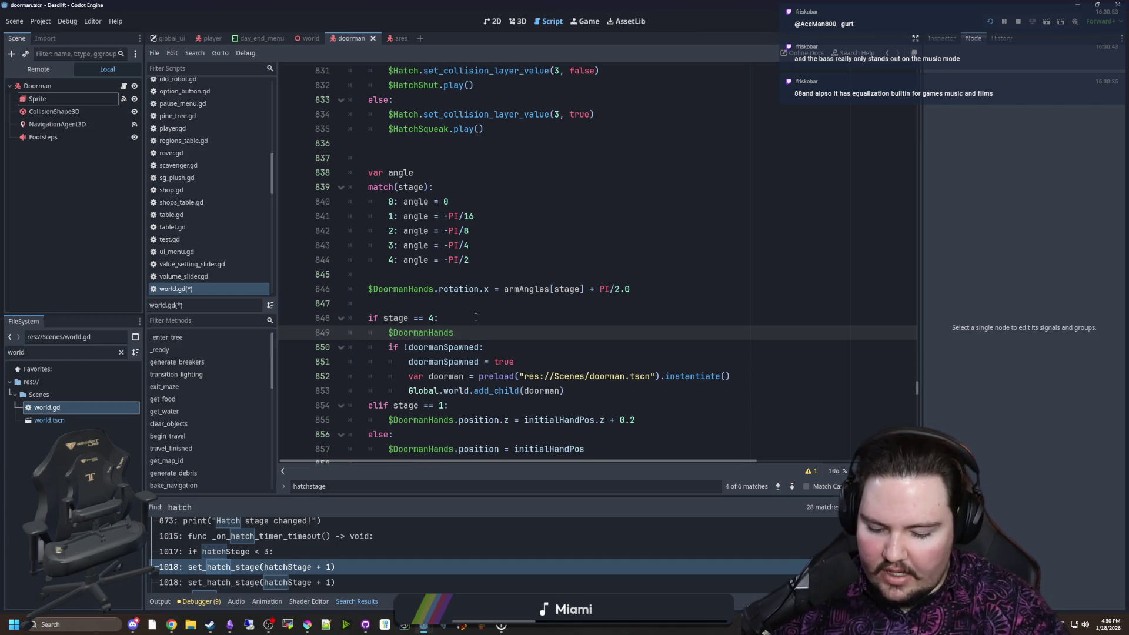
text(.visible = false)
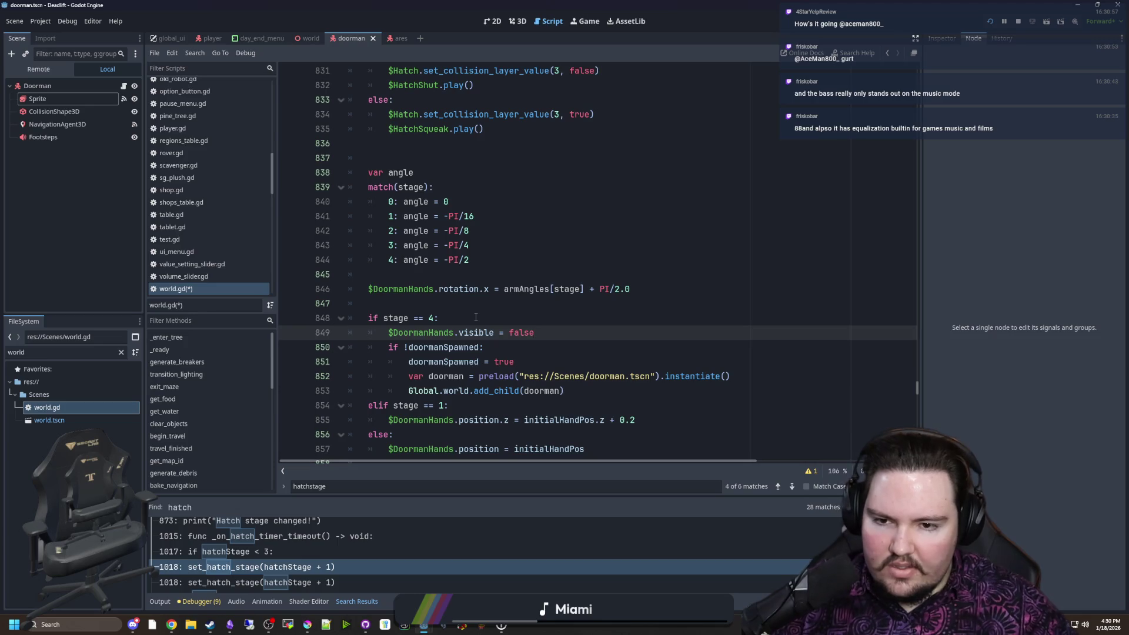
Move the show-hands line above the stage checks and delete the leftover stage > 0 visibility block
scroll(475, 318, down, 3)
scroll(494, 318, down, 3)
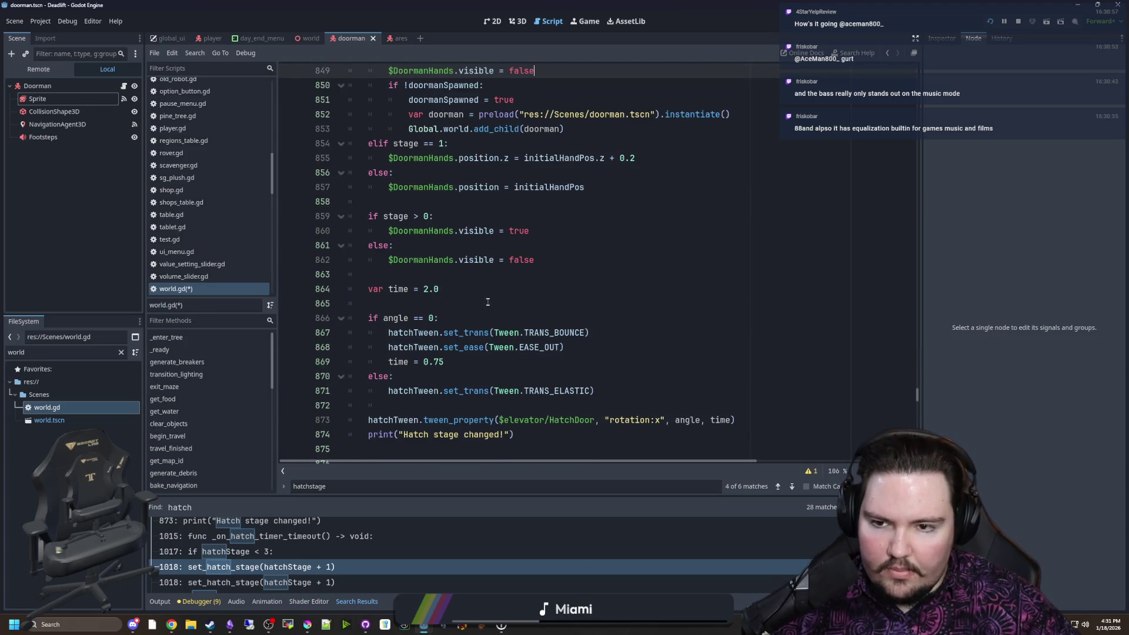
scroll(487, 302, up, 3)
click(412, 335)
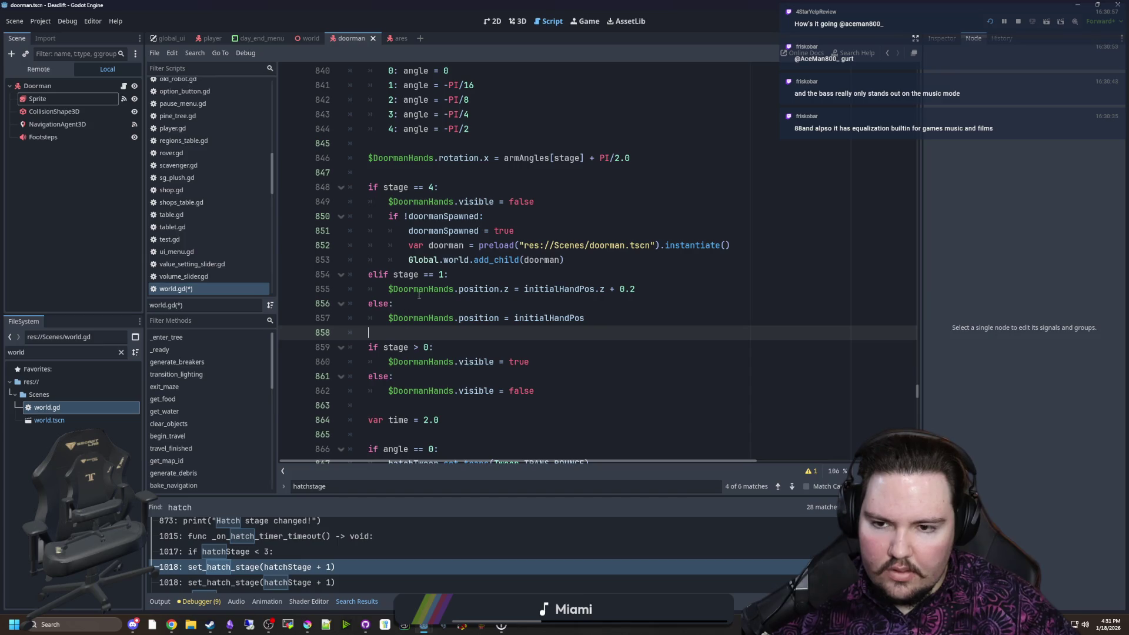
click(464, 274)
click(434, 300)
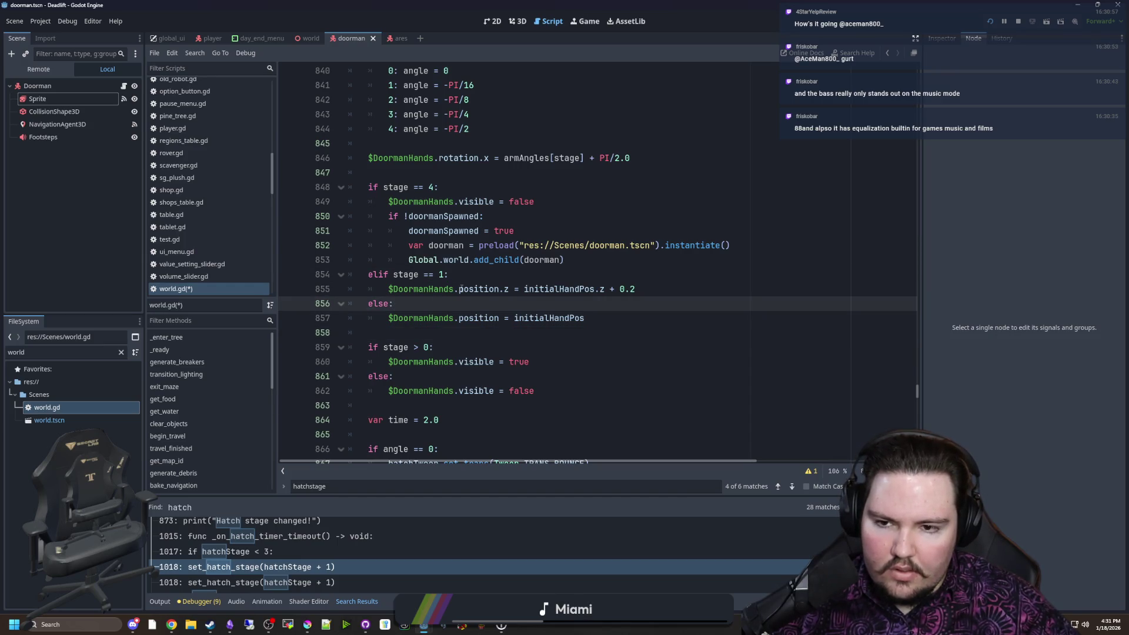
click(476, 276)
click(430, 334)
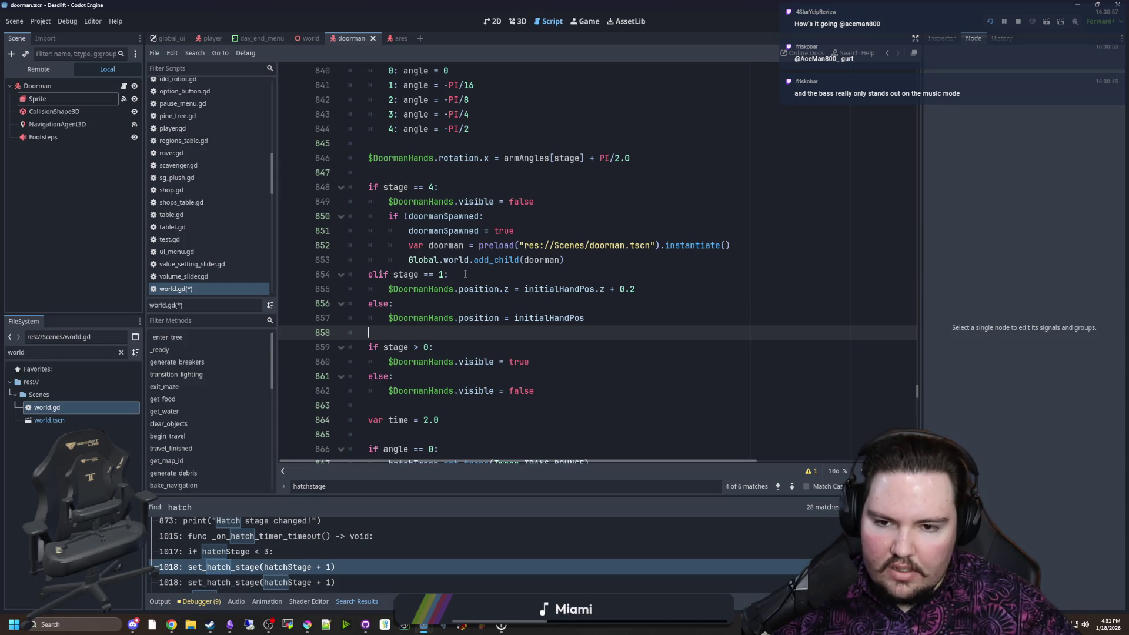
mouse_move(546, 361)
mouse_down()
mouse_move(376, 347)
mouse_move(387, 360)
mouse_up()
key(ctrl+c)
key(BackSpace)
click(384, 174)
key(ctrl+v)
key(Return)
mouse_move(543, 405)
mouse_down()
mouse_move(376, 361)
mouse_move(370, 347)
mouse_up()
key(BackSpace)
key(BackSpace)
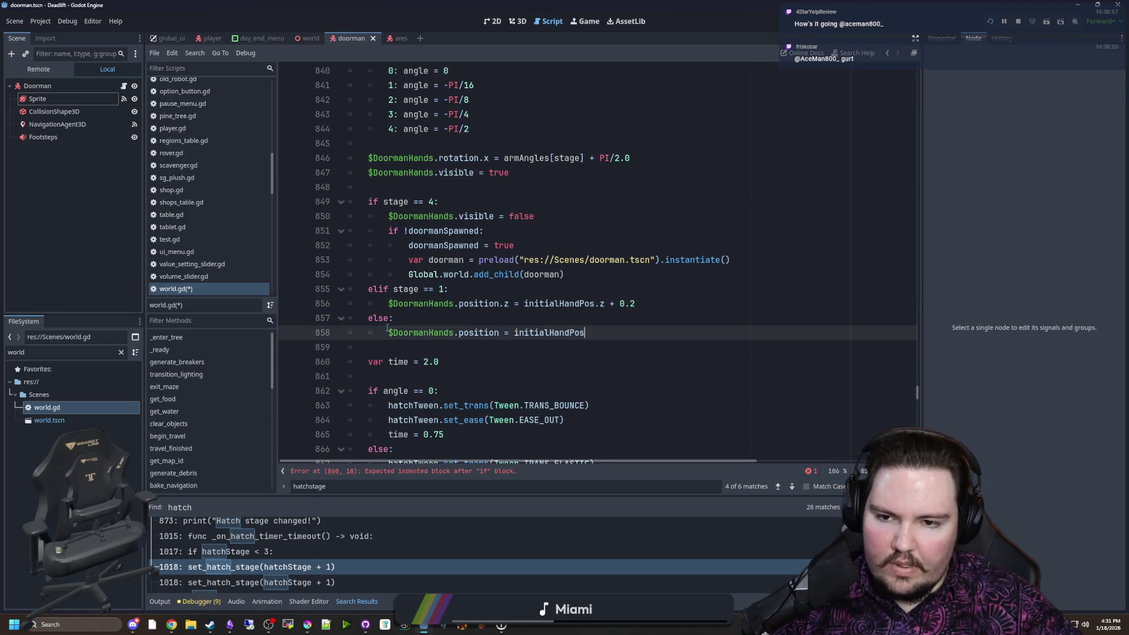
Cut the hide-hands line from the stage 4 branch and paste it into the stage 1 branch
drag(534, 216, 388, 216)
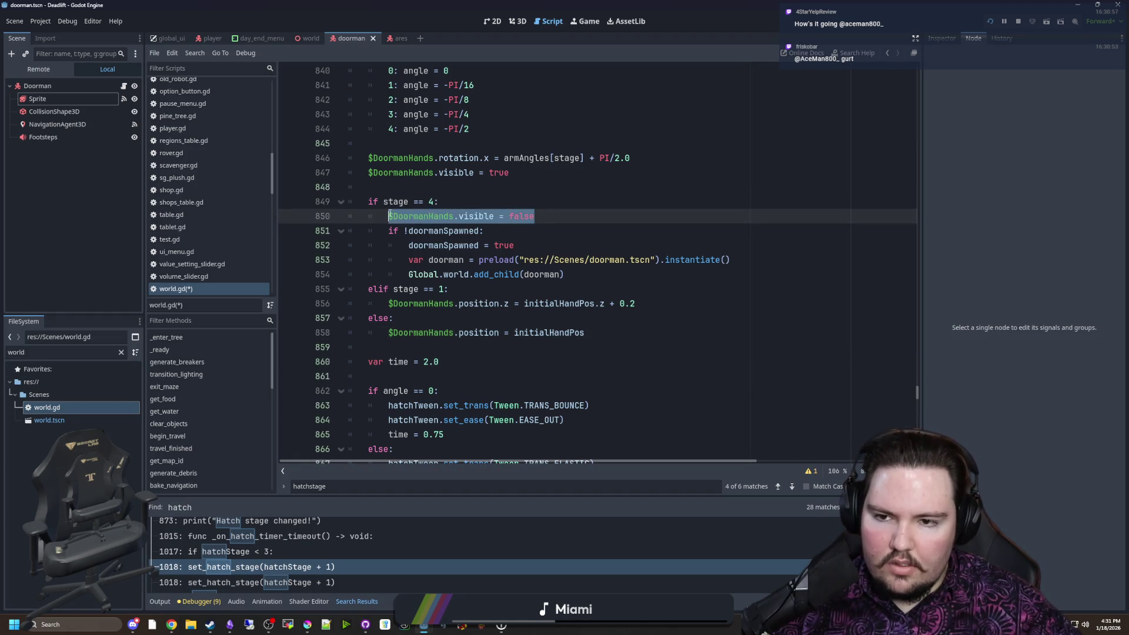
double_click(505, 172)
text(fals)
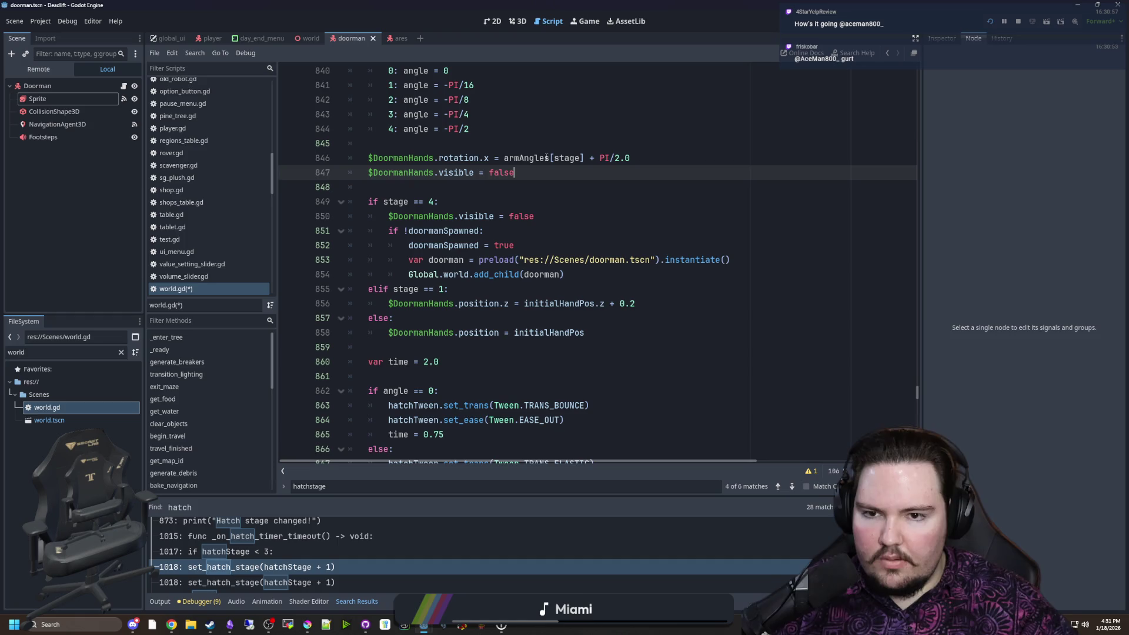
drag(534, 218, 379, 219)
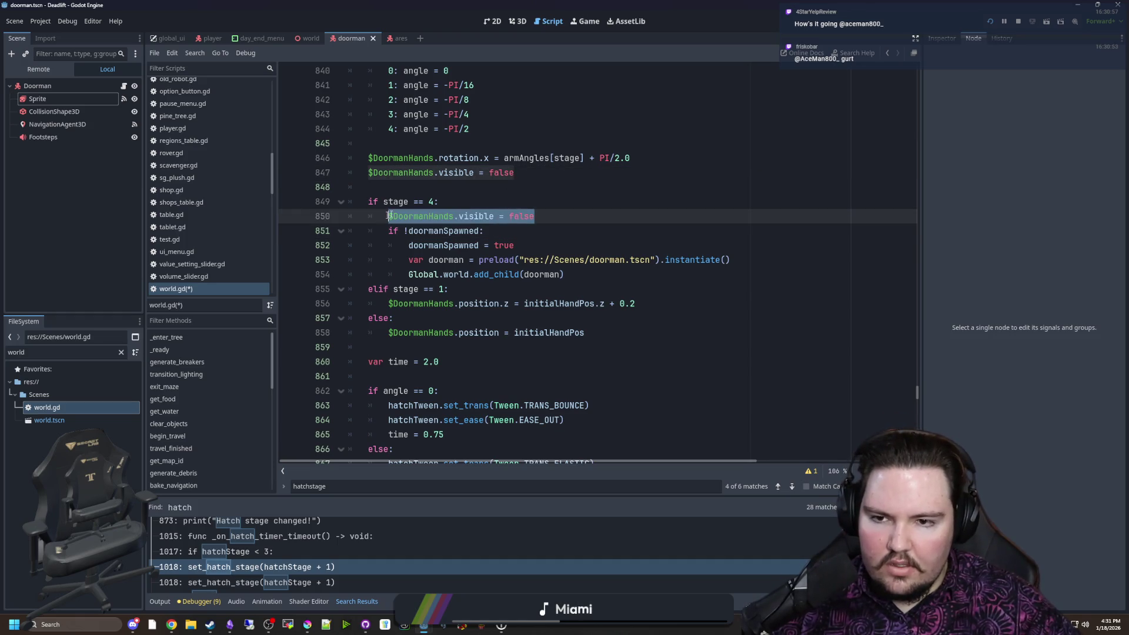
key(ctrl+x)
key(BackSpace)
key(BackSpace)
click(457, 279)
key(Return)
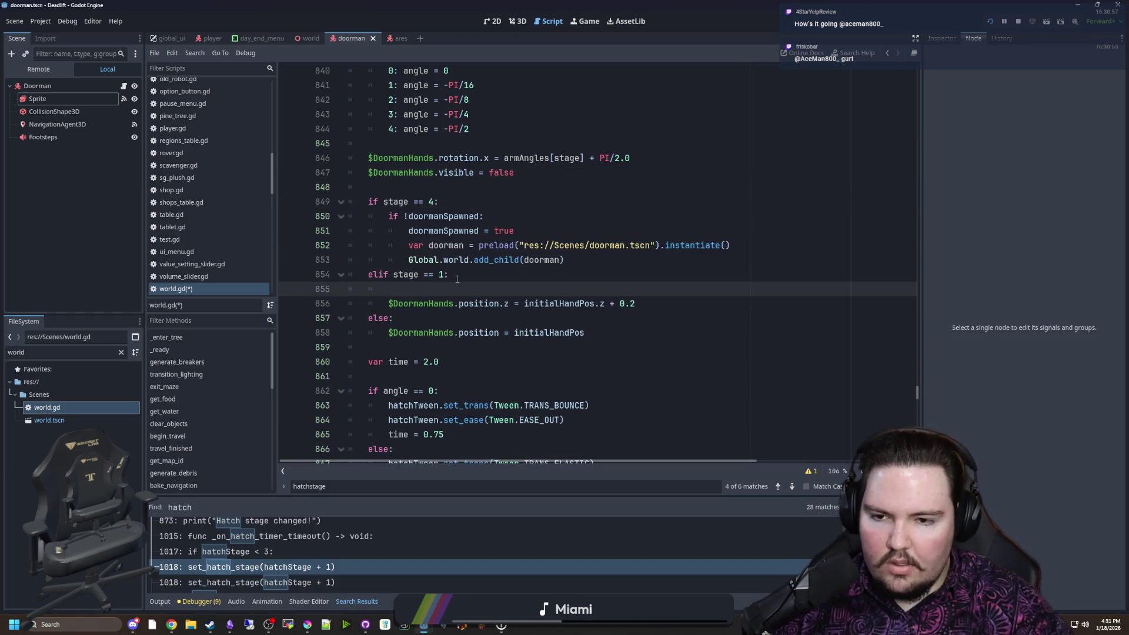
key(ctrl+v)
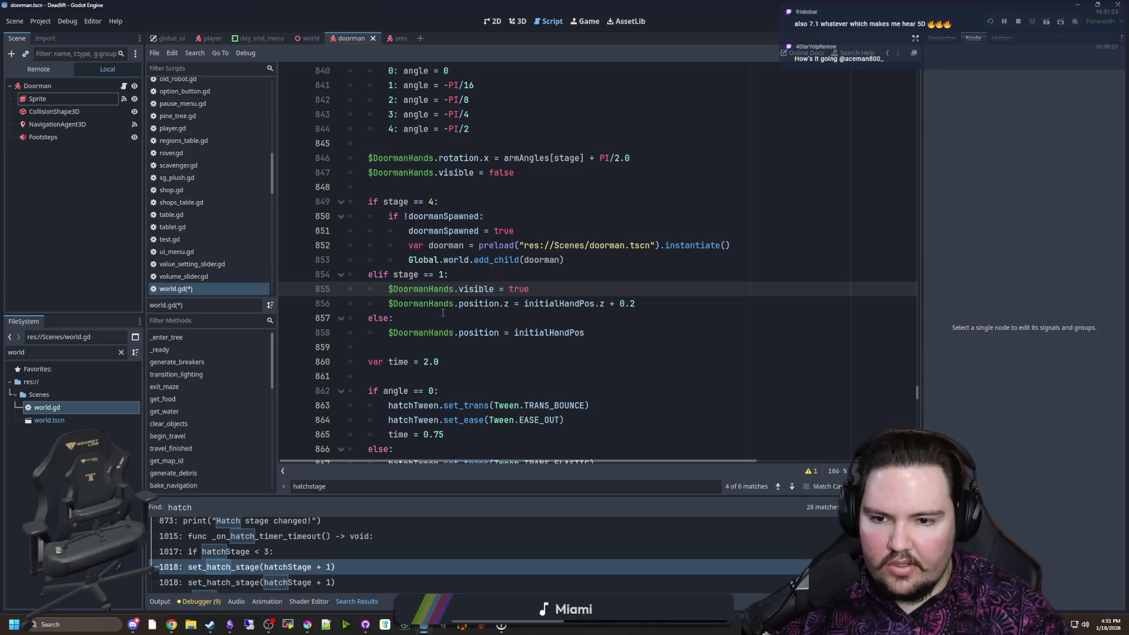
Delete the show-hands line from the stage 1 branch and the hands line on line 847
click(441, 321)
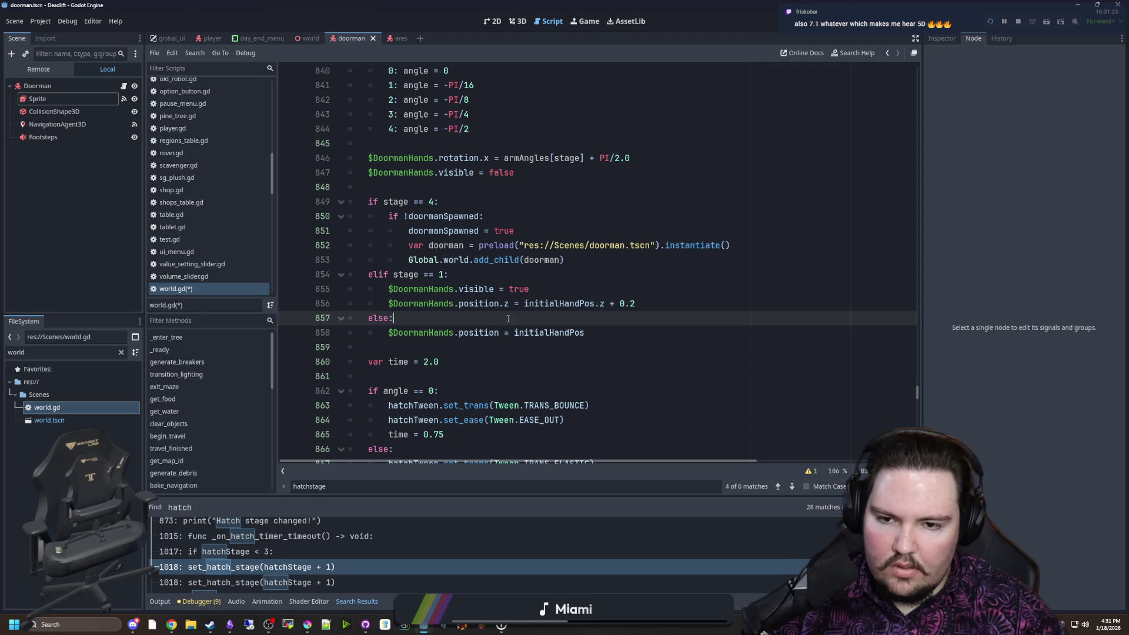
drag(548, 290, 350, 289)
key(ctrl+x)
drag(545, 175, 354, 178)
key(BackSpace)
scroll(490, 253, up, 8)
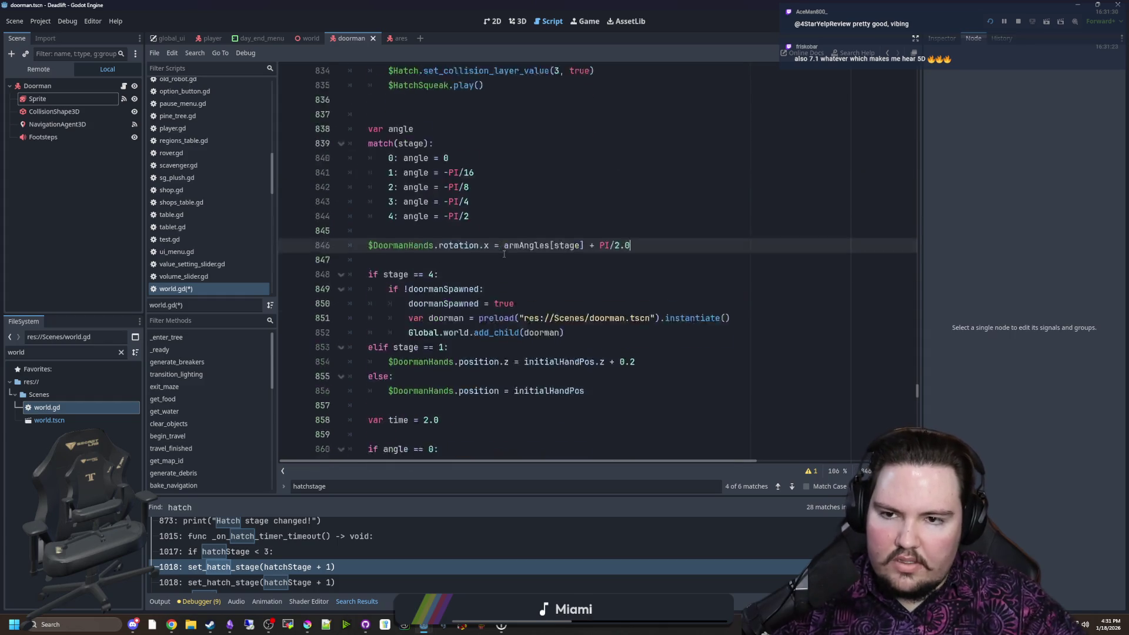
click(511, 259)
key(Return)
key(ctrl+v)
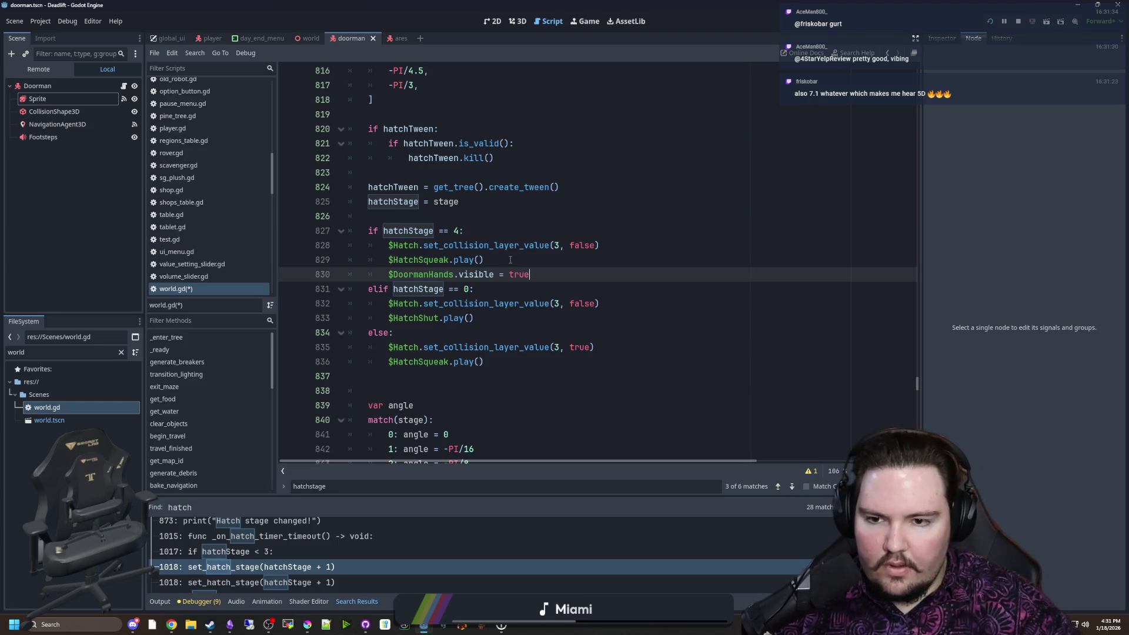
click(488, 325)
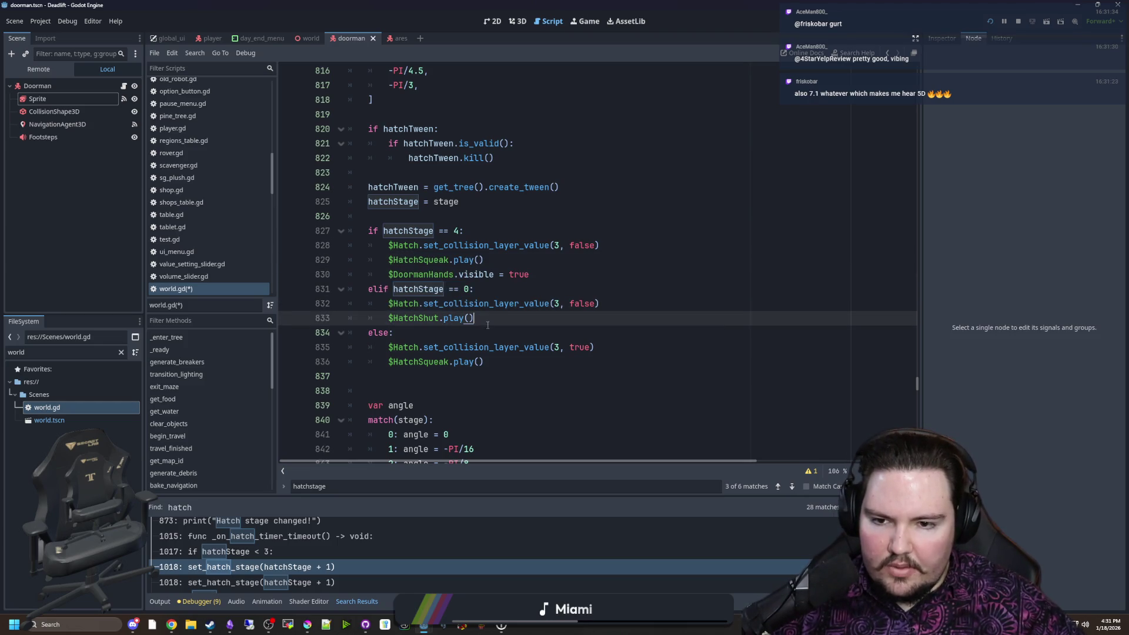
drag(530, 274, 385, 273)
drag(529, 275, 393, 274)
text(fals)
click(483, 318)
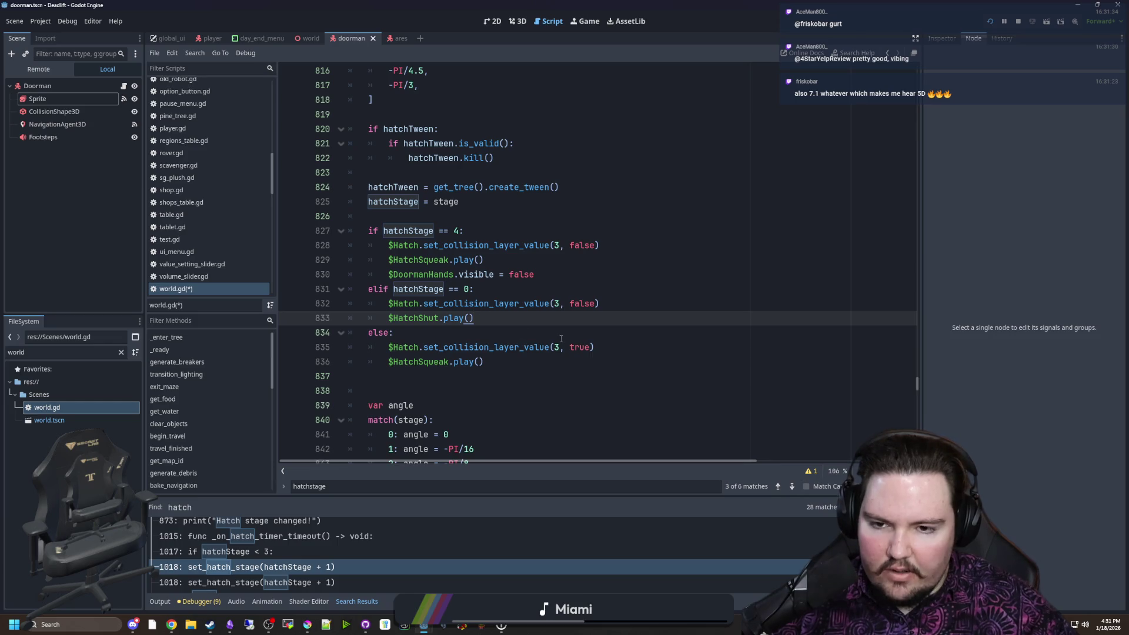
key(Return)
click(509, 372)
key(Return)
key(ctrl+v)
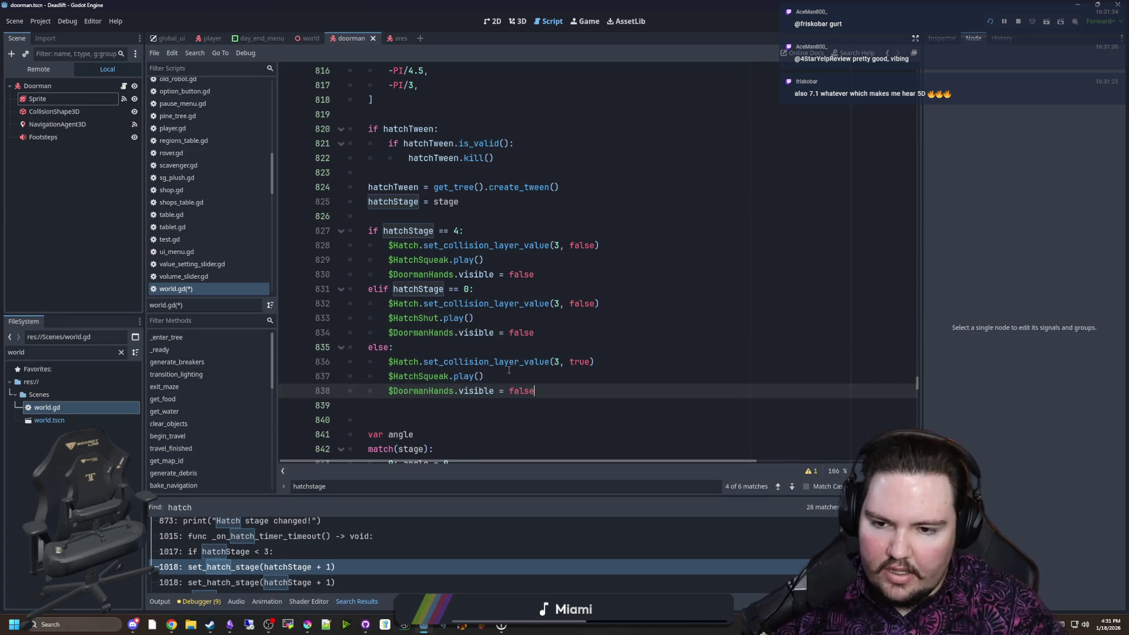
text(tru)
click(509, 369)
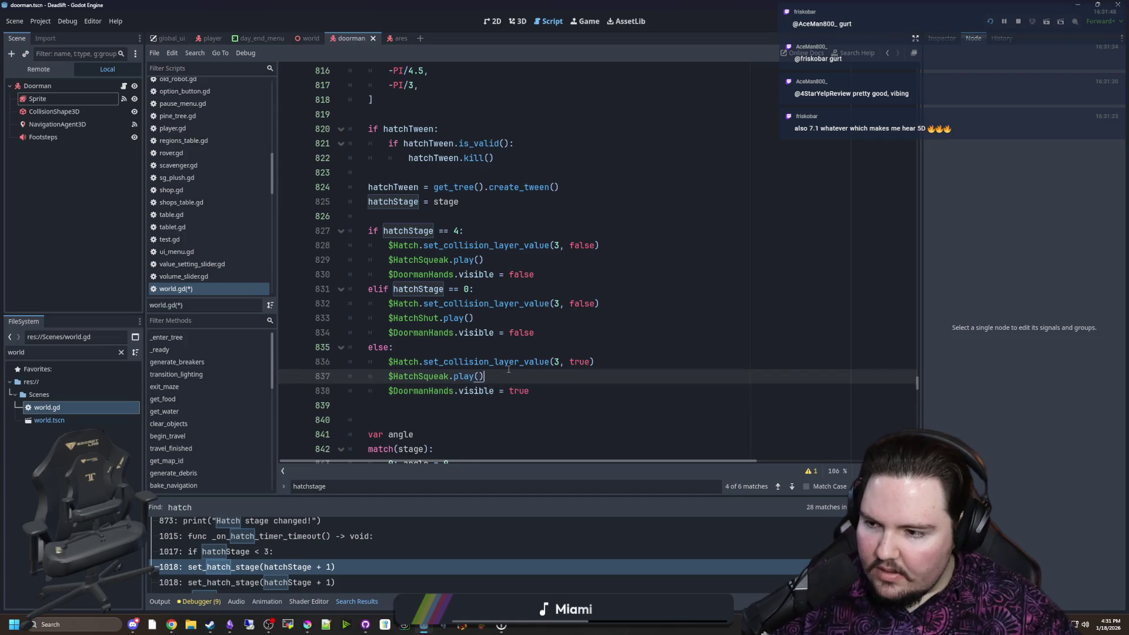
key(ctrl+s)
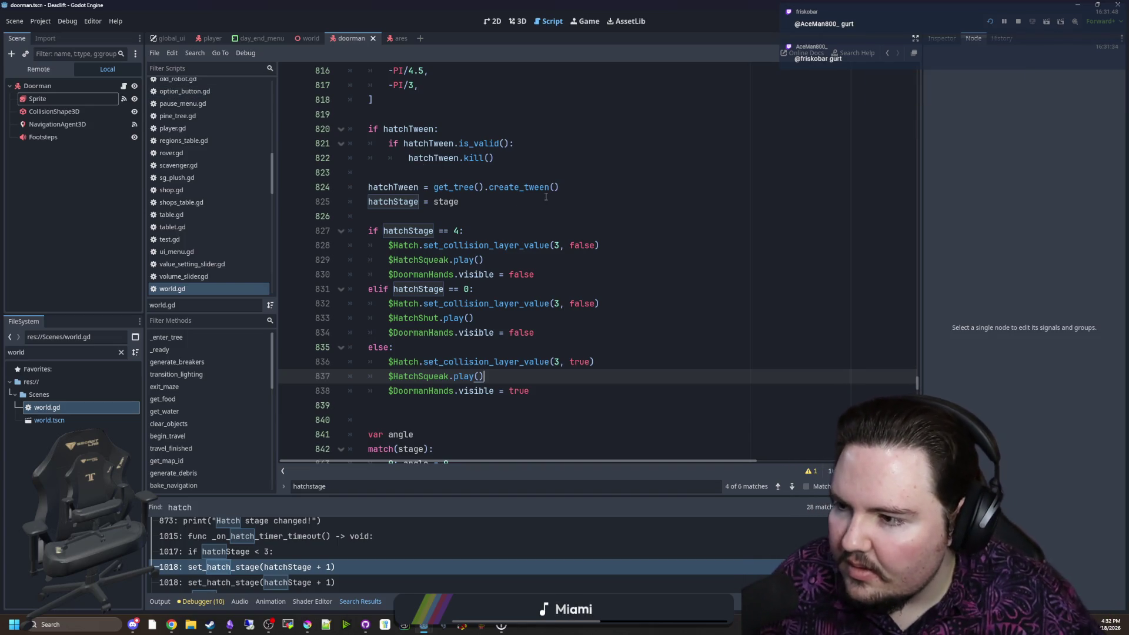
click(525, 333)
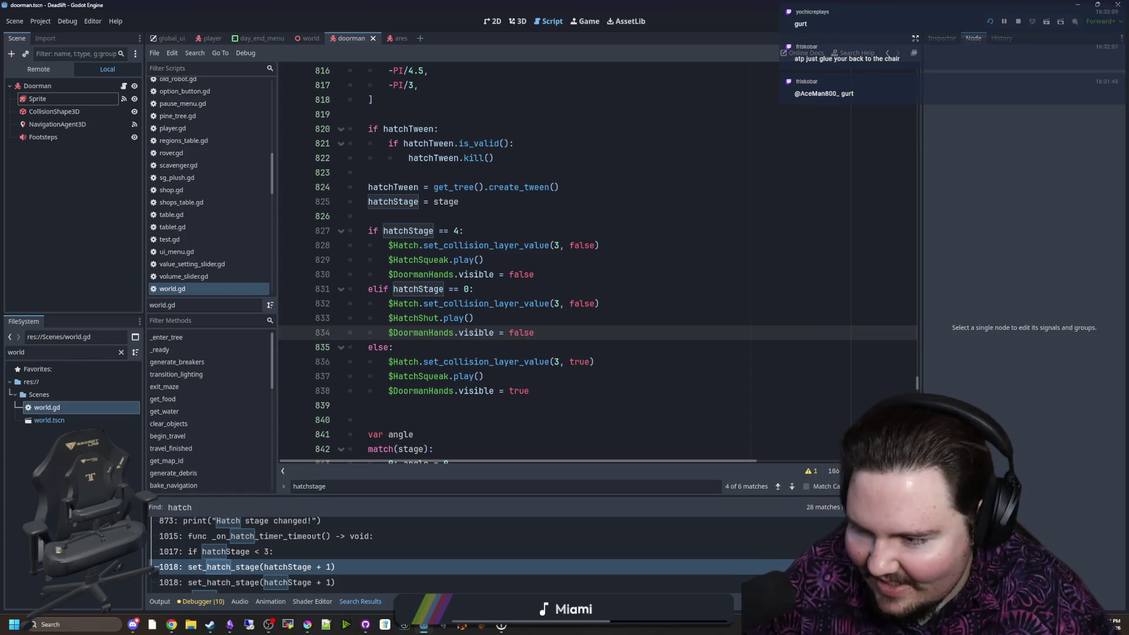
click(521, 391)
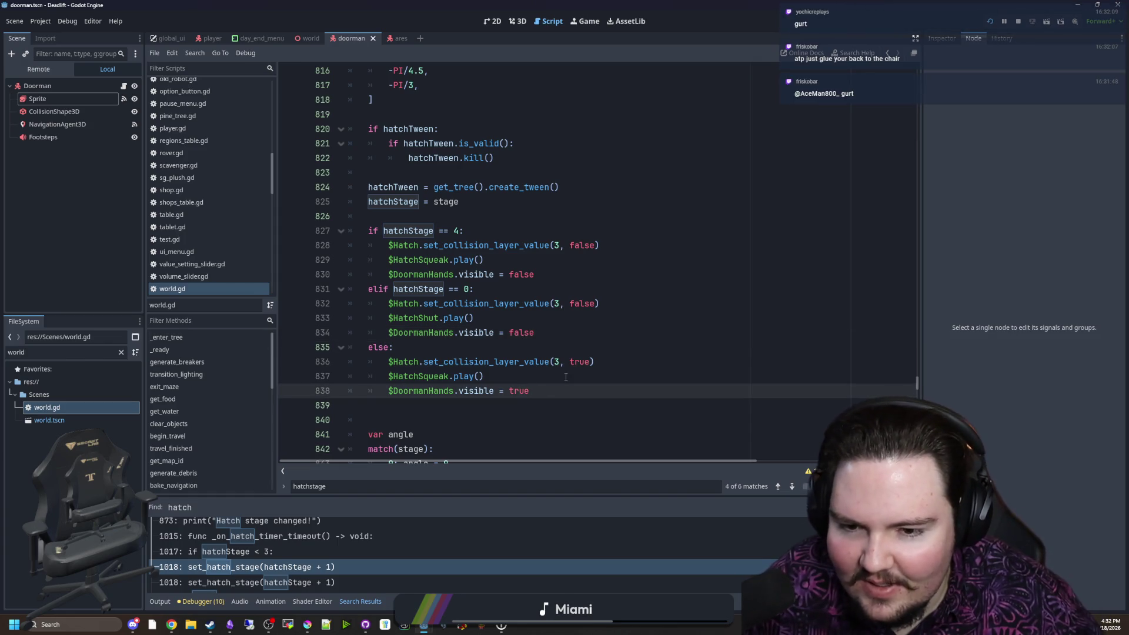
scroll(426, 324, down, 4)
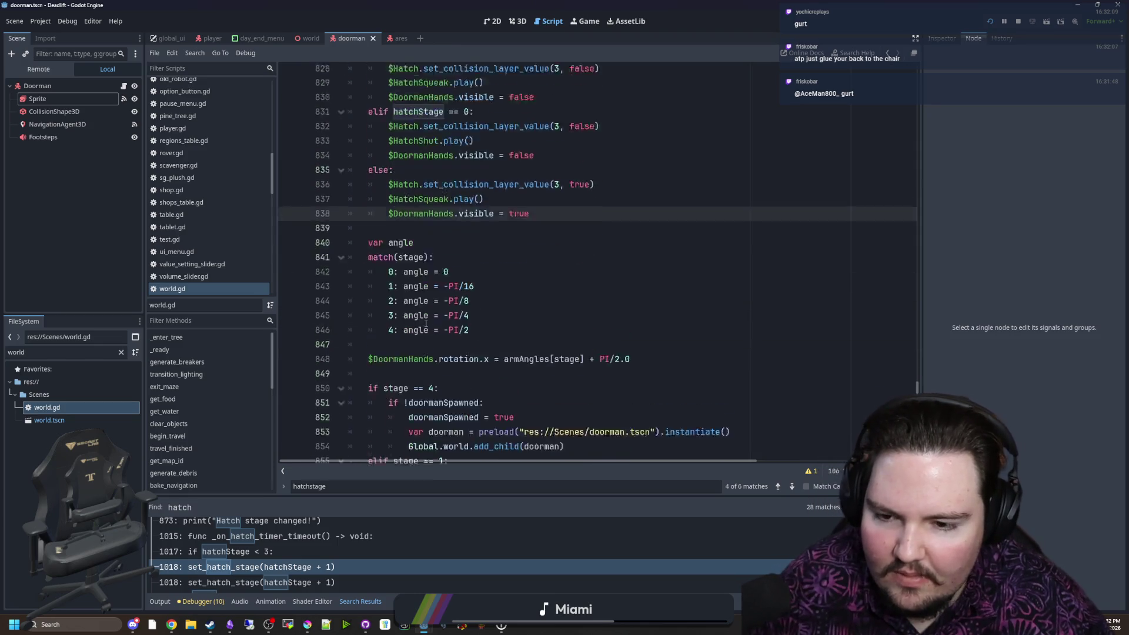
scroll(426, 324, down, 4)
click(416, 333)
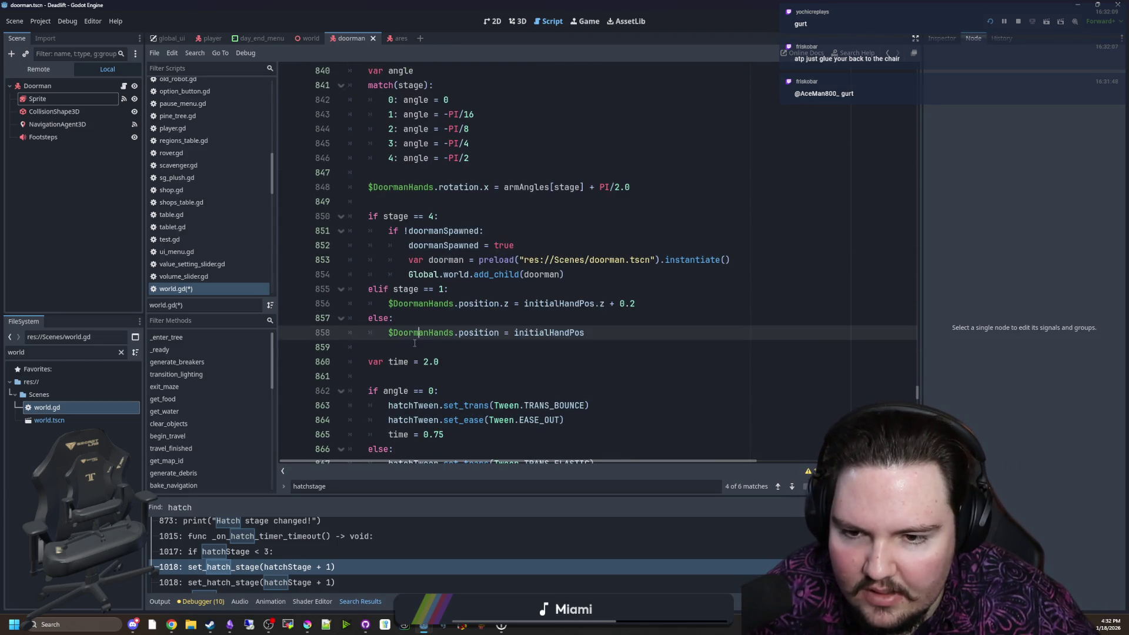
click(415, 342)
scroll(415, 343, down, 5)
scroll(426, 331, up, 5)
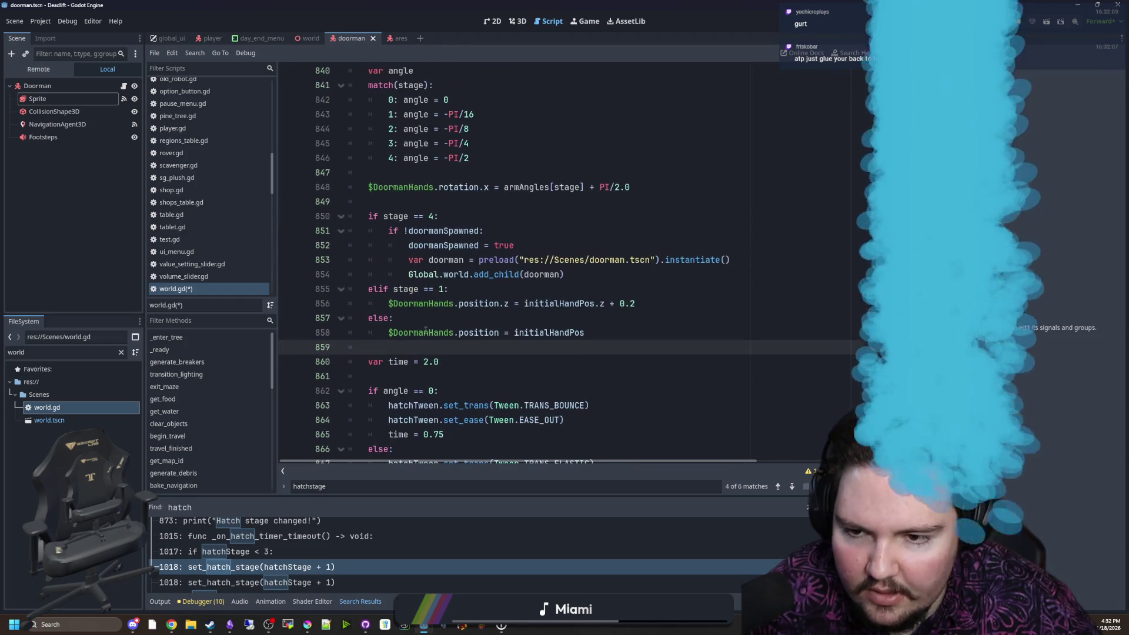
scroll(425, 331, up, 3)
key(ctrl+s)
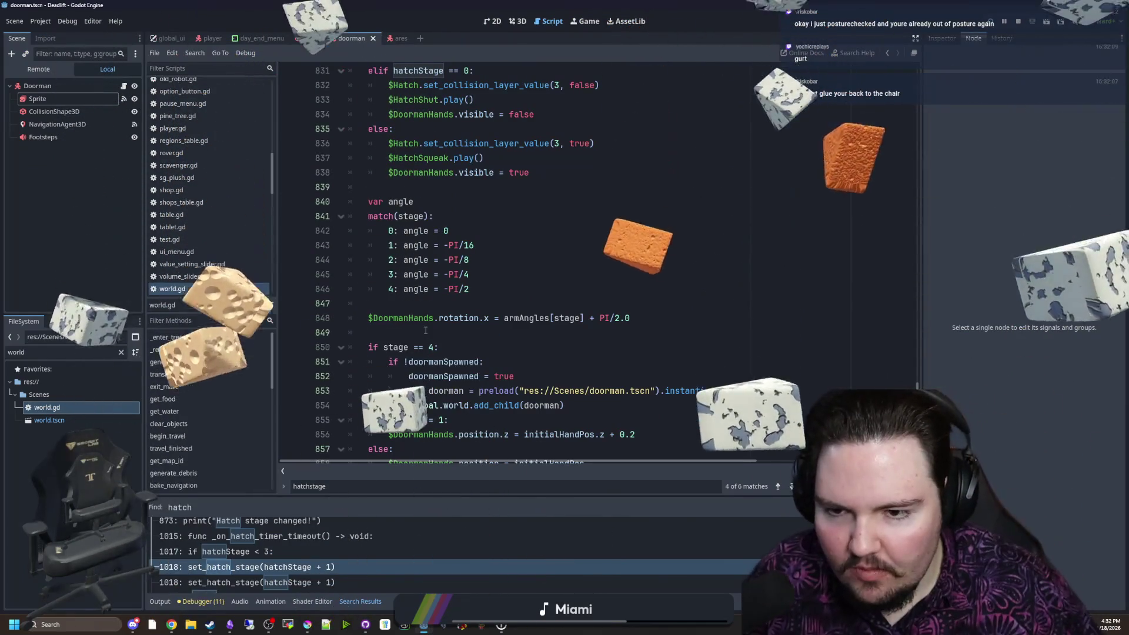
scroll(432, 306, up, 2)
click(438, 280)
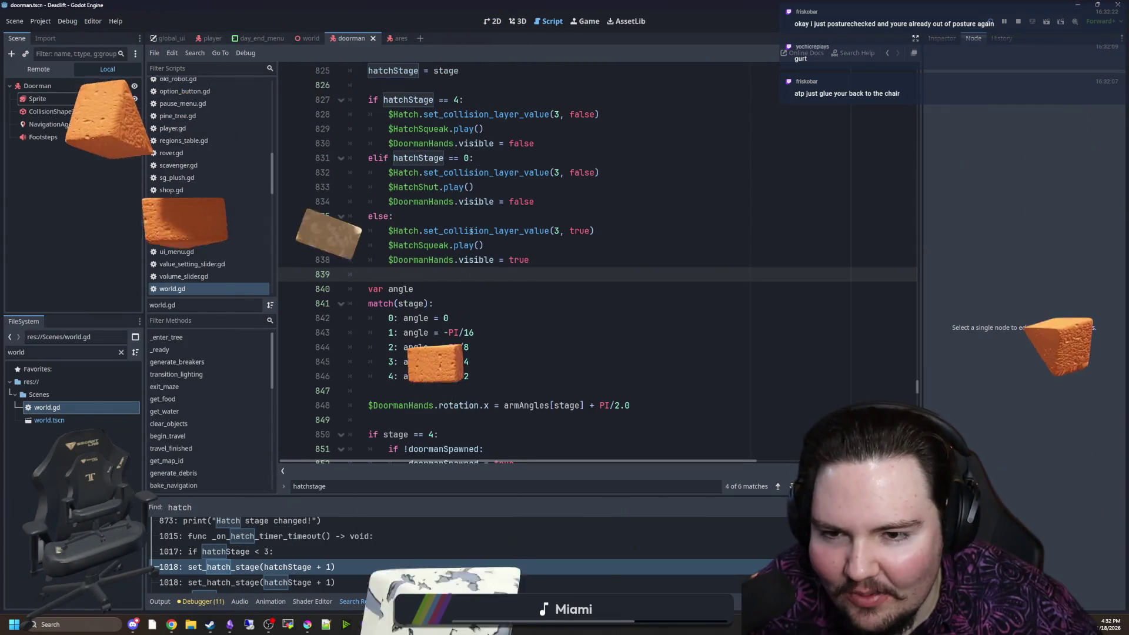
scroll(472, 271, down, 3)
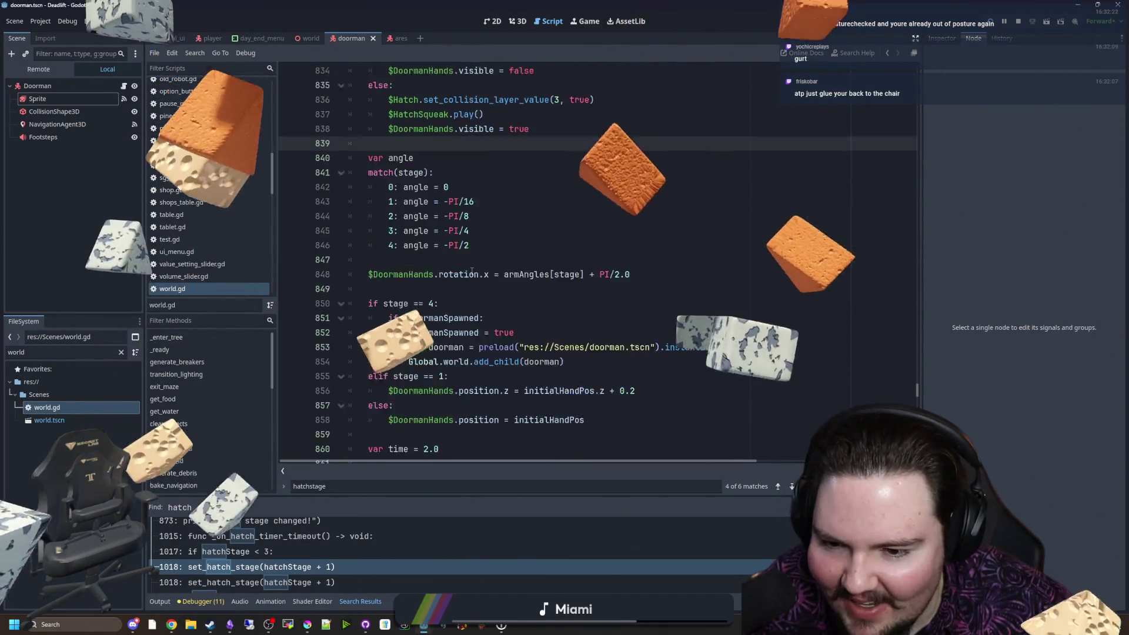
scroll(472, 271, down, 3)
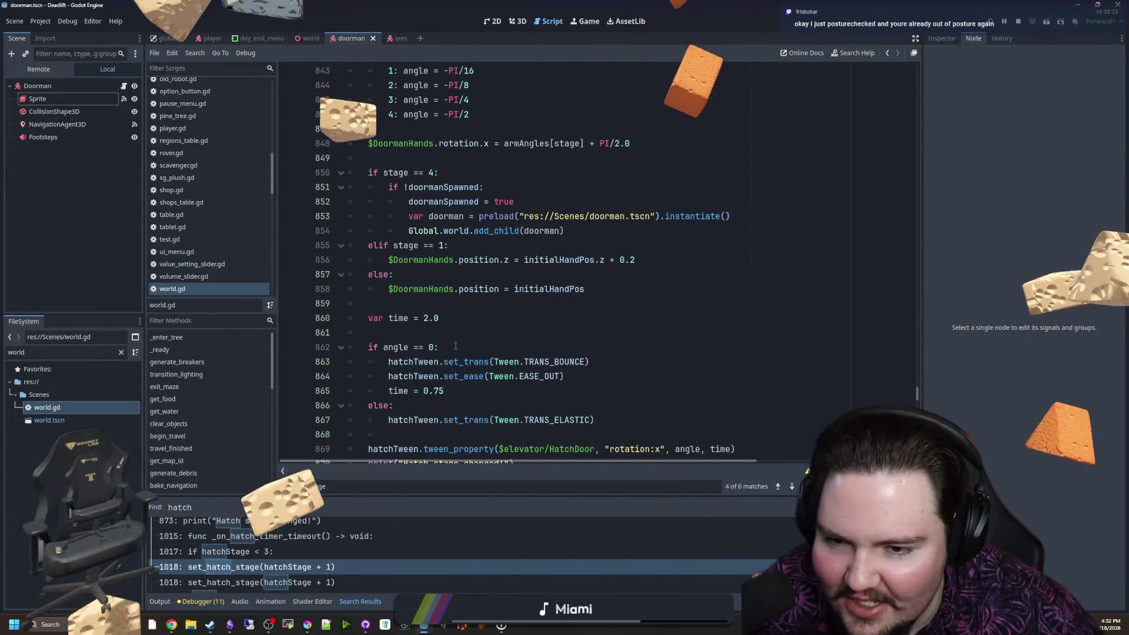
click(426, 331)
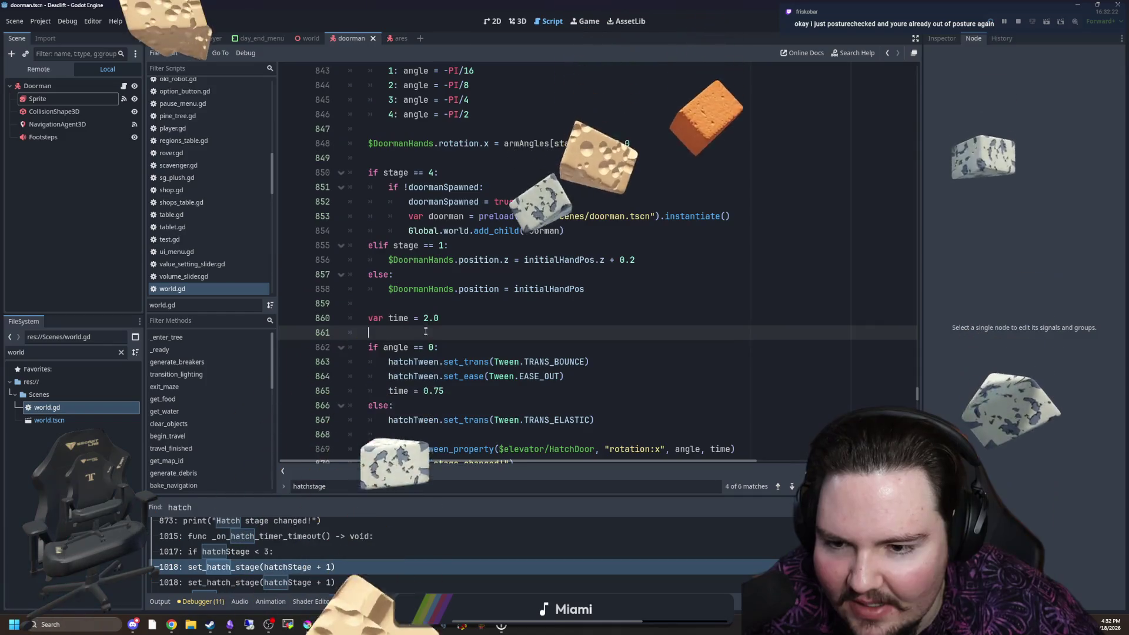
scroll(426, 331, down, 3)
scroll(426, 331, up, 6)
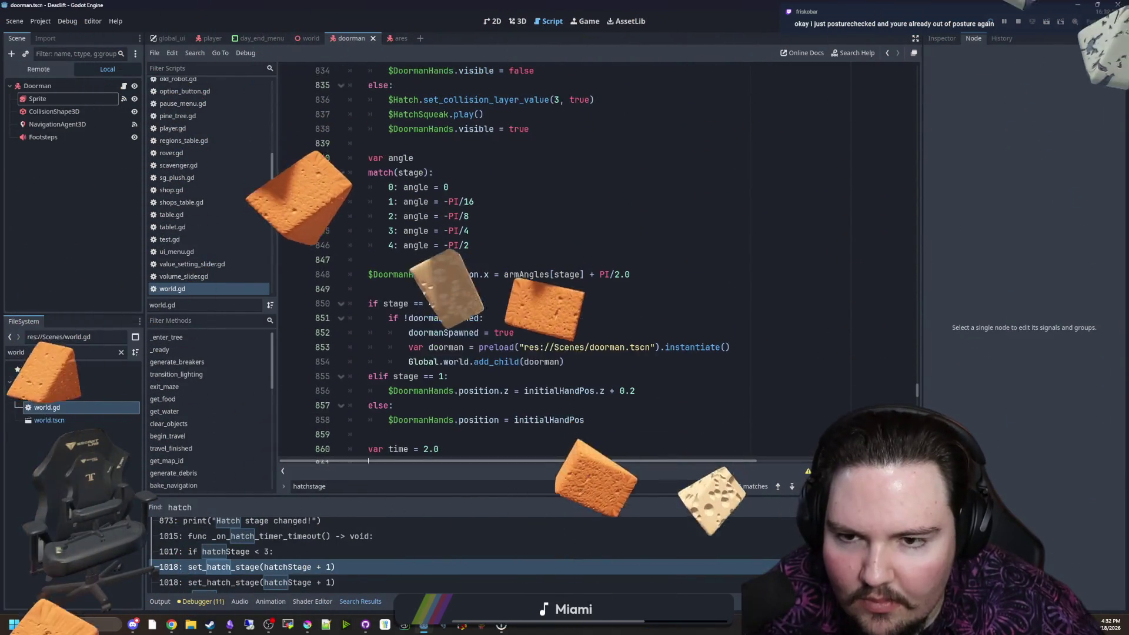
scroll(441, 340, up, 4)
click(441, 320)
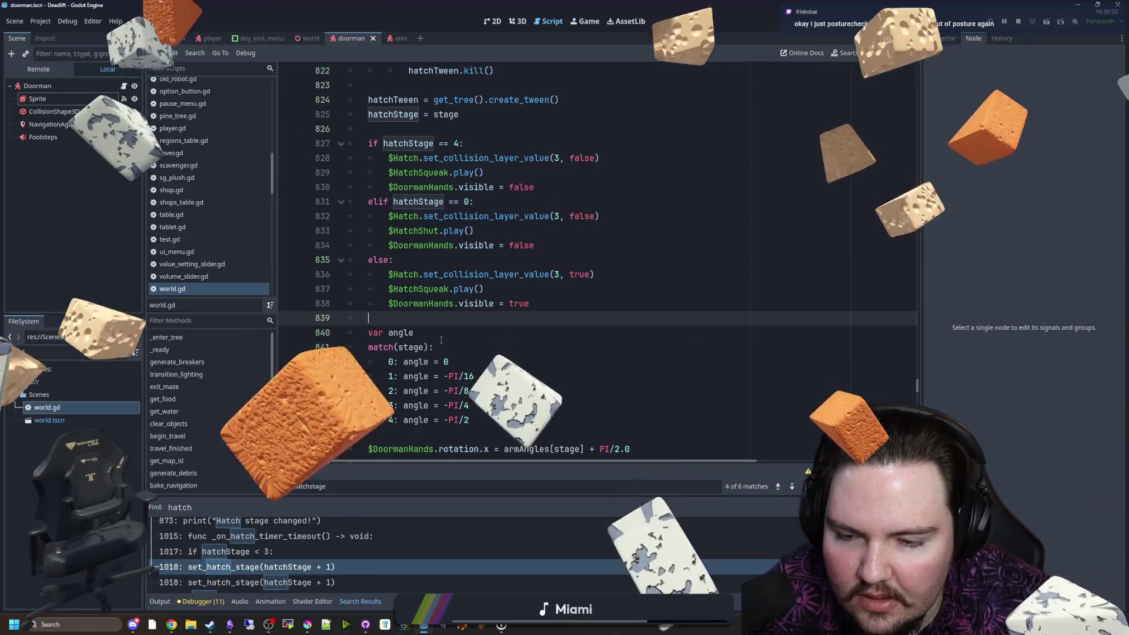
scroll(435, 341, up, 6)
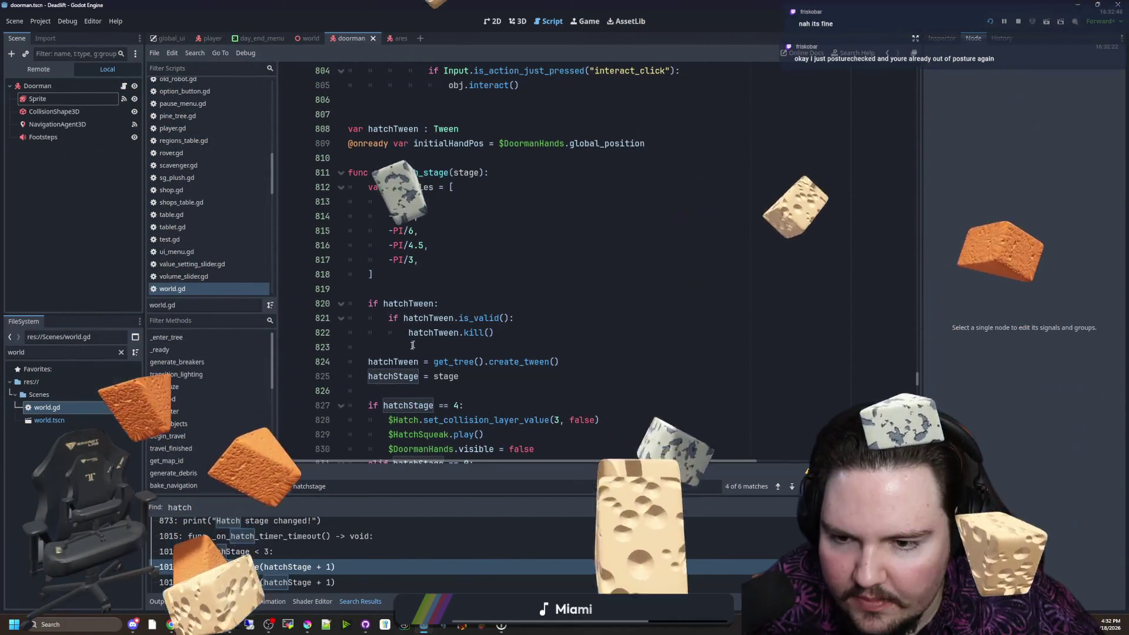
scroll(394, 294, up, 3)
click(389, 284)
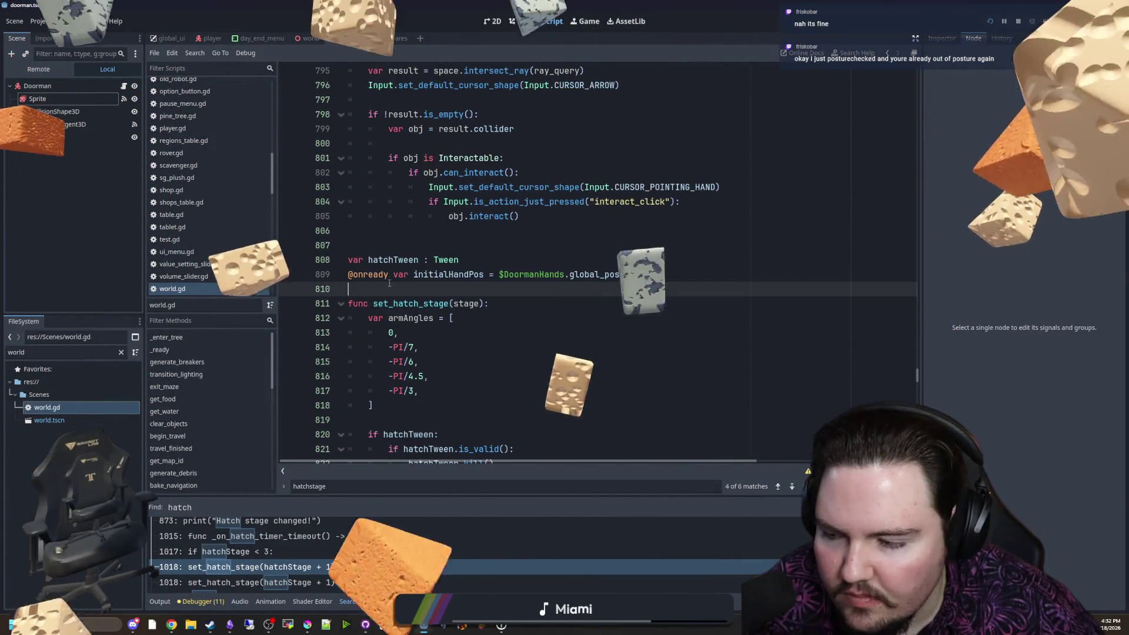
scroll(379, 305, down, 4)
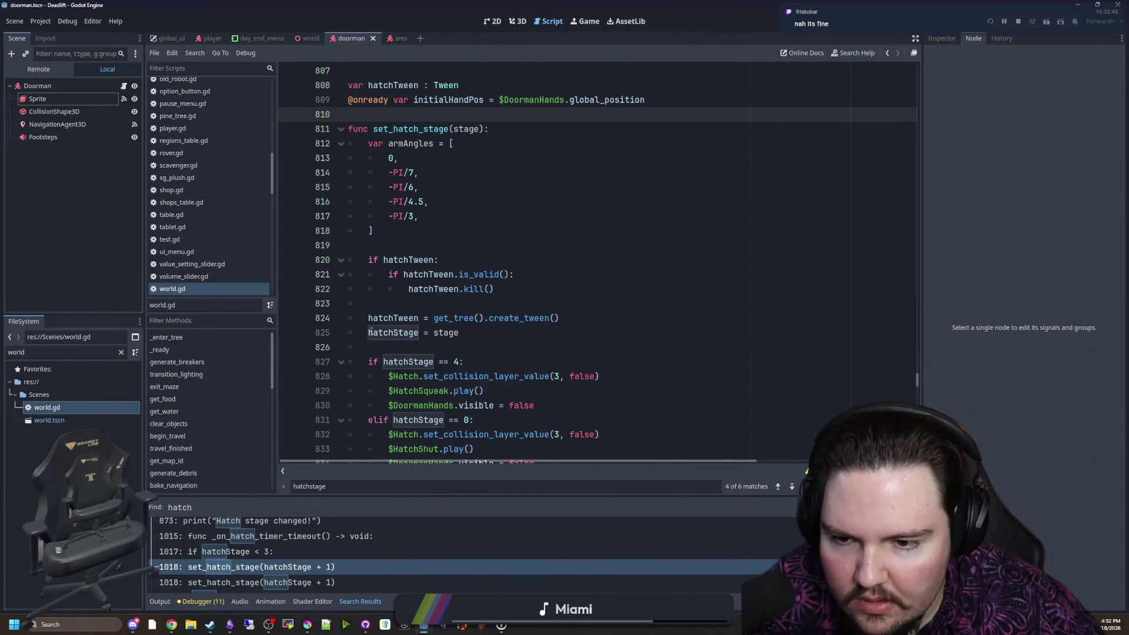
scroll(388, 335, down, 12)
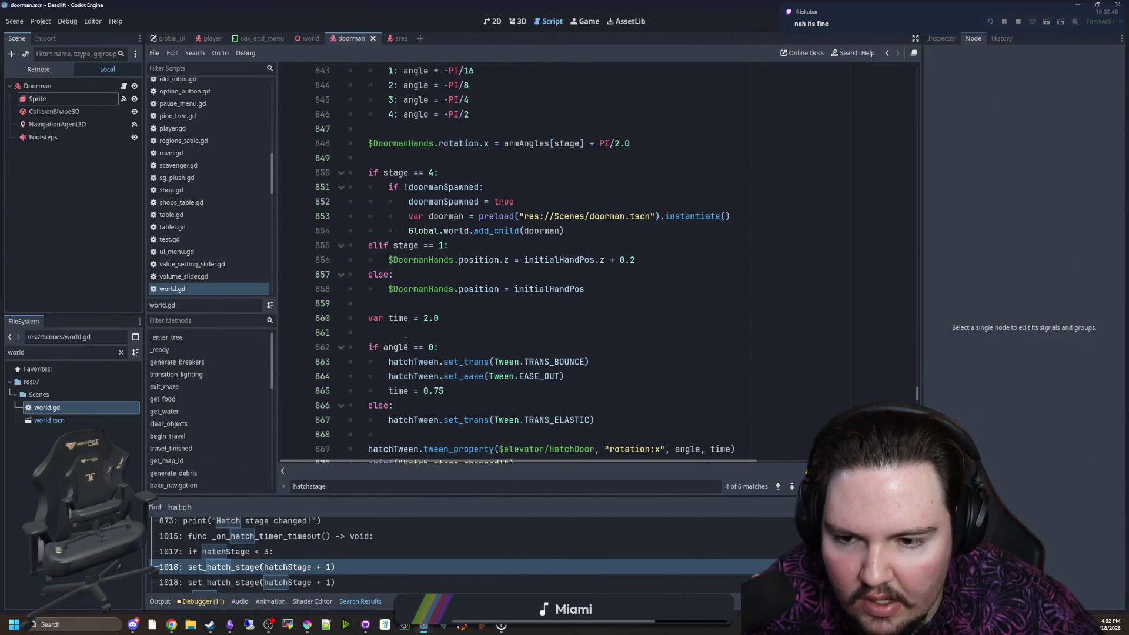
double_click(454, 200)
click(495, 158)
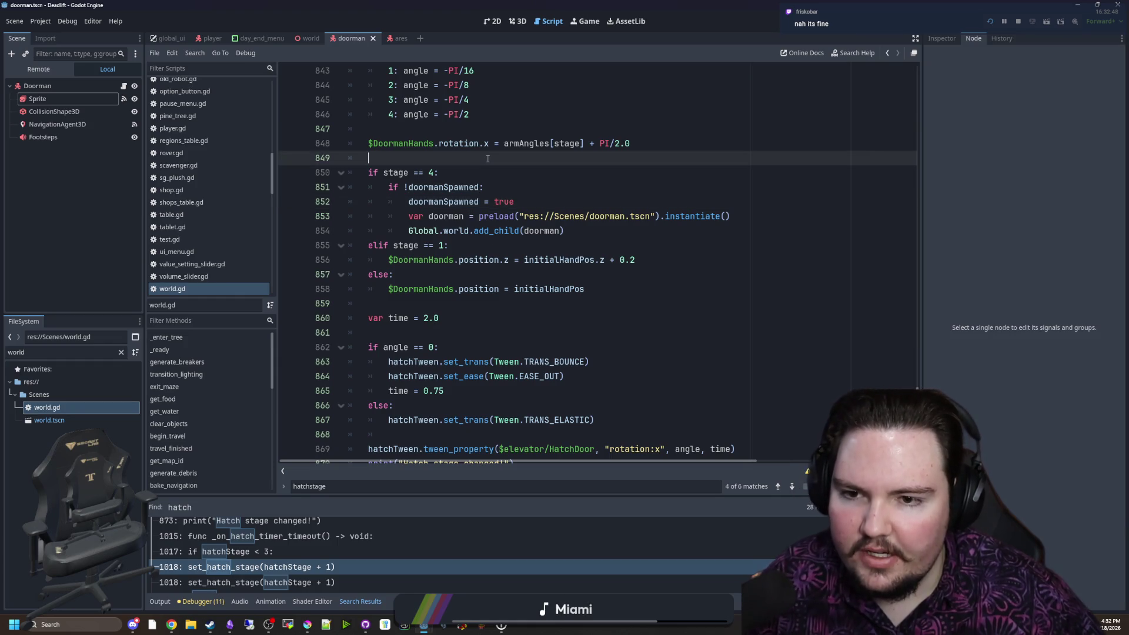
Find generate_maze, insert 'doormanSpawned = false' as its first line, and save world.gd
key(ctrl+f)
text(gener)
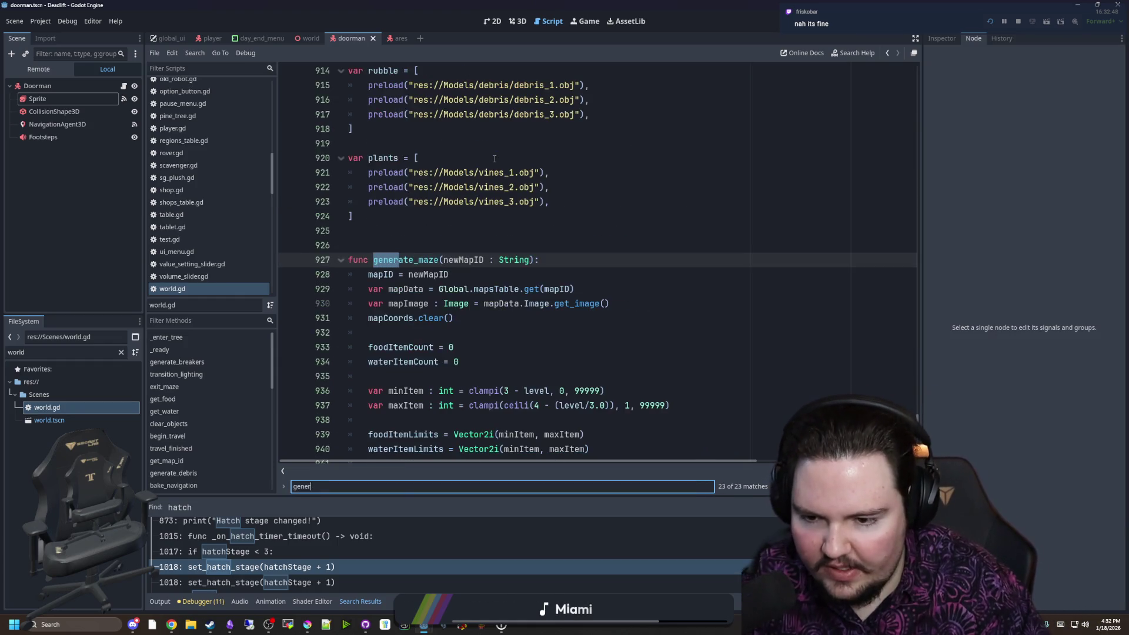
click(553, 250)
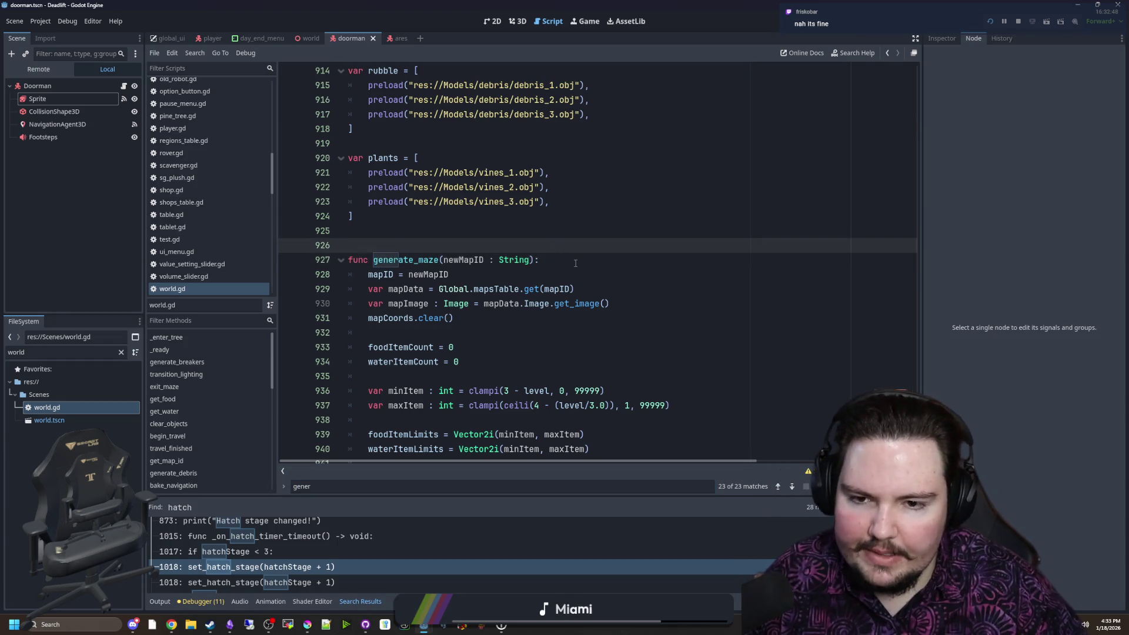
click(576, 263)
key(Return)
text(doormanSpawned = fals)
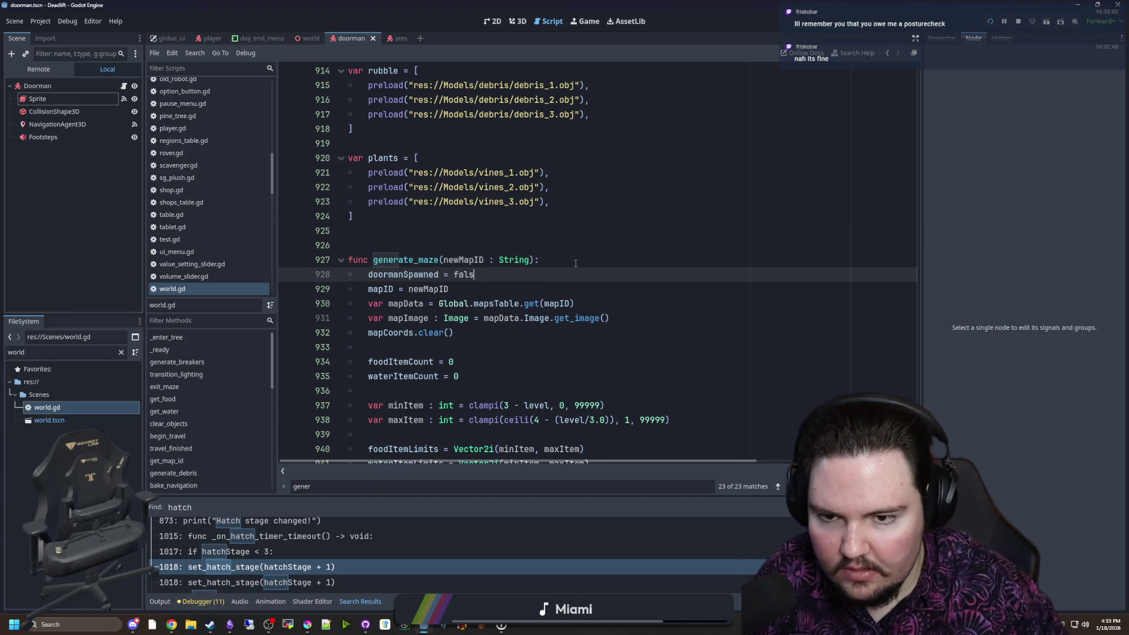
text(e)
click(576, 263)
click(546, 250)
key(ctrl+s)
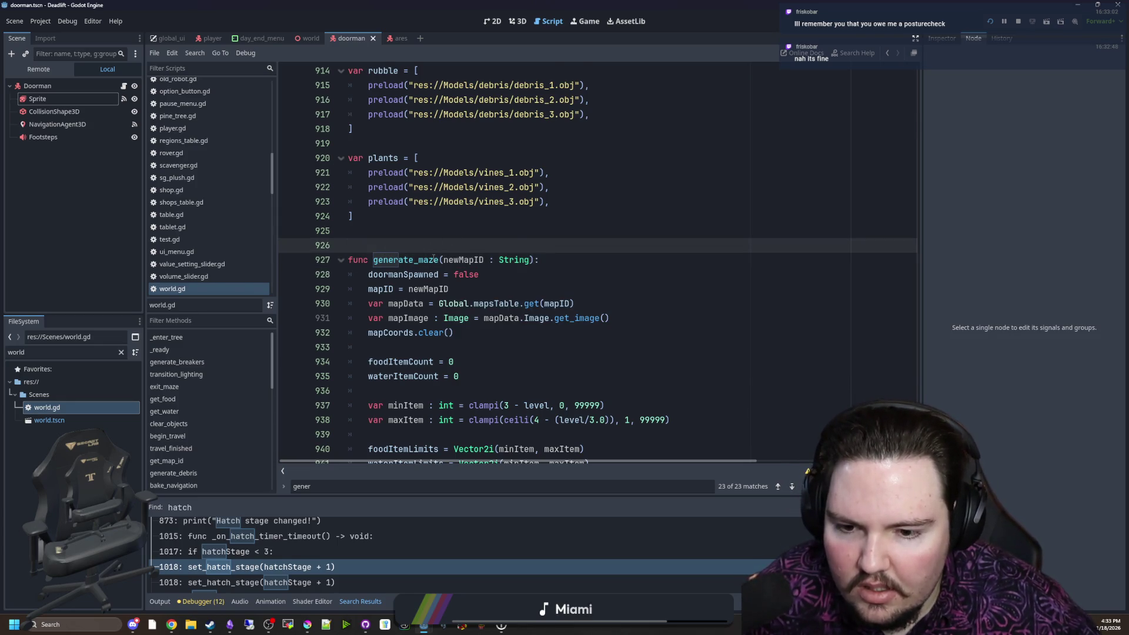
scroll(398, 229, down, 1)
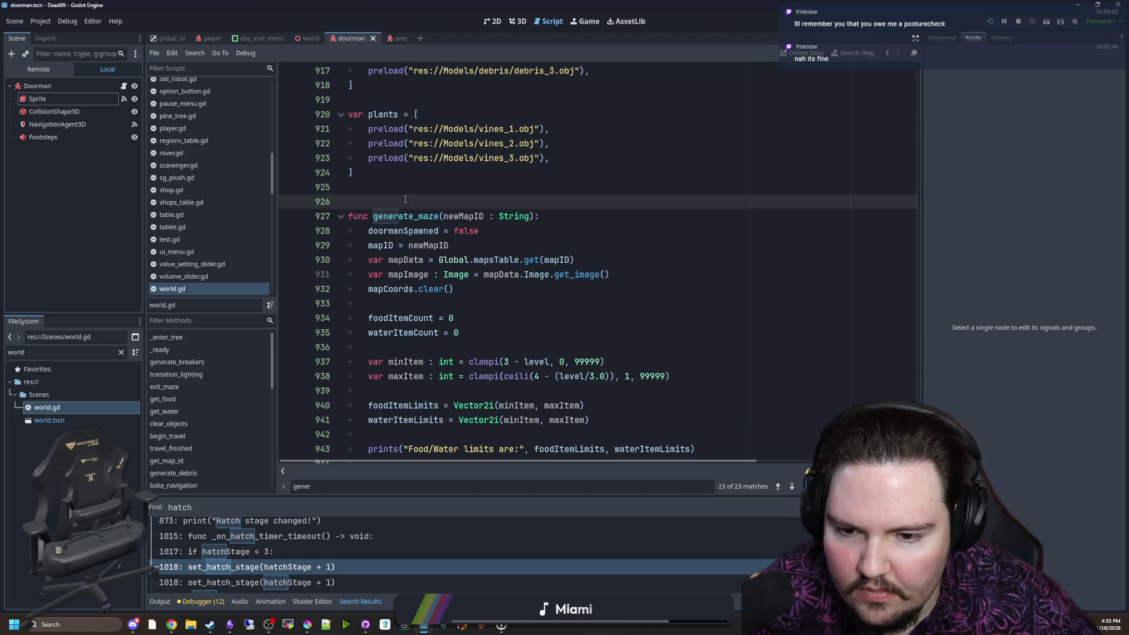
Search world.gd for 'set_hat' and inspect the set_hatch_stage calls
scroll(405, 200, down, 15)
scroll(465, 204, down, 10)
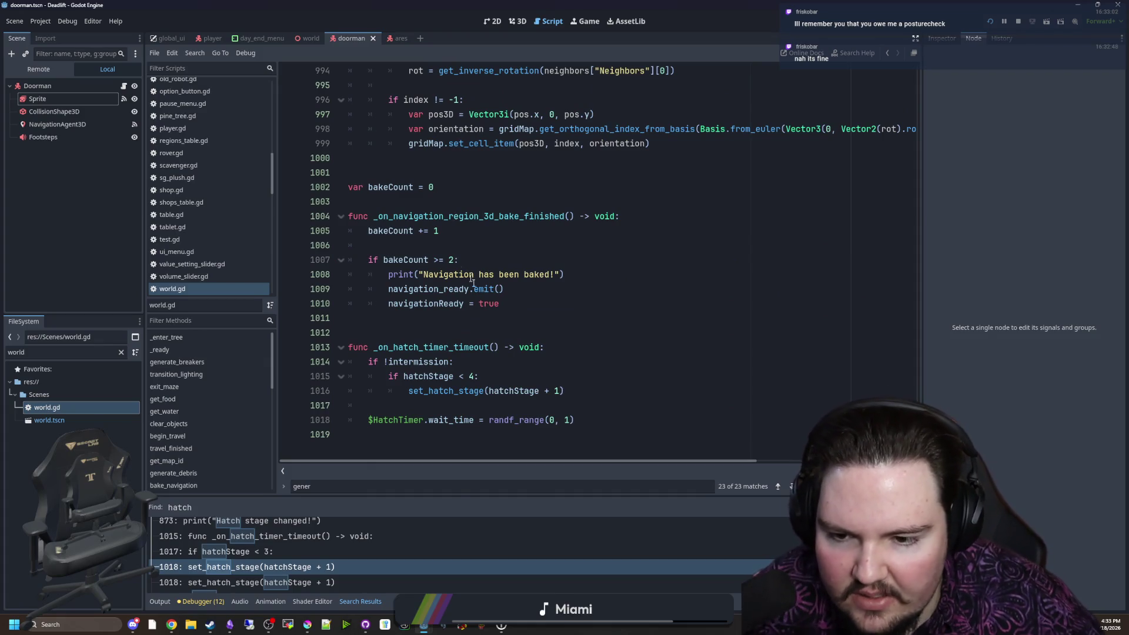
scroll(458, 306, up, 13)
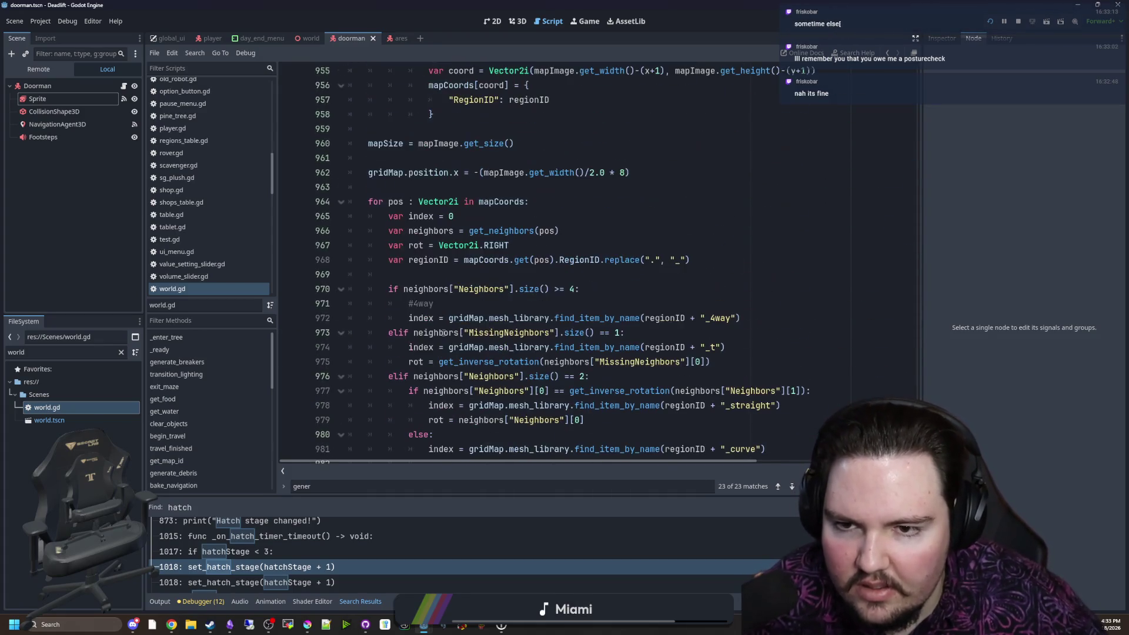
key(ctrl+f)
text(set)
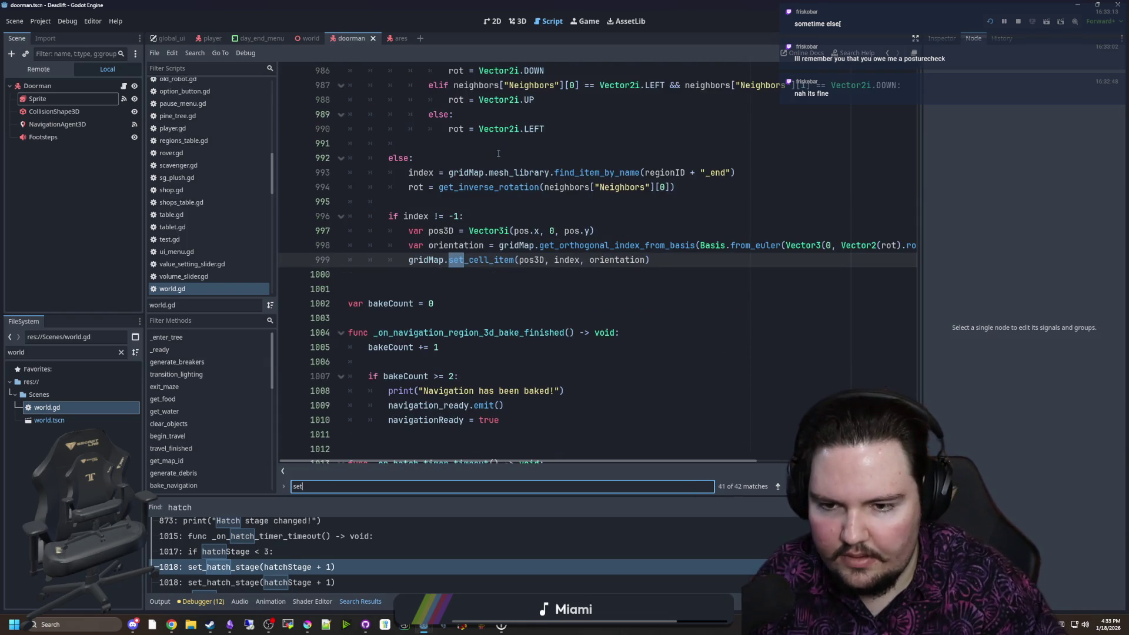
text(_hatch)
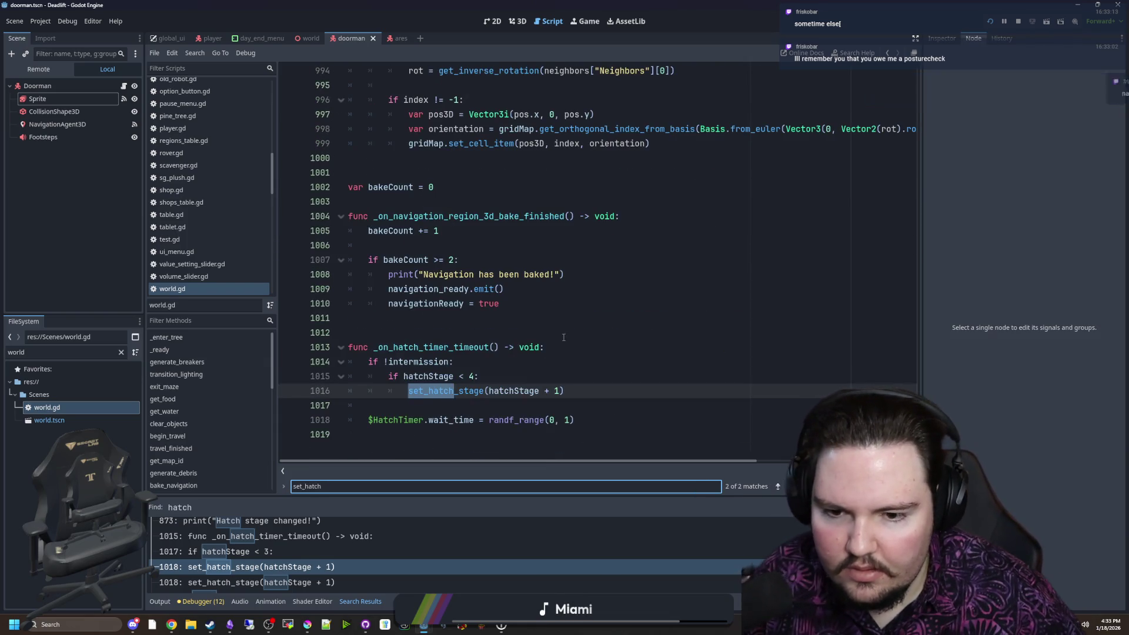
double_click(446, 391)
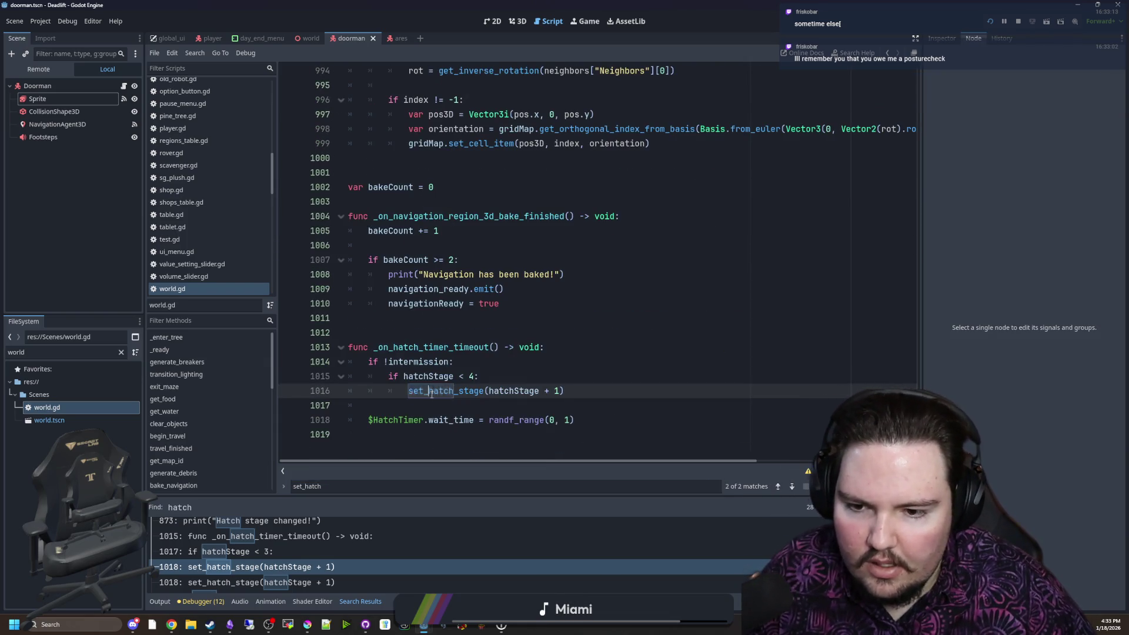
click(459, 332)
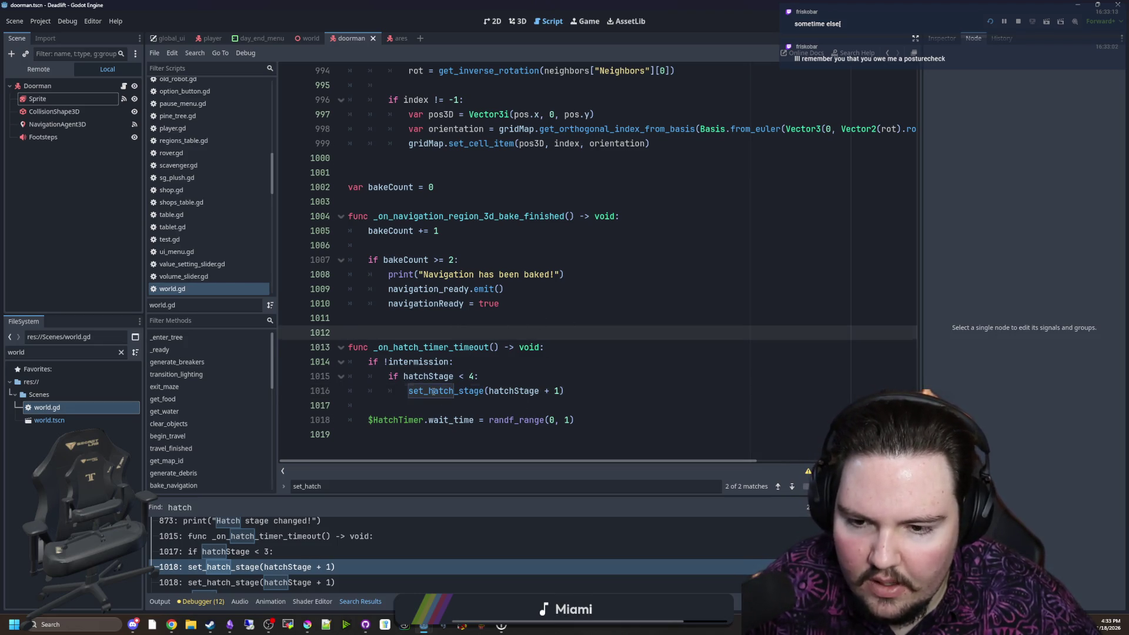
Insert set_hatch_stage(0) below 'intermission = true' and save world.gd
click(498, 328)
key(ctrl+f)
text(intermis)
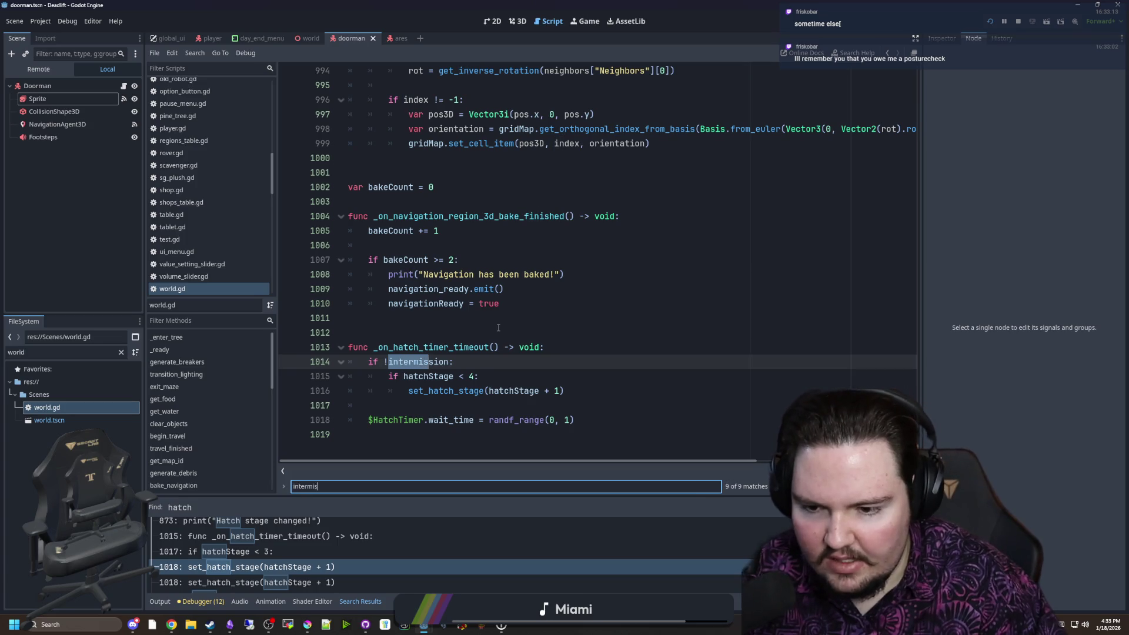
text(sion = true)
click(513, 392)
key(Return)
text(set_hatch_stage(0))
key(ctrl+s)
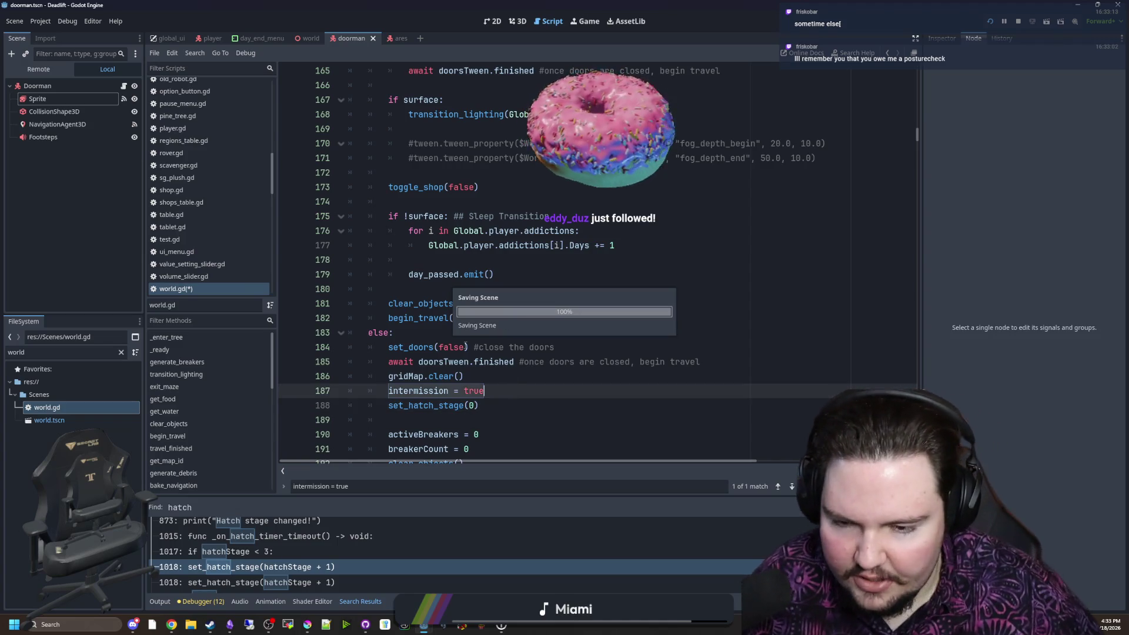
Restart the game until the Big Boy Games splash appears, then stop it and return to world.gd
click(488, 376)
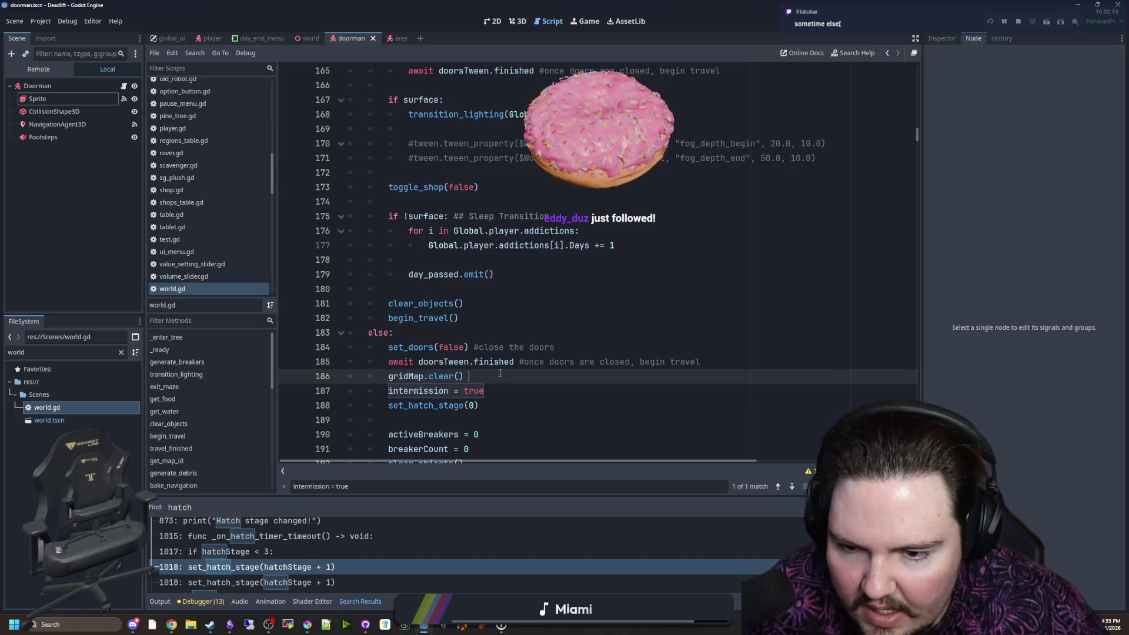
click(455, 336)
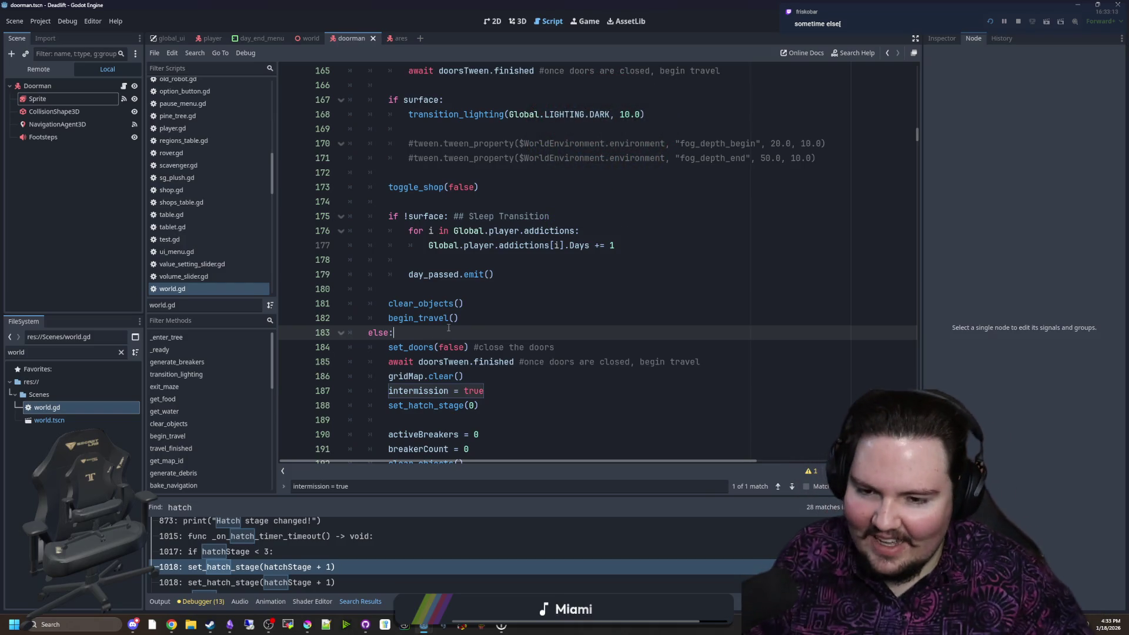
scroll(465, 324, down, 2)
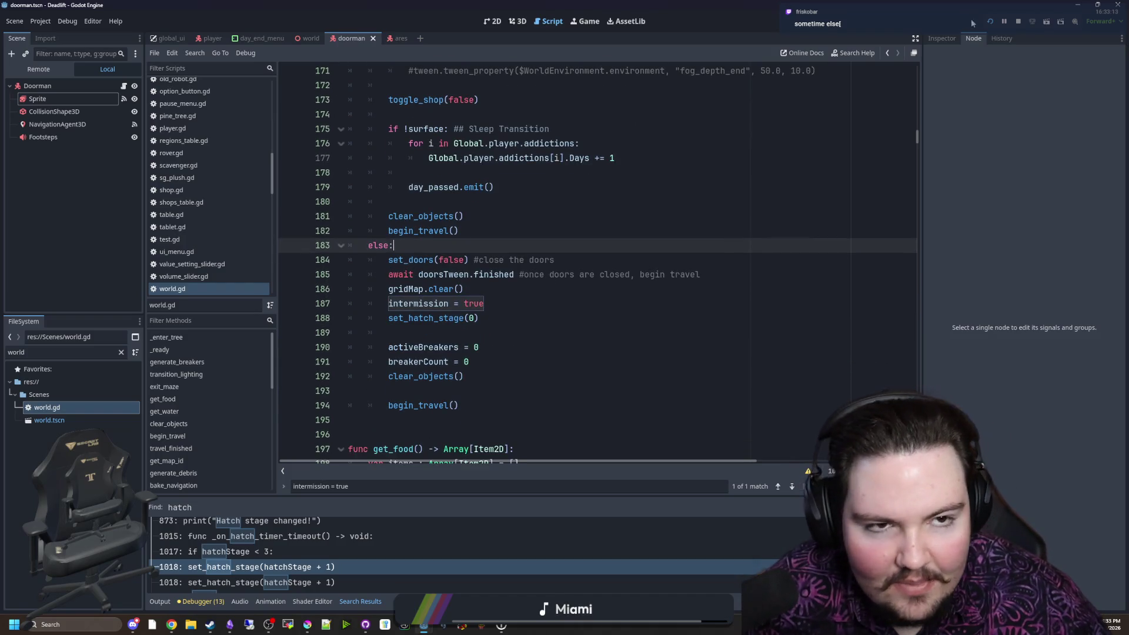
click(990, 21)
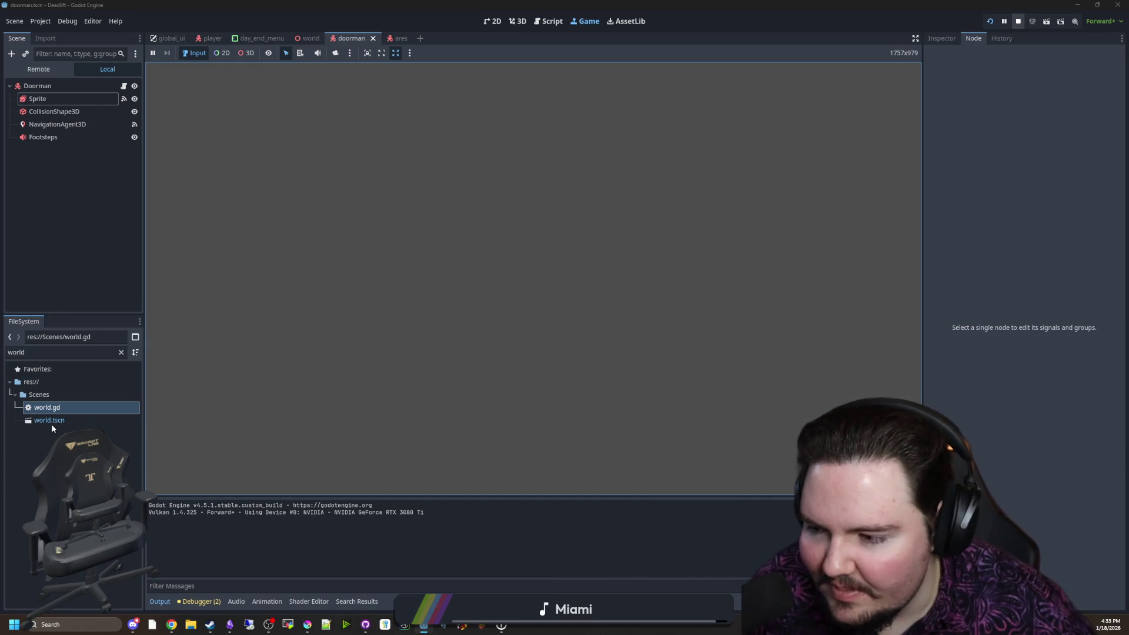
click(1019, 22)
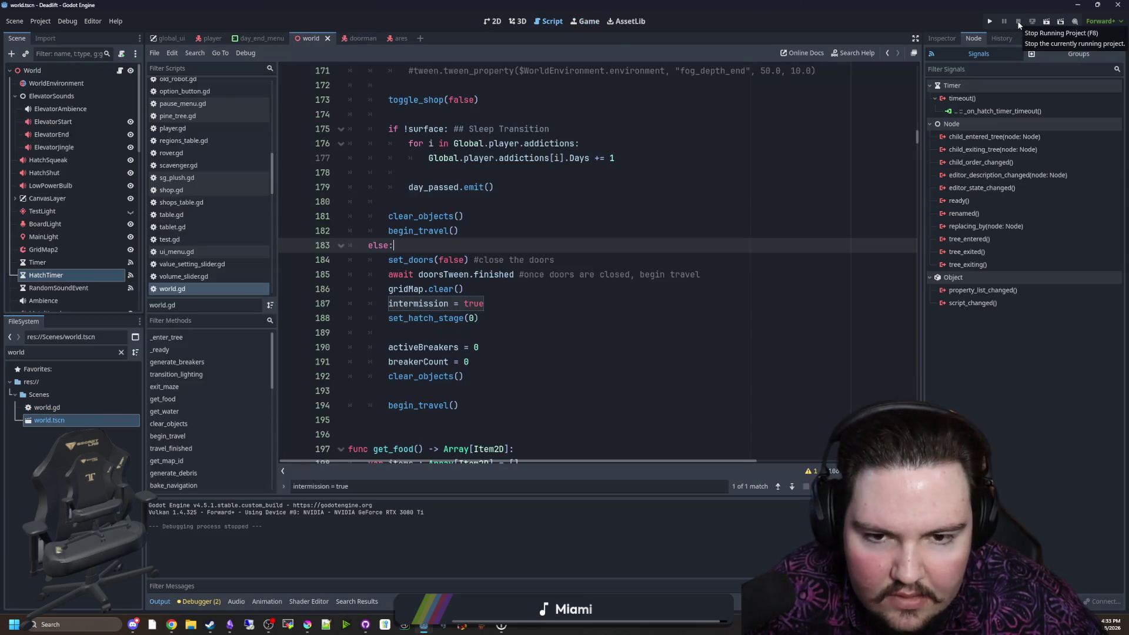
Stop the game and inspect the HatchTimer node's wait time in the Inspector
click(113, 415)
click(47, 275)
click(942, 39)
click(1045, 124)
Change line 1019 to randf_range(5, 10), save, and run the project again
click(619, 292)
key(ctrl+f)
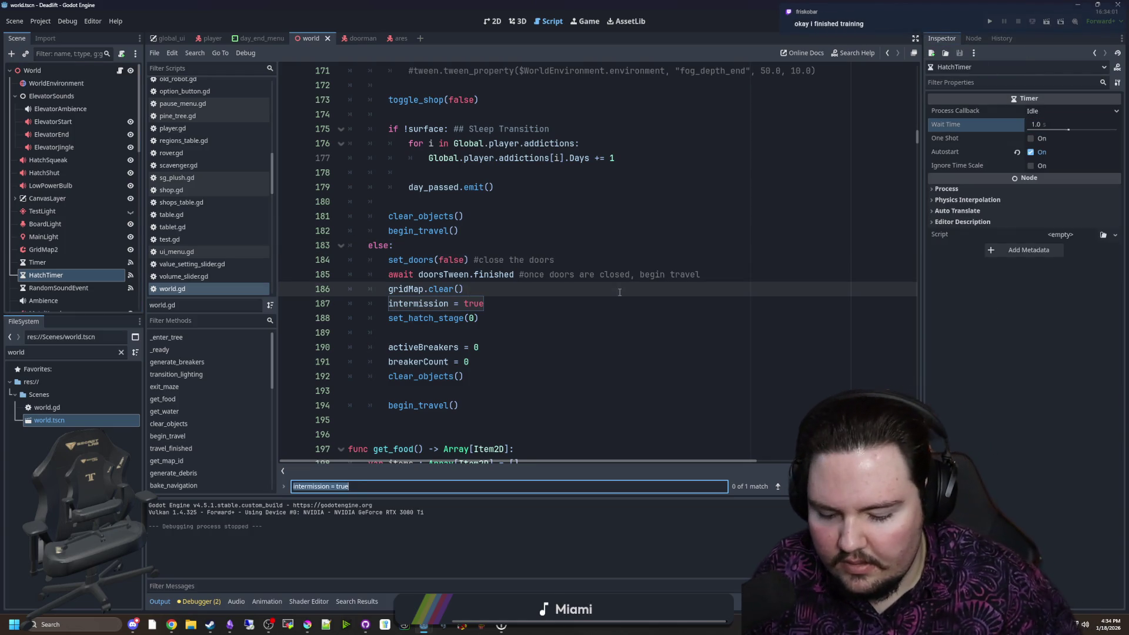
text(hatchTimer)
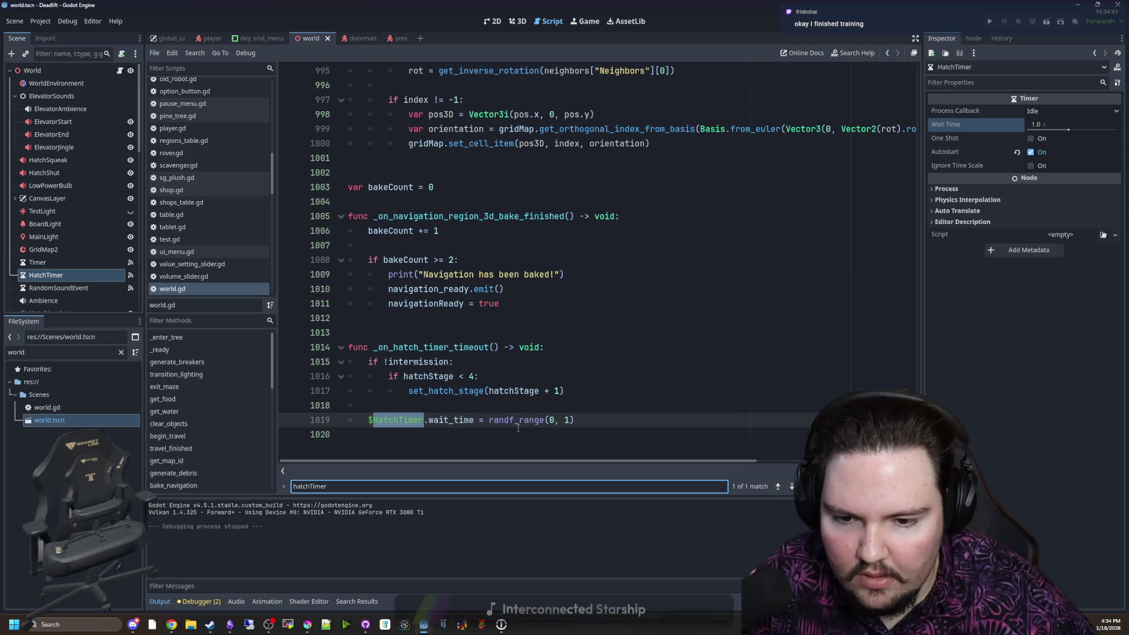
click(556, 419)
key(BackSpace)
text(5)
key(Right)
key(Right)
key(Right)
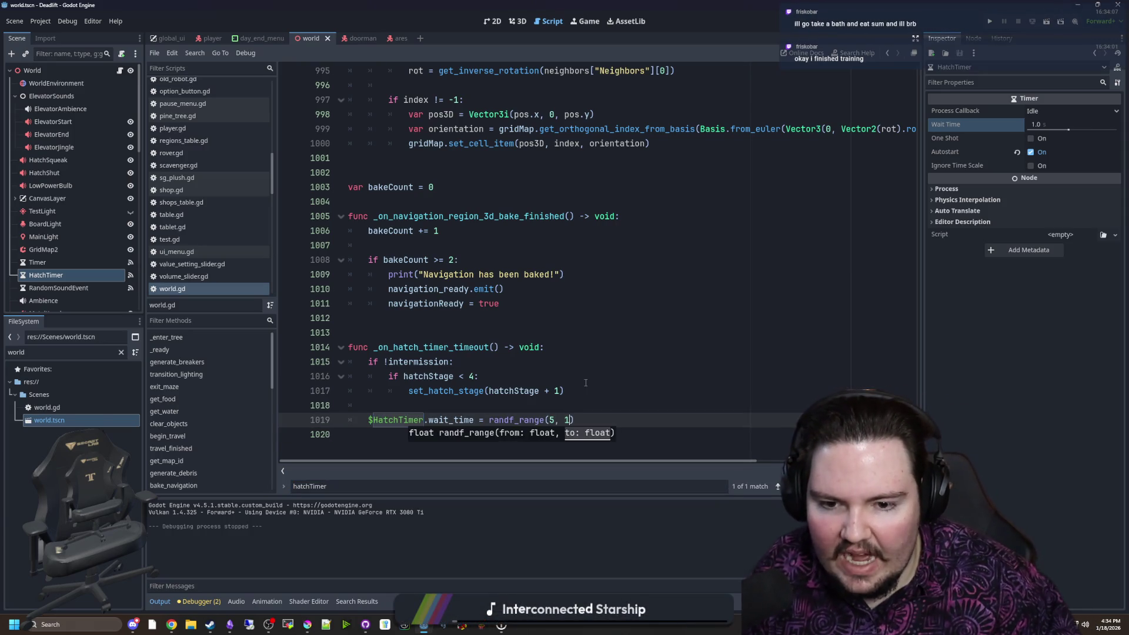
text(0)
click(586, 382)
key(ctrl+s)
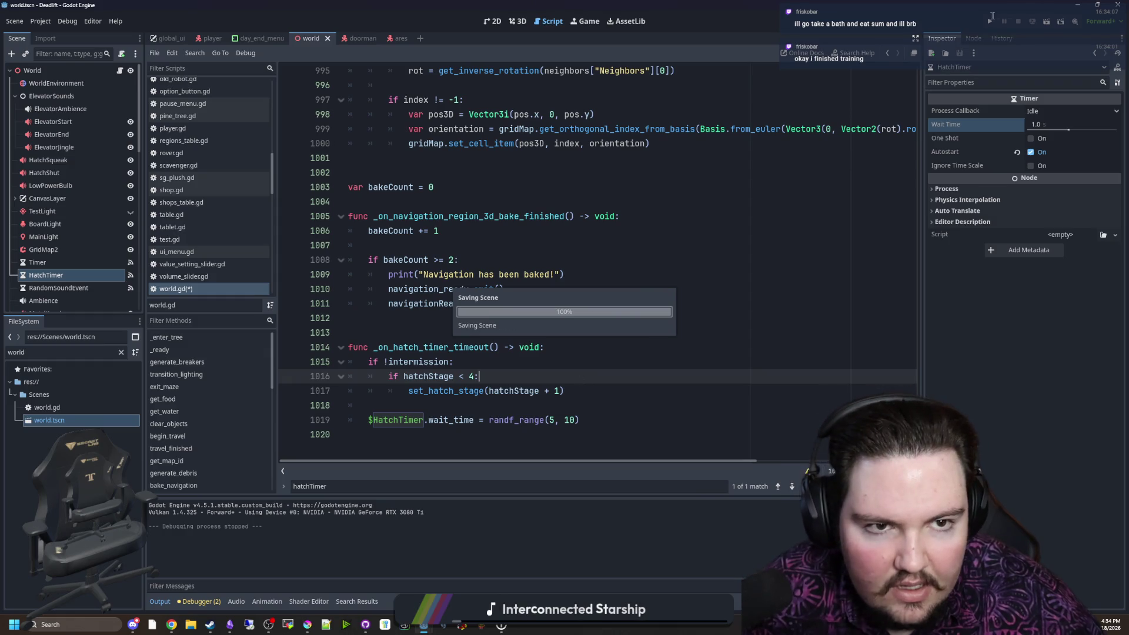
click(993, 22)
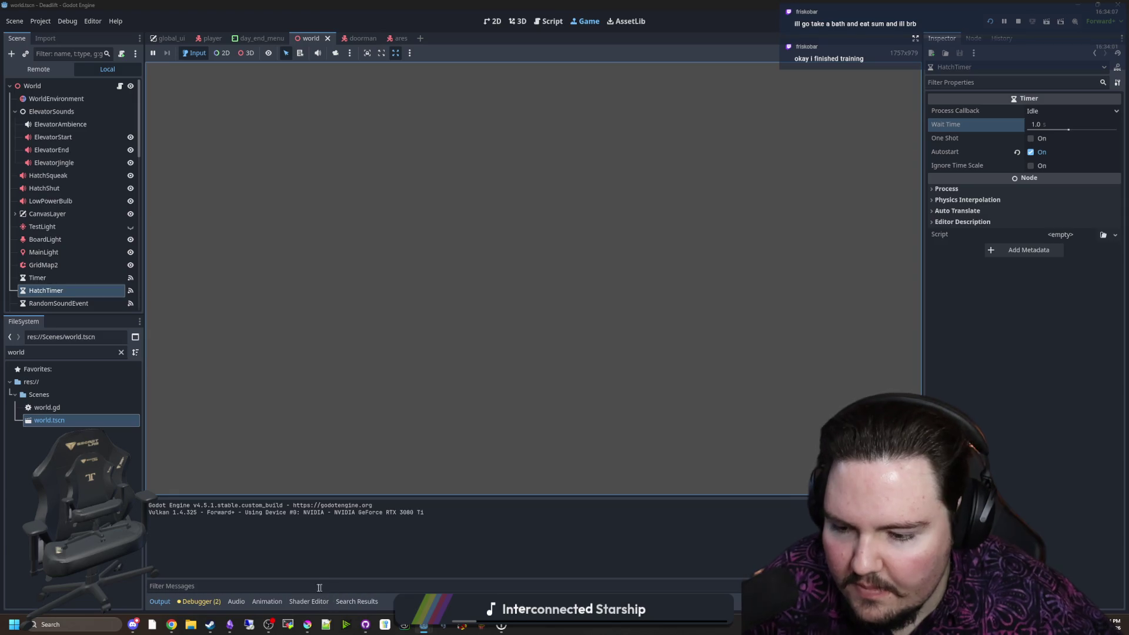
Choose Play on the game's main menu to reach the 'Finally, I've found it' opening
mouse_move(171, 623)
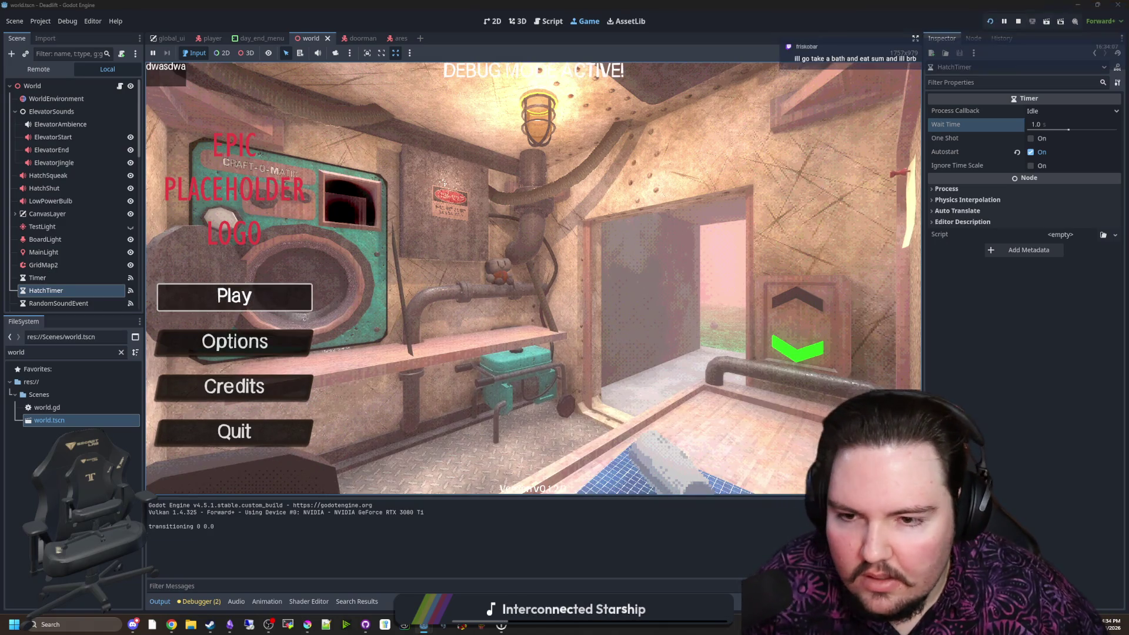
click(297, 298)
Walk to the breakroom, grab the red meat item into slot one, and head down the corridor
key(w)
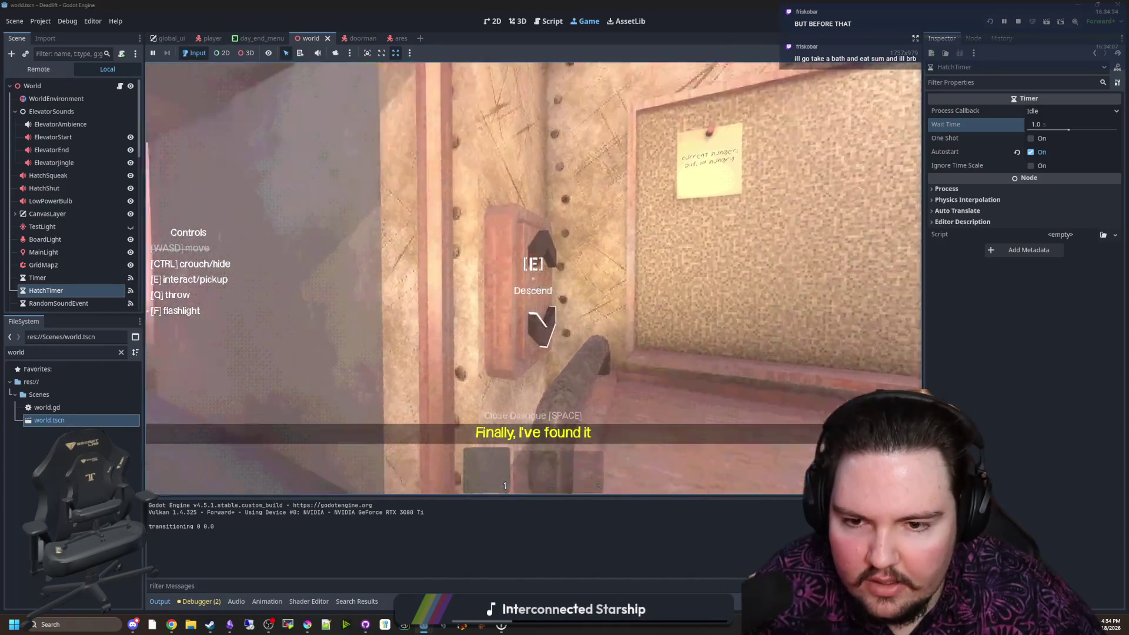
key(F3)
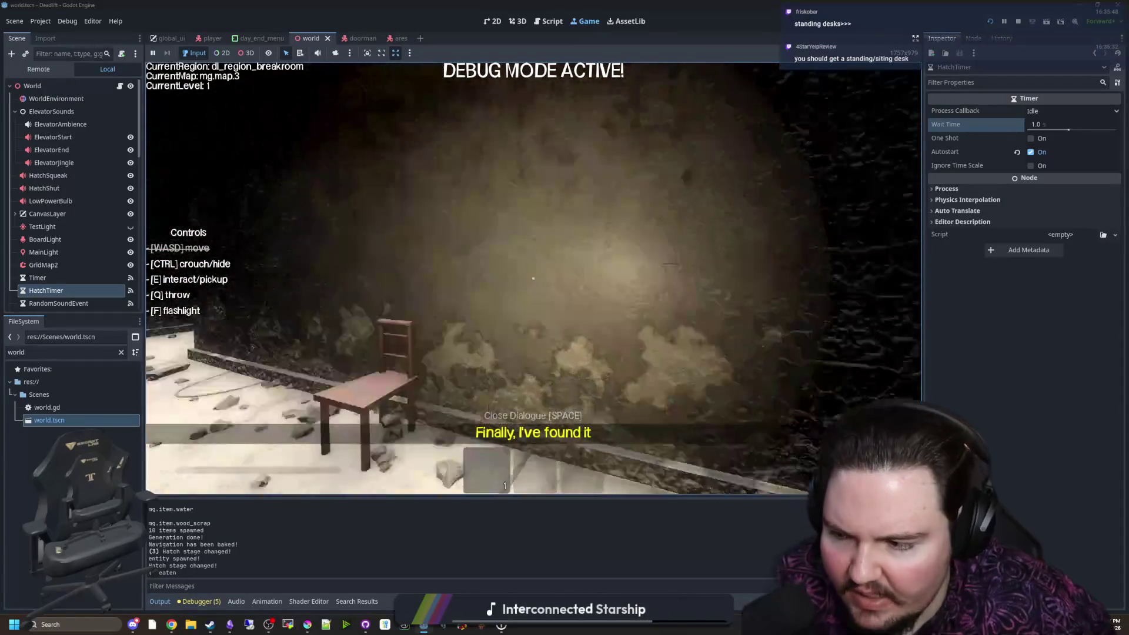
key(e)
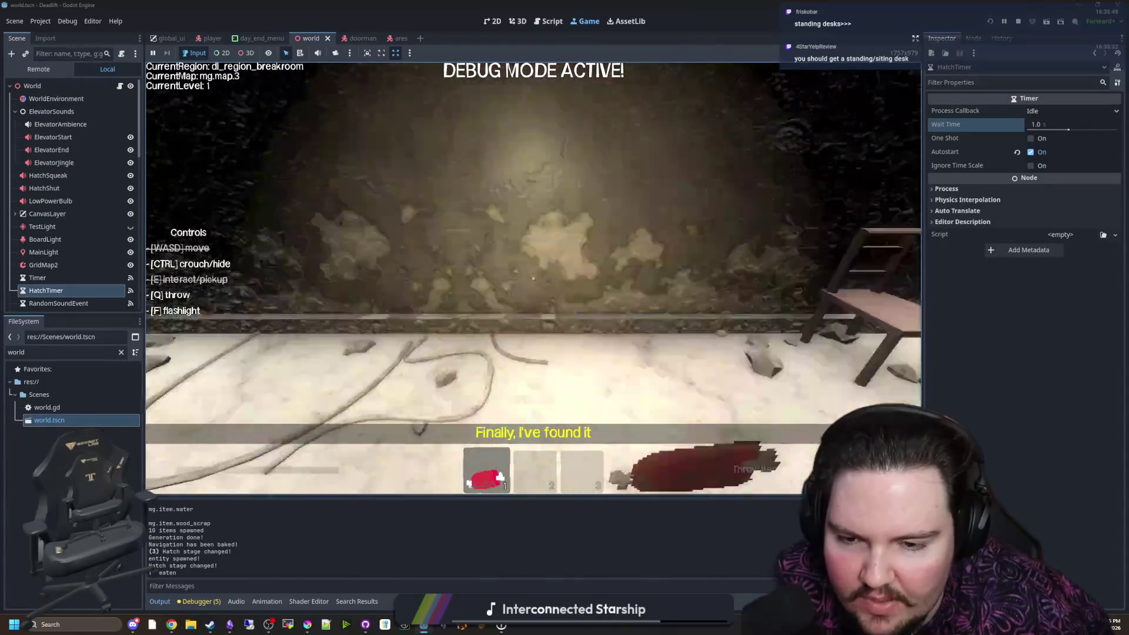
key(f)
key(w)
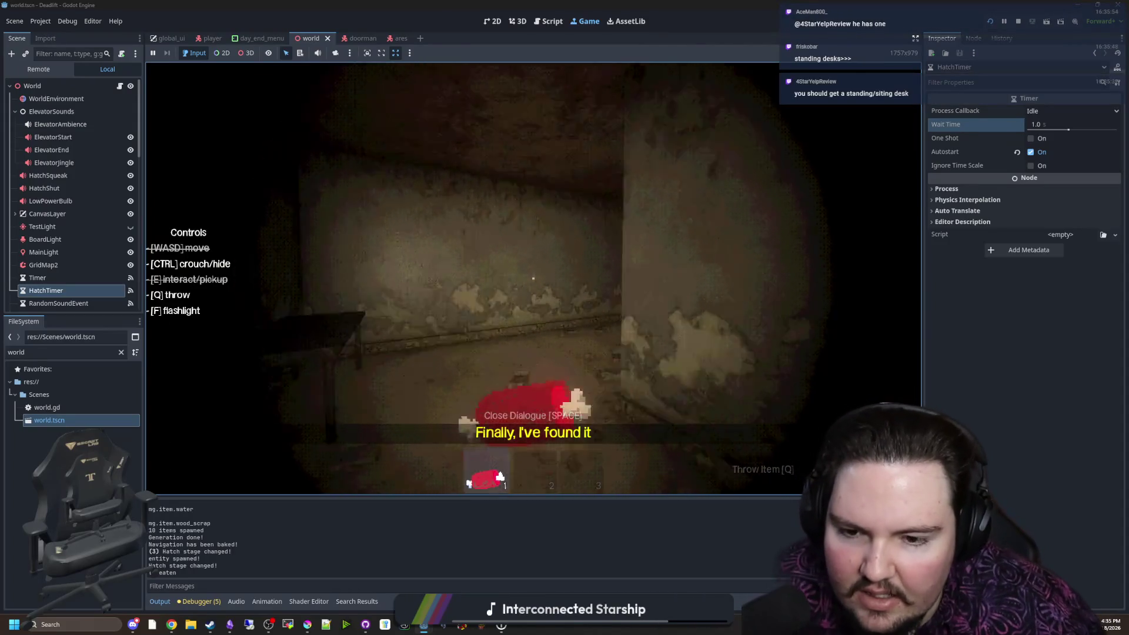
Sprint down the tunnel and throw the held meat toward the wall
key(shift+w)
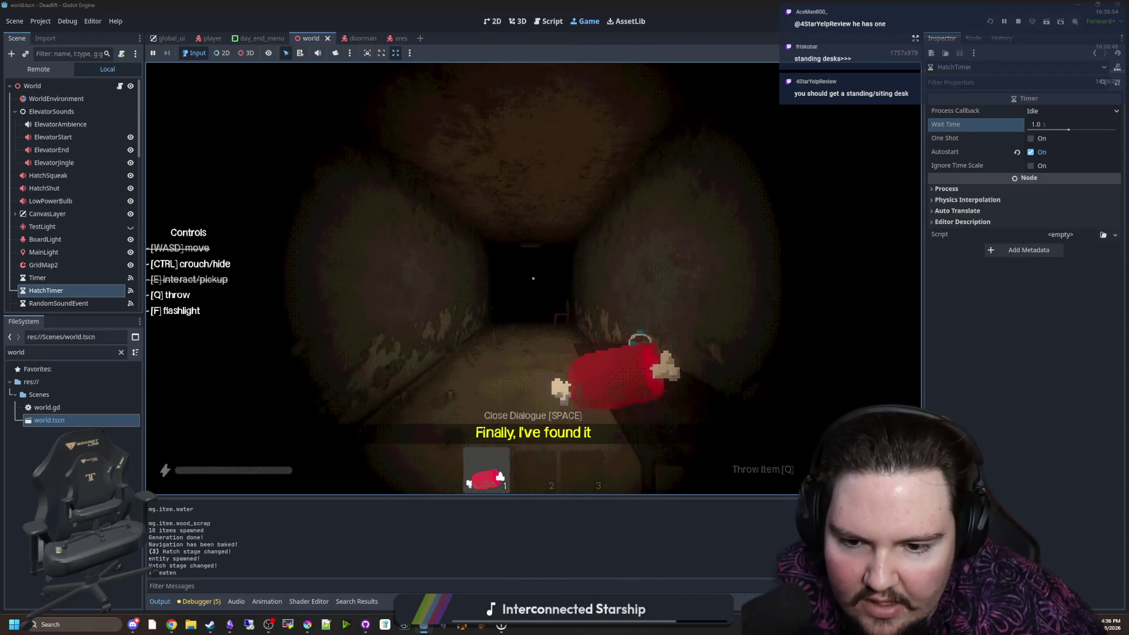
key(shift+w)
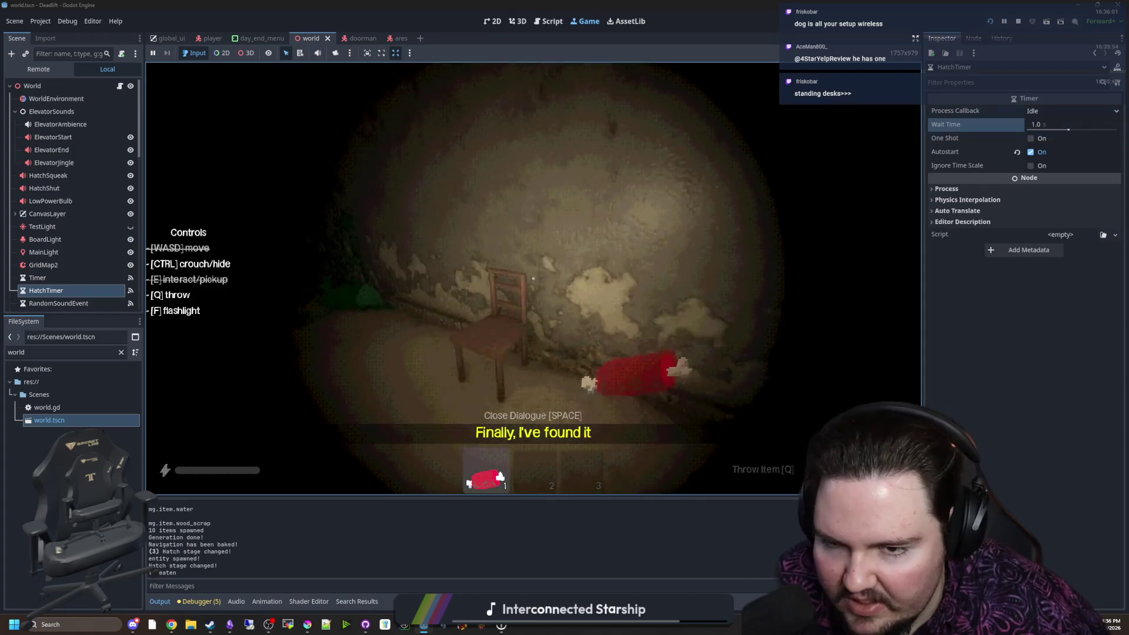
key(shift+w)
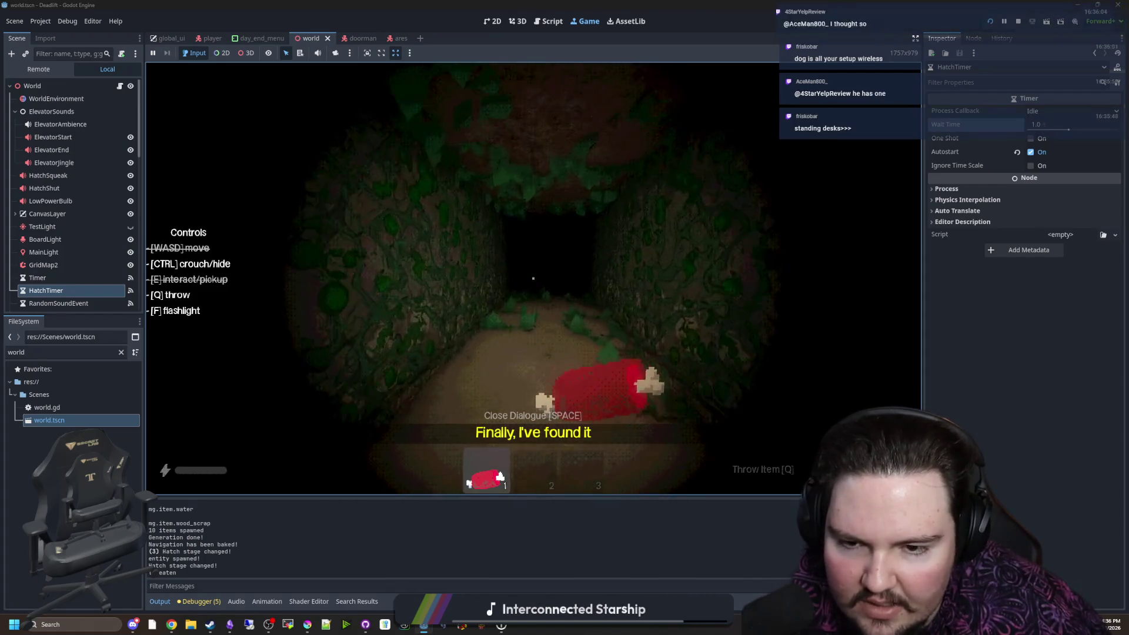
key(e)
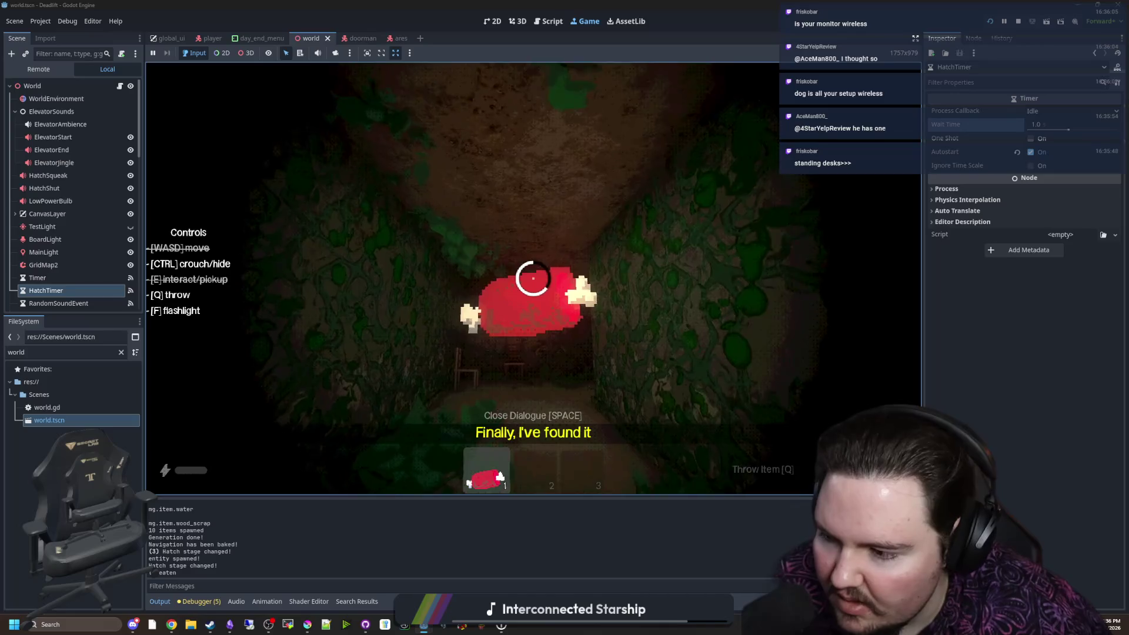
key(q)
key(w)
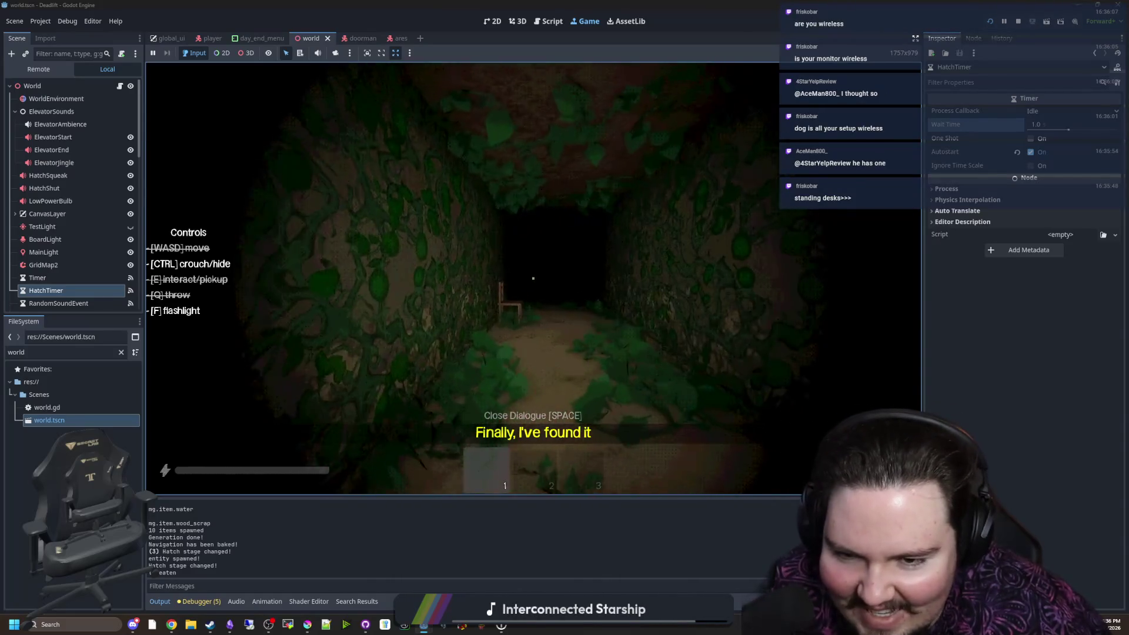
Walk the vine corridor, visit the side room's bottle, then sprint on to the end wall
key(w)
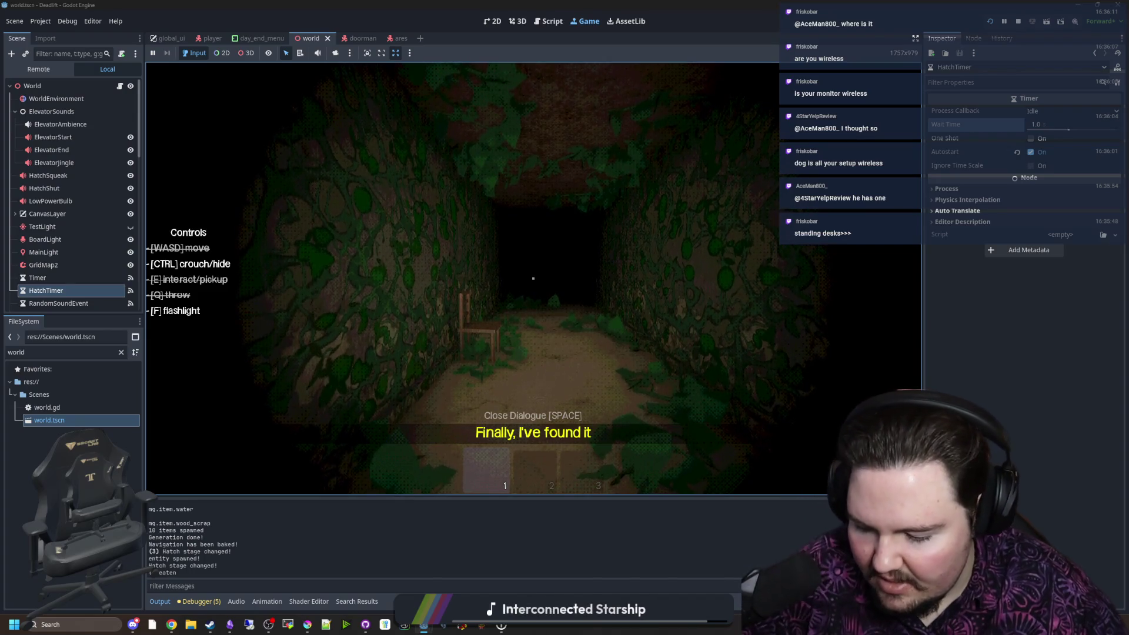
key(w)
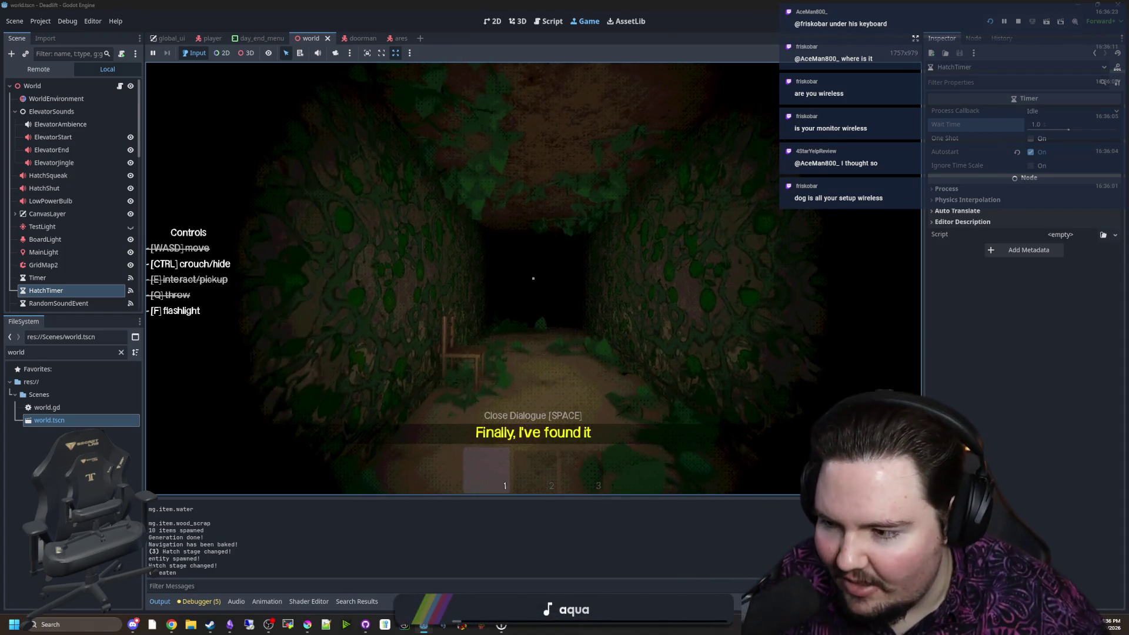
key(shift+w)
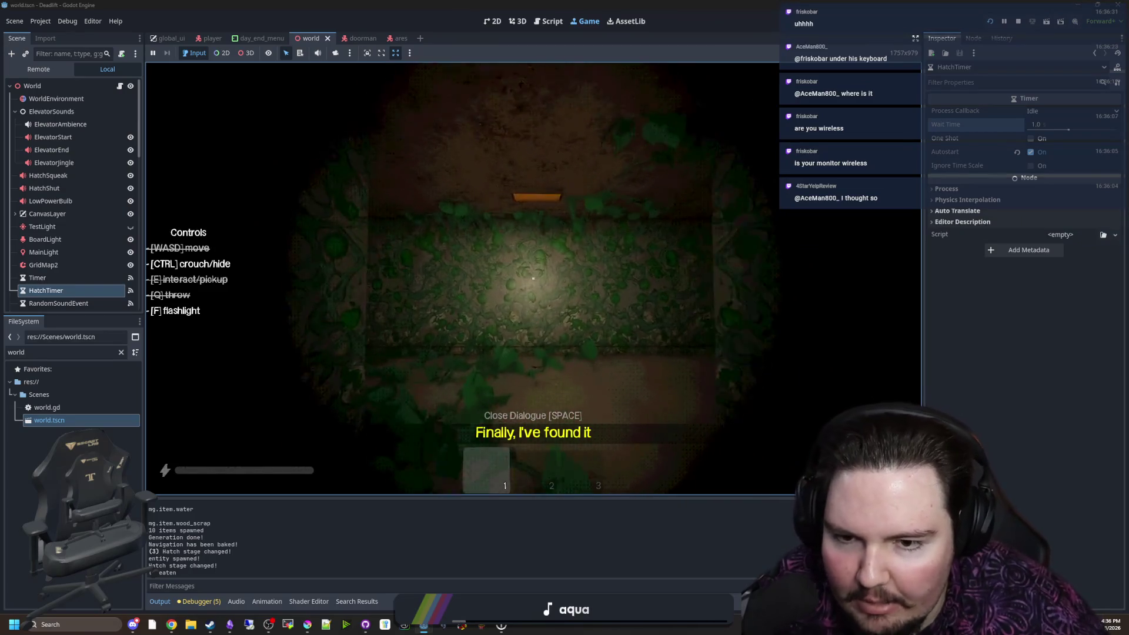
key(shift+w)
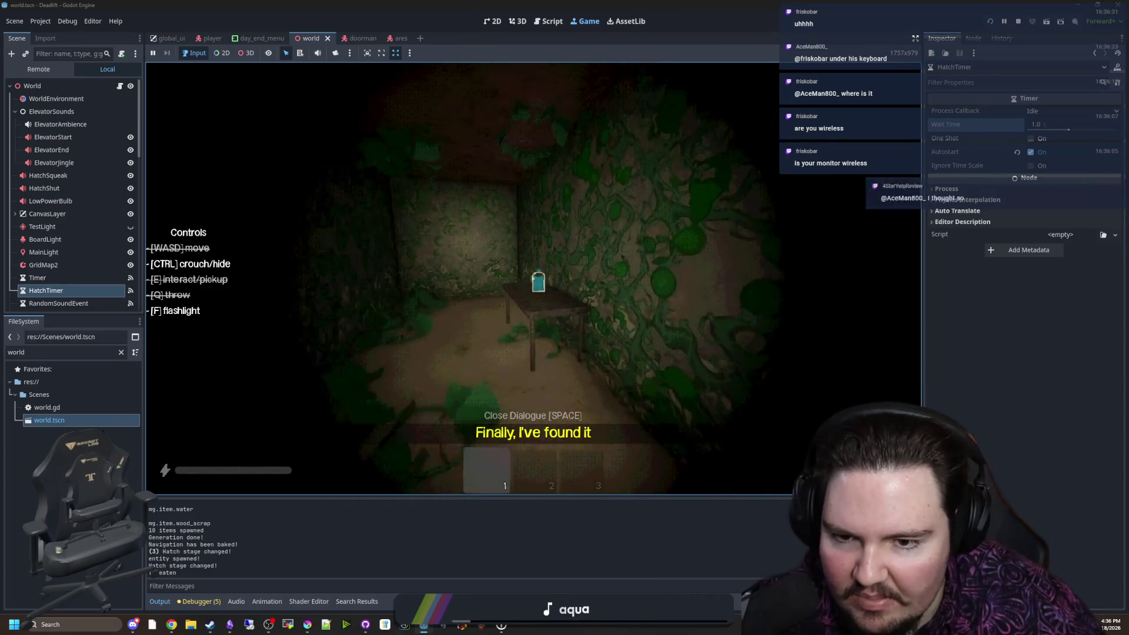
key(w)
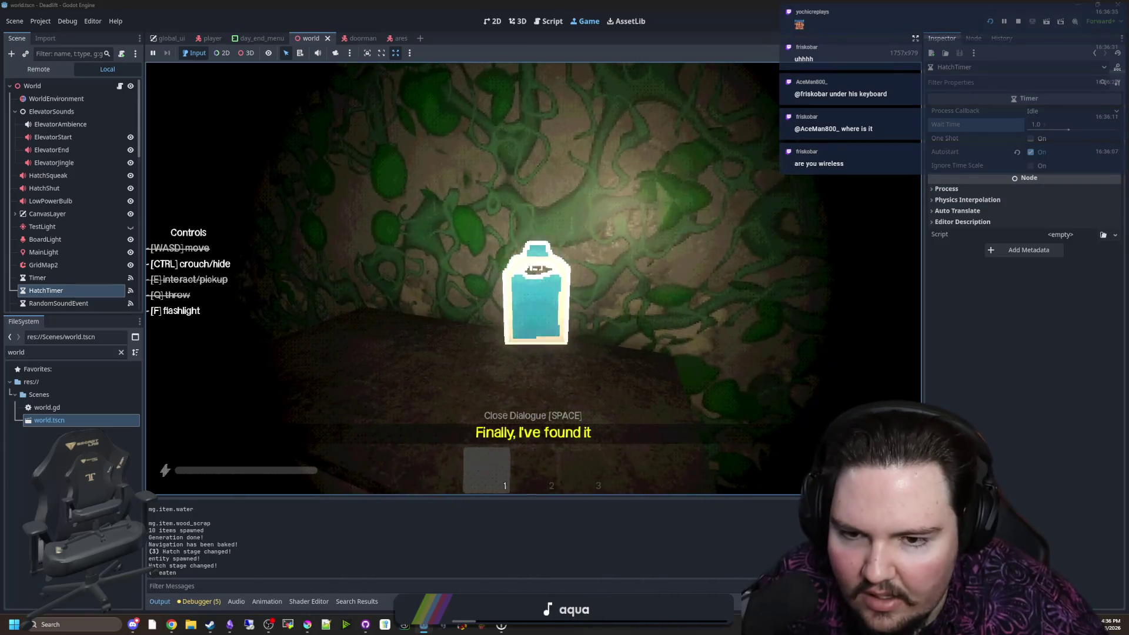
key(s)
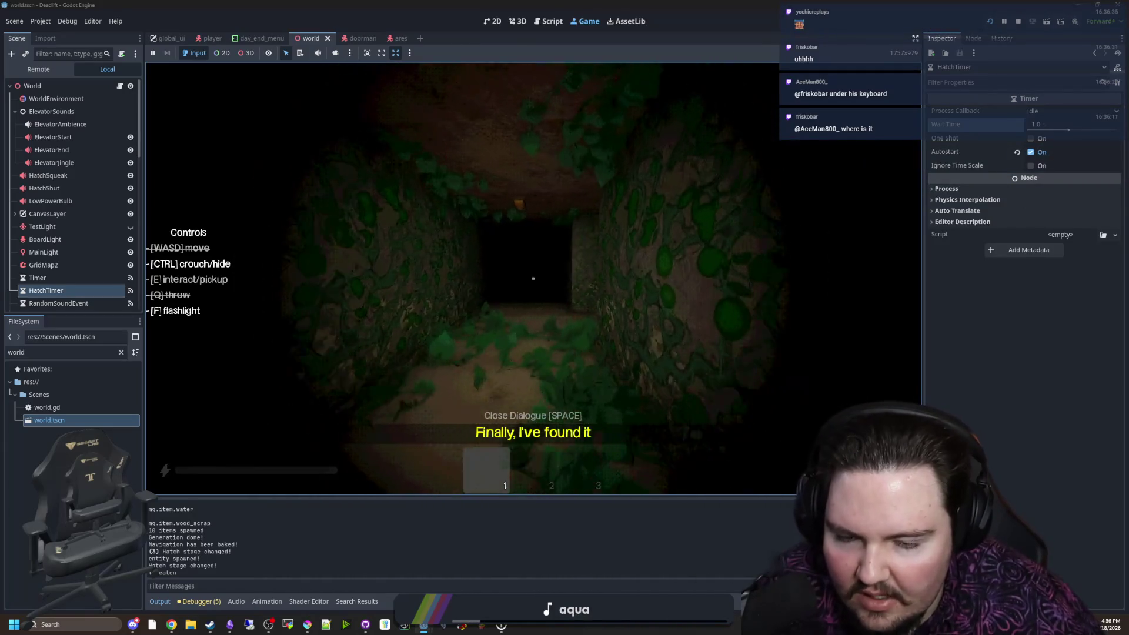
key(shift+w)
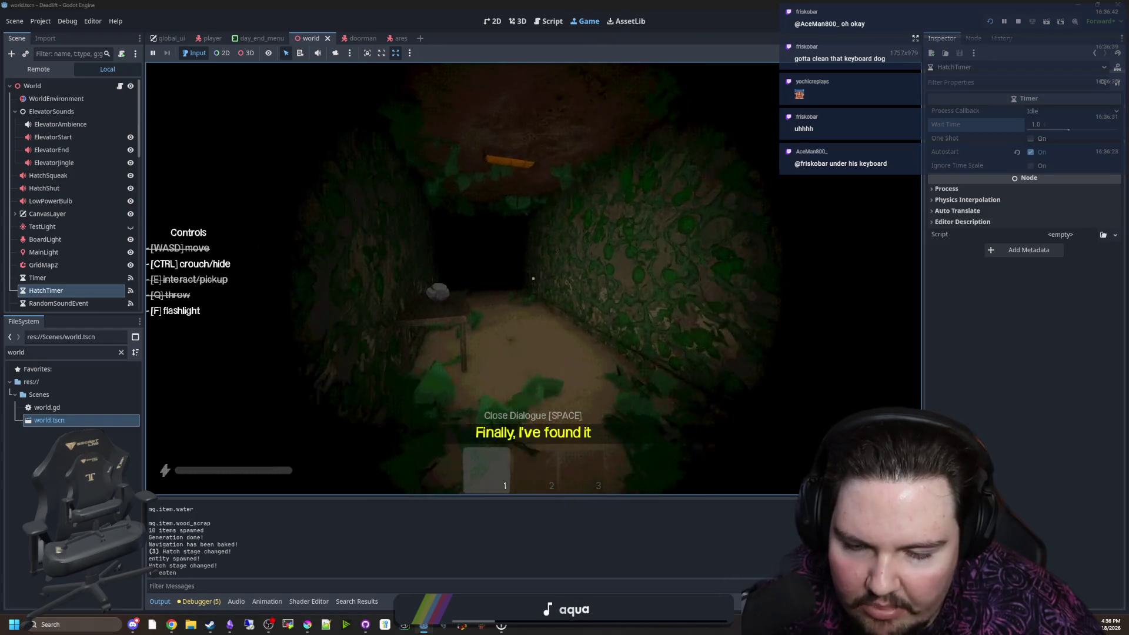
key(shift+w)
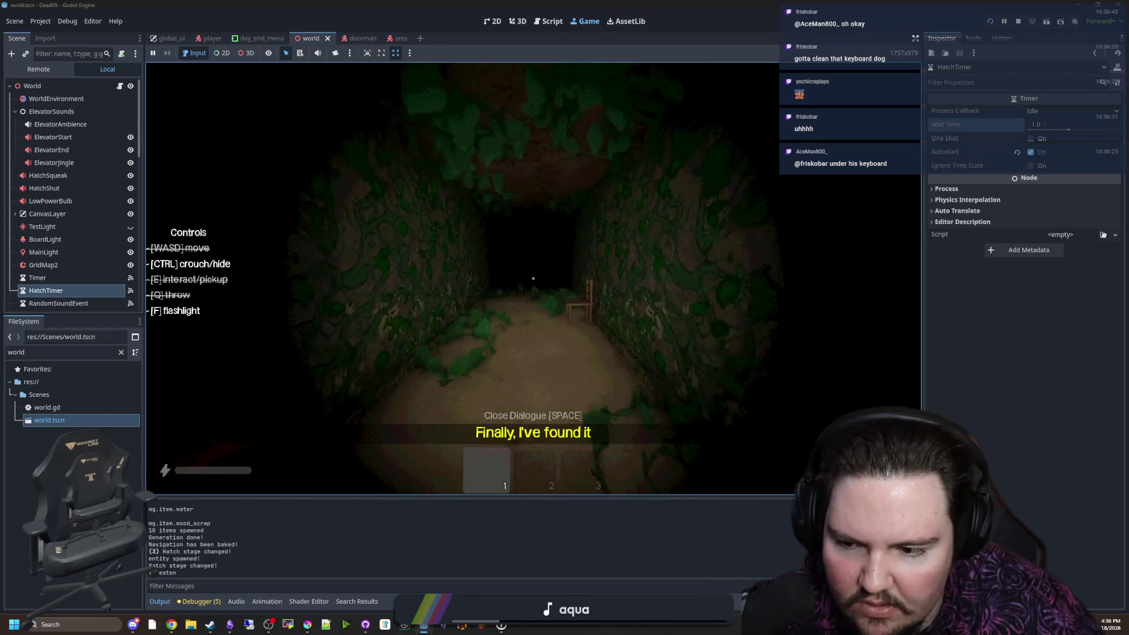
key(shift+w)
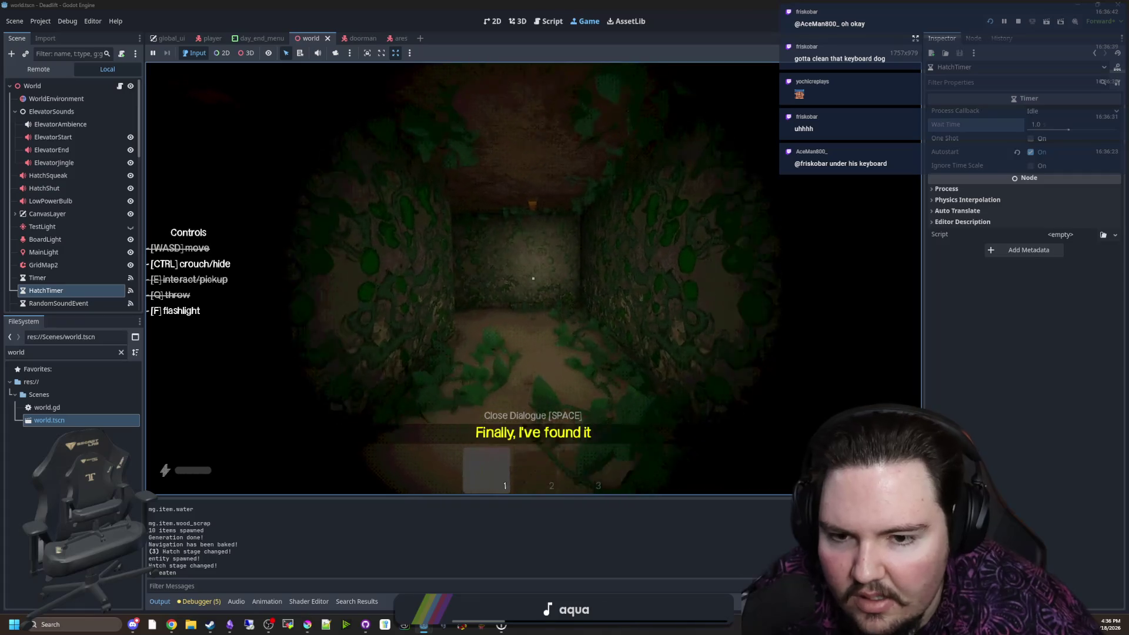
key(shift+w)
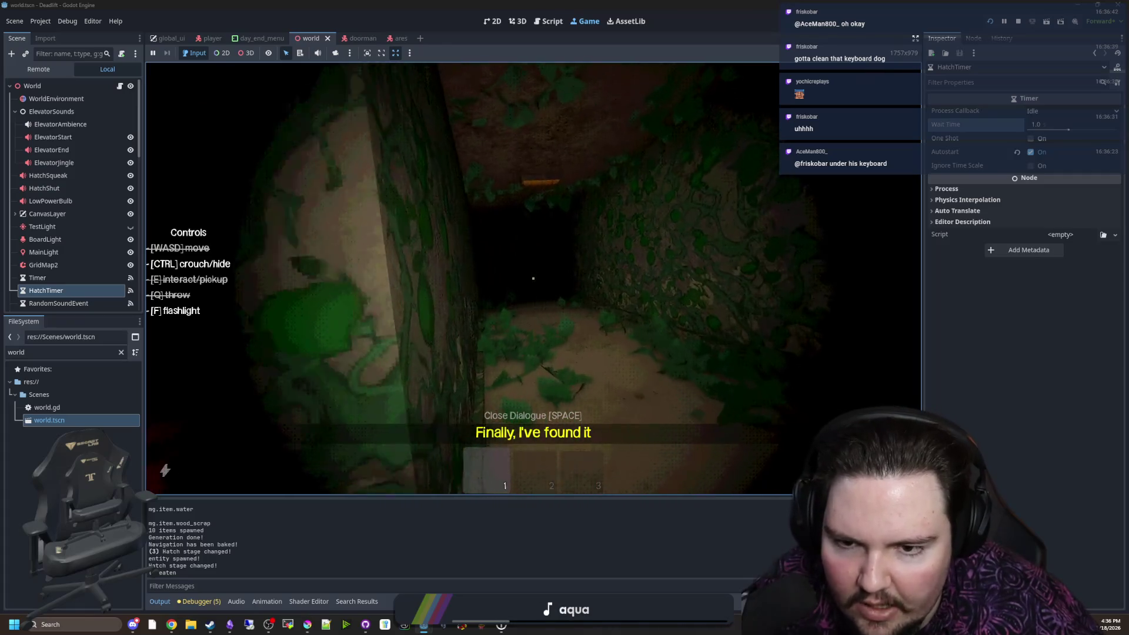
Enter the room with the figure and move past the monster until it kills the player
key(w)
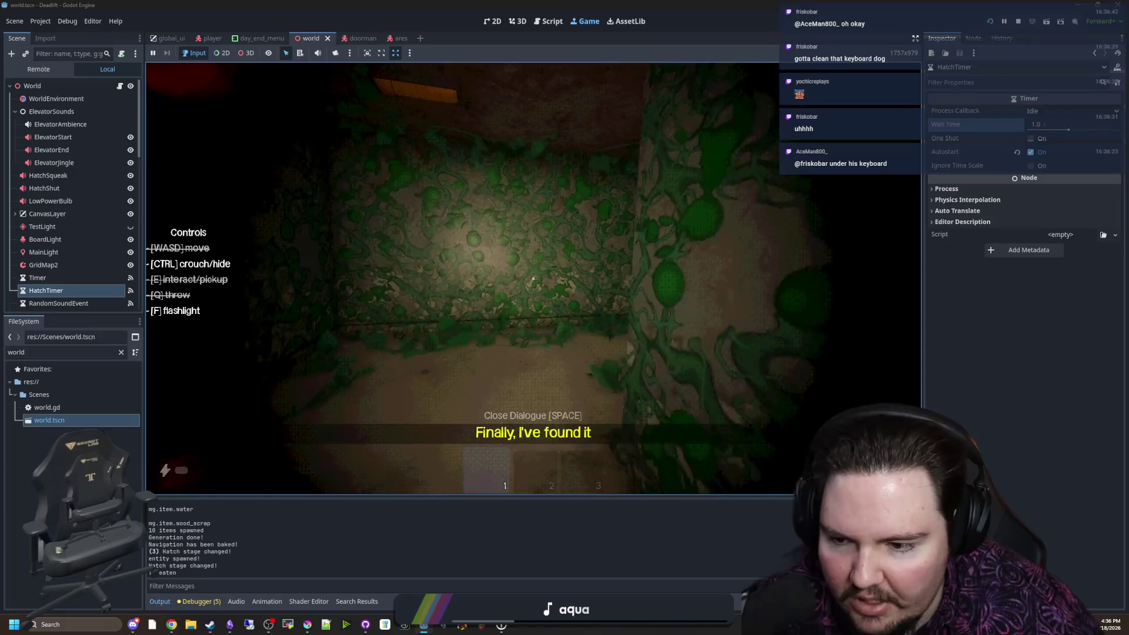
key(w)
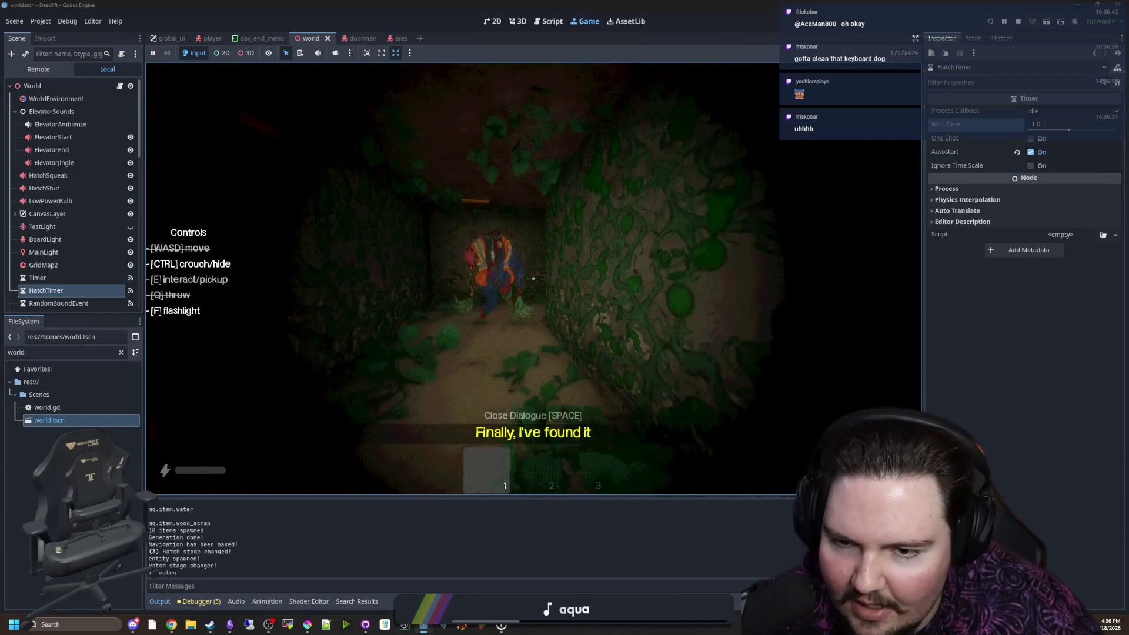
key(shift+w)
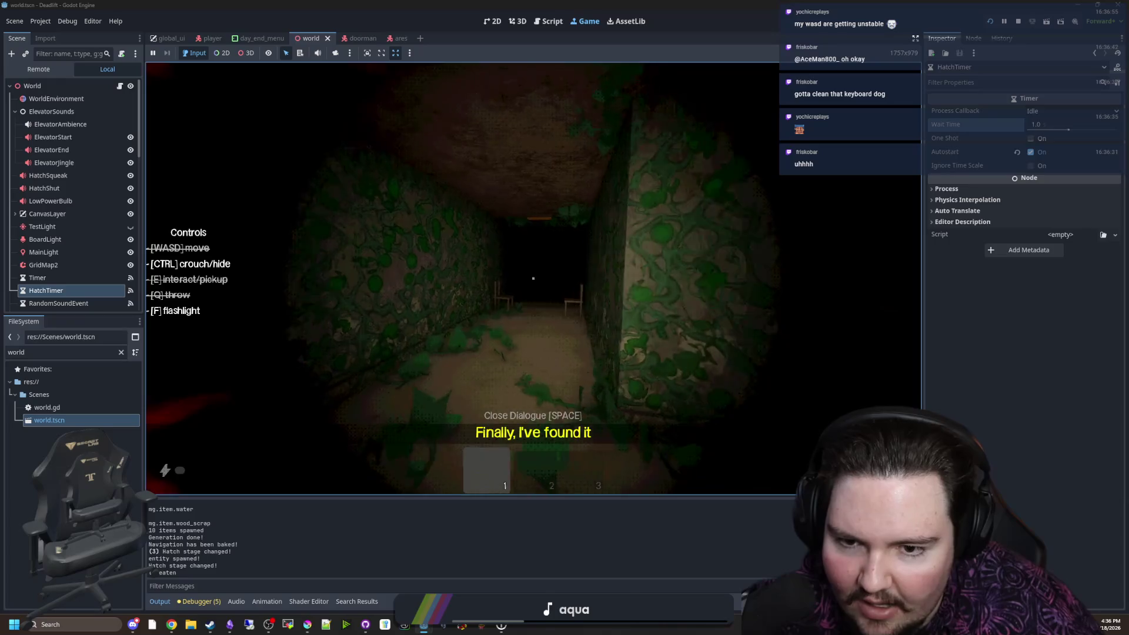
key(w)
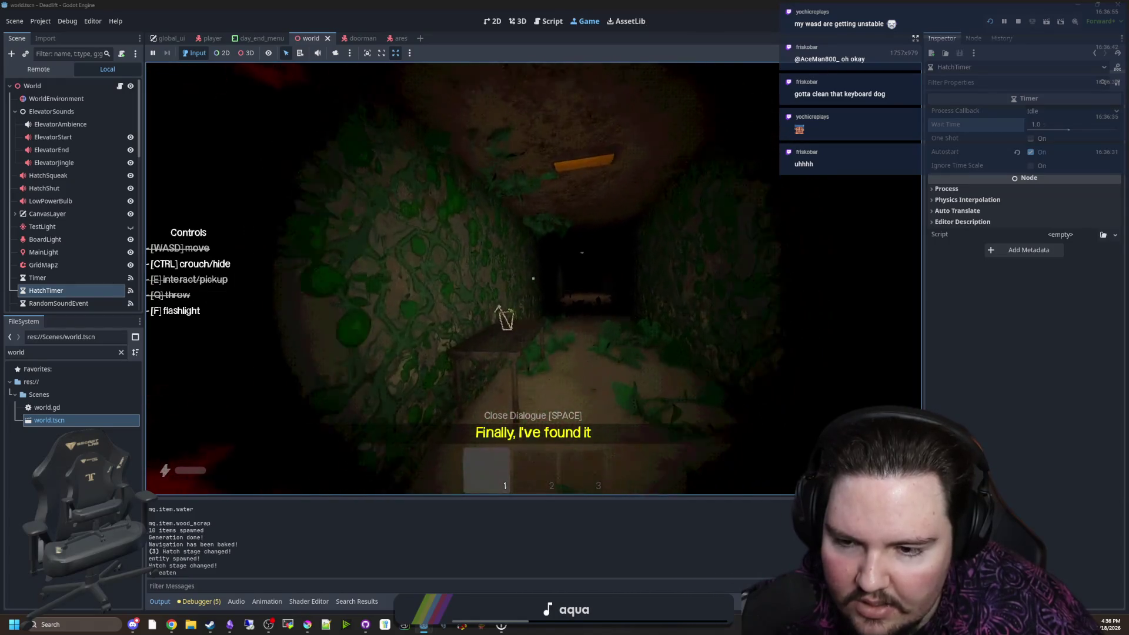
key(shift+w)
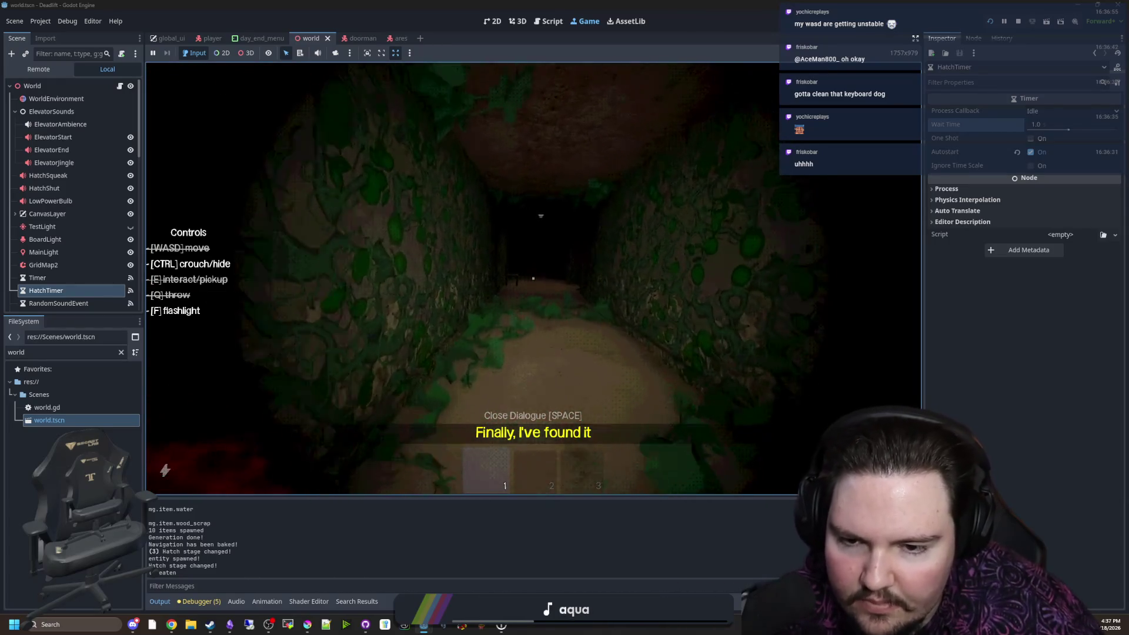
key(w)
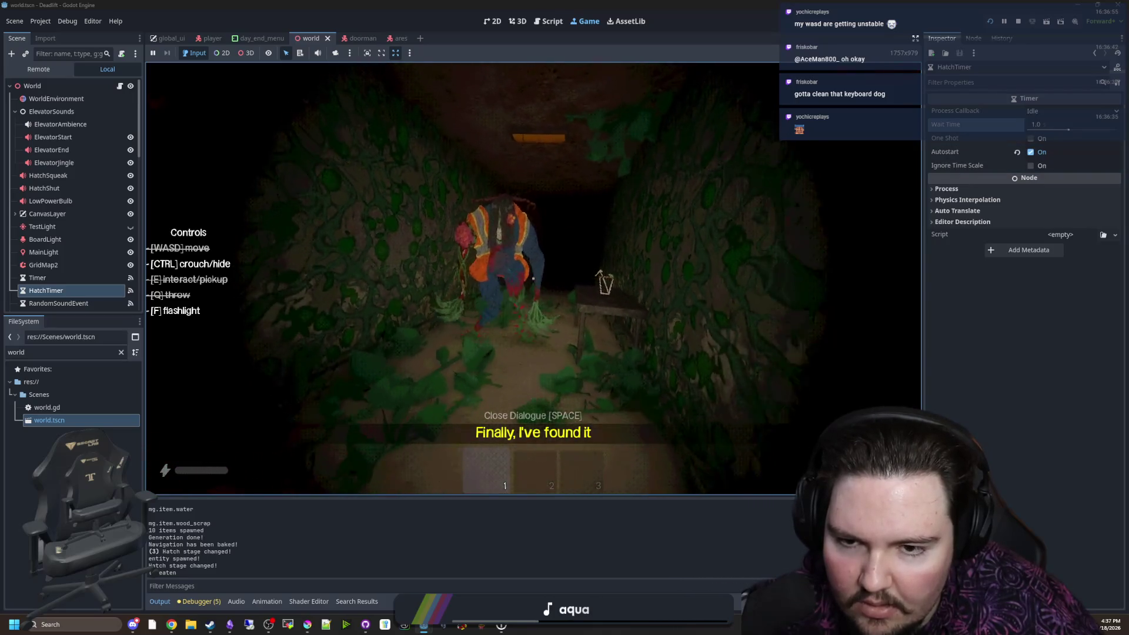
key(shift+w)
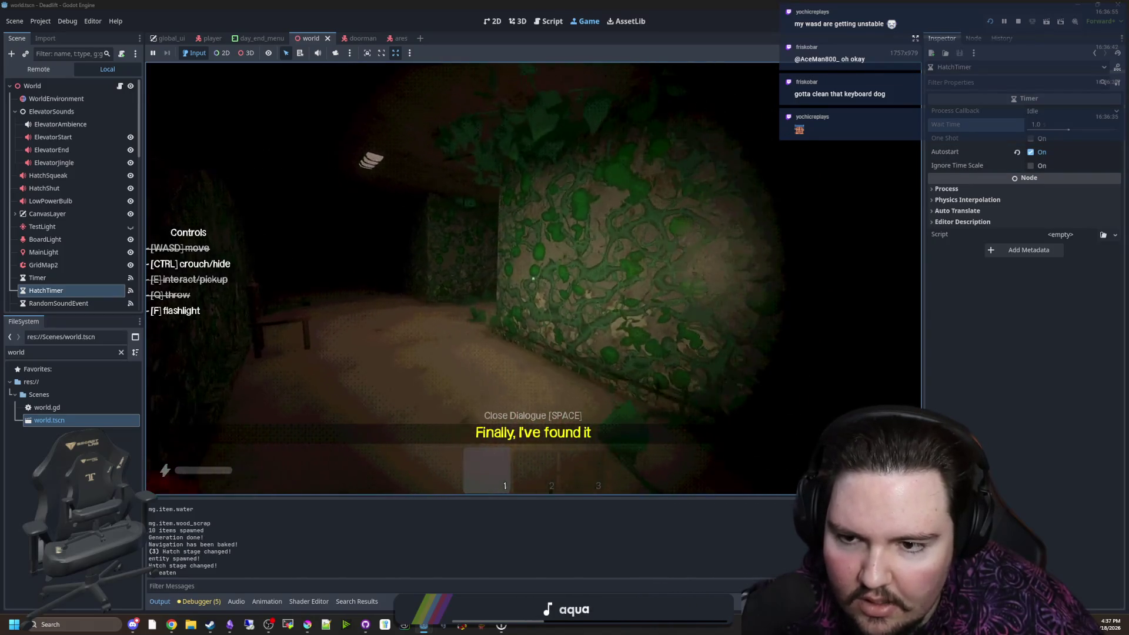
key(shift+w)
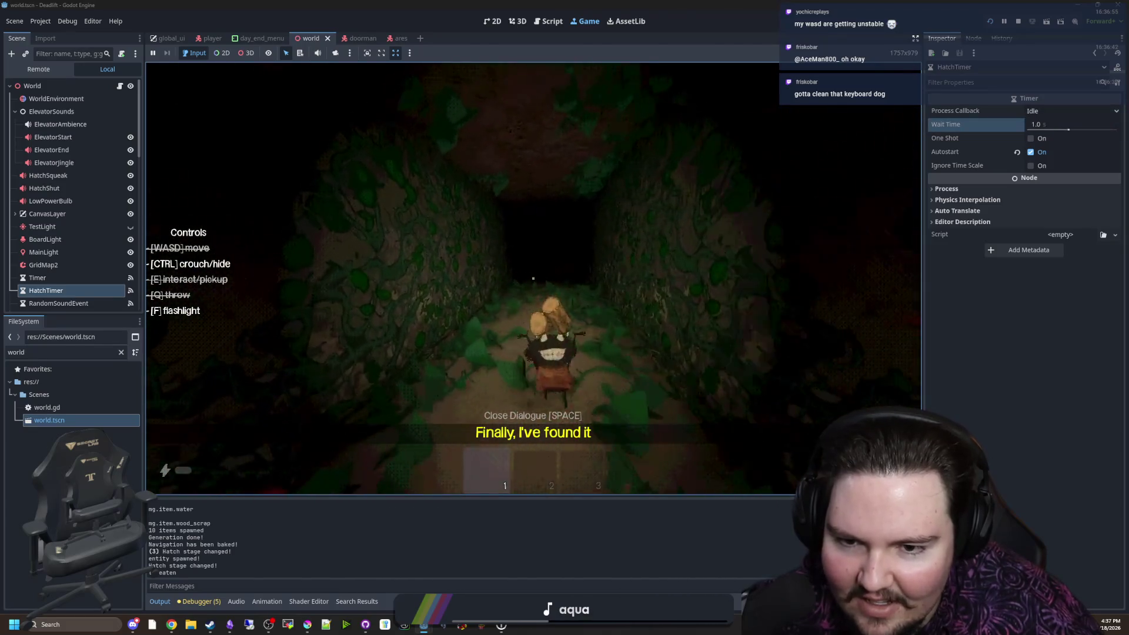
key(w)
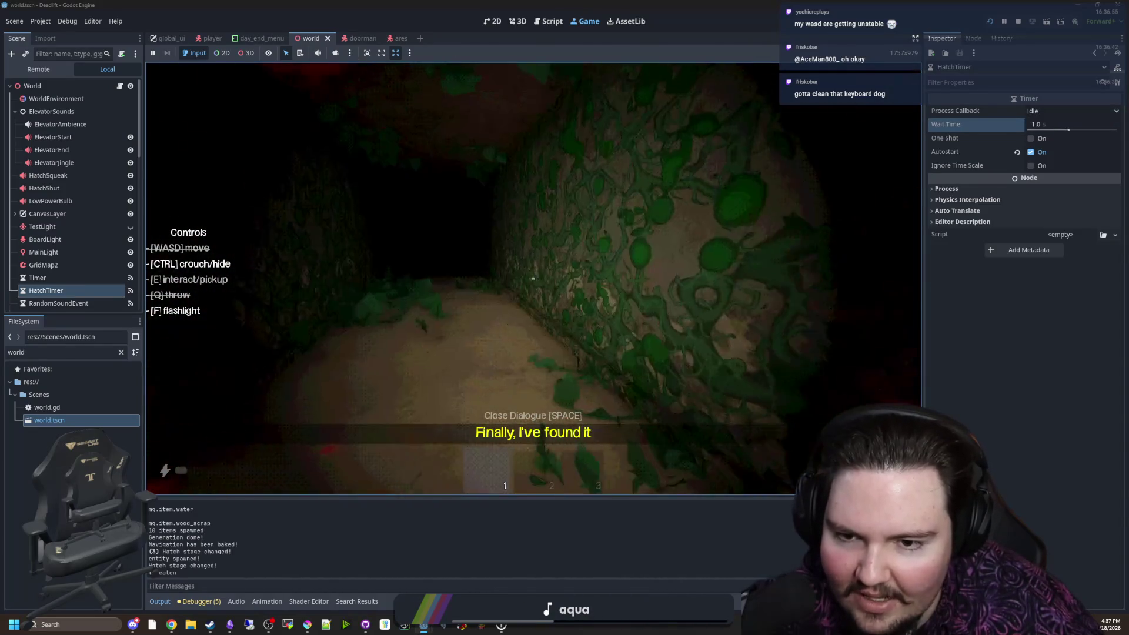
key(shift+w)
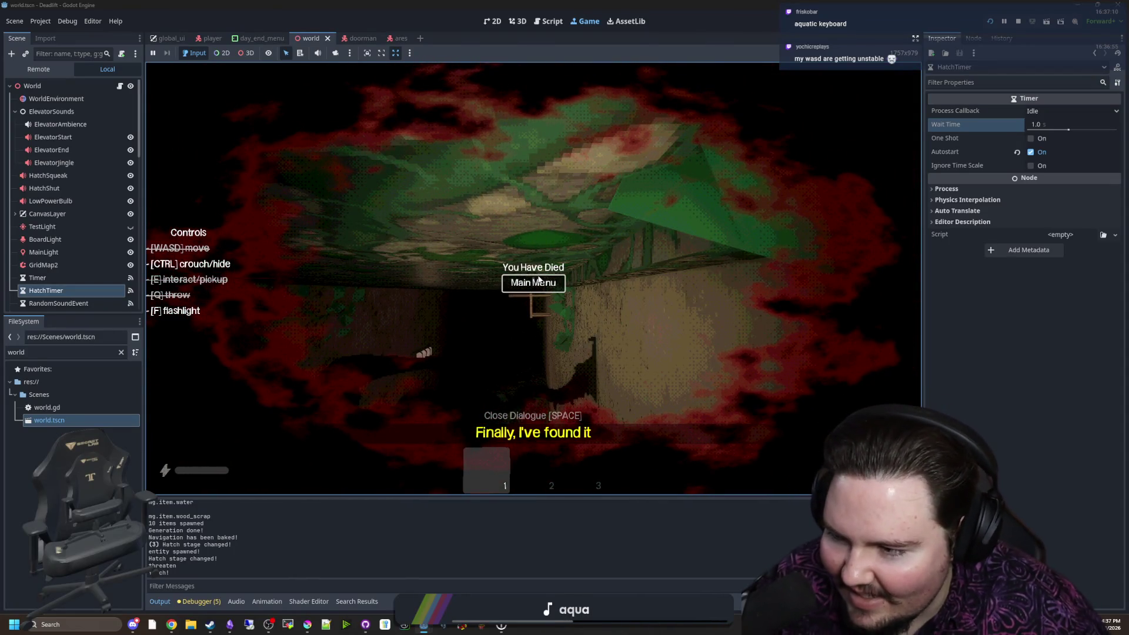
Return to the main menu, start a new game, toggle the F3 debug overlay, and pick up the desk item
click(539, 282)
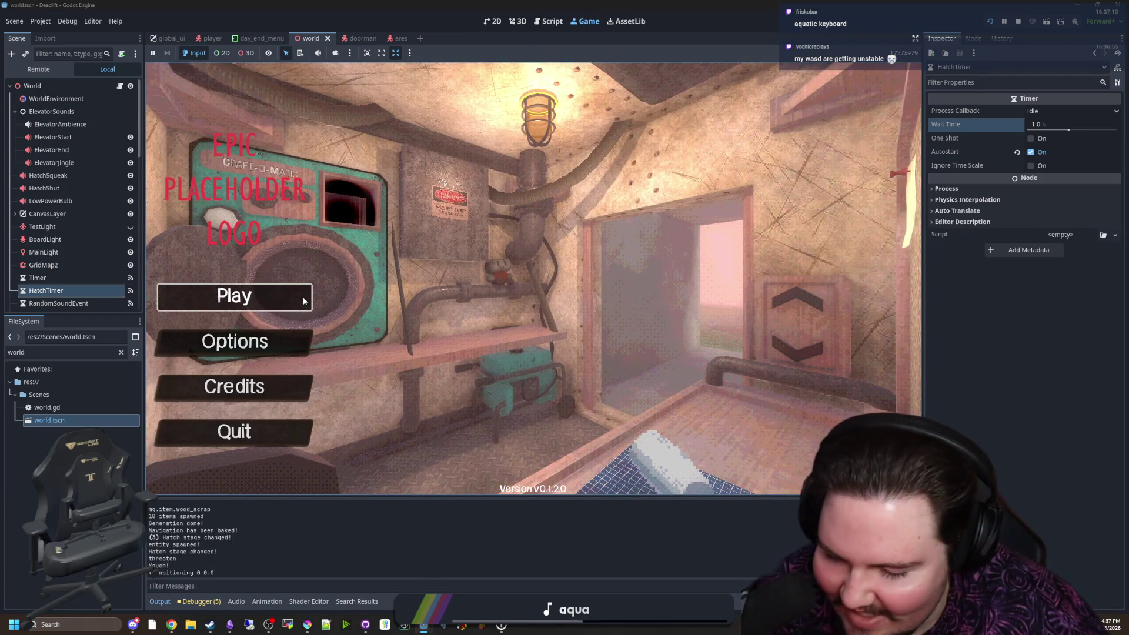
click(236, 297)
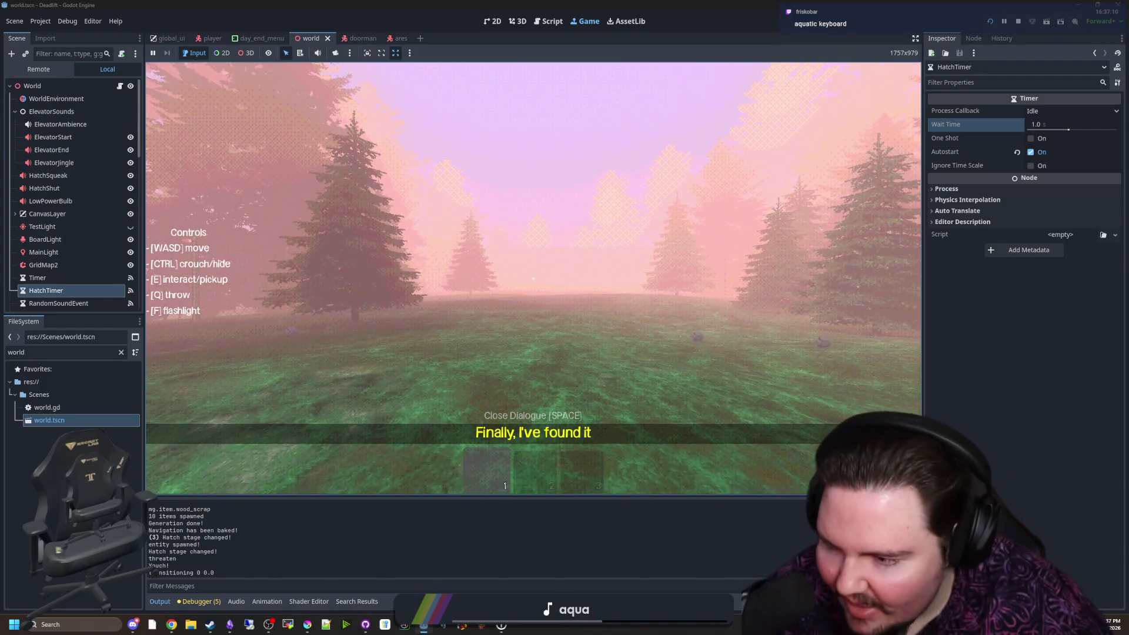
key(w)
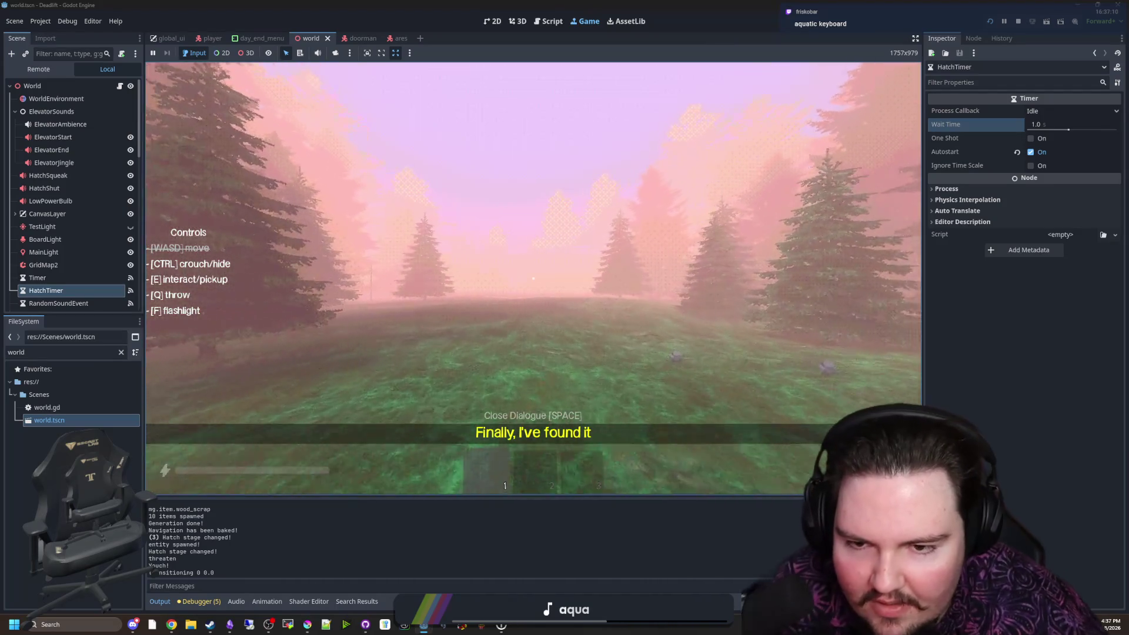
key(F3)
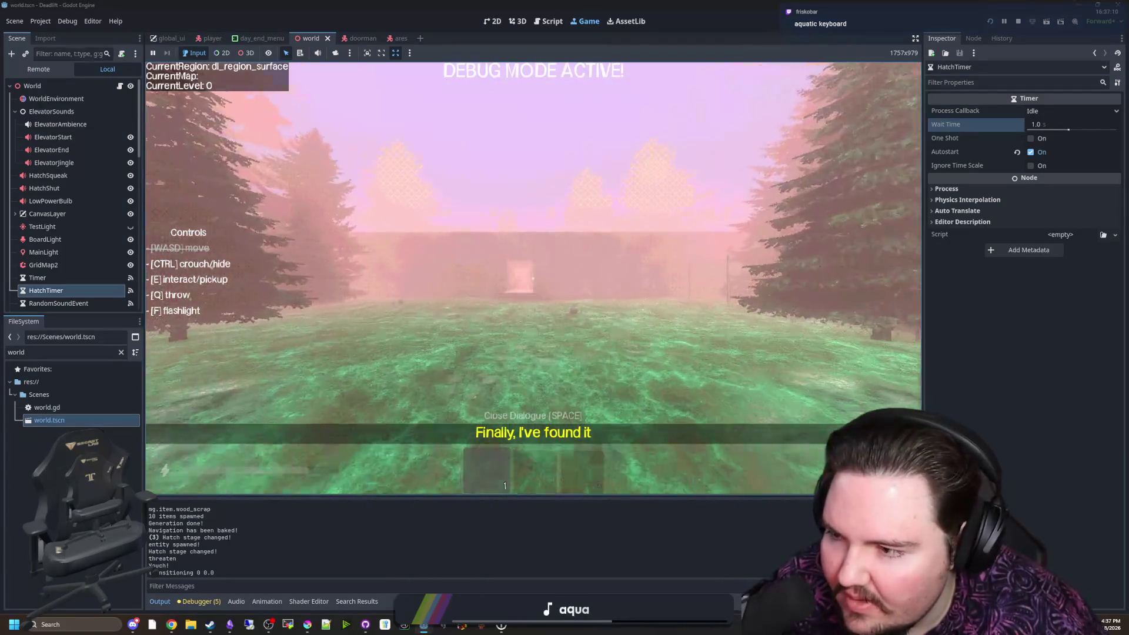
key(w)
key(F3)
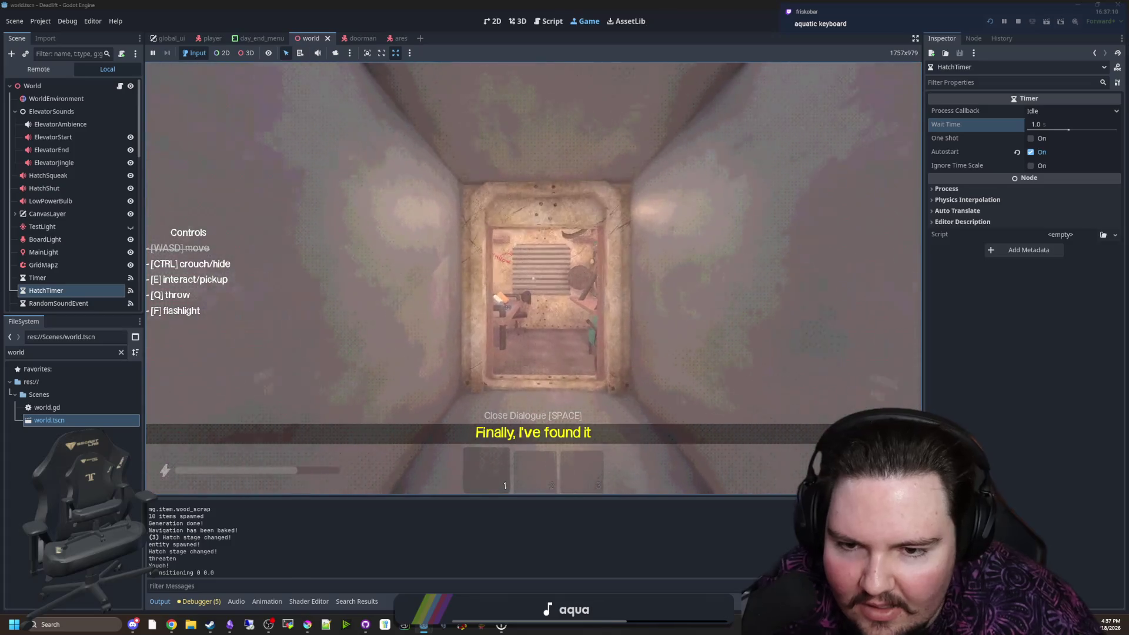
key(e)
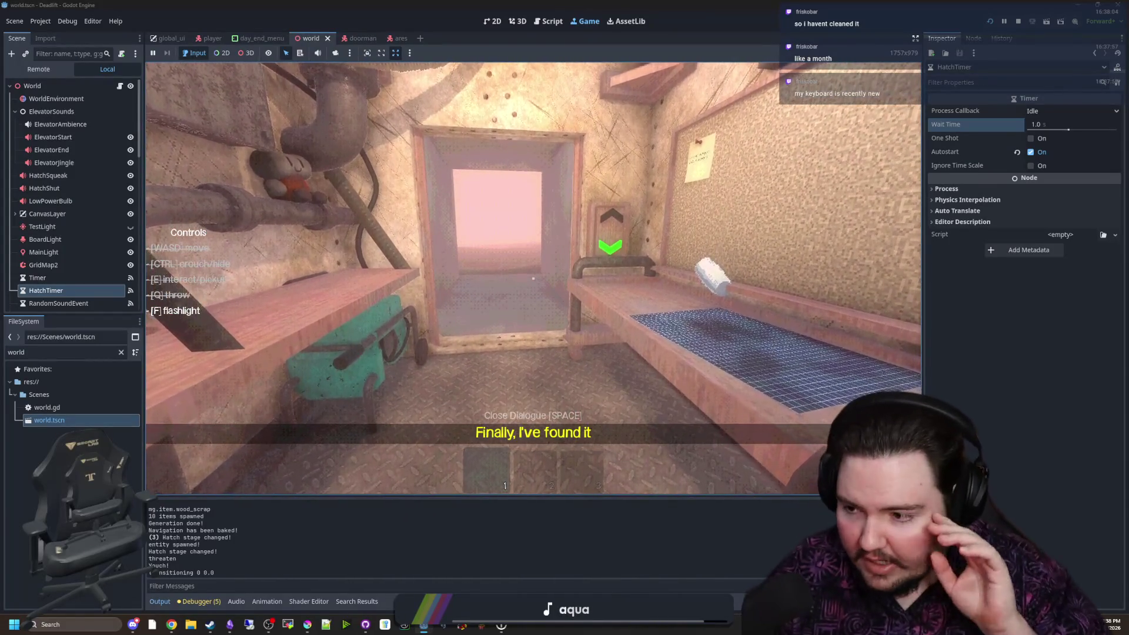
Walk past the Craft-O-Matic machine and drop the white cylinder onto the elevator desk
key(w)
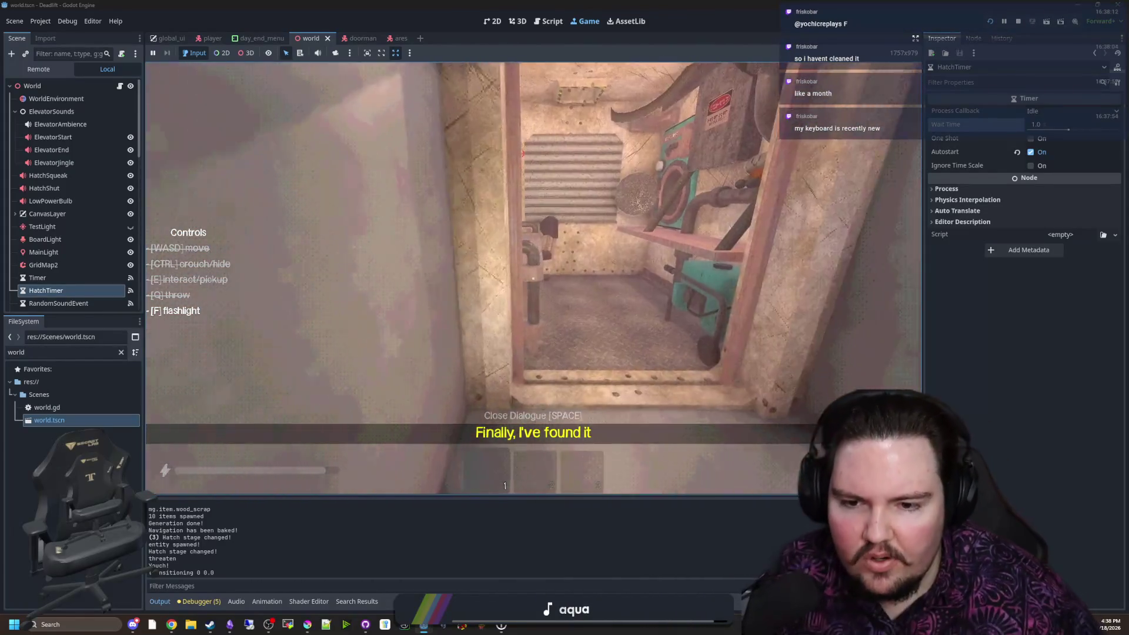
key(w)
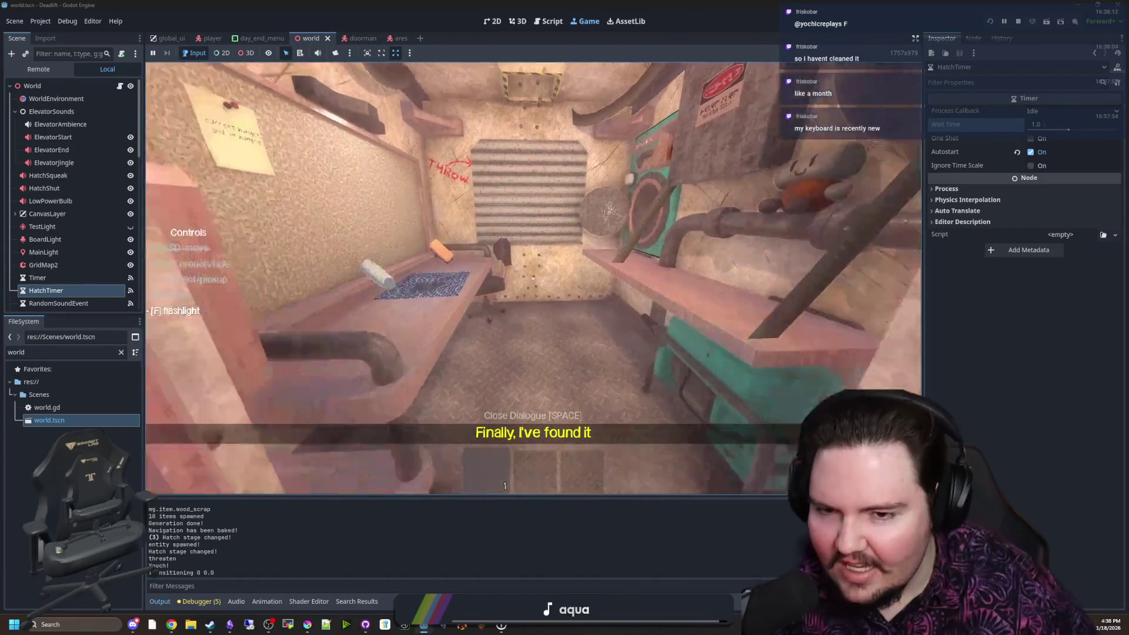
key(w)
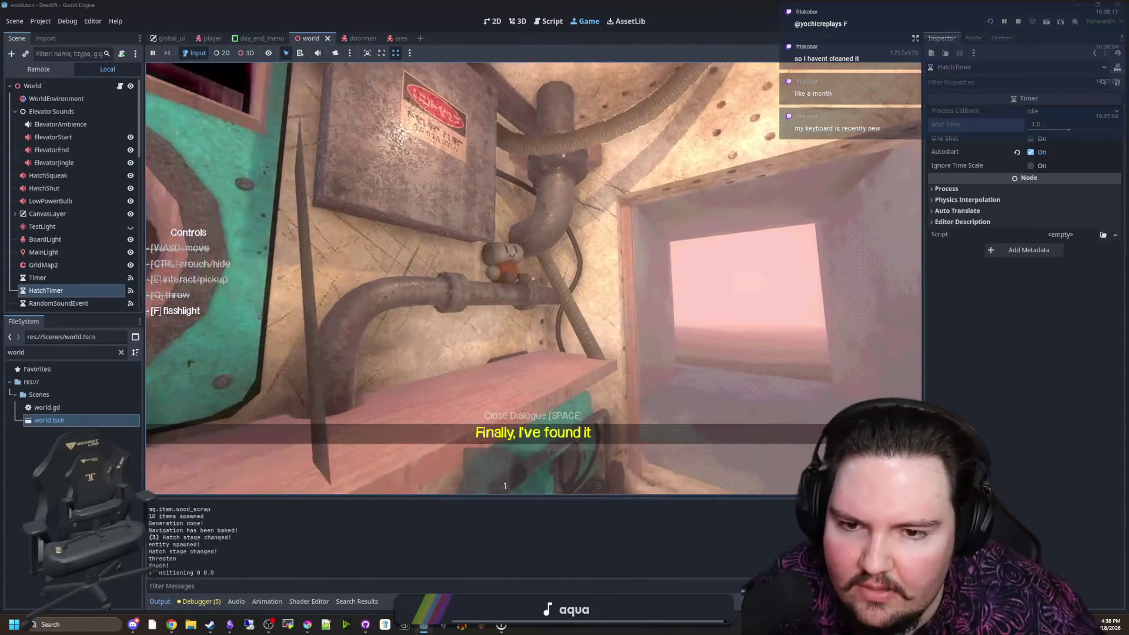
key(w)
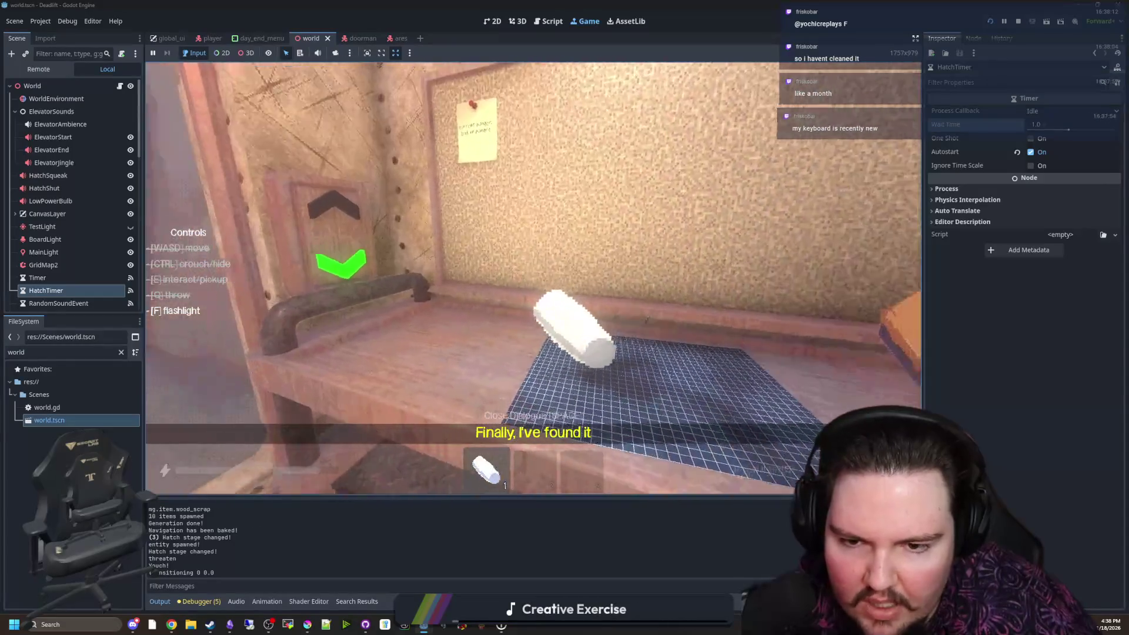
key(q)
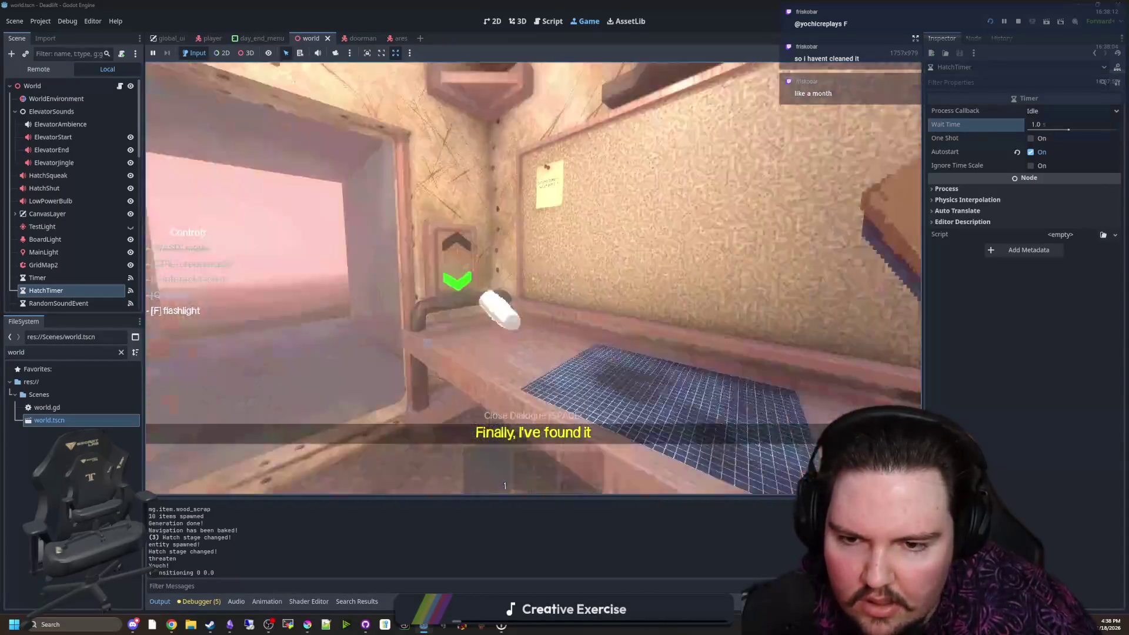
mouse_move(532, 277)
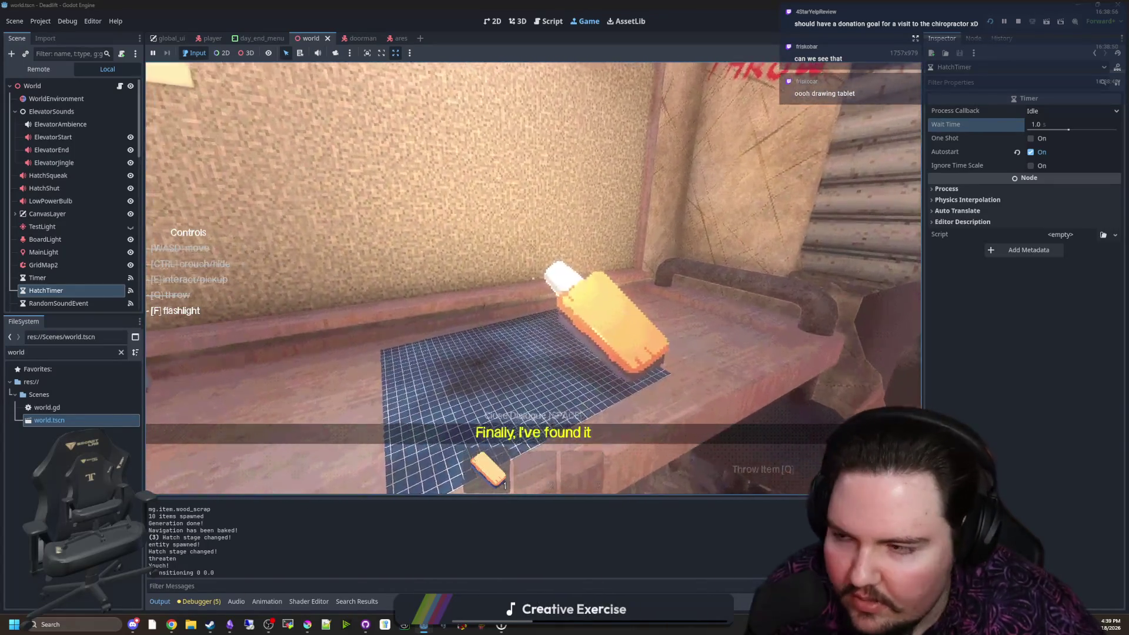
key(e)
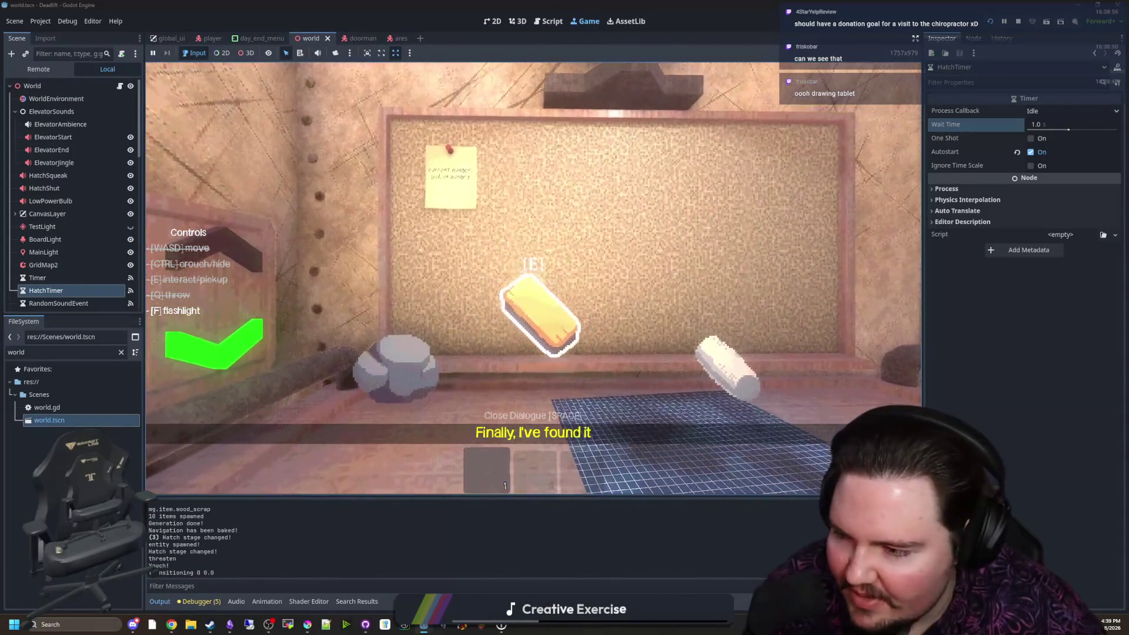
key(s)
key(Escape)
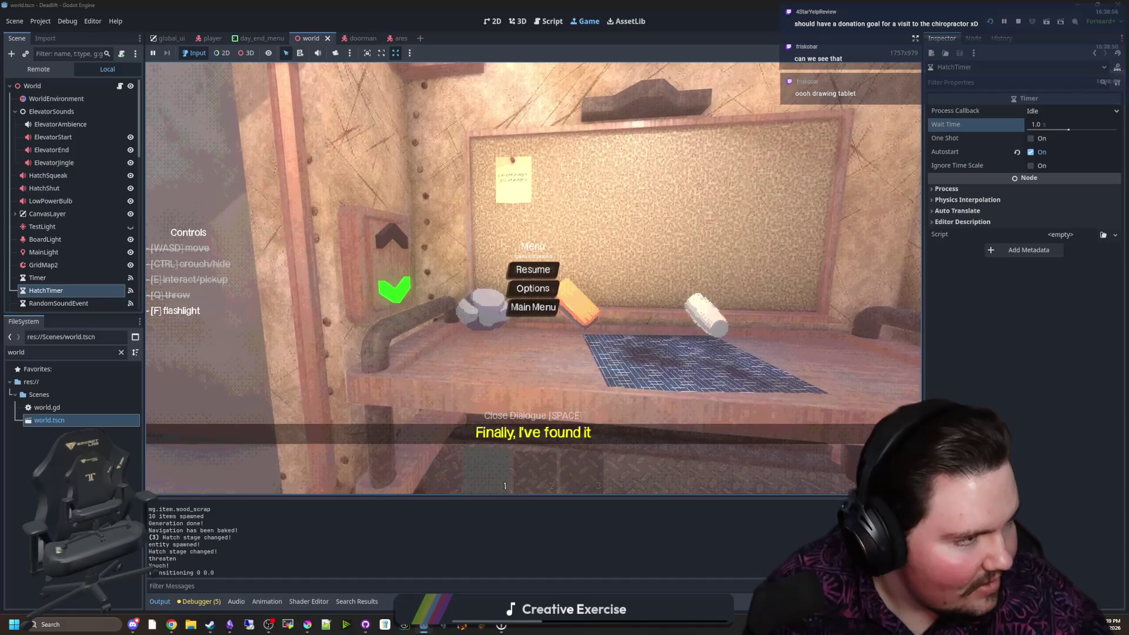
key(alt+Tab)
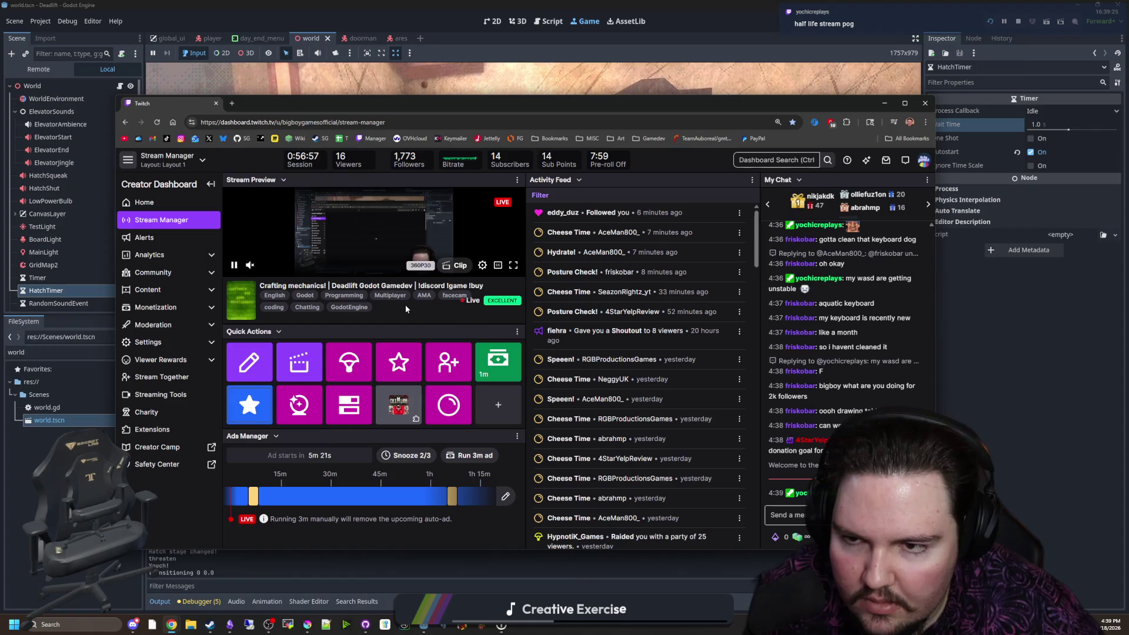
mouse_move(245, 106)
mouse_down()
mouse_move(578, 220)
mouse_move(569, 225)
mouse_up()
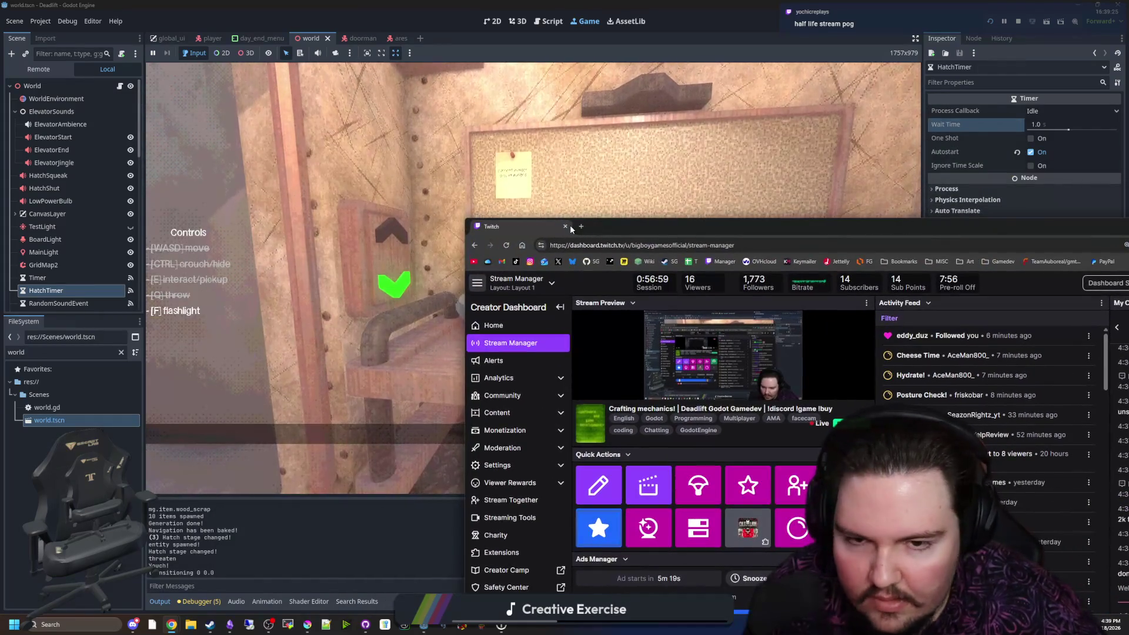
click(570, 225)
click(531, 267)
key(w)
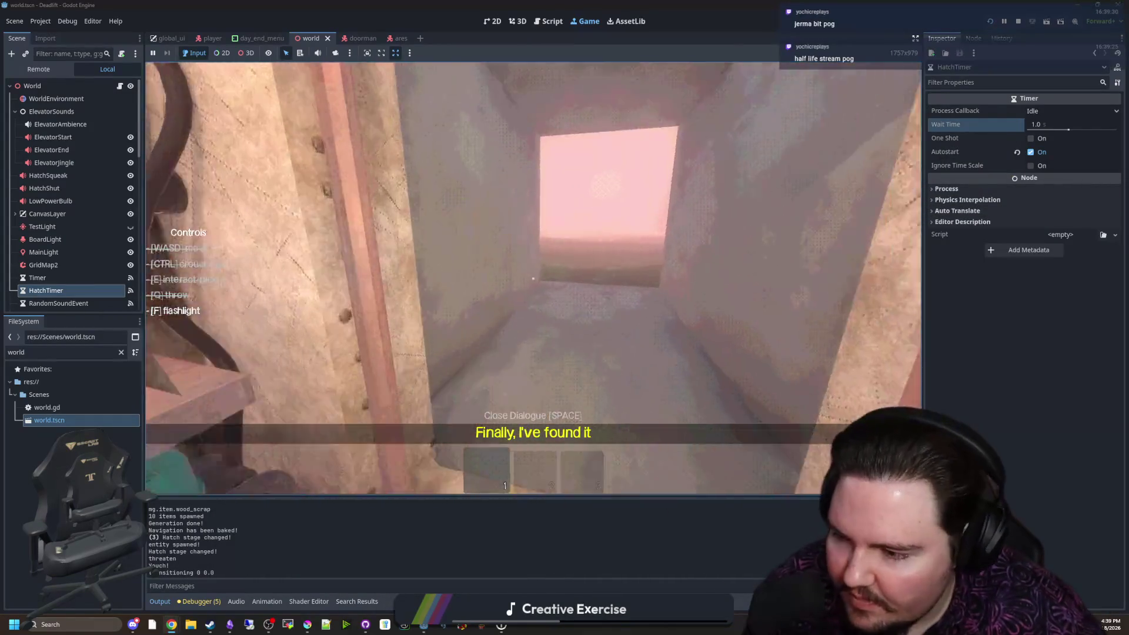
key(w)
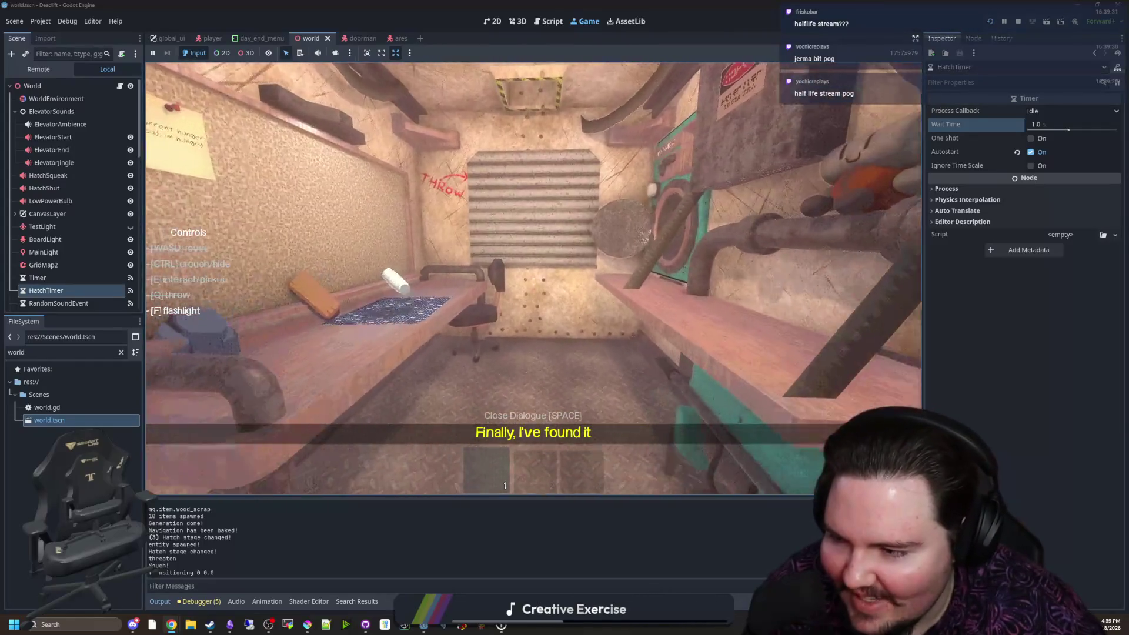
key(ctrl)
key(w)
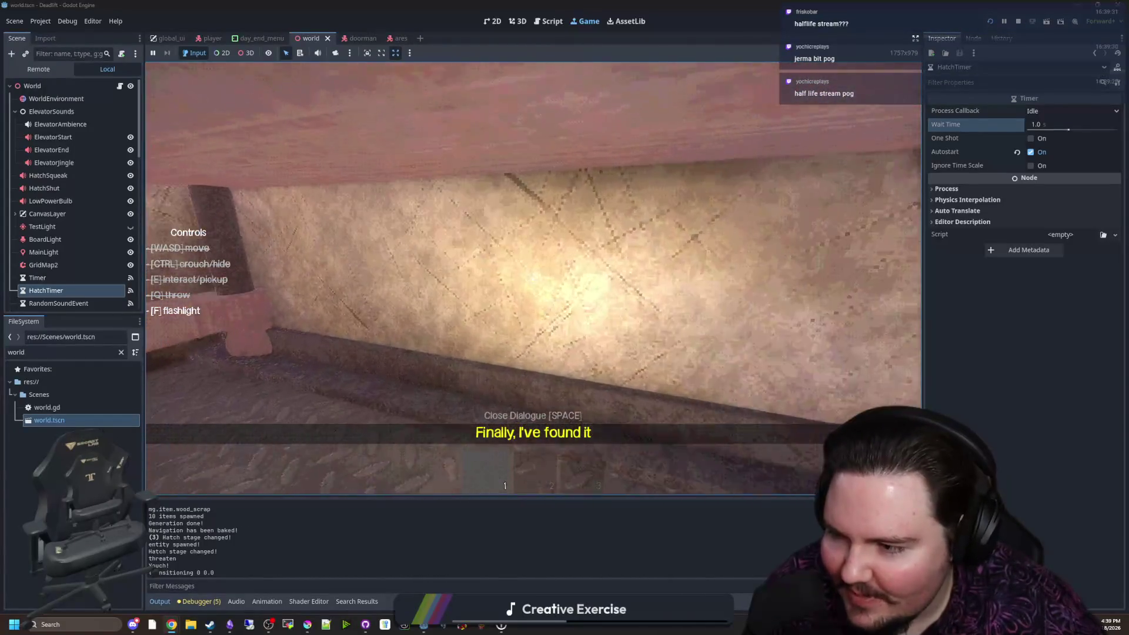
key(w)
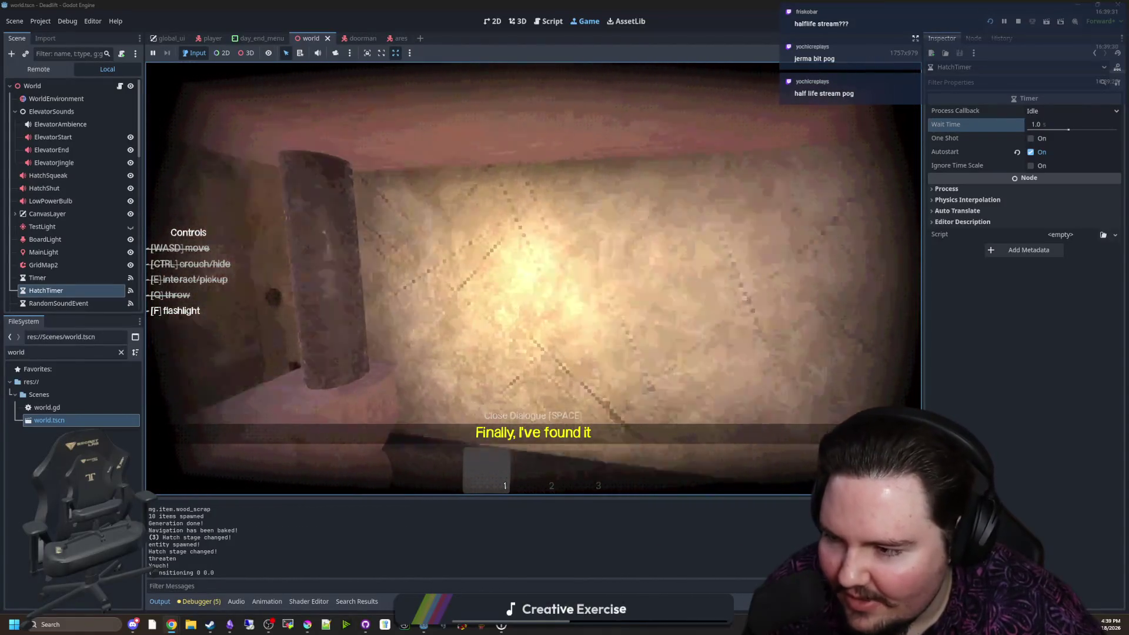
key(w)
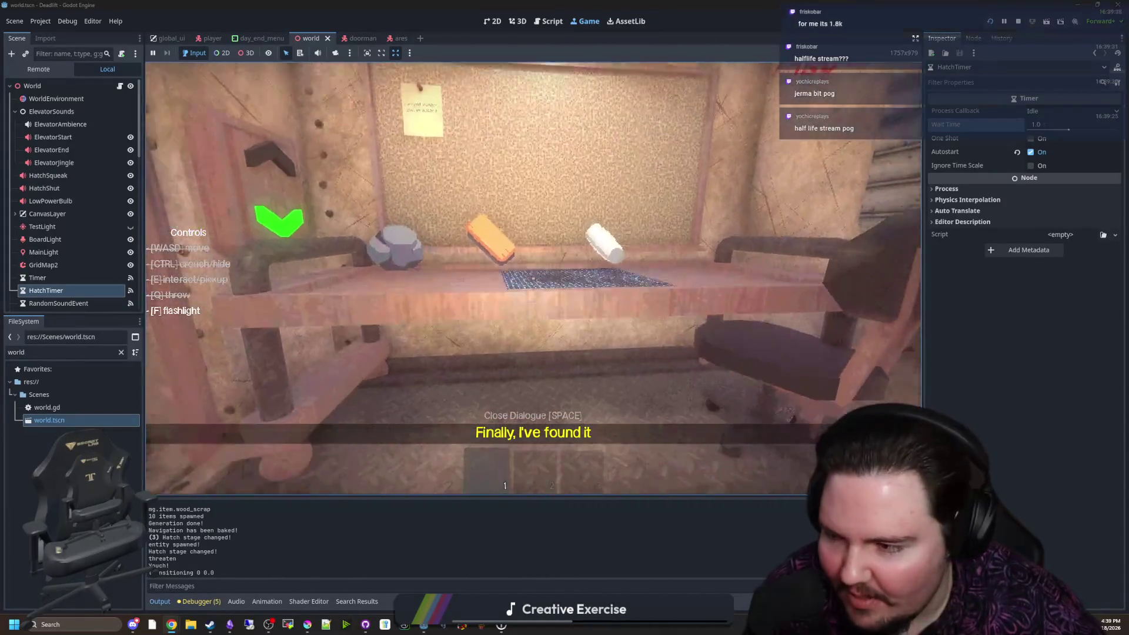
key(w)
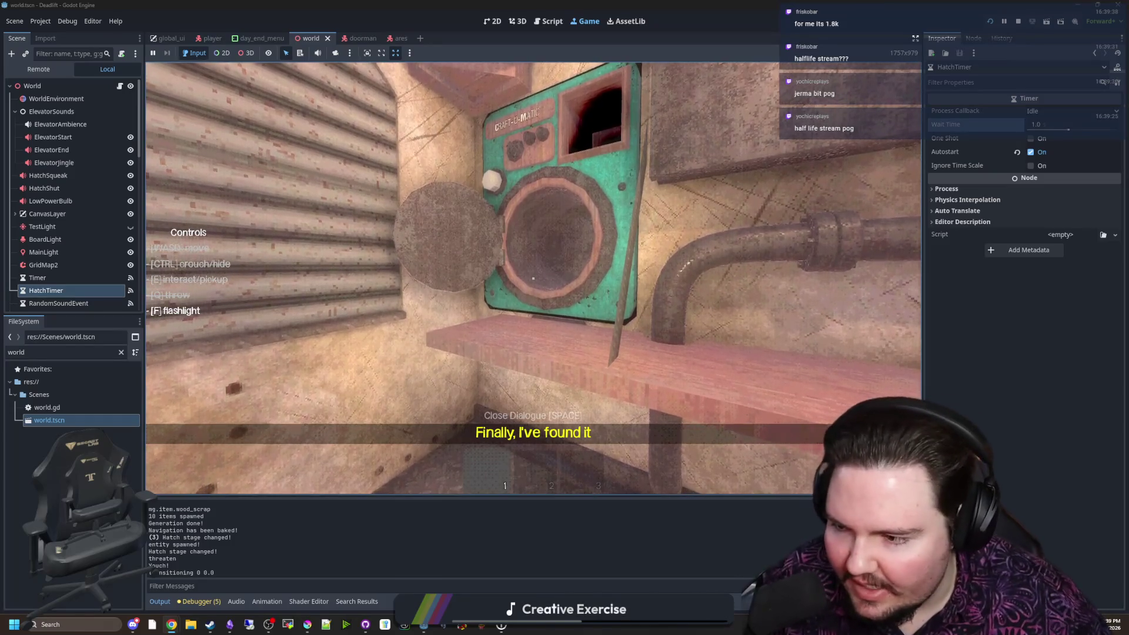
key(w)
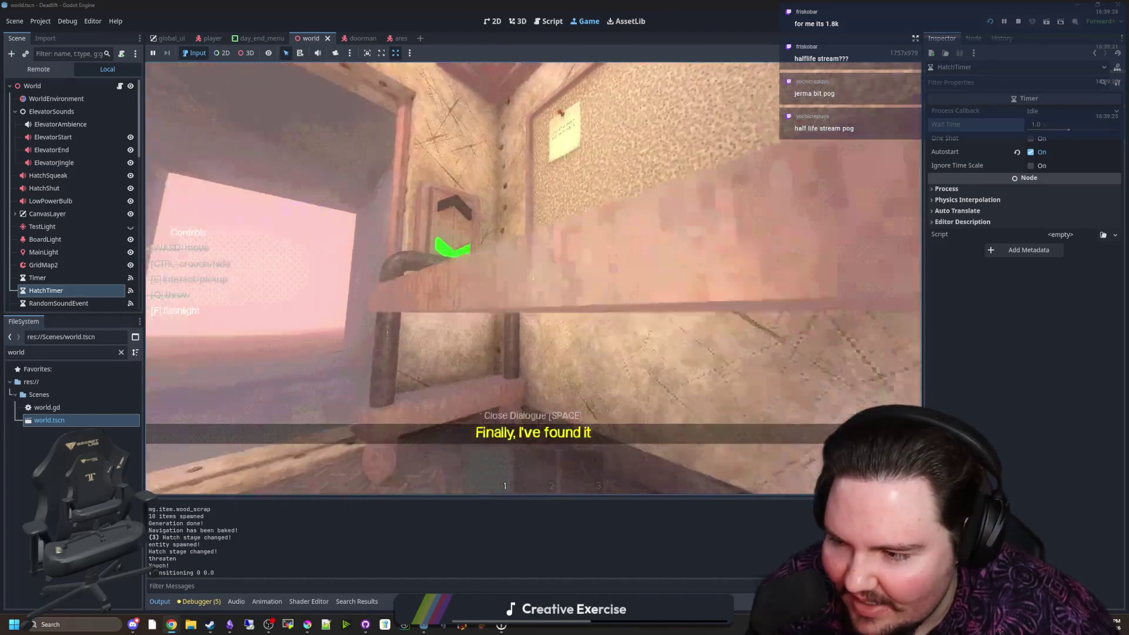
key(ctrl)
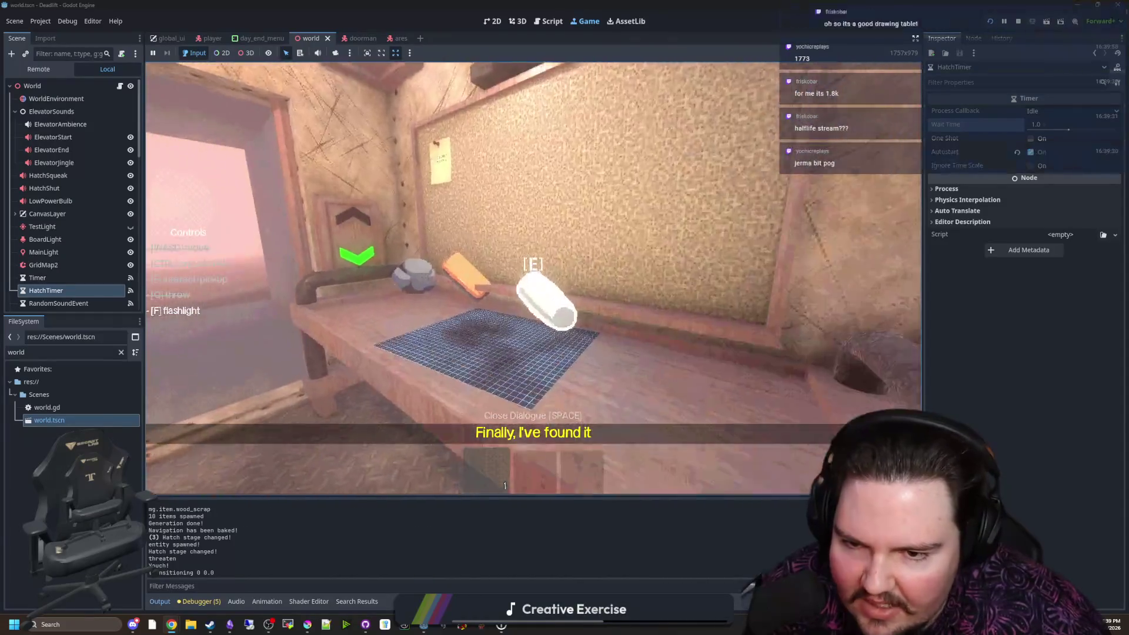
key(ctrl)
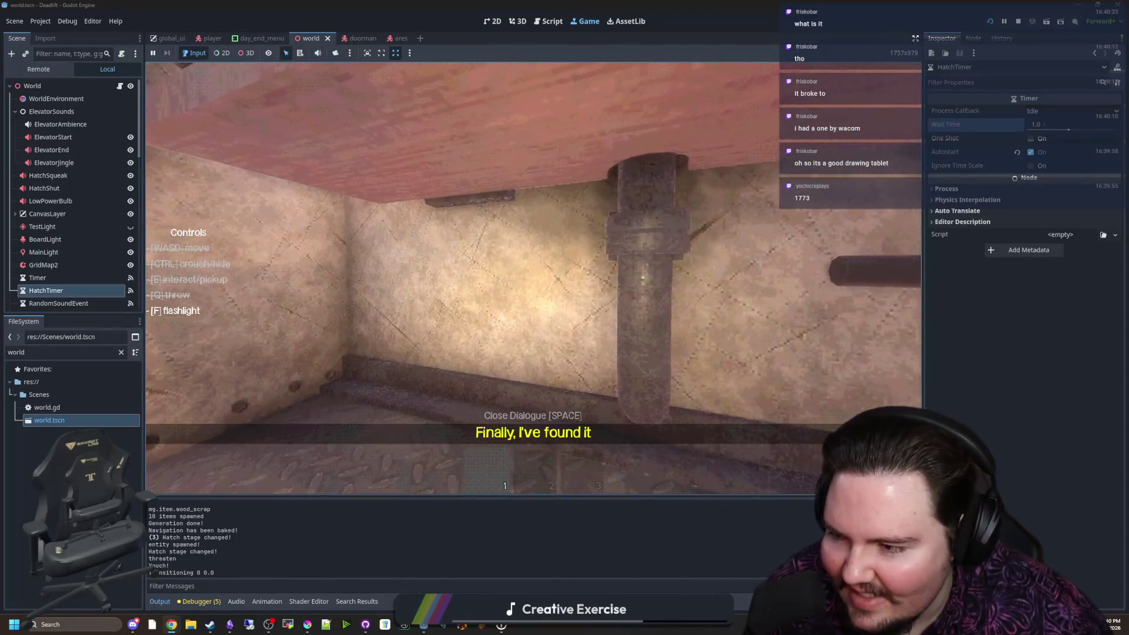
key(ctrl)
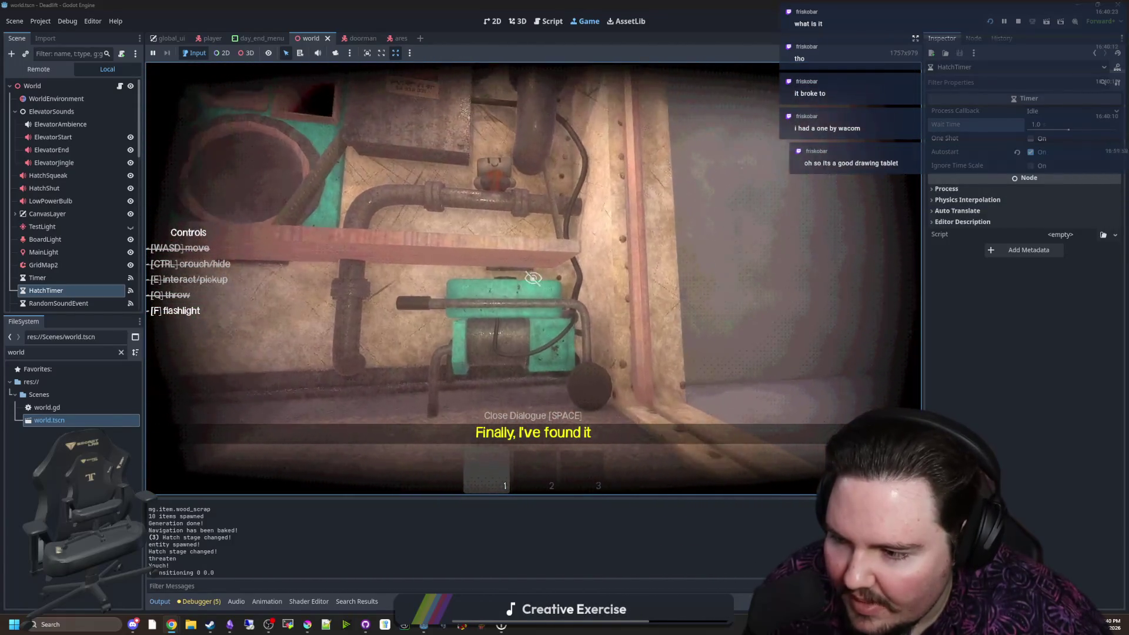
key(Escape)
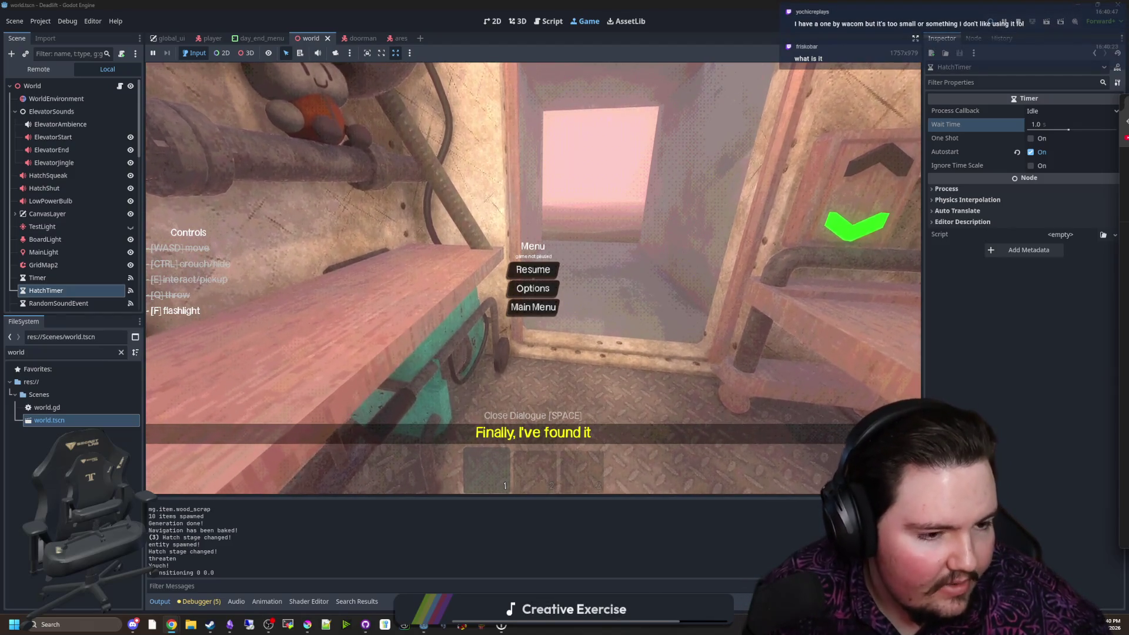
drag(1128, 89, 421, 95)
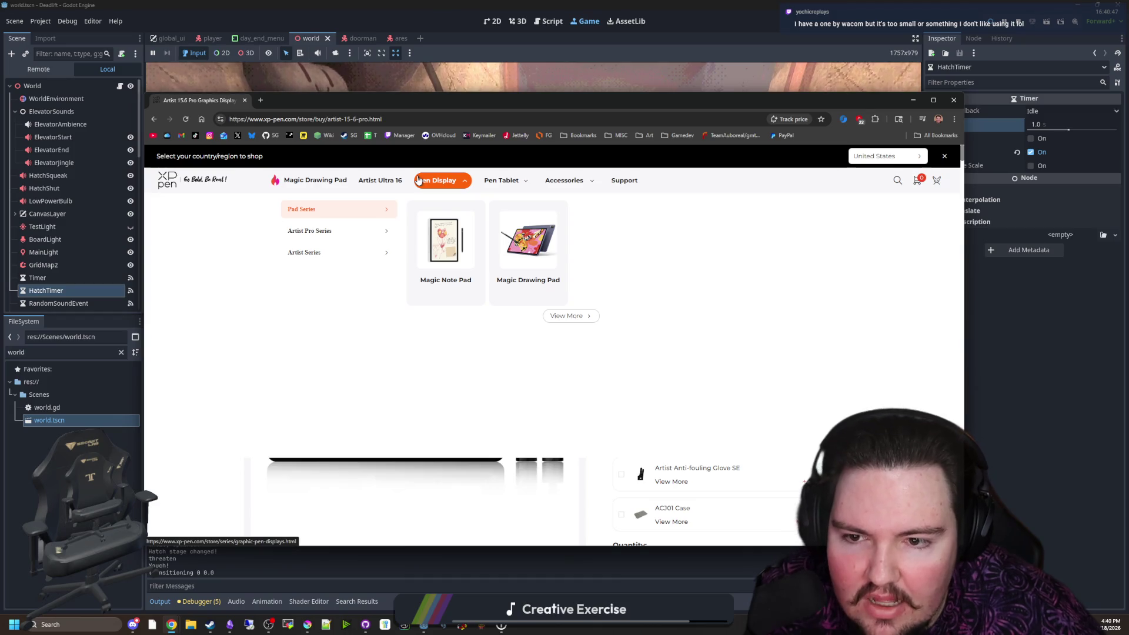
Browse to the XP-Pen Pen Display > Artist Pro Series listing and scroll through it
mouse_move(516, 193)
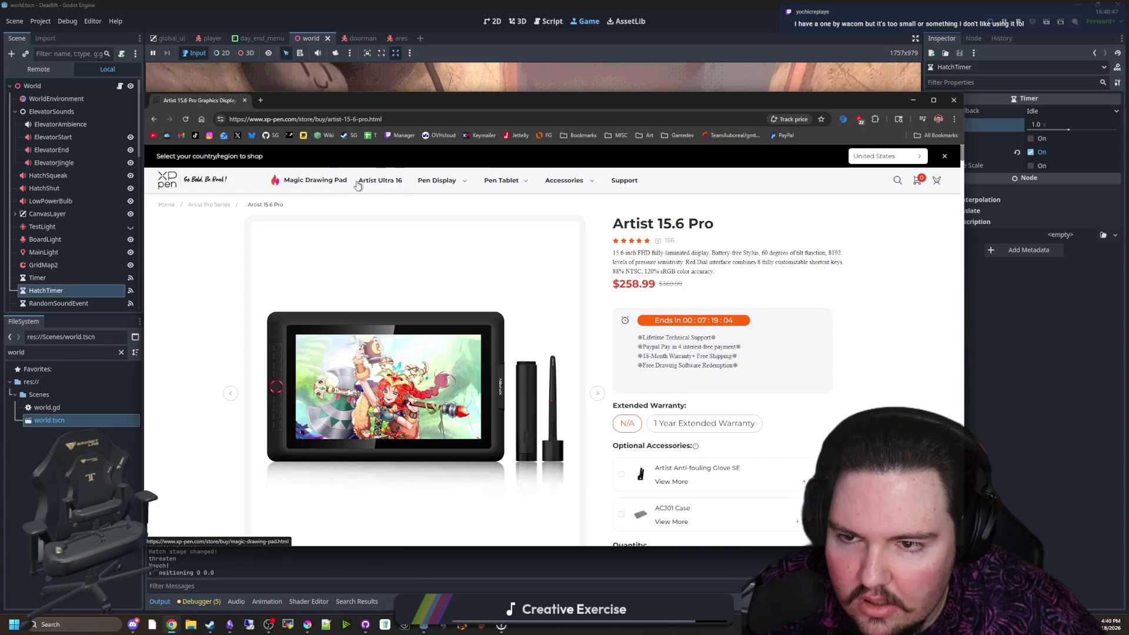
mouse_move(438, 181)
mouse_move(367, 238)
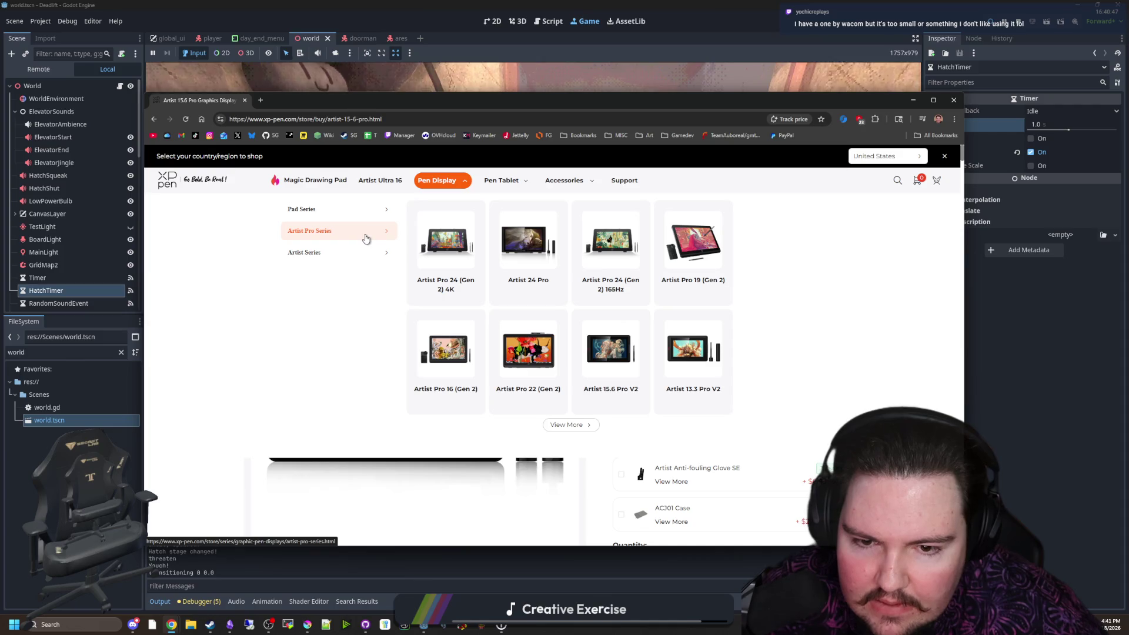
click(588, 423)
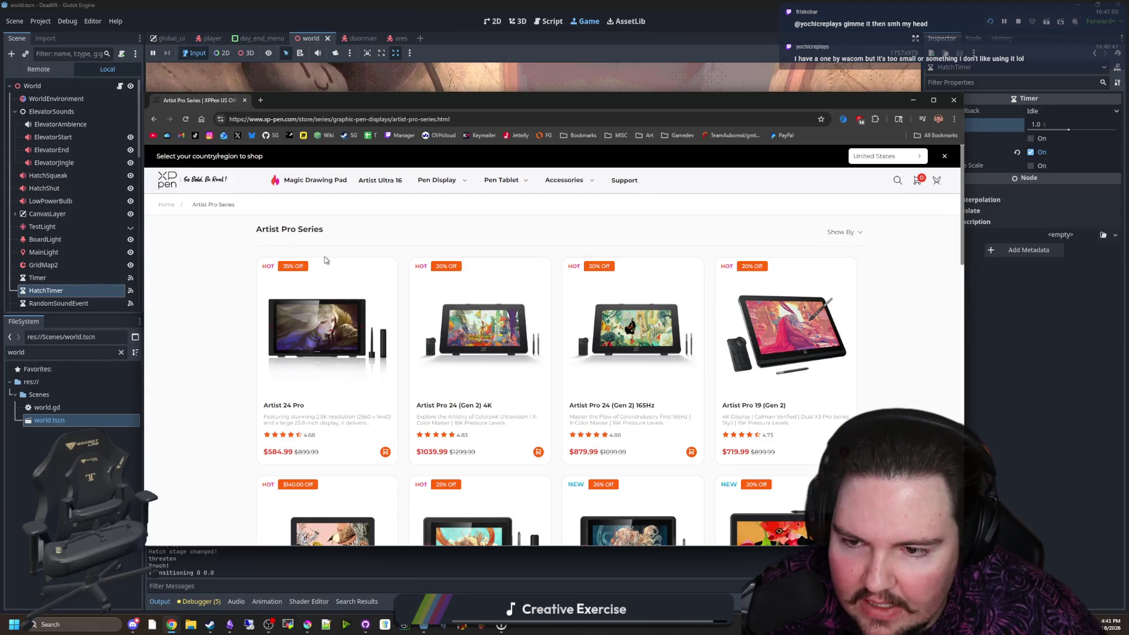
scroll(594, 281, down, 3)
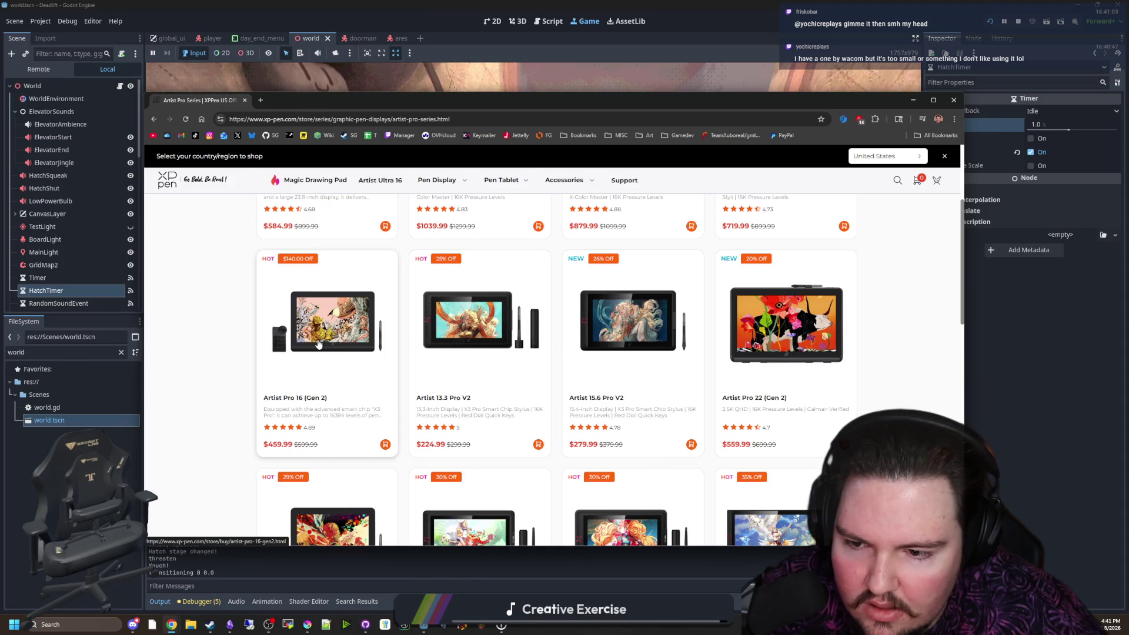
scroll(324, 343, down, 3)
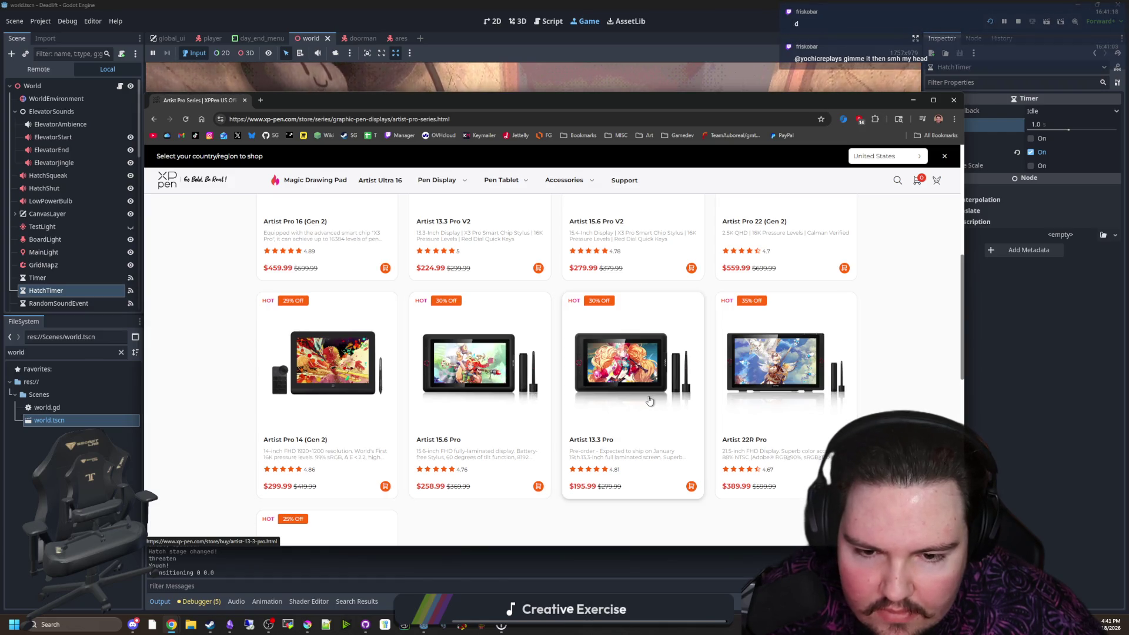
scroll(650, 399, down, 3)
scroll(327, 353, up, 10)
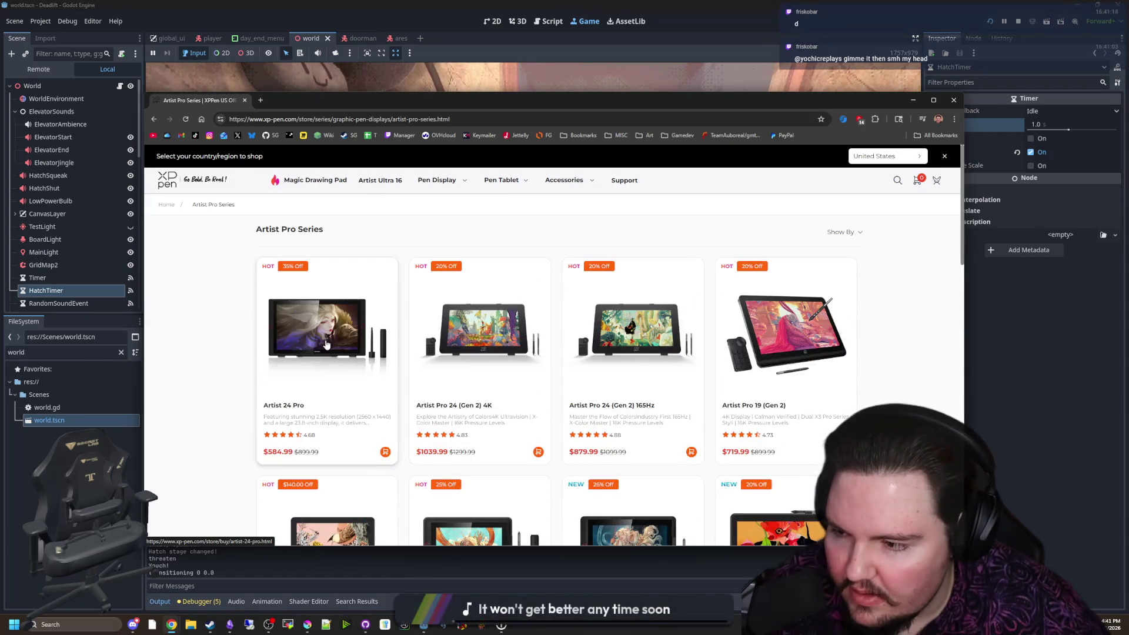
Open the Artist Pro 24 (Gen 2) 4K product page and highlight its $1039.99 price
mouse_move(338, 251)
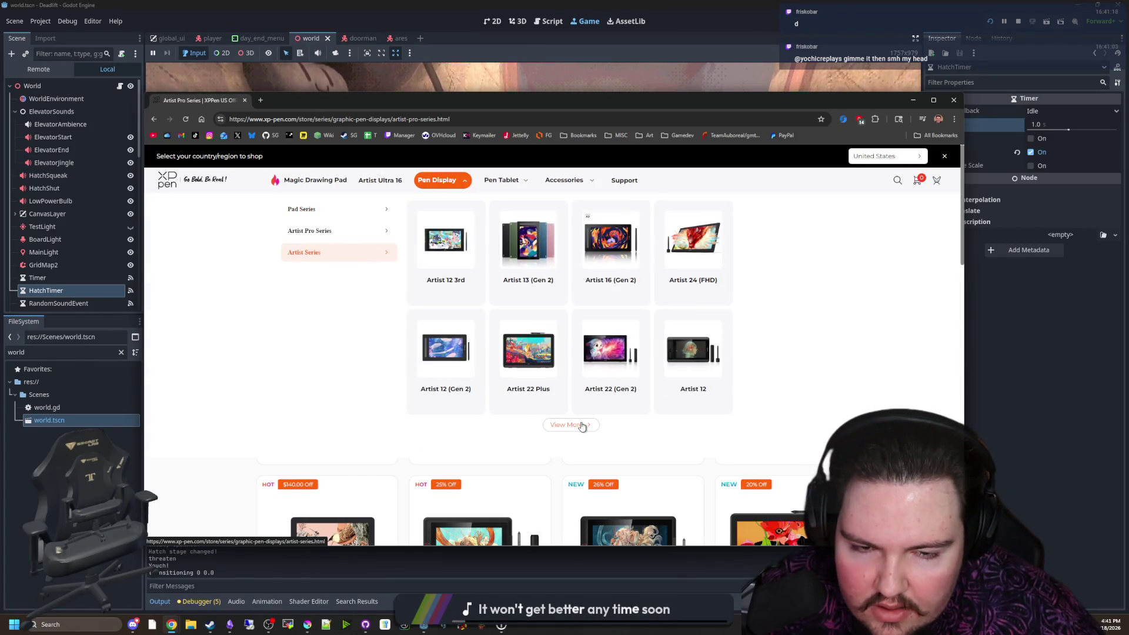
mouse_move(348, 229)
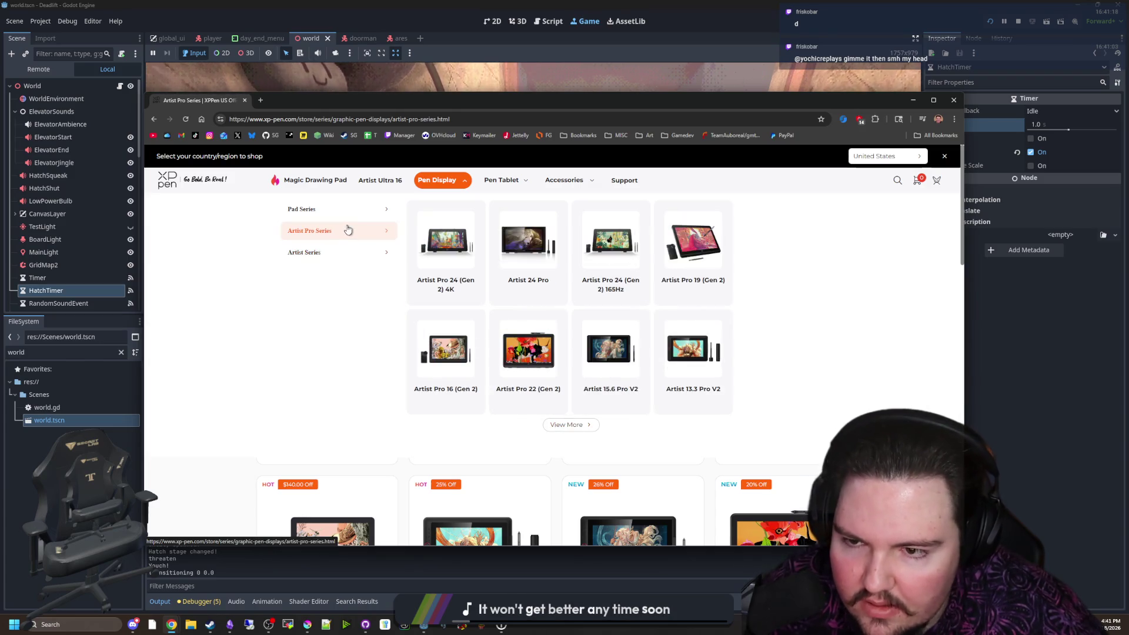
mouse_move(359, 211)
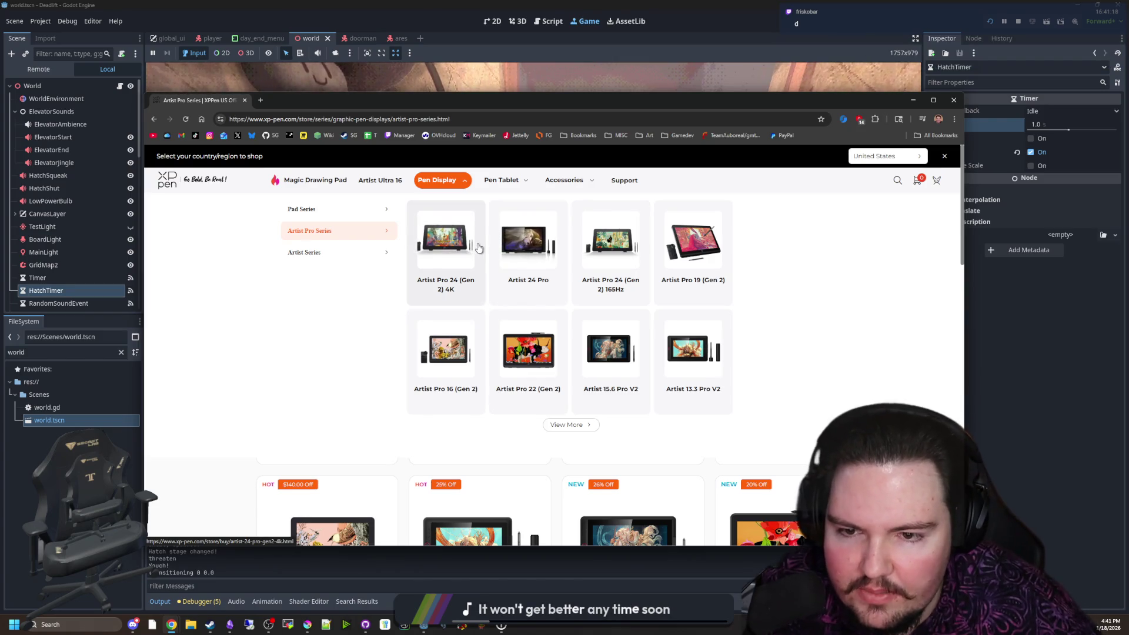
click(454, 252)
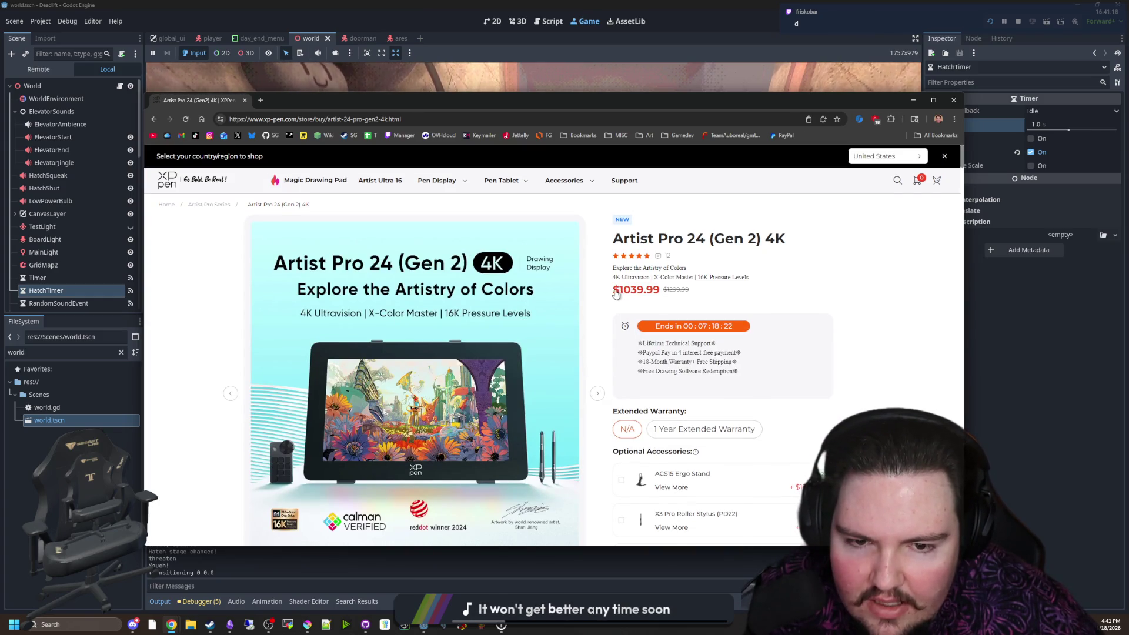
drag(612, 290, 685, 291)
click(710, 299)
scroll(710, 299, down, 2)
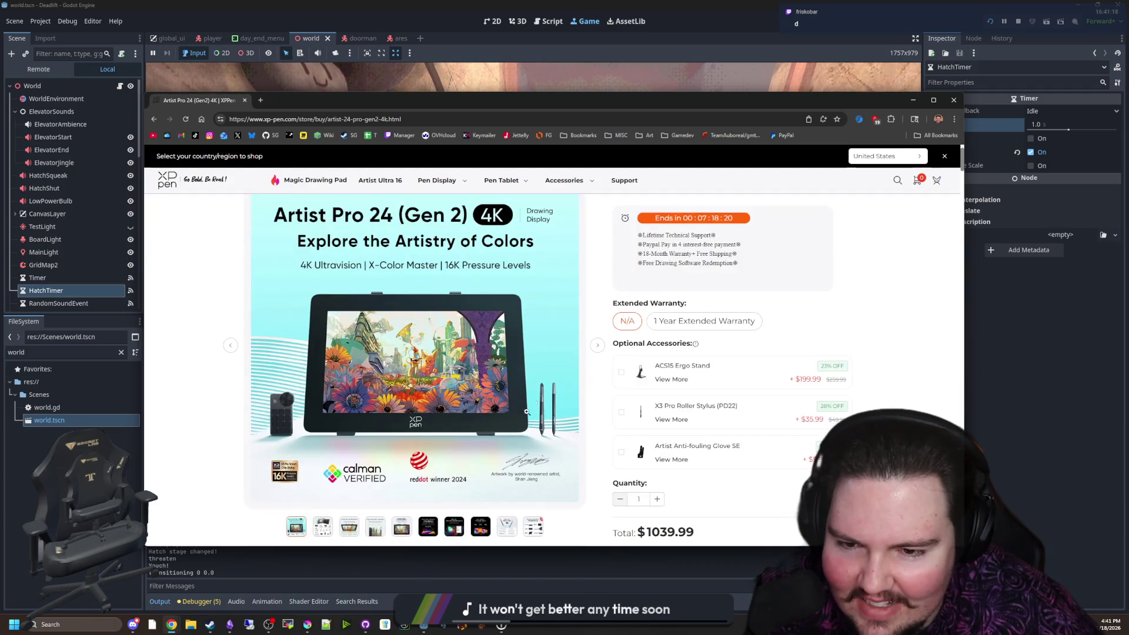
Page through the product image carousel up to the Three Color Spaces slide
click(597, 352)
click(597, 352)
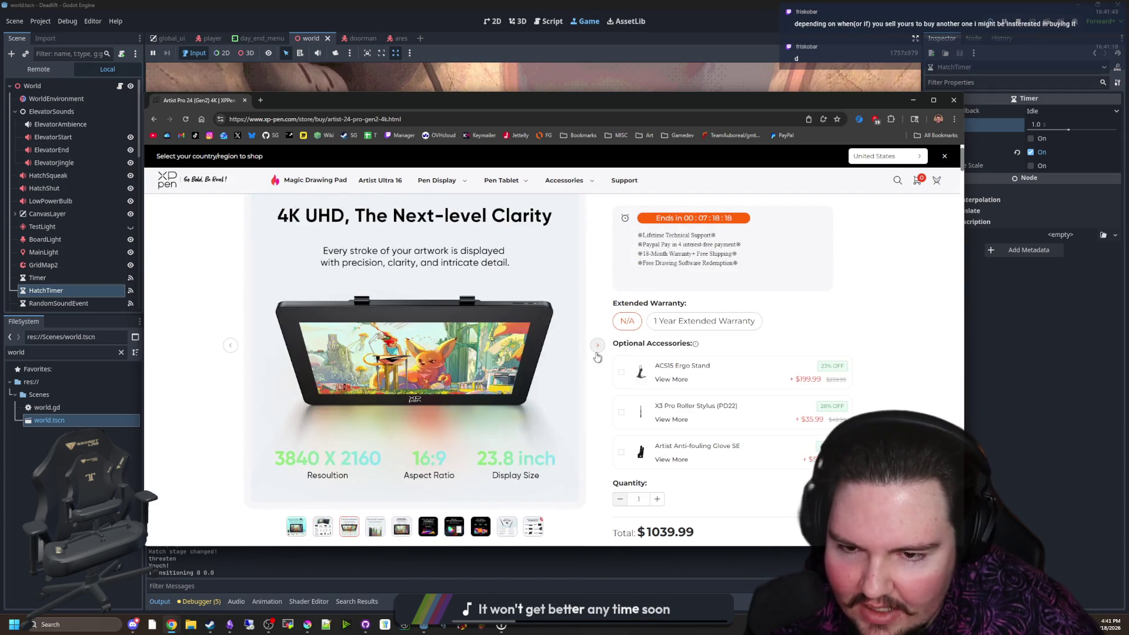
click(597, 353)
click(597, 353)
click(596, 353)
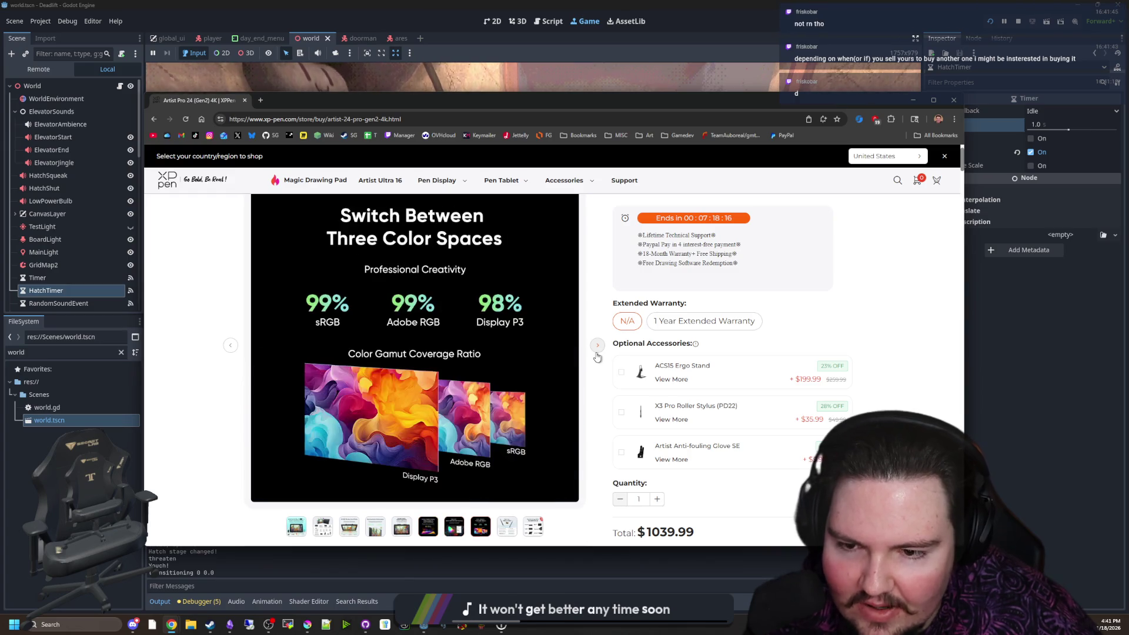
click(597, 353)
click(596, 353)
click(597, 353)
click(597, 353)
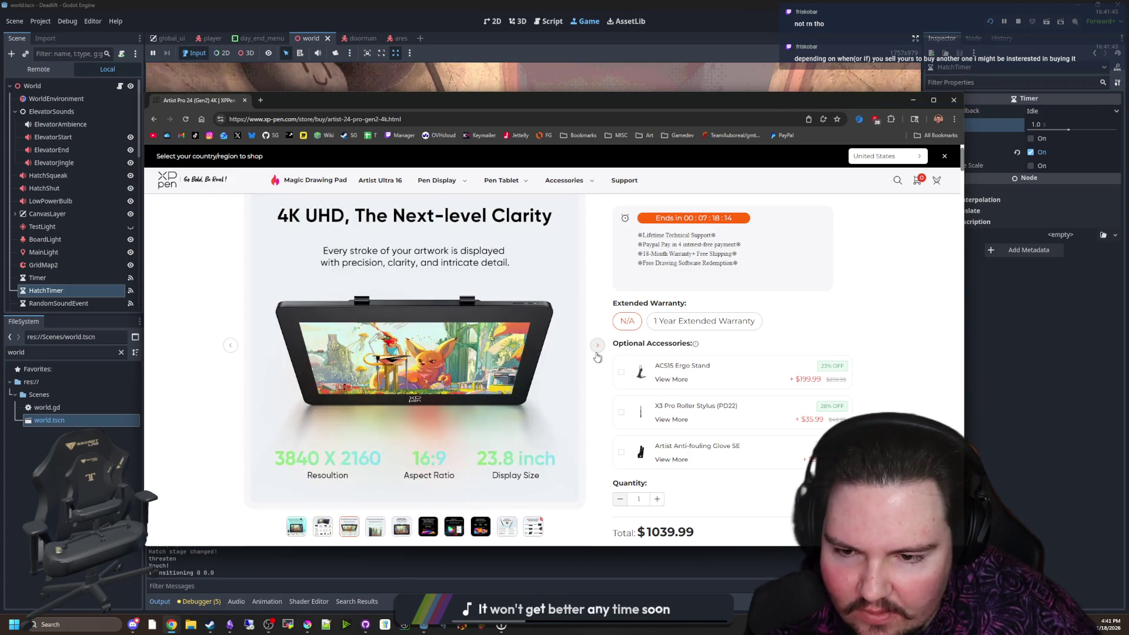
click(597, 353)
click(597, 353)
click(597, 353)
click(597, 353)
click(597, 352)
scroll(596, 353, down, 10)
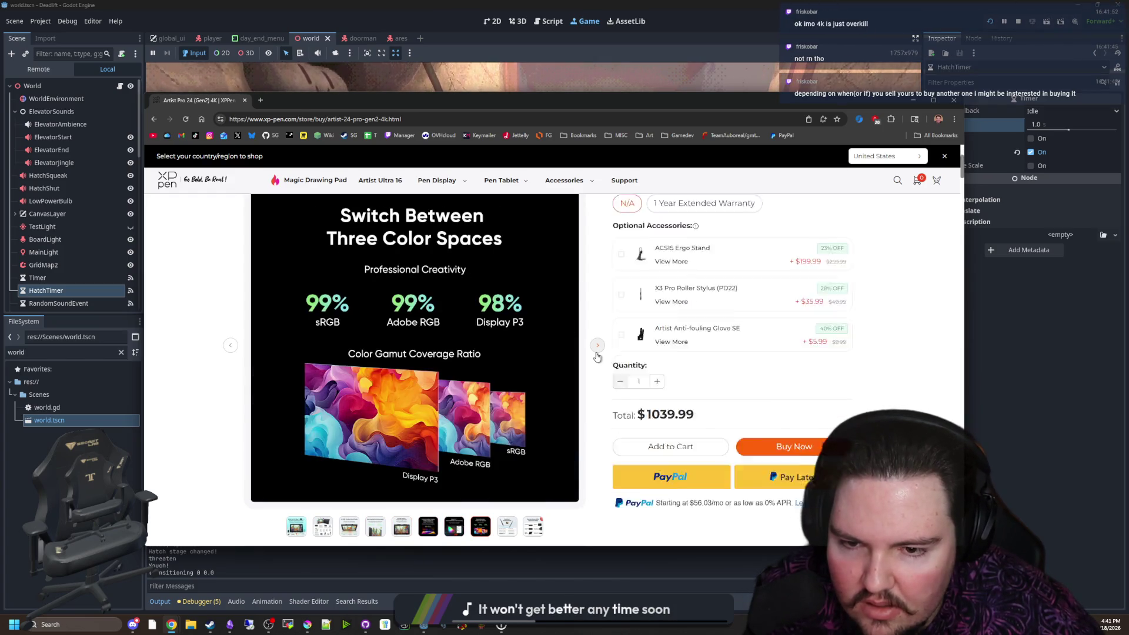
scroll(699, 460, down, 20)
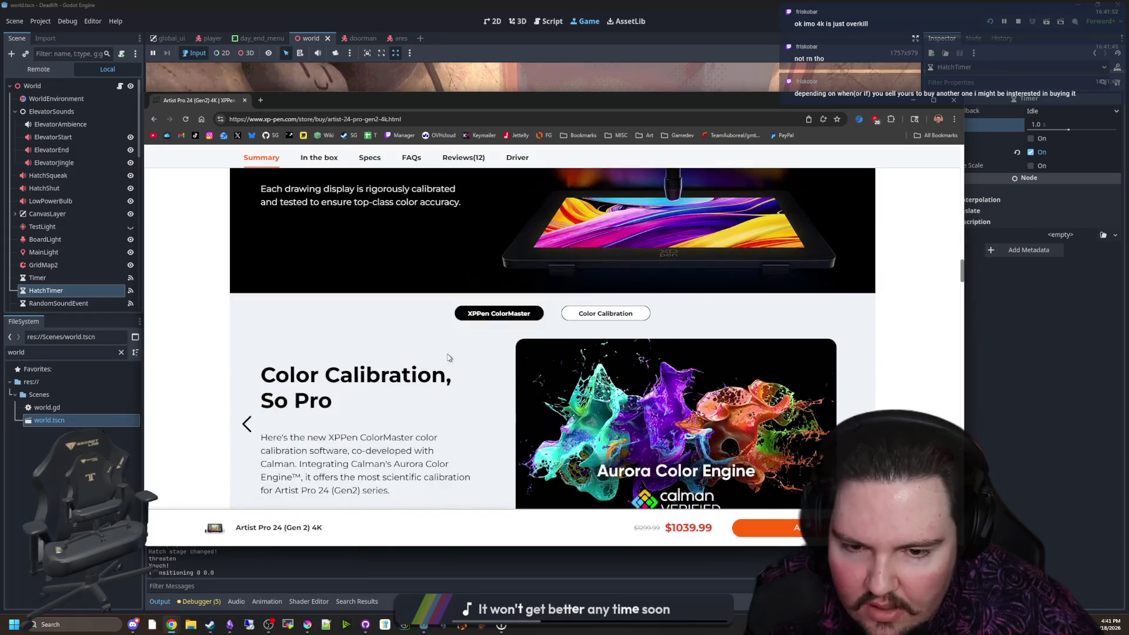
scroll(428, 344, up, 20)
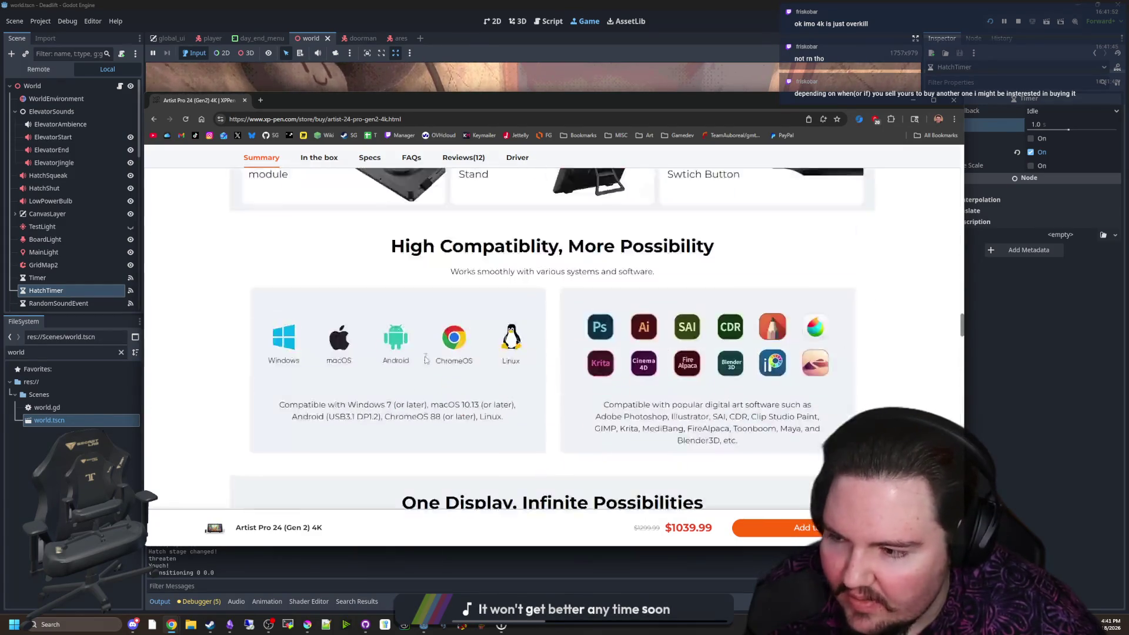
scroll(349, 332, up, 3)
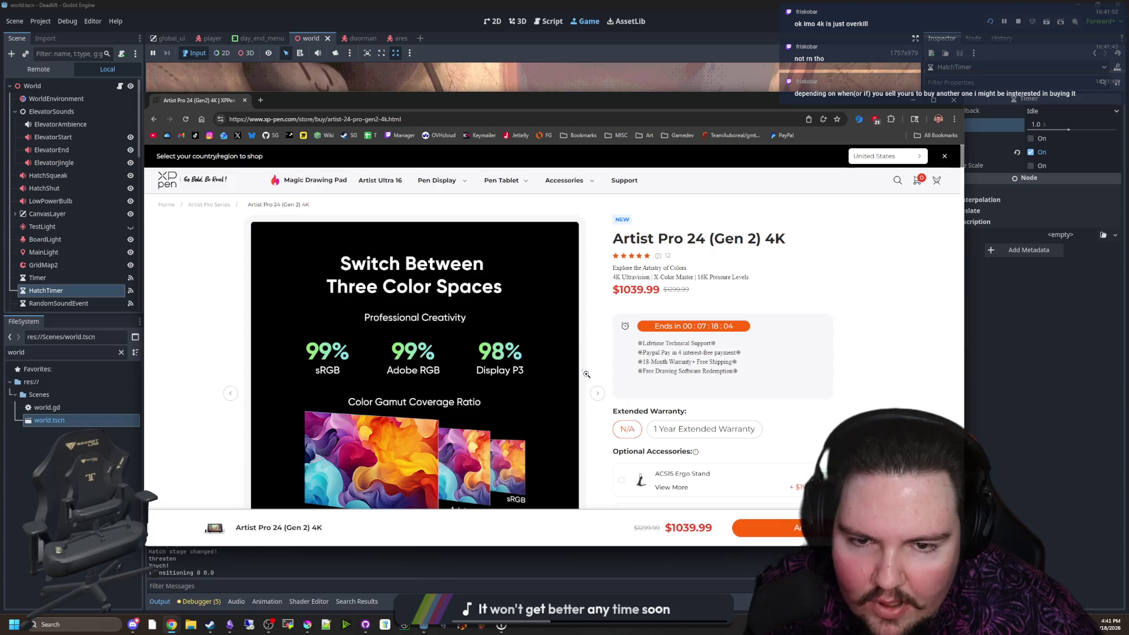
Continue through Dual Styli, Red Dot Winner 2024 and 4K UHD slides, then drag the browser off the game
click(598, 394)
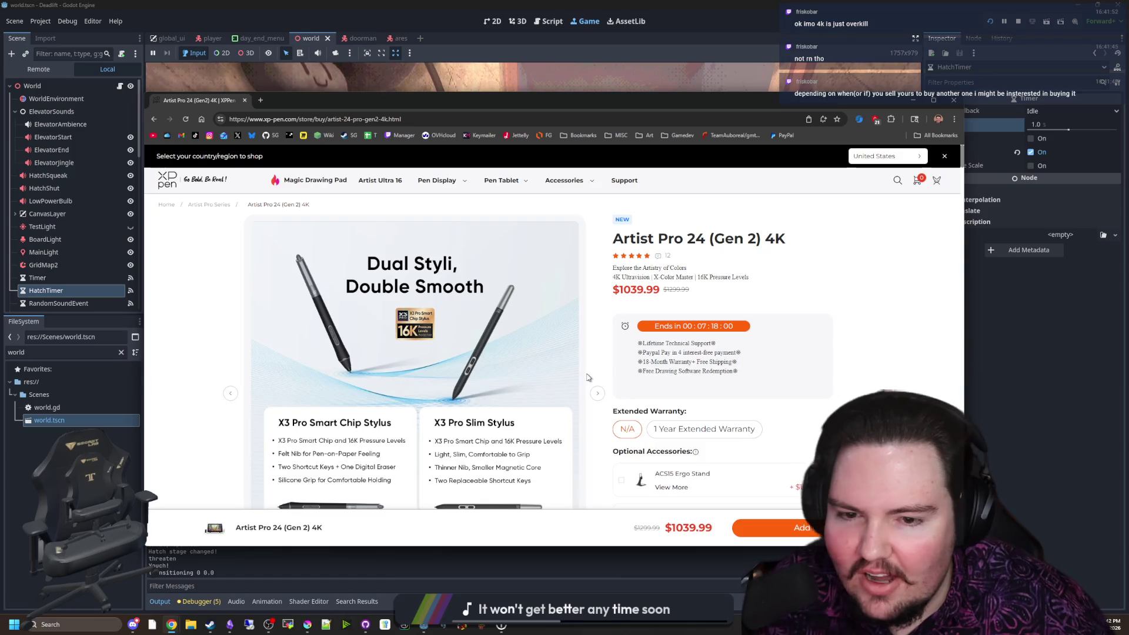
click(598, 390)
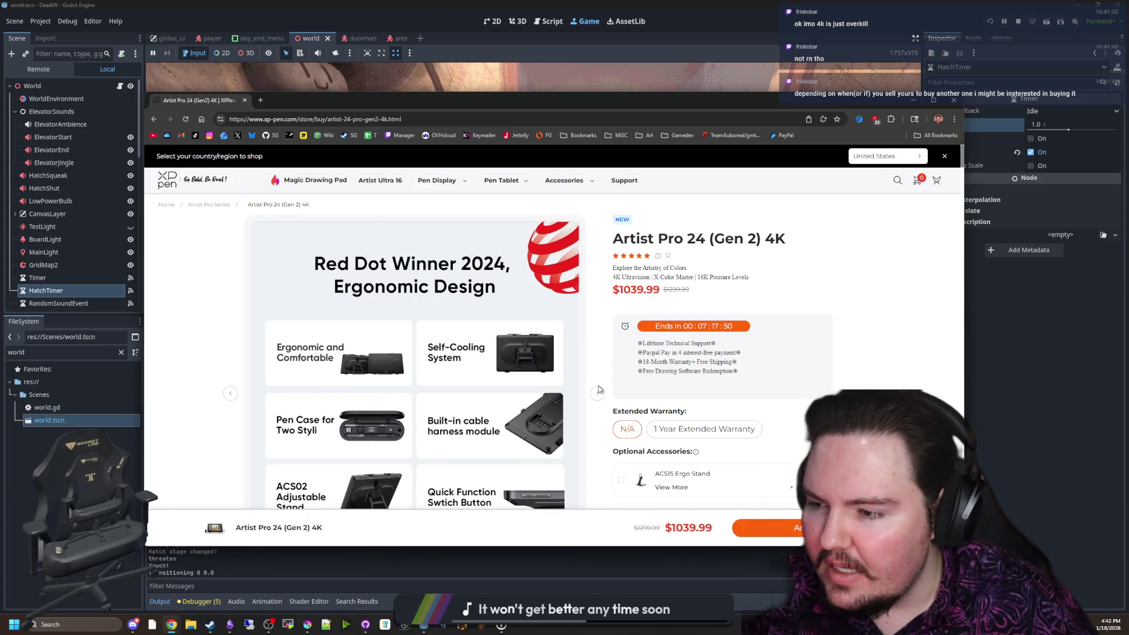
click(598, 394)
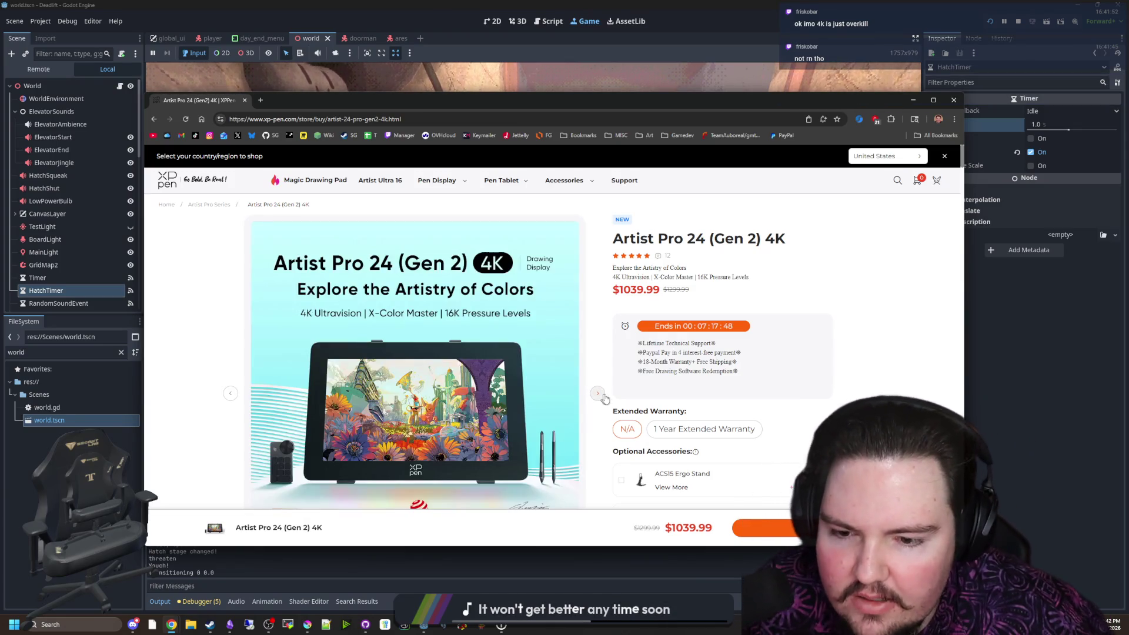
click(597, 394)
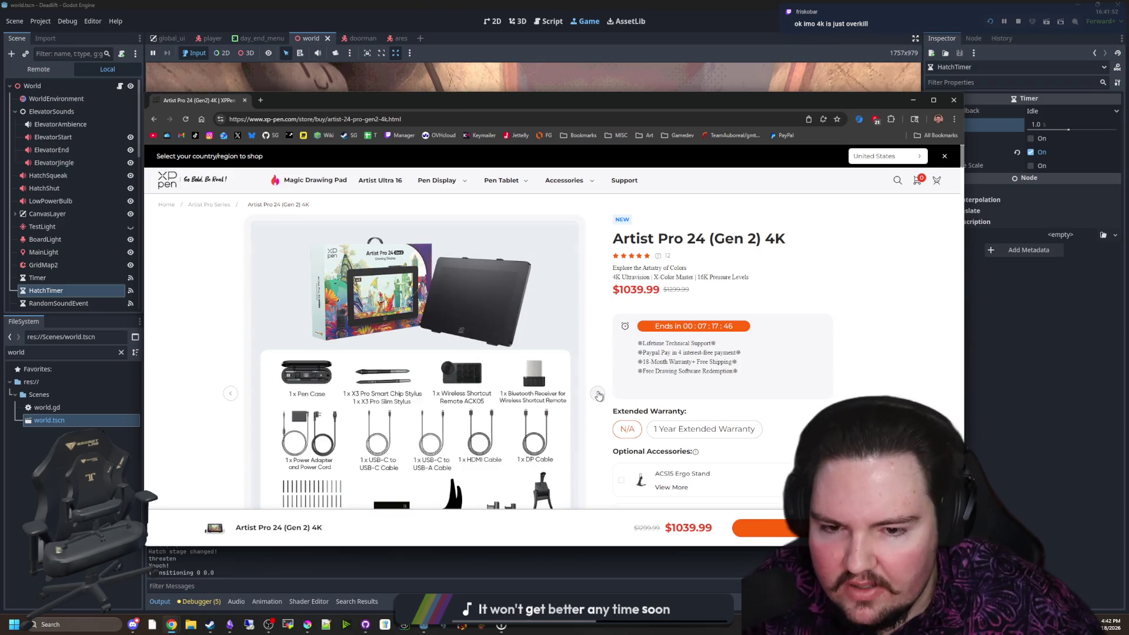
click(597, 393)
click(599, 394)
drag(612, 291, 691, 291)
click(699, 307)
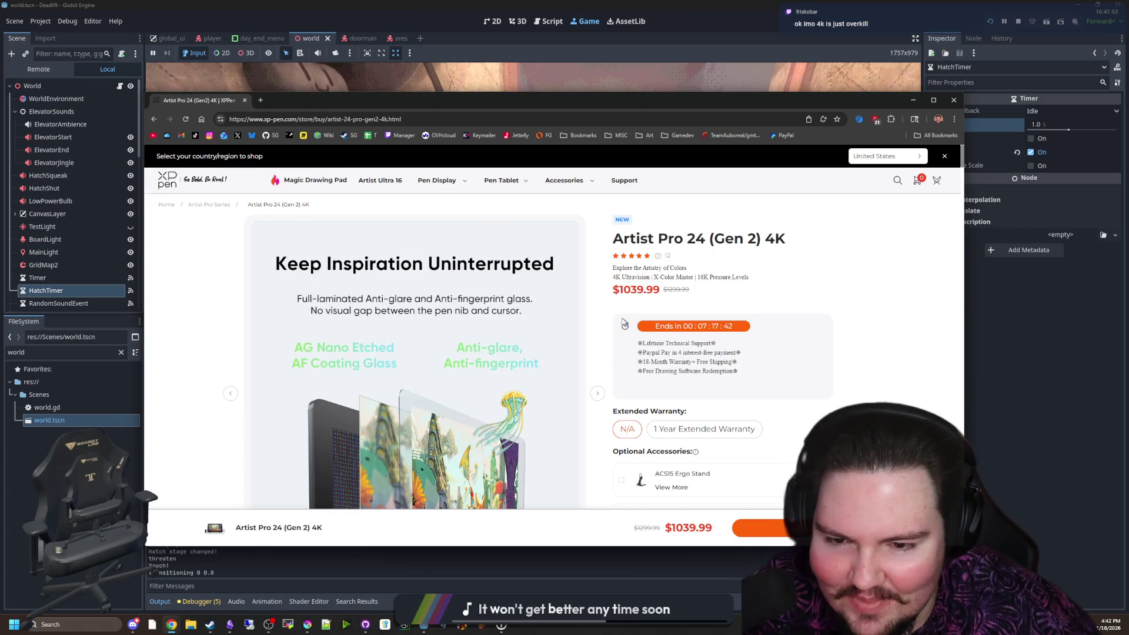
scroll(624, 321, down, 2)
click(598, 345)
click(599, 345)
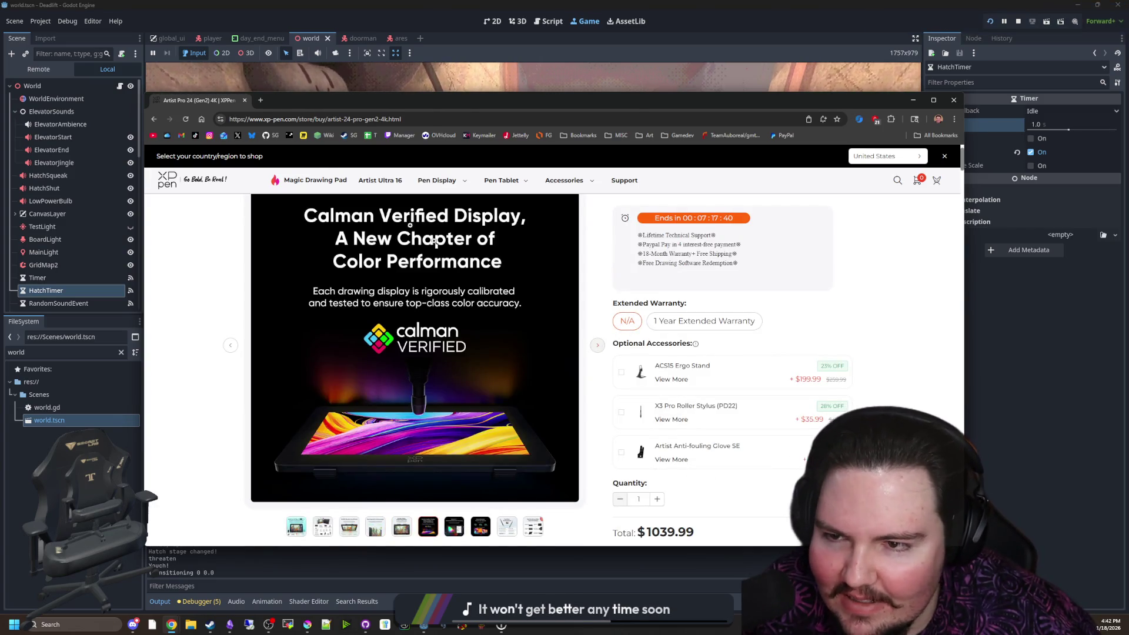
mouse_move(240, 100)
mouse_down()
mouse_move(513, 428)
mouse_move(518, 363)
mouse_up()
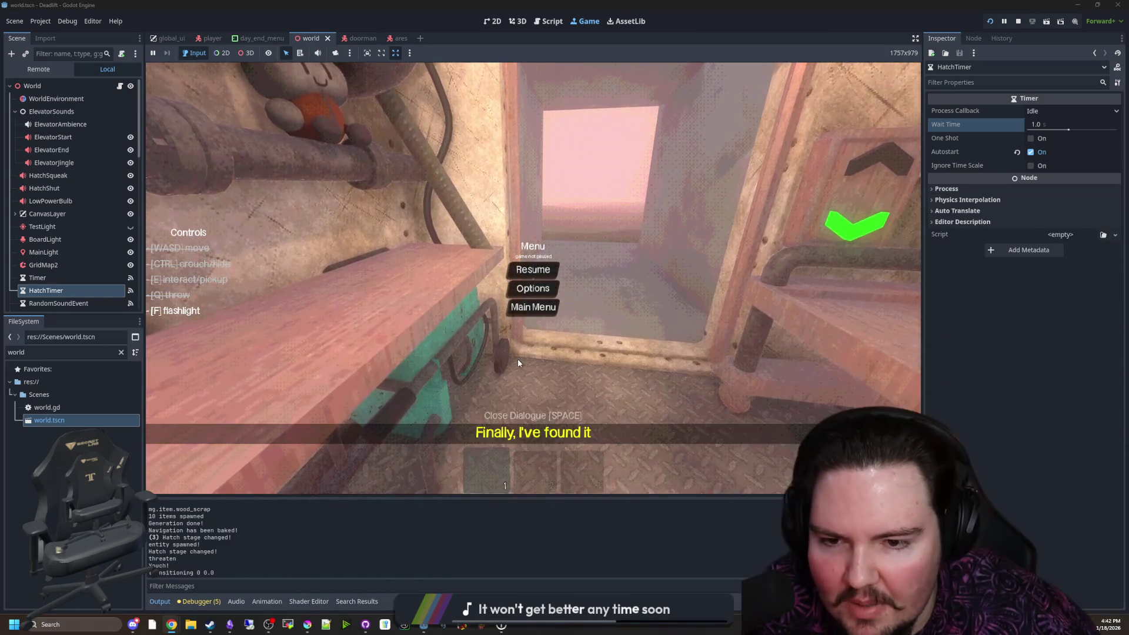
Resume the paused game and climb the hatch shaft out to the forest and back down
click(533, 269)
key(w)
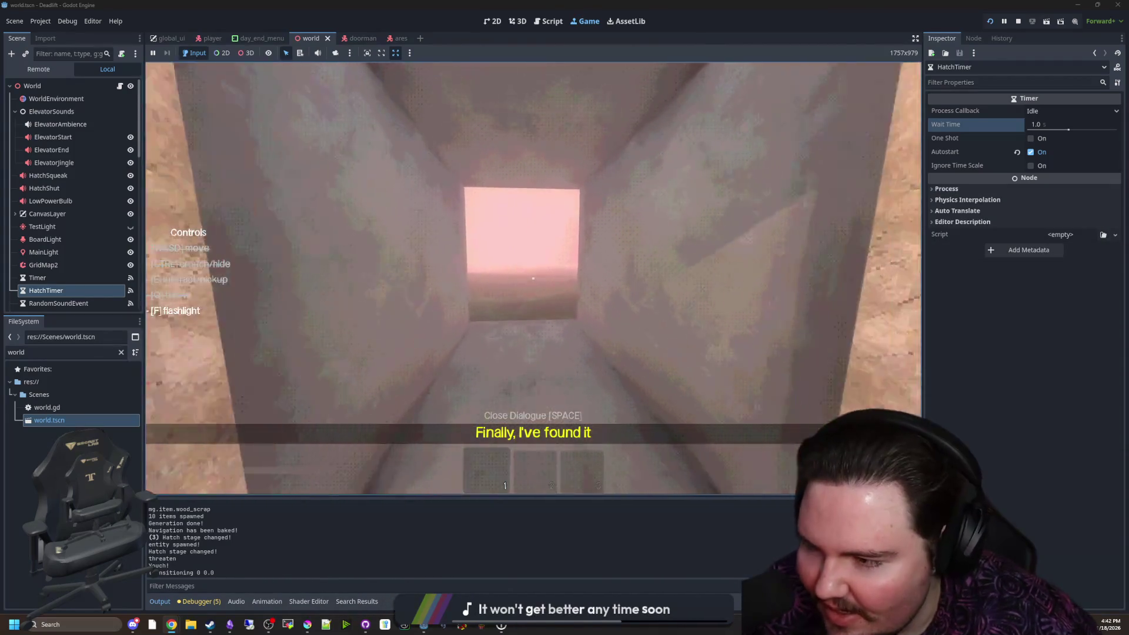
key(w)
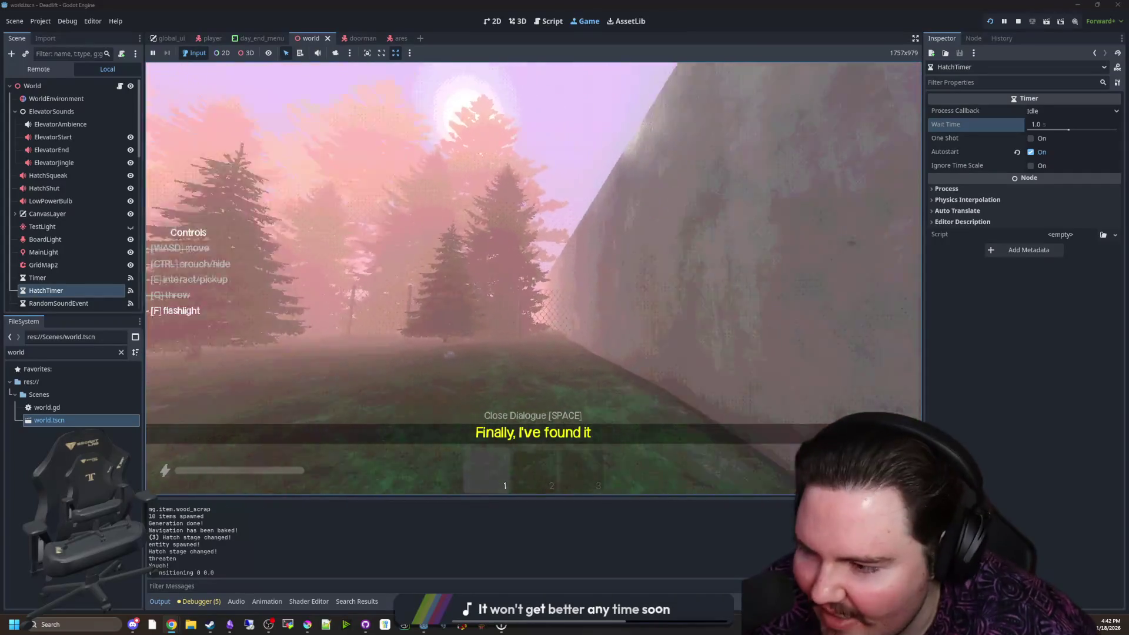
key(w)
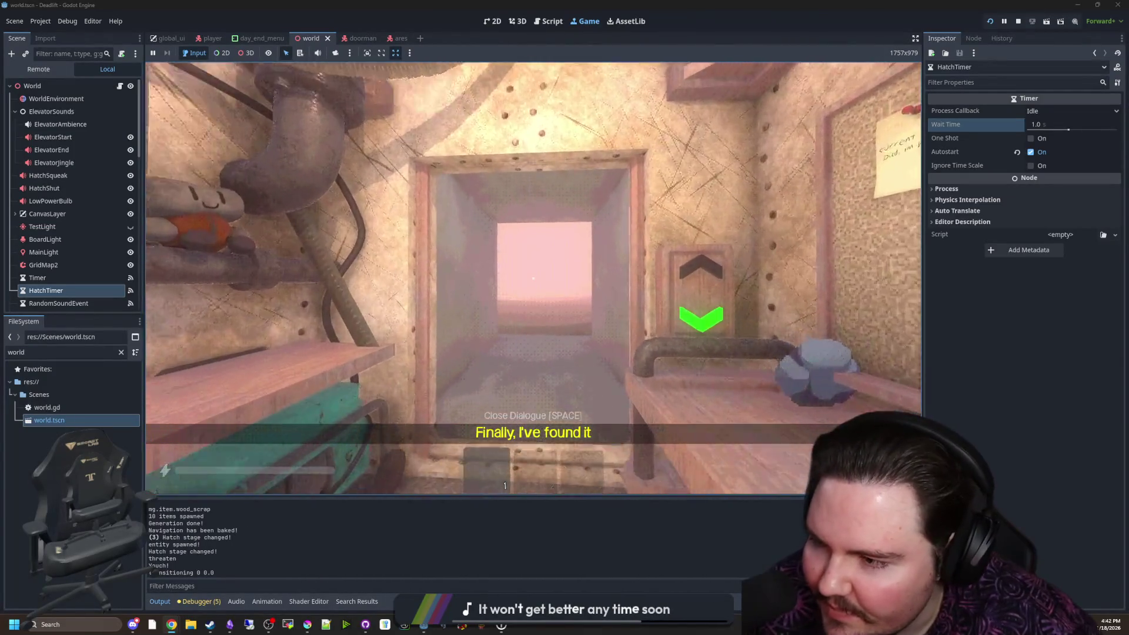
key(w)
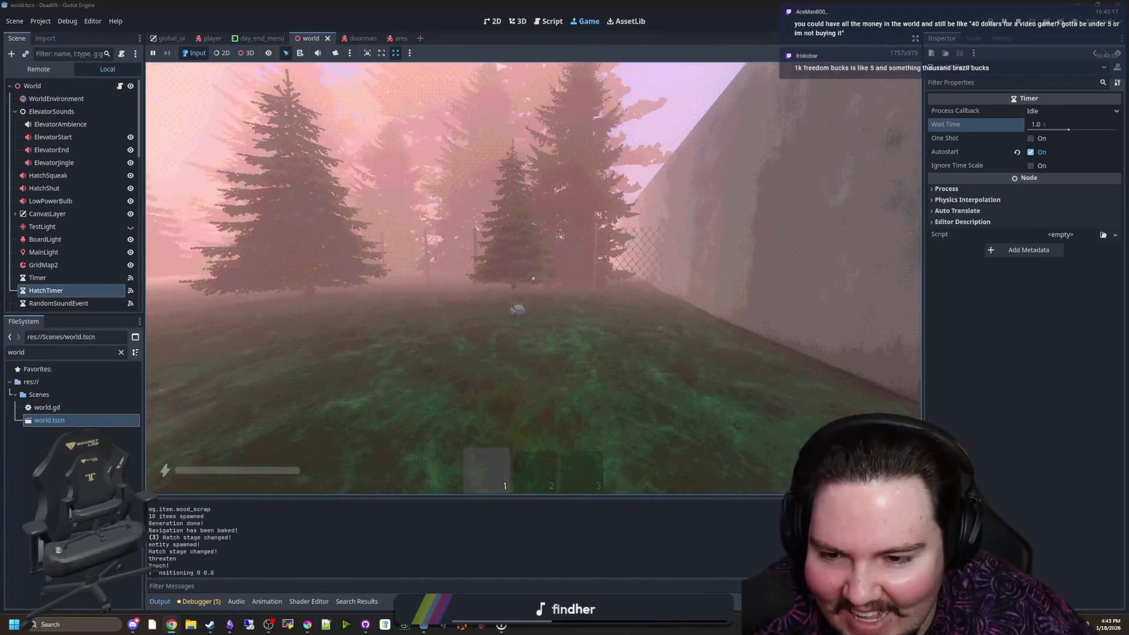
Pick up the rock, throw and retrieve it, and carry it up the steps into the elevator
key(w)
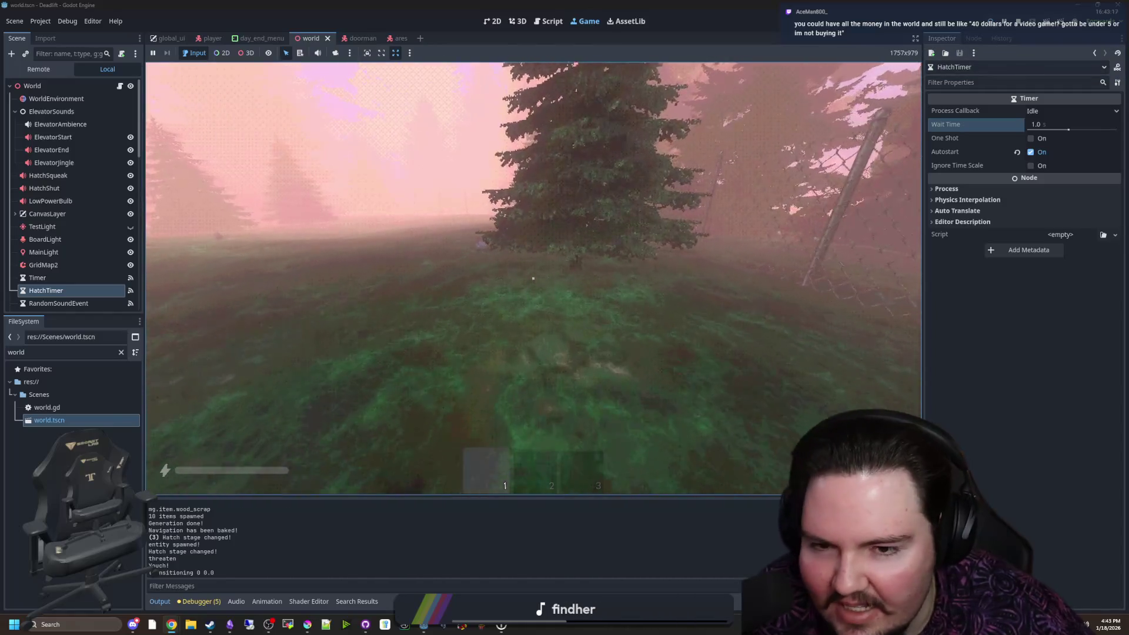
key(q)
key(w)
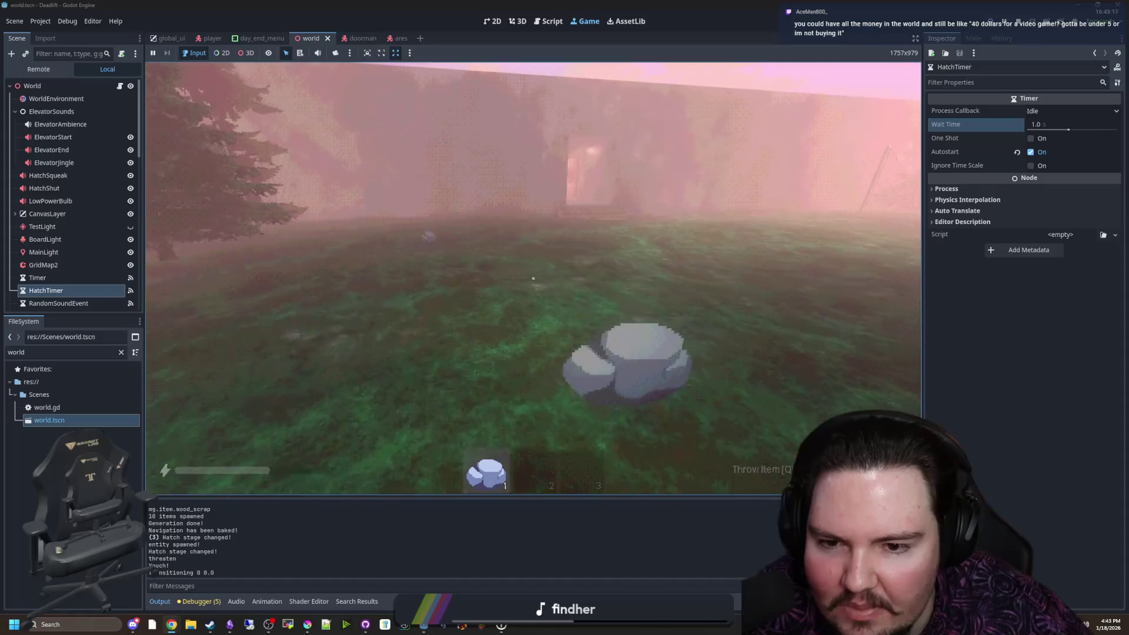
key(w)
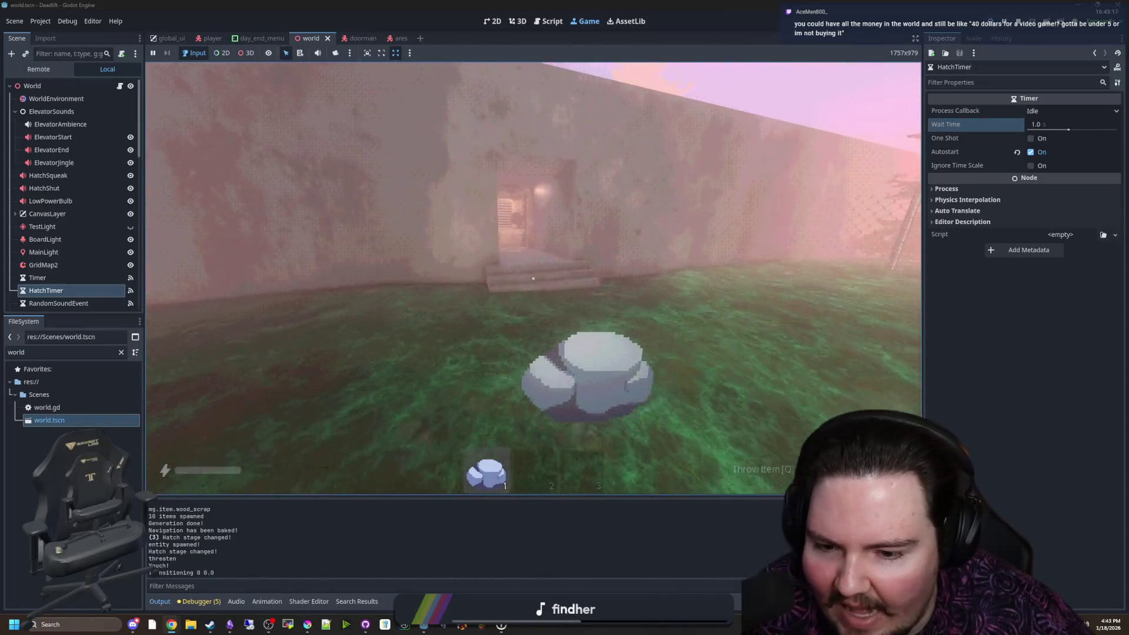
key(w)
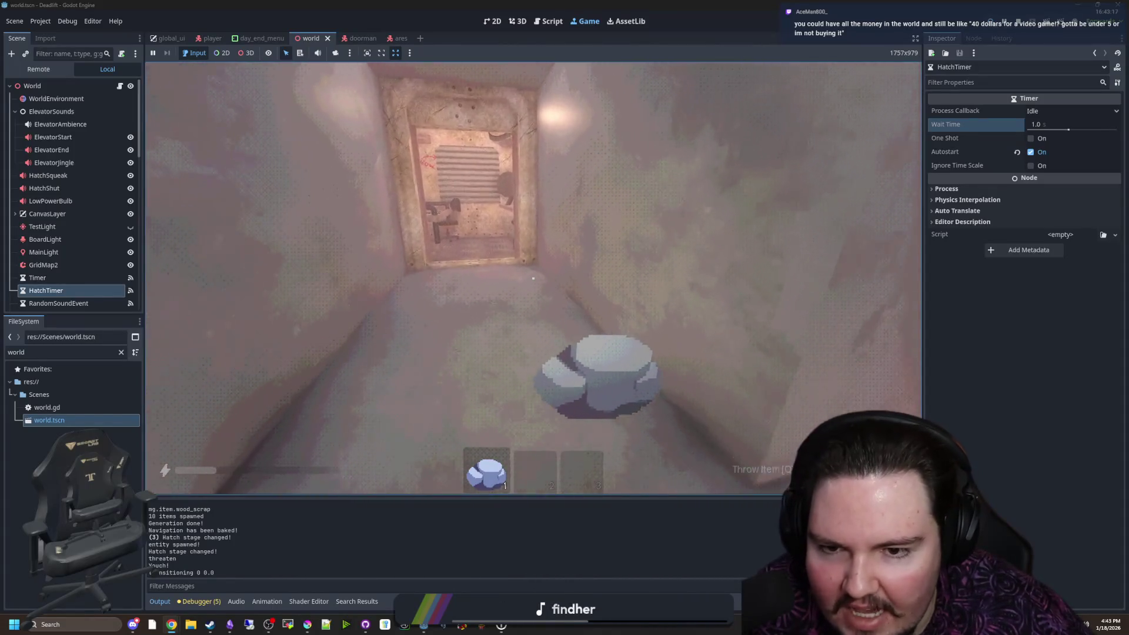
key(w)
key(q)
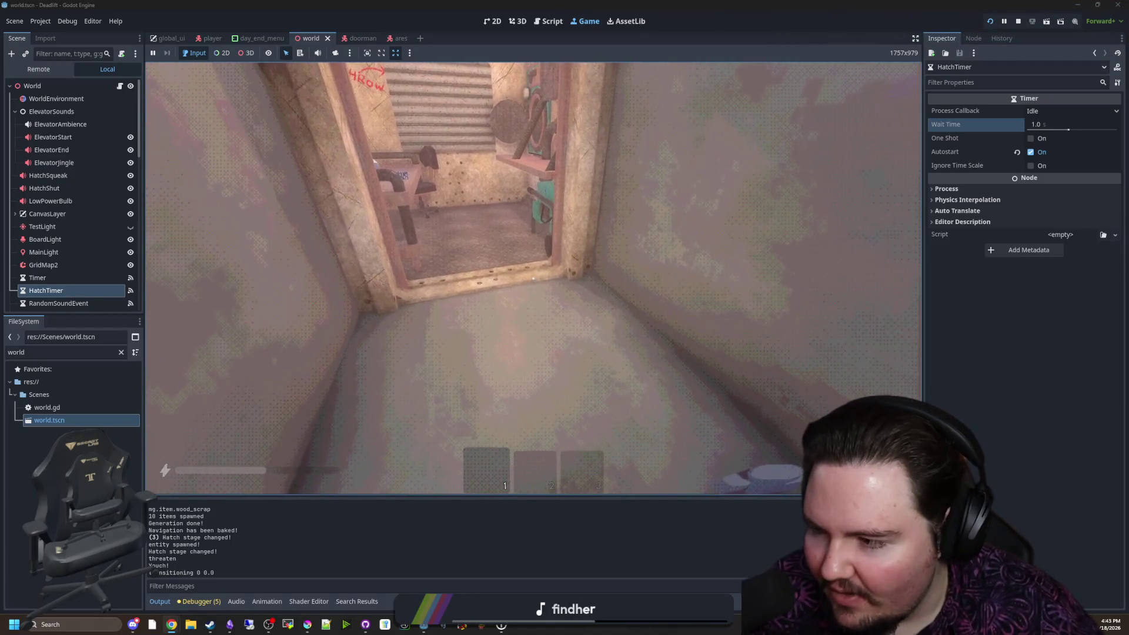
key(w)
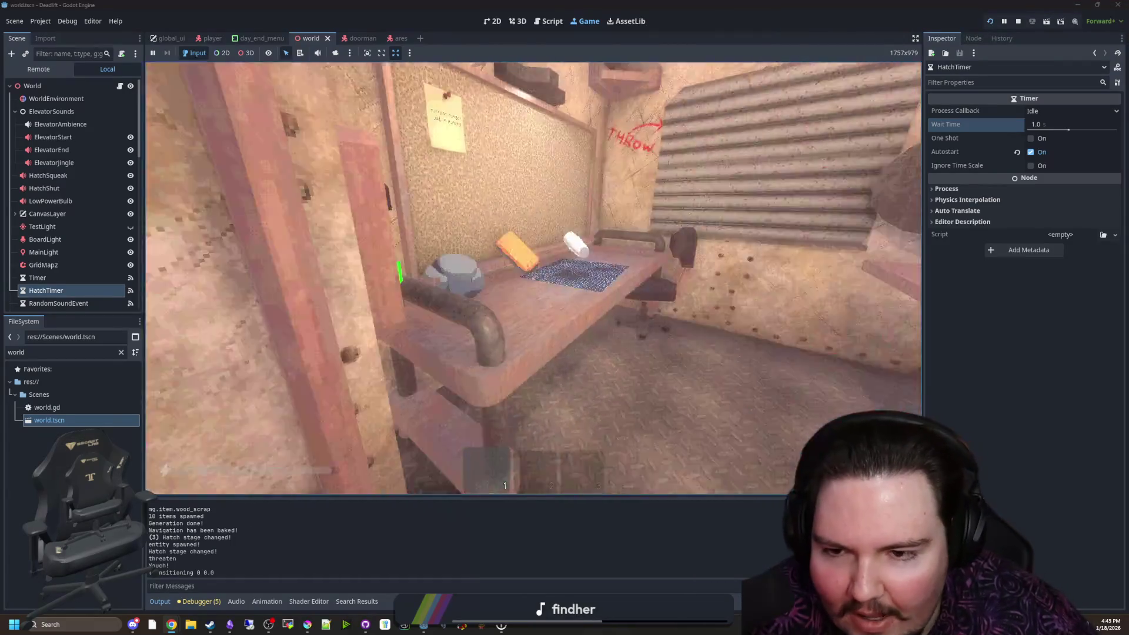
Pause and resume, then drop the rock on the elevator table and walk toward the lit opening
key(Escape)
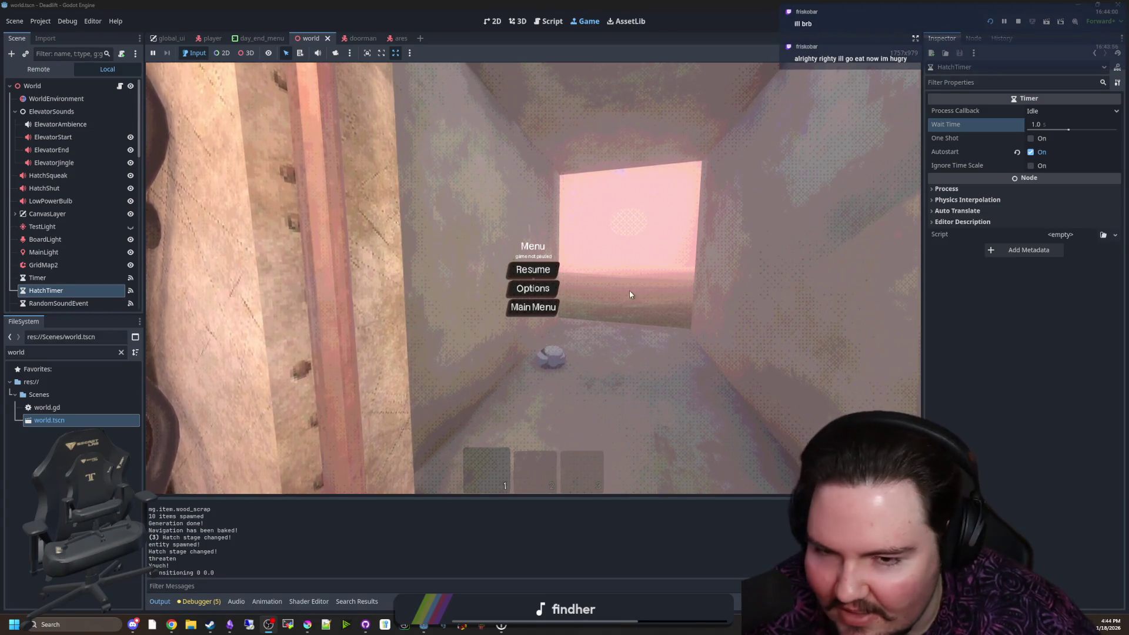
key(Escape)
key(e)
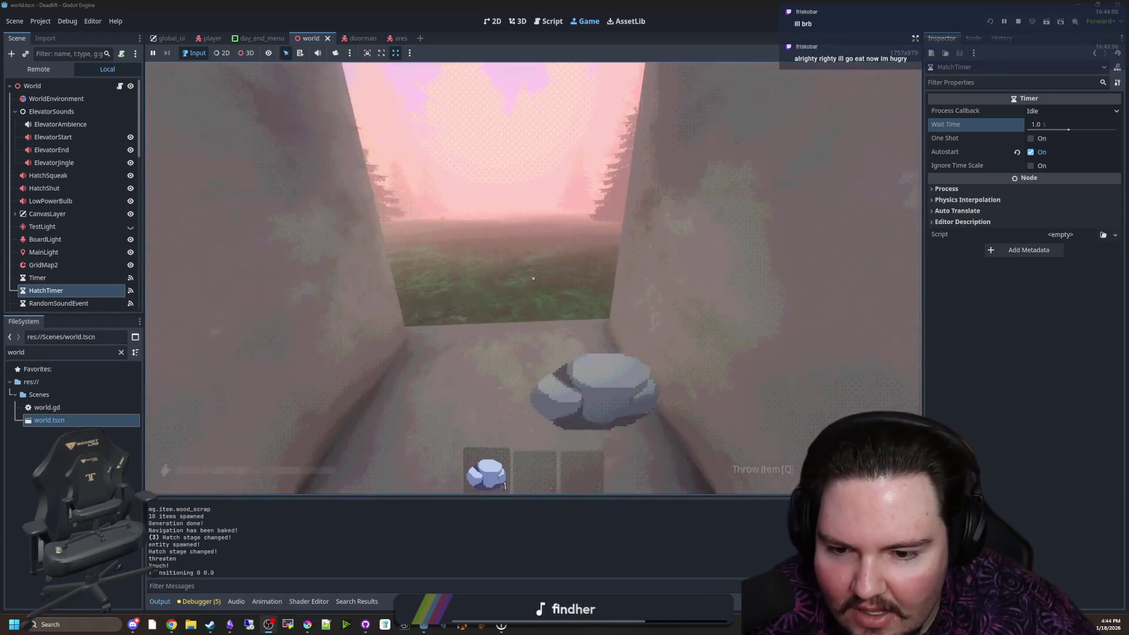
key(w)
key(q)
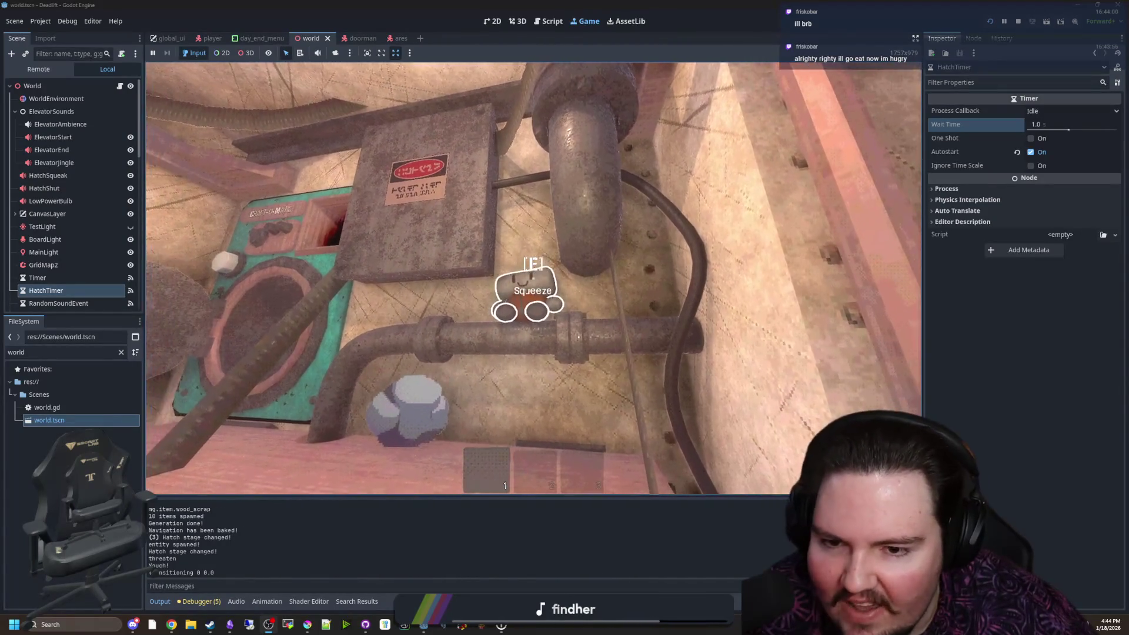
key(w)
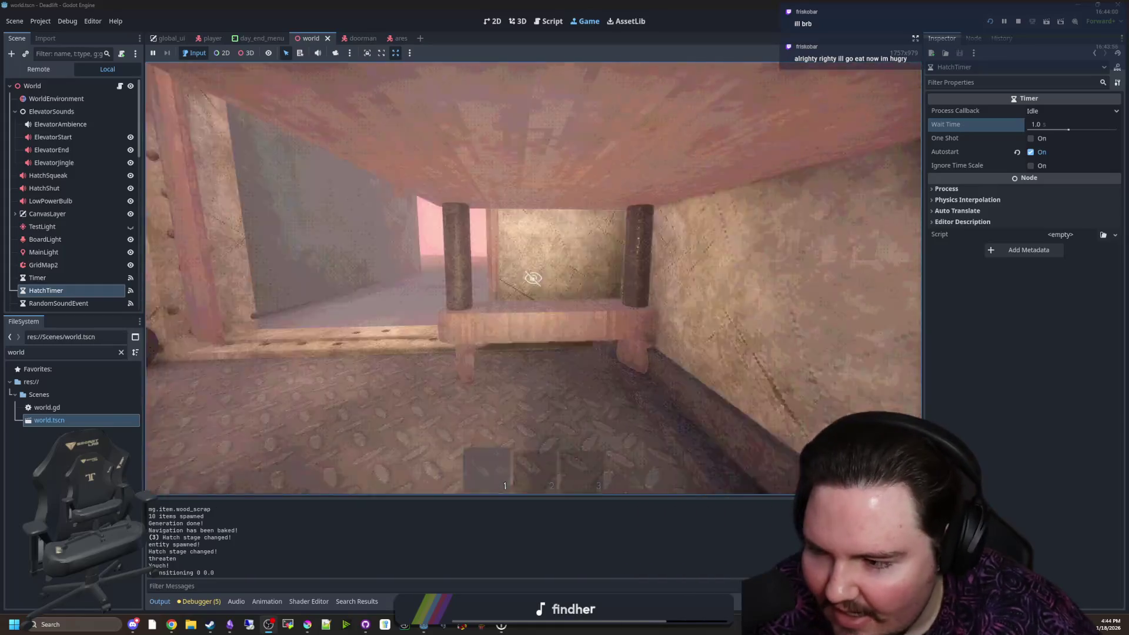
key(w)
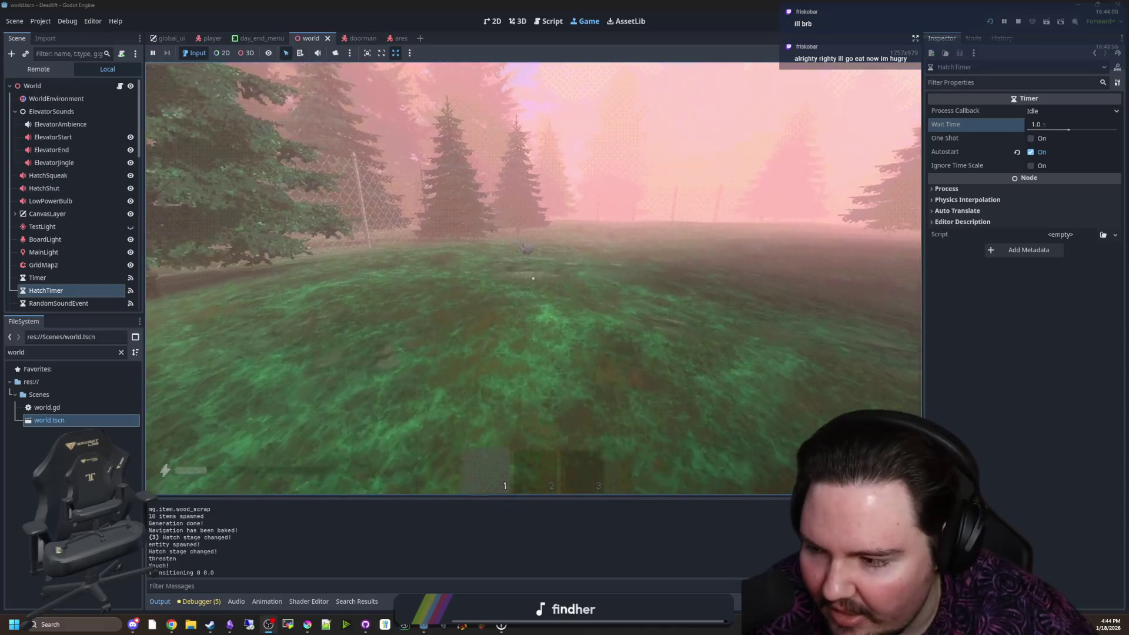
Pick up a rock from the grass outside, carry it into the elevator, and drop it by the pipe
key(w)
key(e)
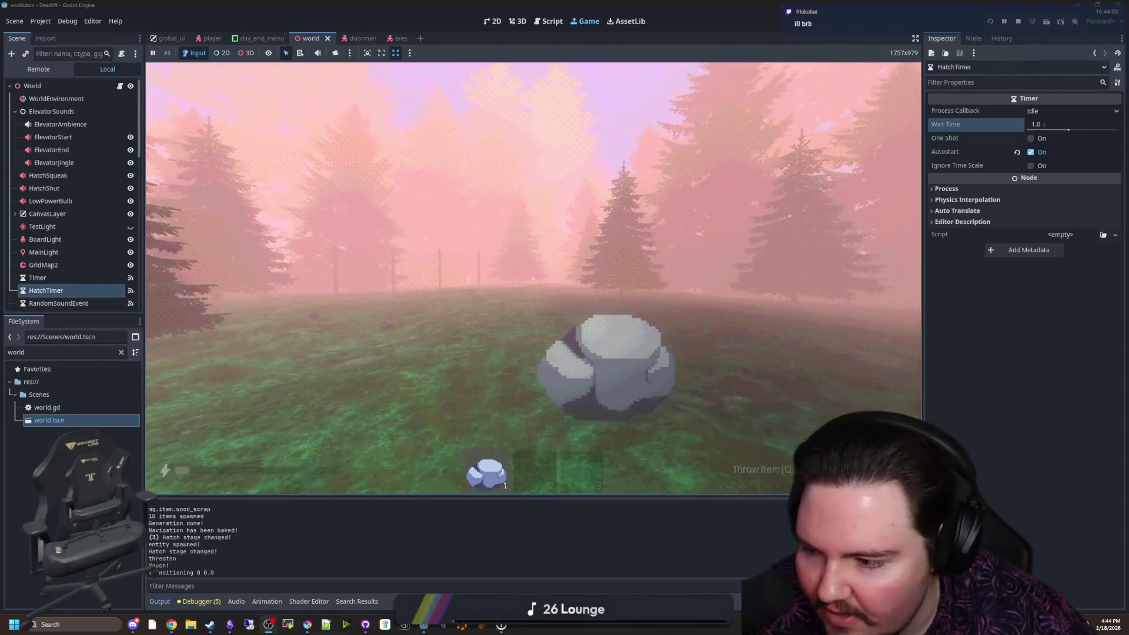
key(e)
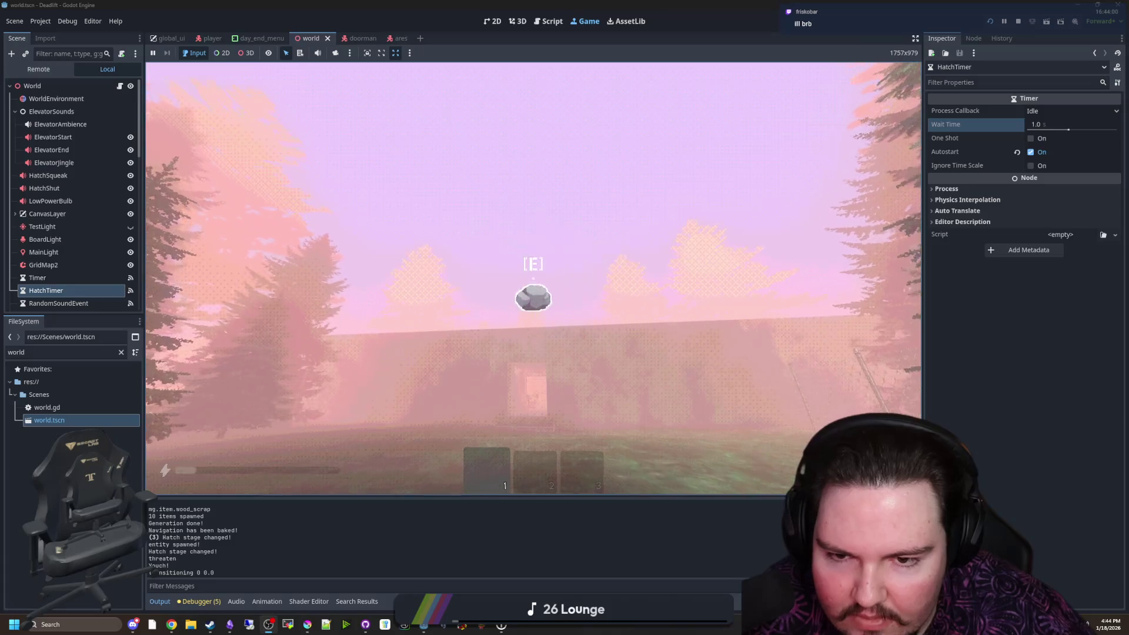
key(w)
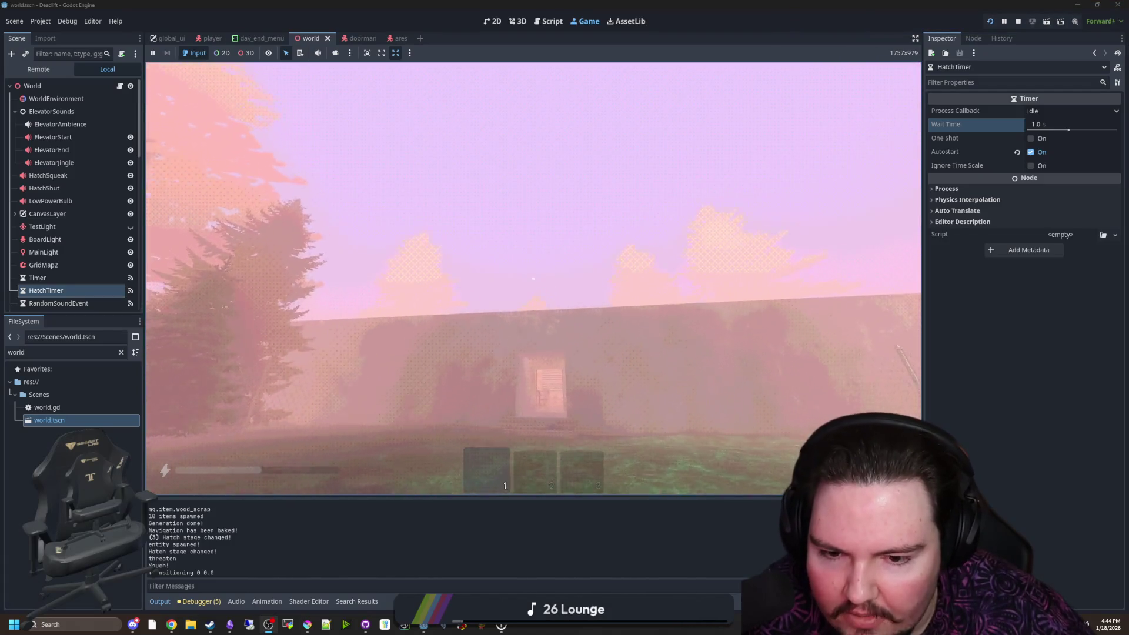
mouse_move(533, 278)
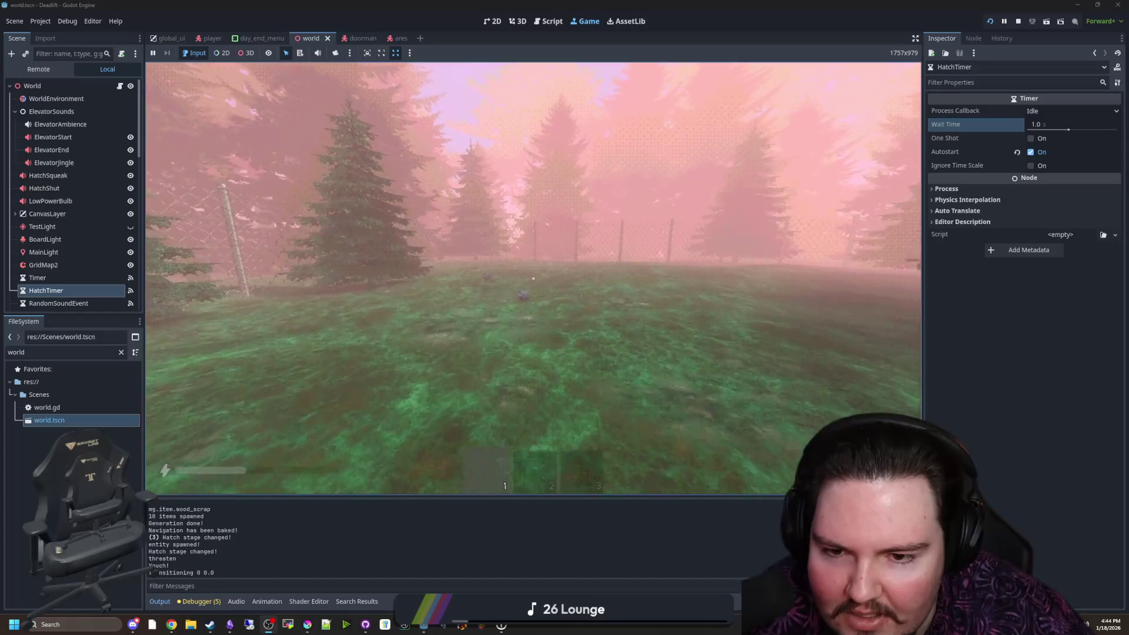
key(e)
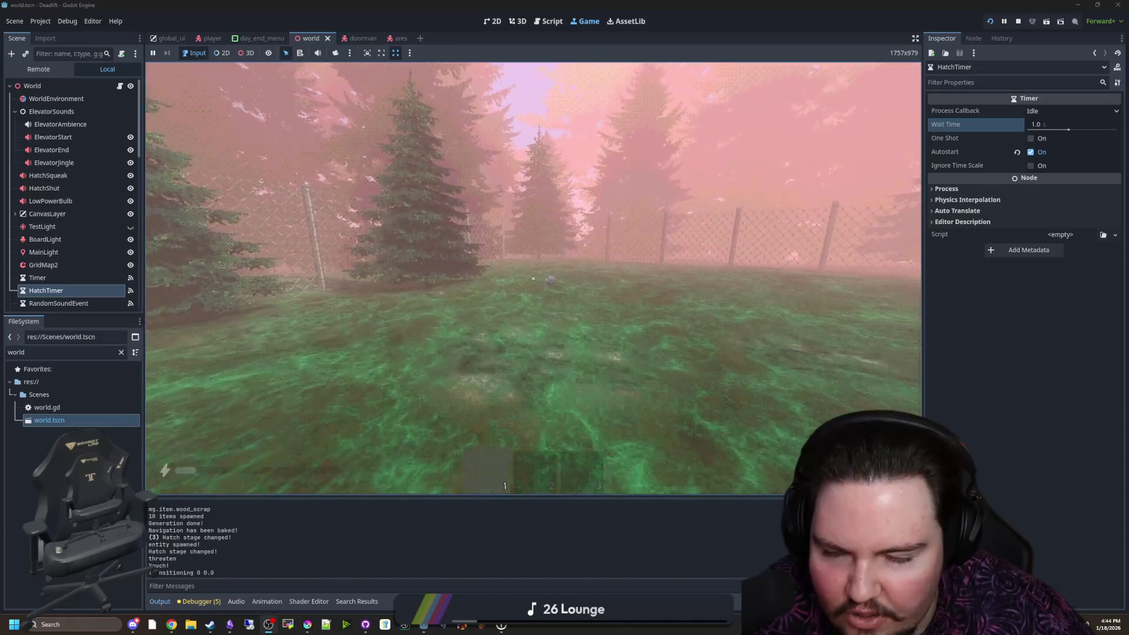
key(e)
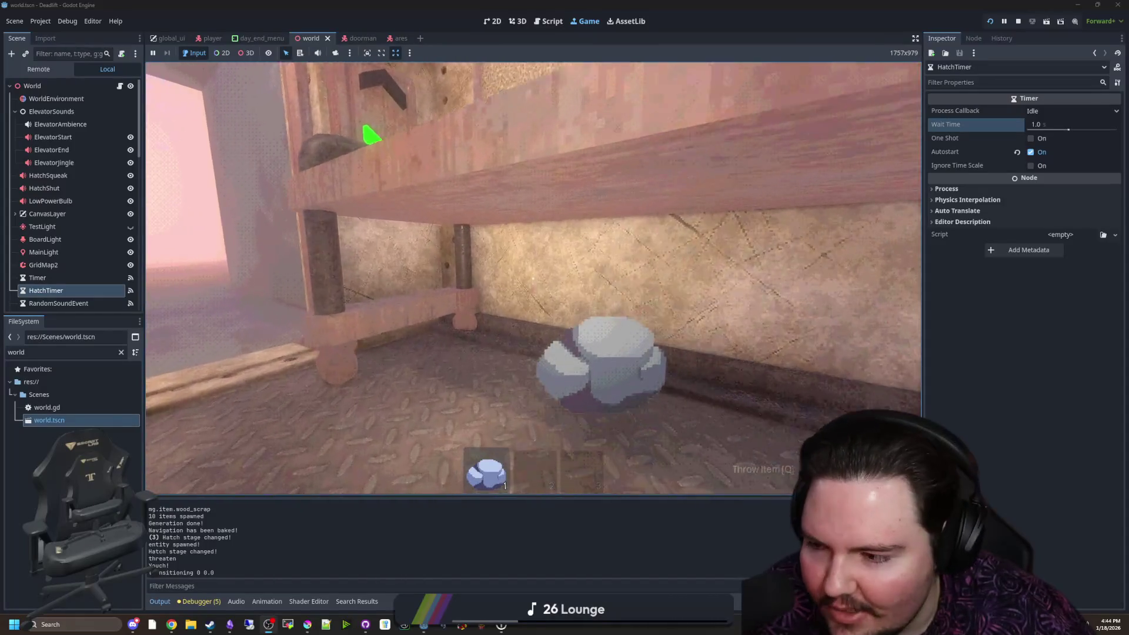
key(q)
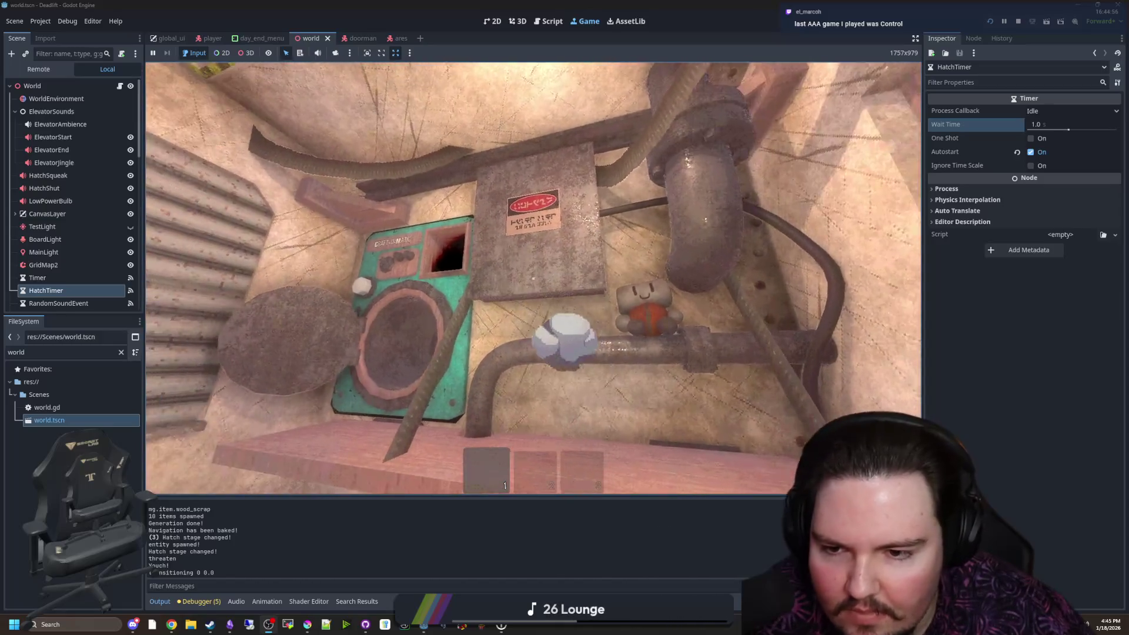
Move up to the elevator shelf and set the held rock down on it
key(d)
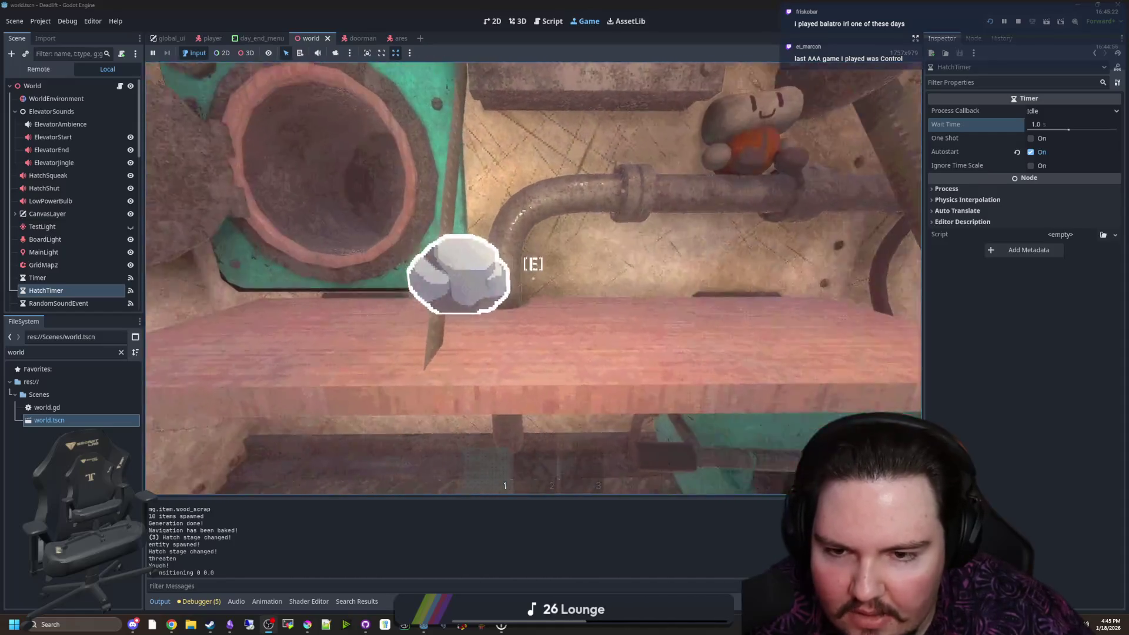
key(w)
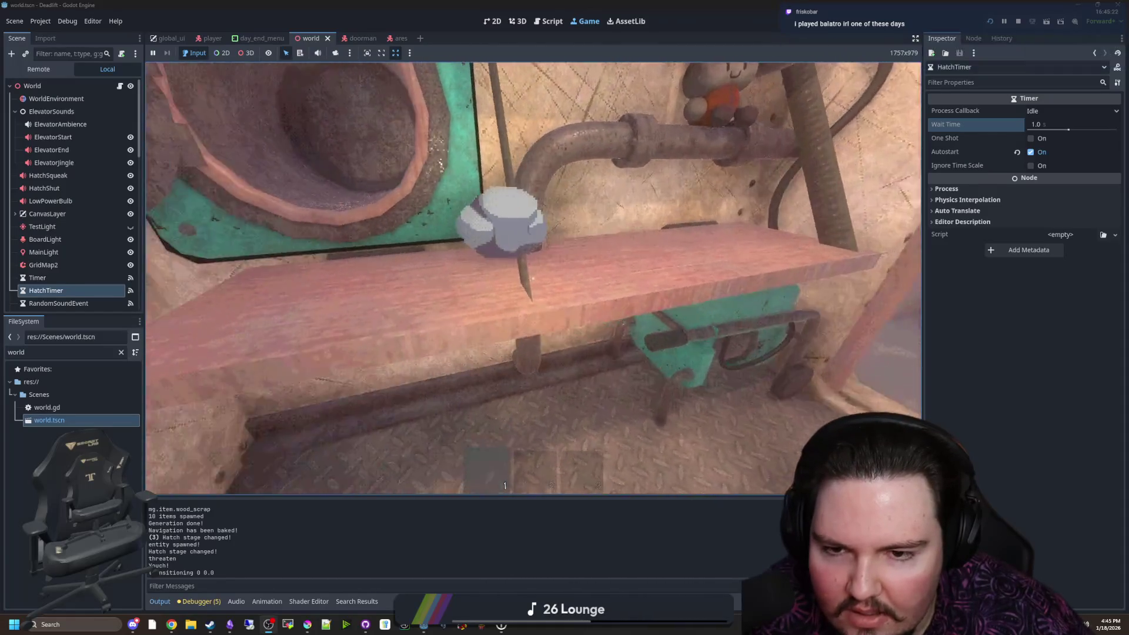
key(w)
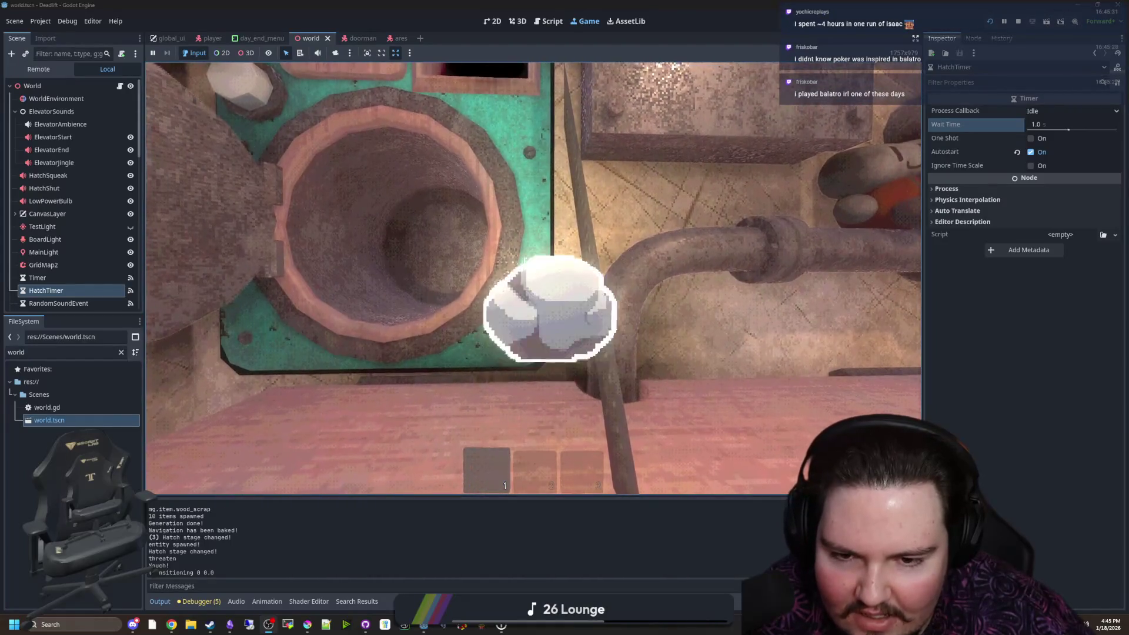
key(q)
key(w)
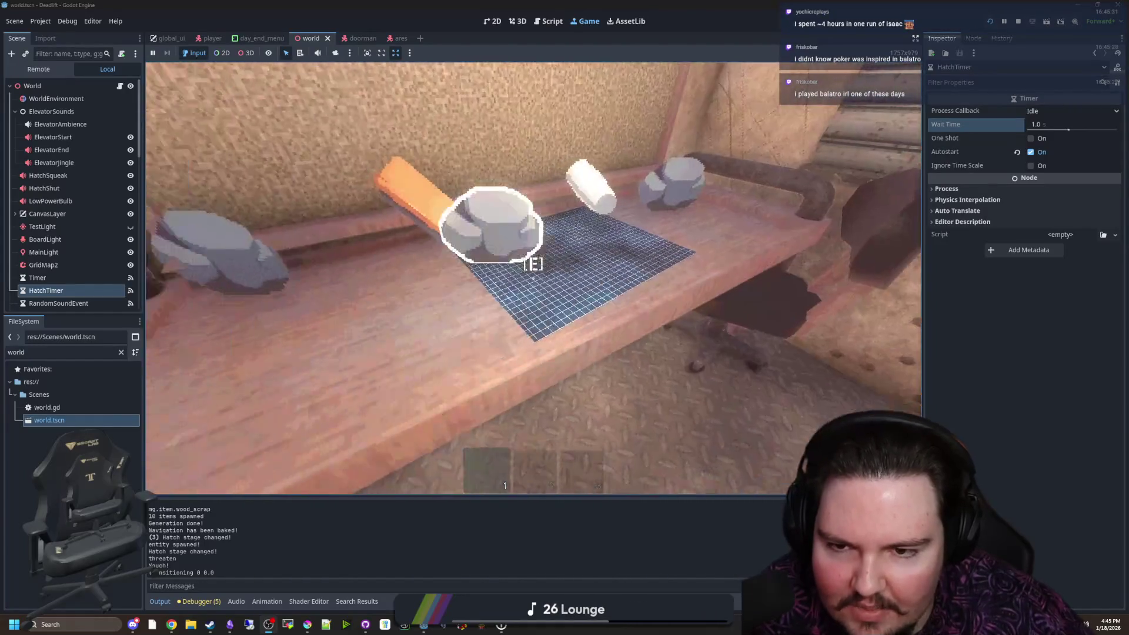
key(w)
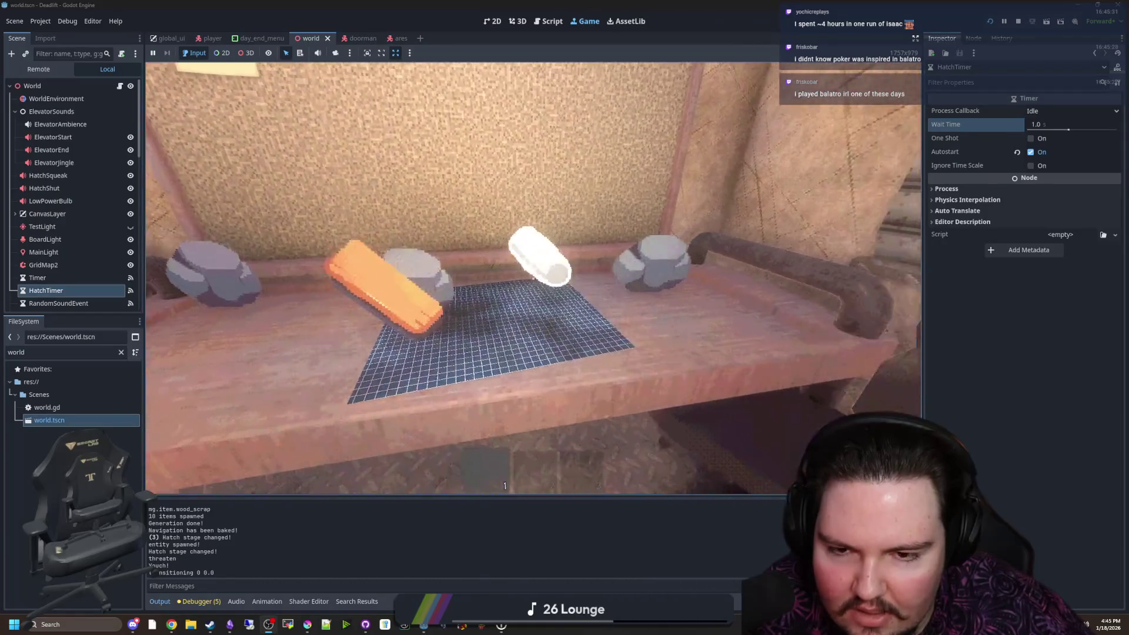
Pick up the orange item, throw it onto the shelf beside the rock, and pause the game
key(e)
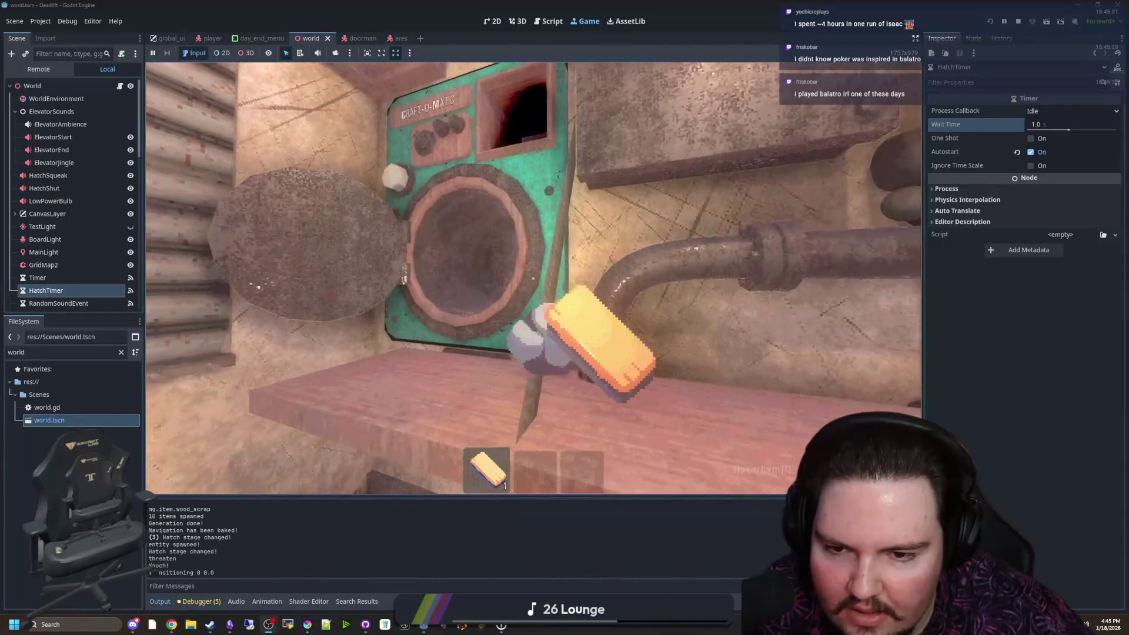
key(w)
key(e)
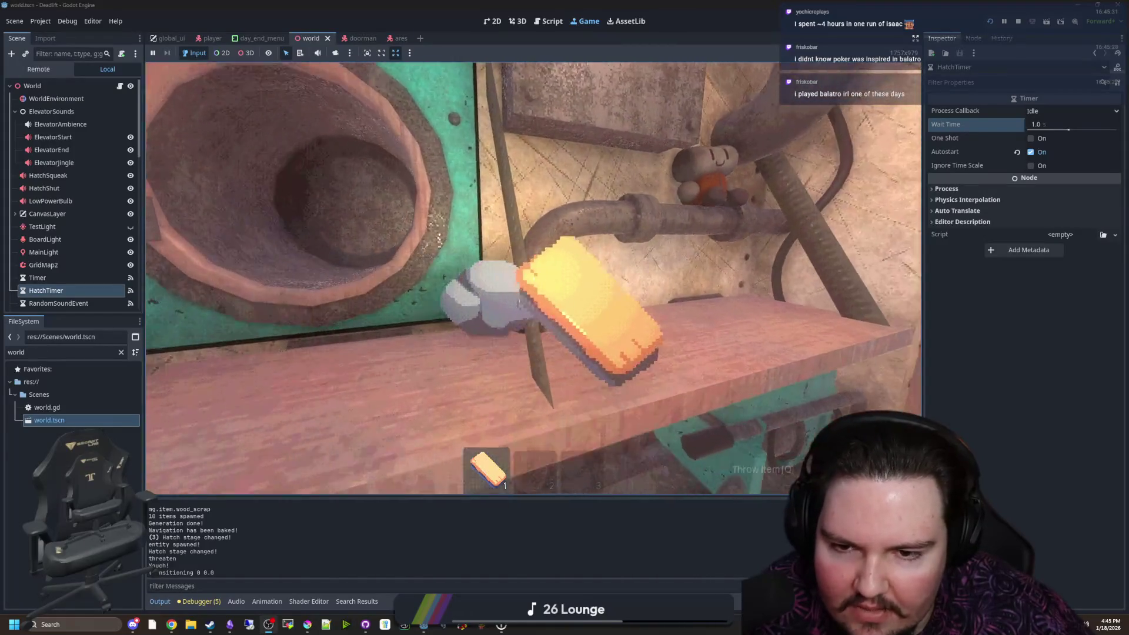
key(s)
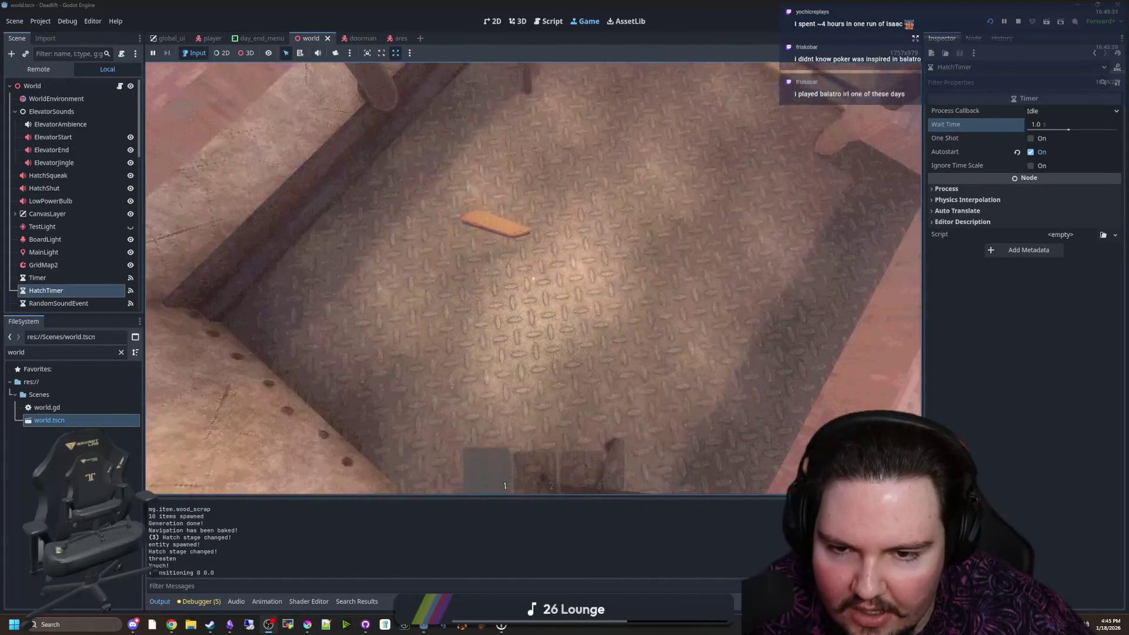
key(q)
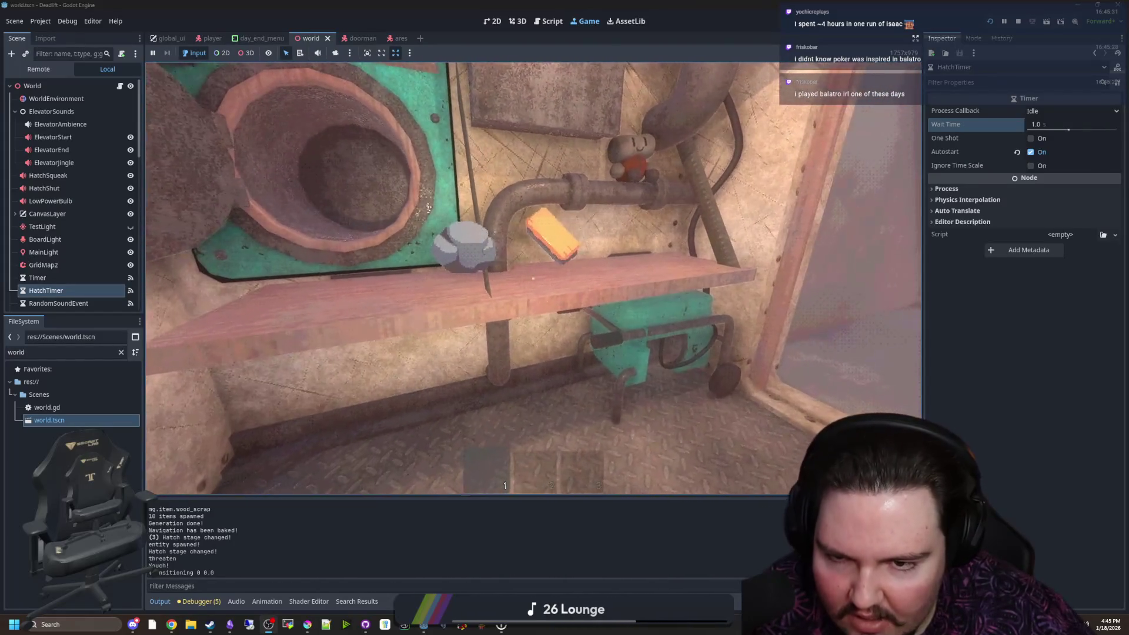
key(Escape)
Filter the Godot FileSystem dock for 'elevator'
key(super)
key(super)
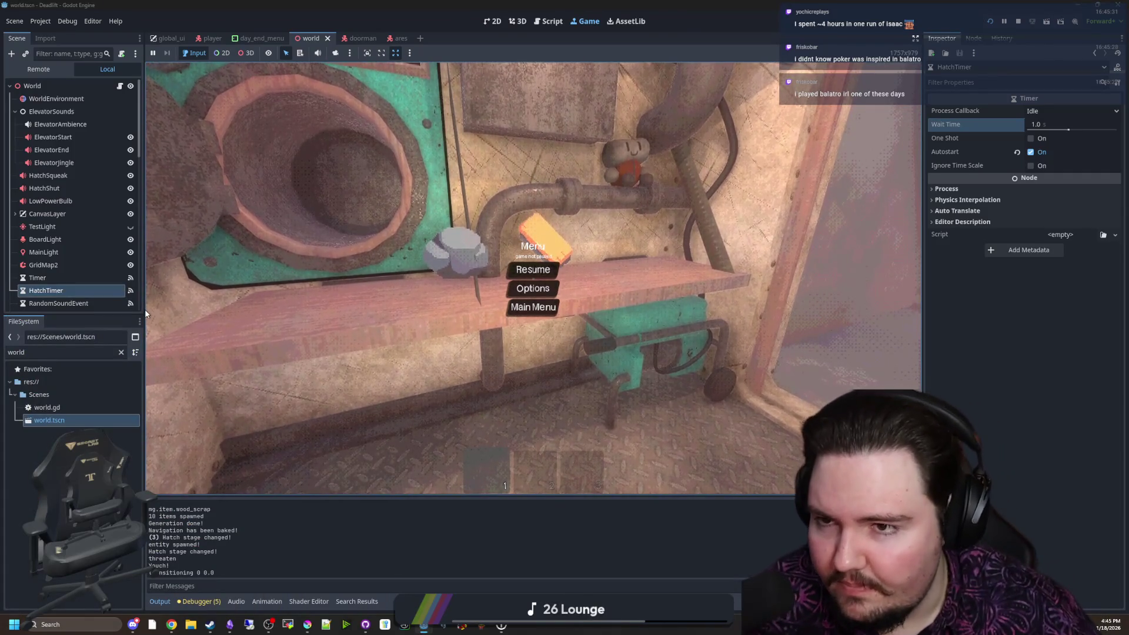
double_click(109, 352)
text(elevator)
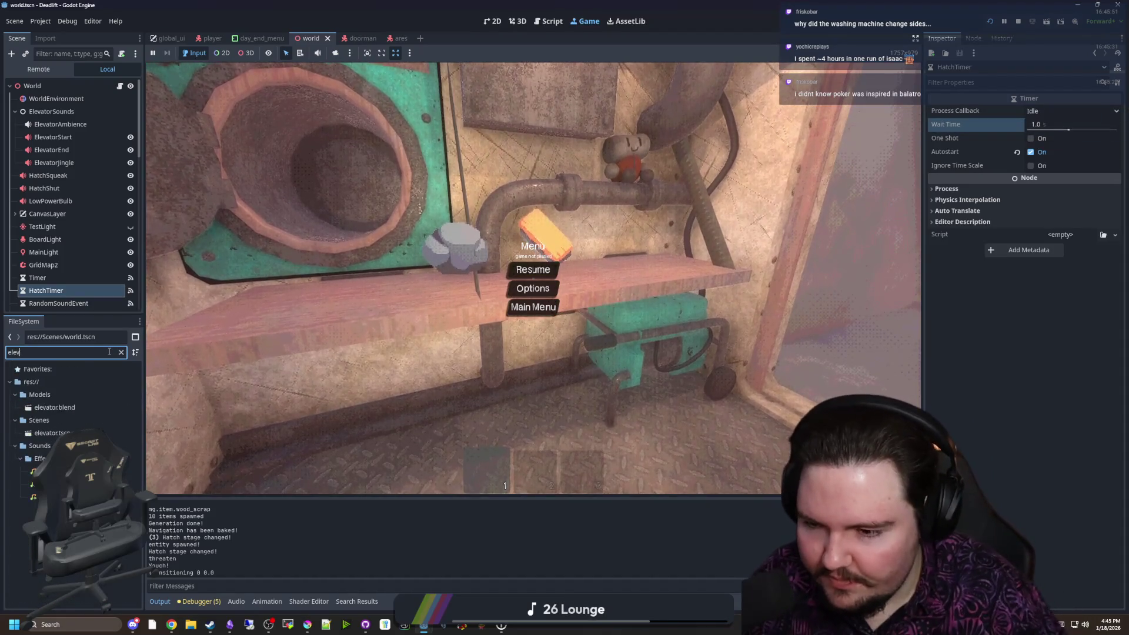
Open the elevator scene and select the pole sprite Sprite3D5 in the 3D view
double_click(51, 433)
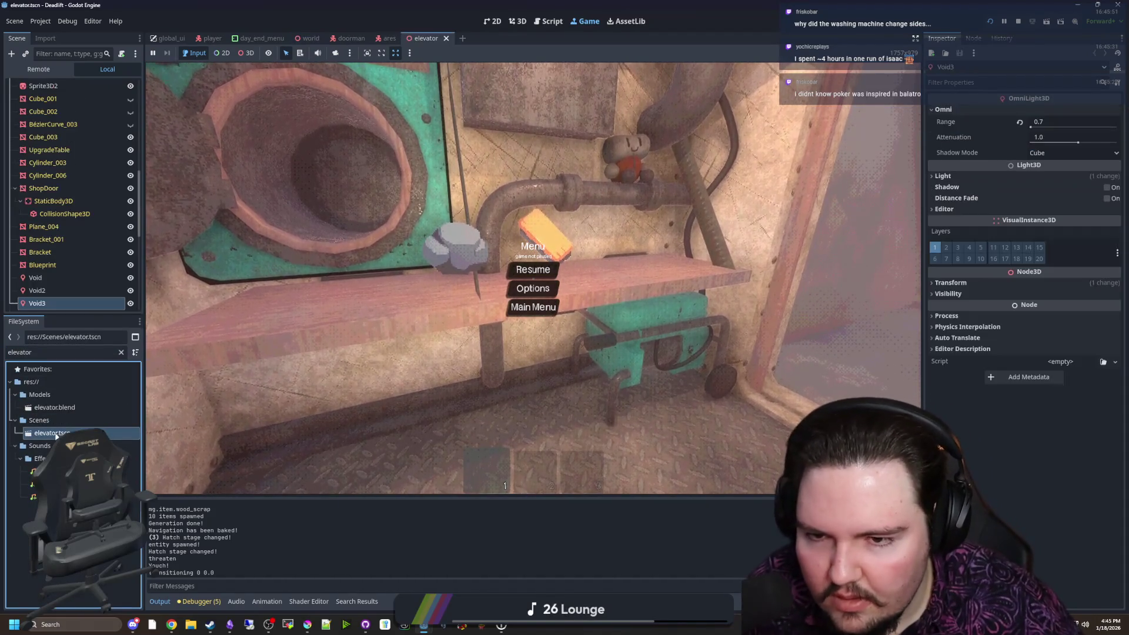
scroll(56, 252, down, 5)
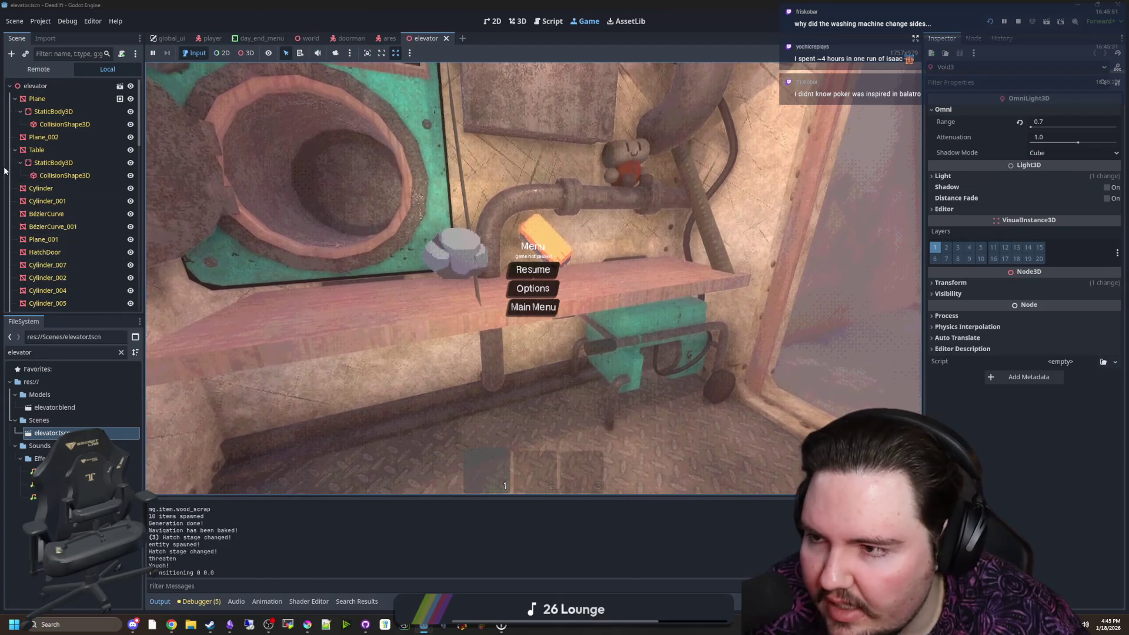
scroll(55, 176, down, 3)
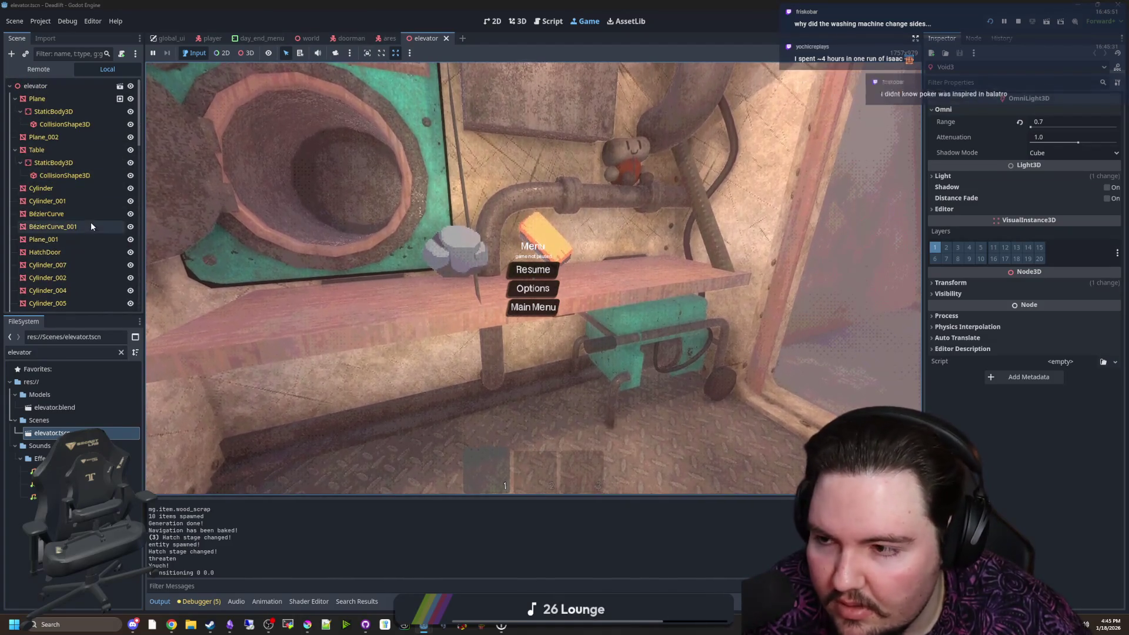
scroll(73, 253, up, 5)
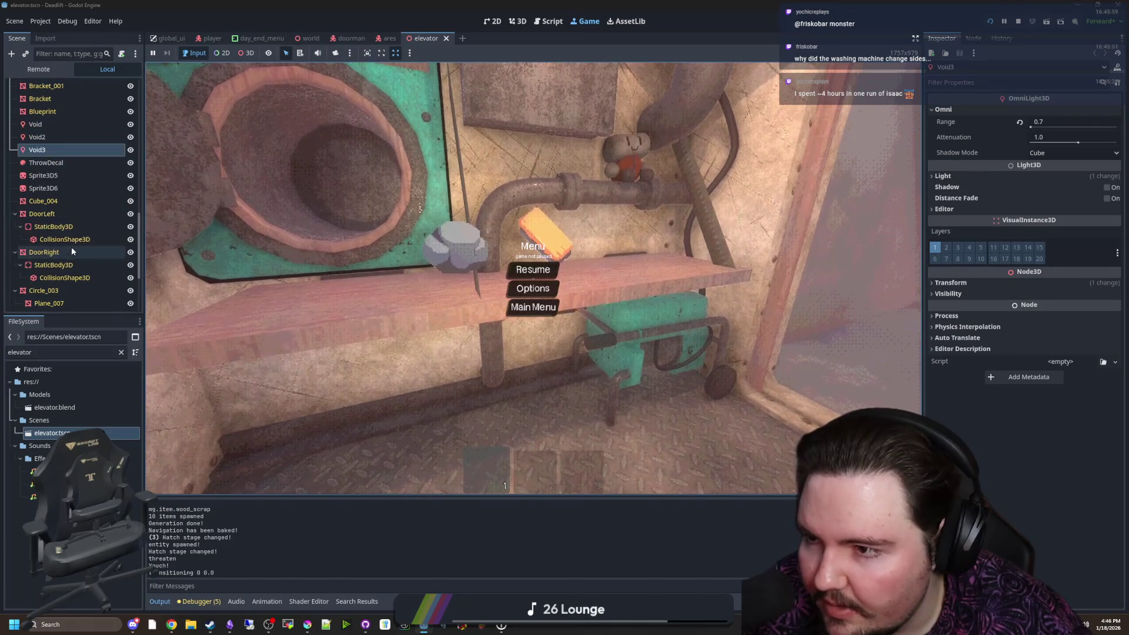
click(76, 177)
click(76, 186)
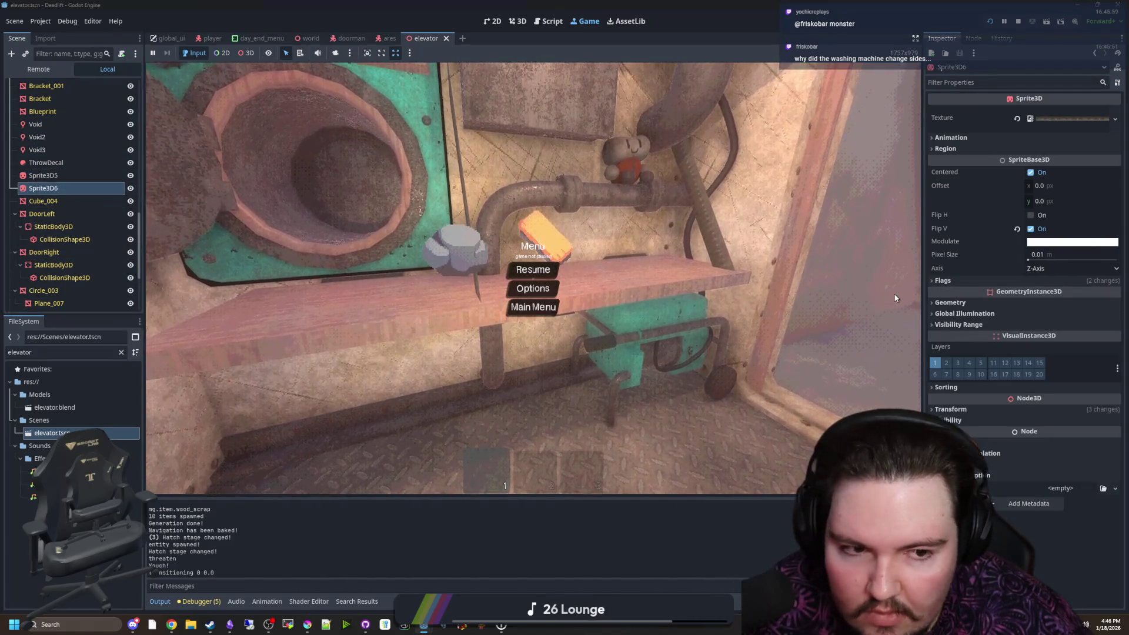
click(518, 21)
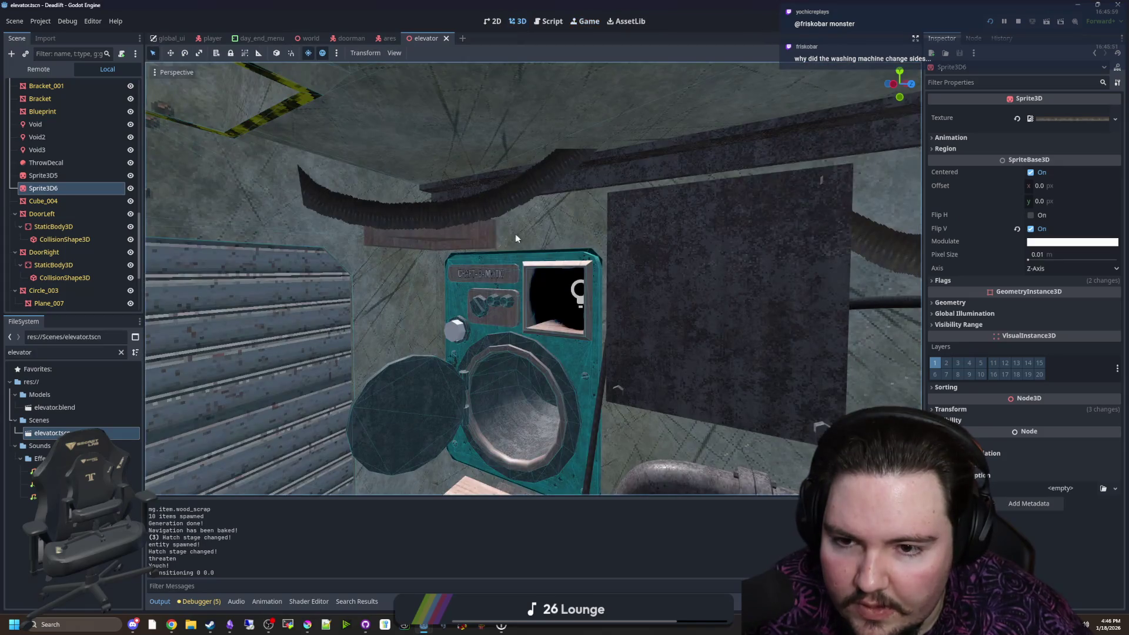
mouse_move(548, 297)
mouse_down()
mouse_move(658, 357)
mouse_move(554, 361)
mouse_up()
click(553, 358)
click(585, 22)
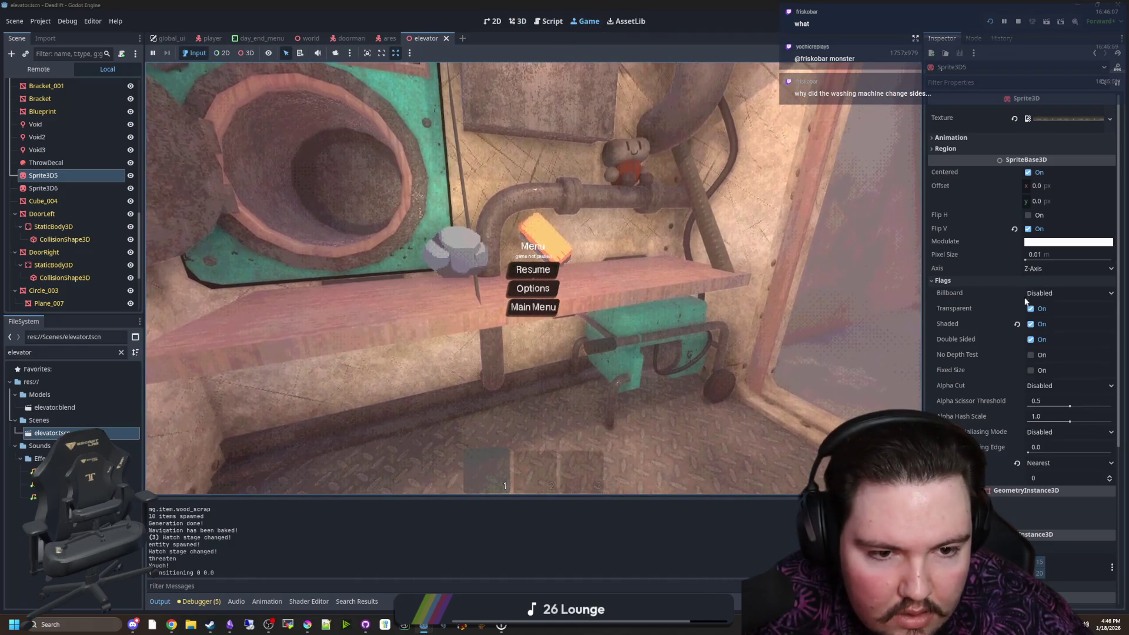
Turn off Double Sided, toggle No Depth Test on and off, and set Render Priority to 1
click(1031, 341)
click(1031, 356)
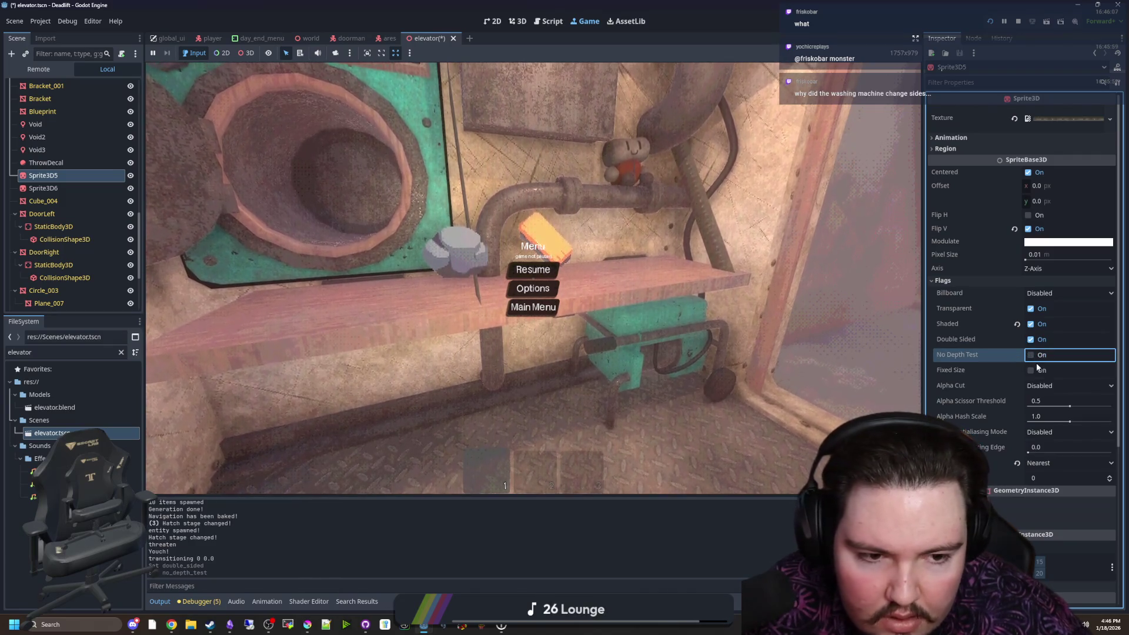
click(1032, 356)
drag(1060, 478, 1035, 485)
click(1037, 481)
text(1)
key(Return)
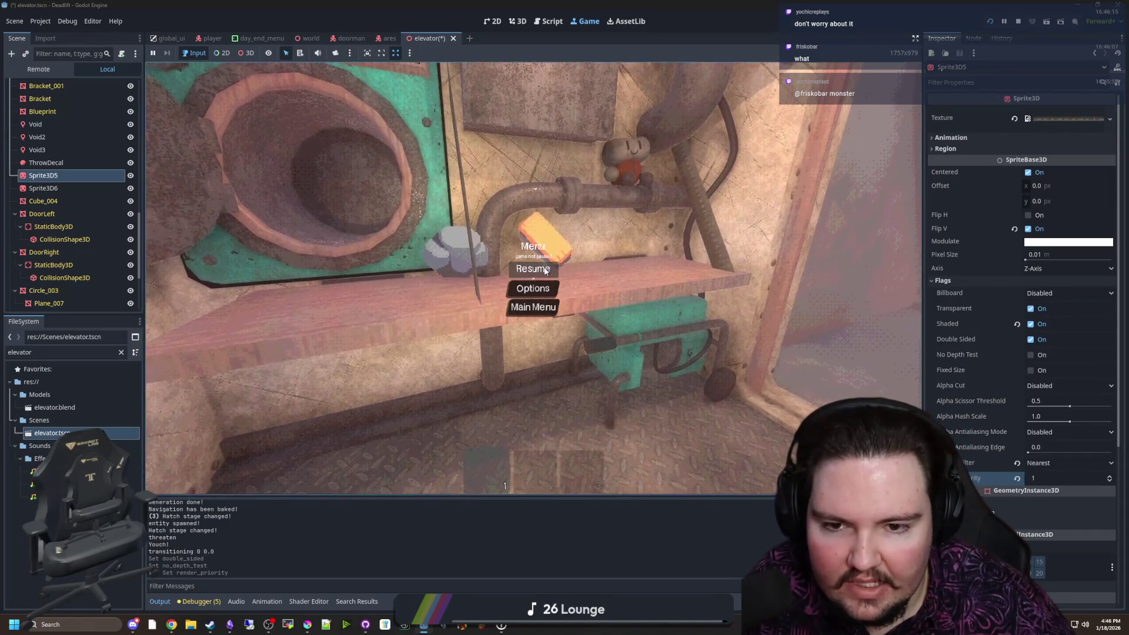
Pick up the shelf rock and put it back, pause, then filter FileSystem by 'item'
click(533, 269)
key(e)
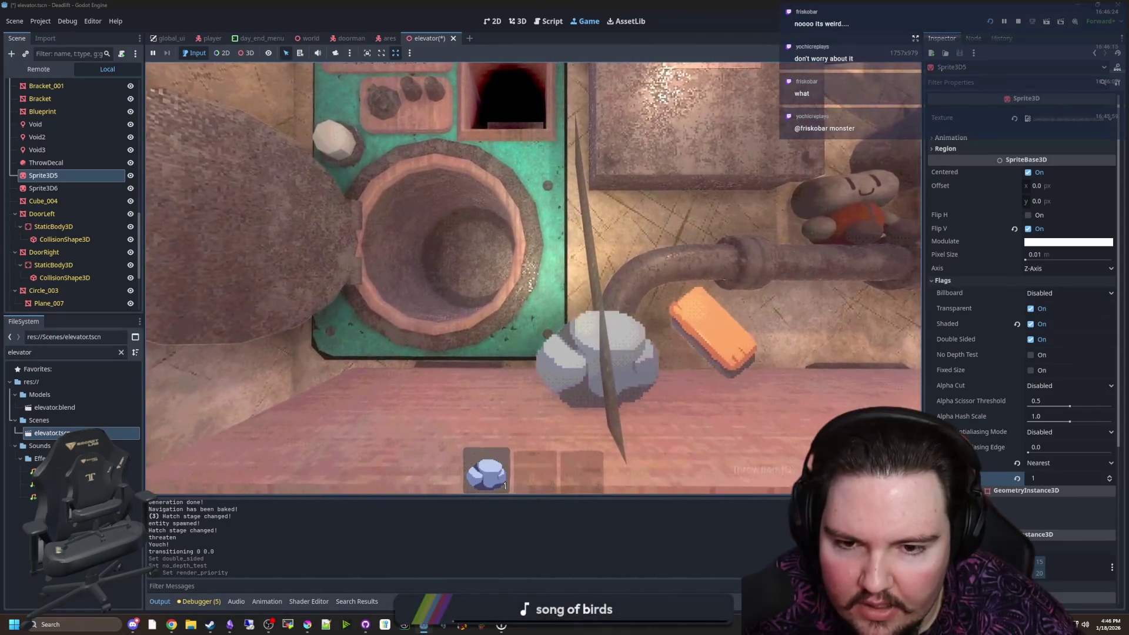
key(q)
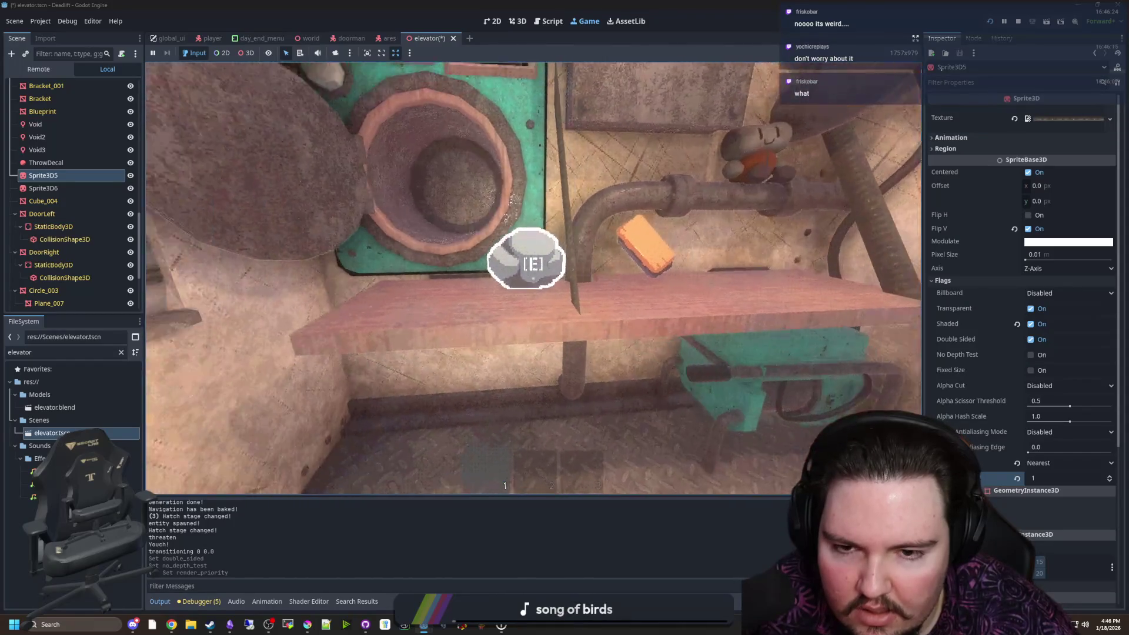
key(Escape)
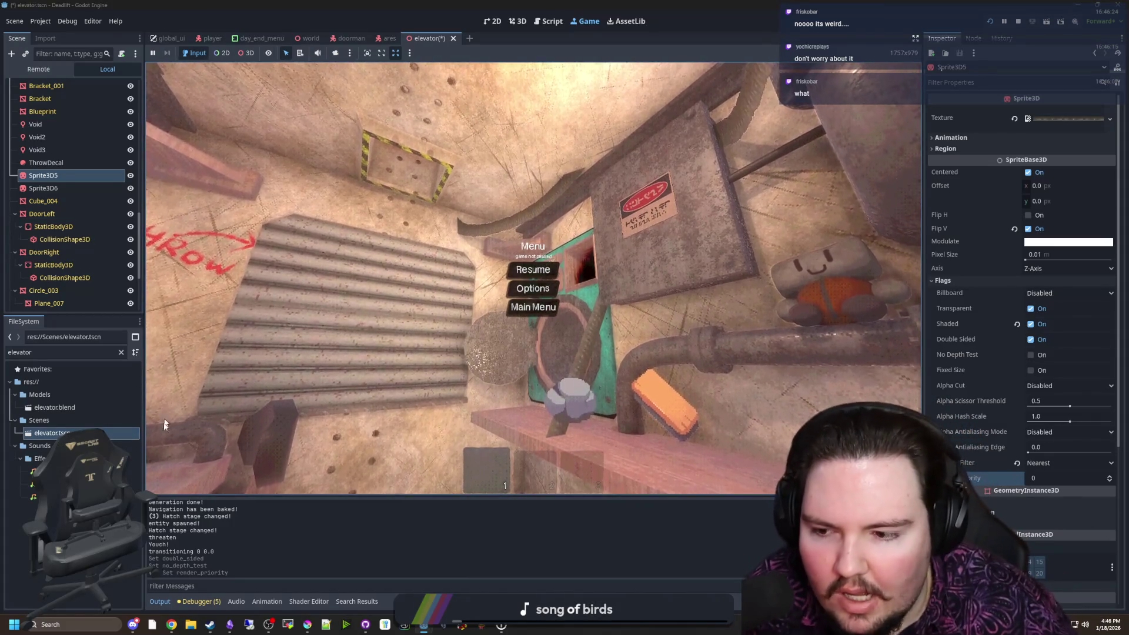
click(121, 352)
text(item)
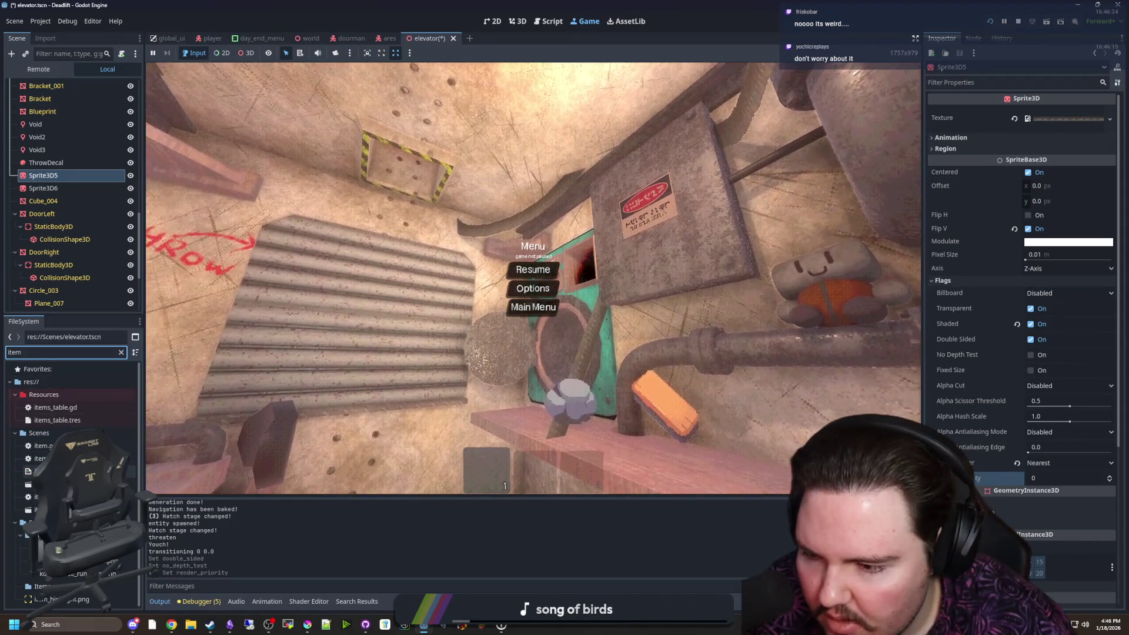
Open item_2d.gdshader, enlarge its code area, and examine the depth_draw_opaque render mode
double_click(59, 471)
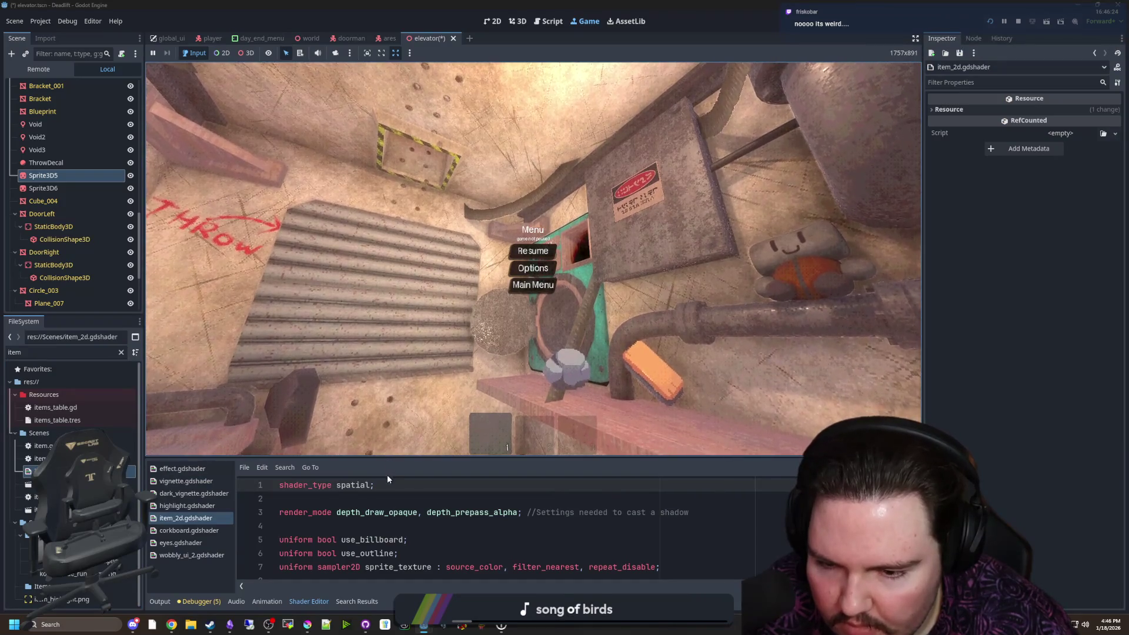
drag(390, 457, 434, 326)
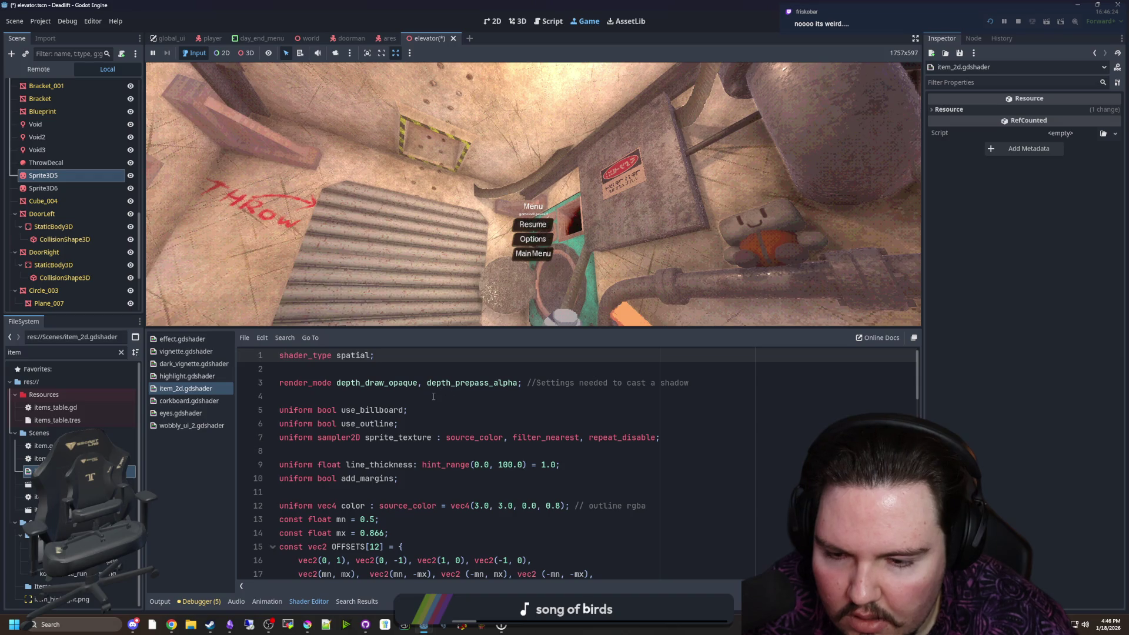
click(422, 397)
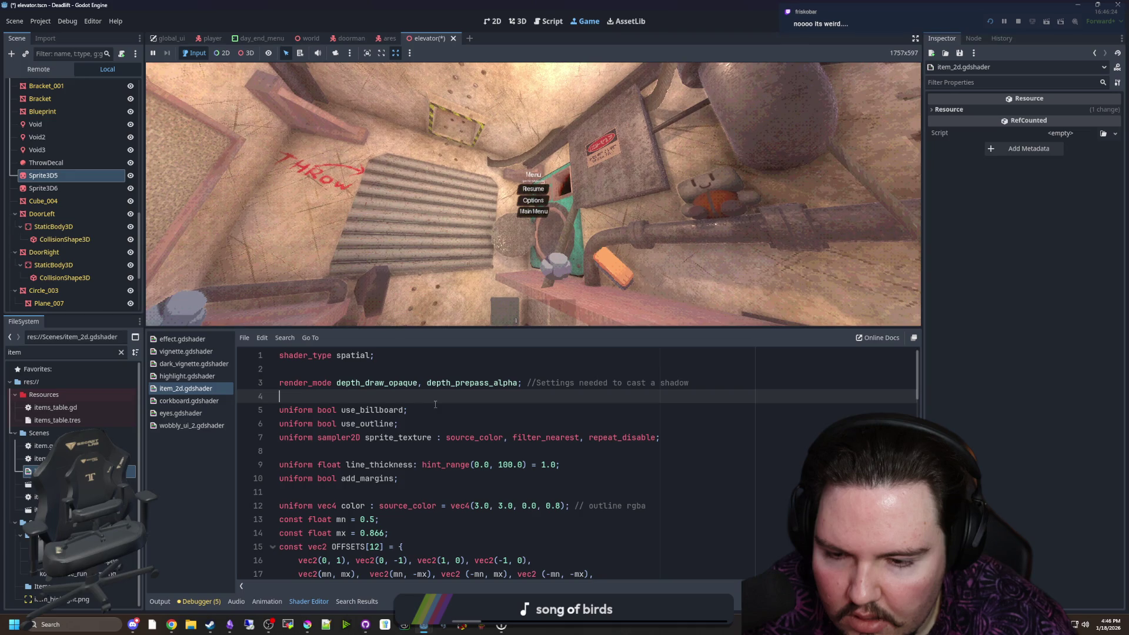
double_click(417, 384)
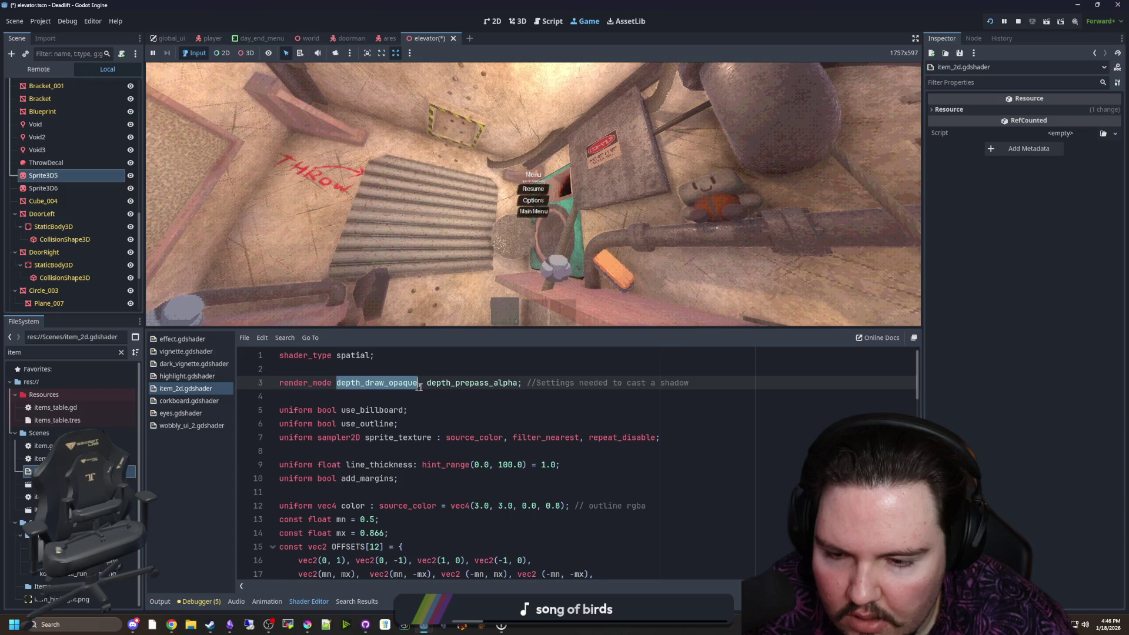
click(424, 384)
click(361, 395)
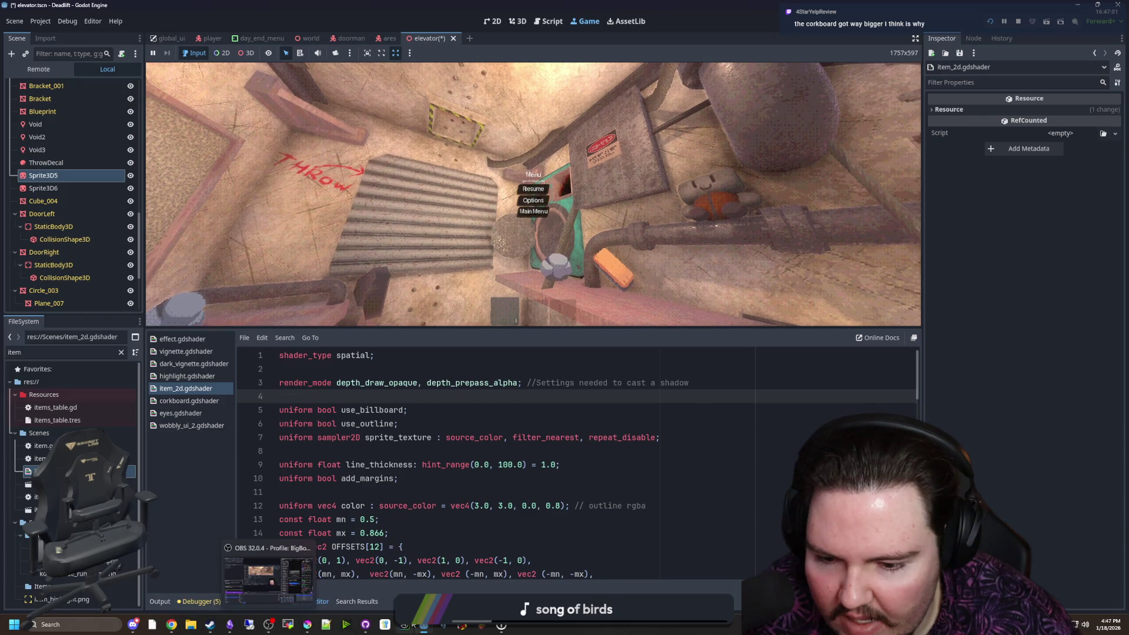
Save the scene in the player.tscn Godot window with Ctrl+S, then return to elevator.tscn
mouse_move(424, 627)
mouse_move(408, 557)
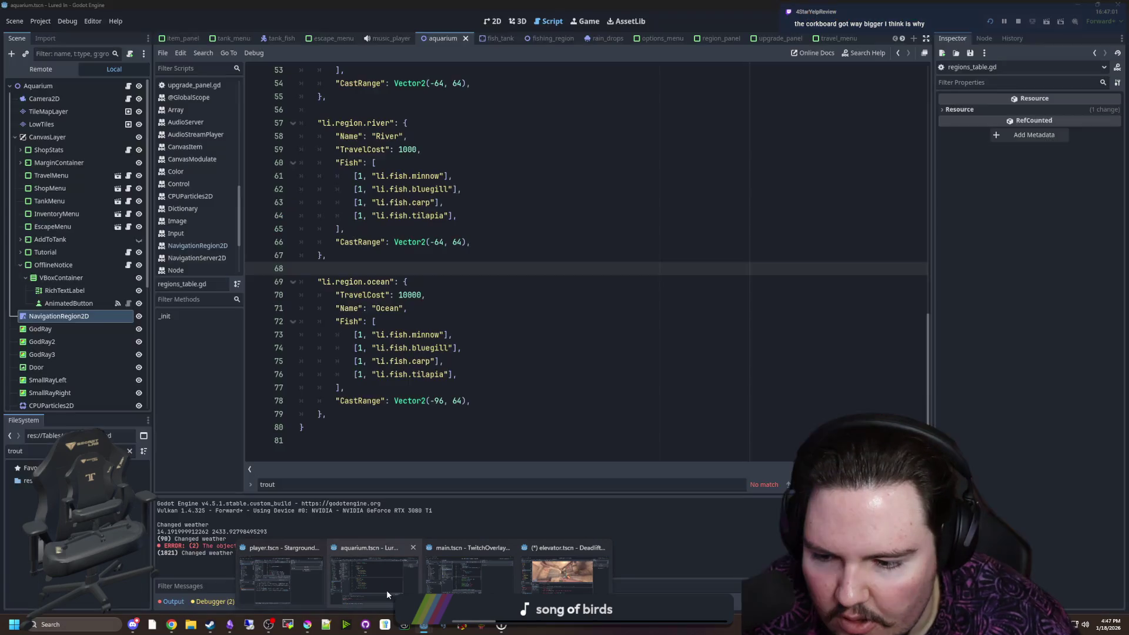
mouse_move(290, 586)
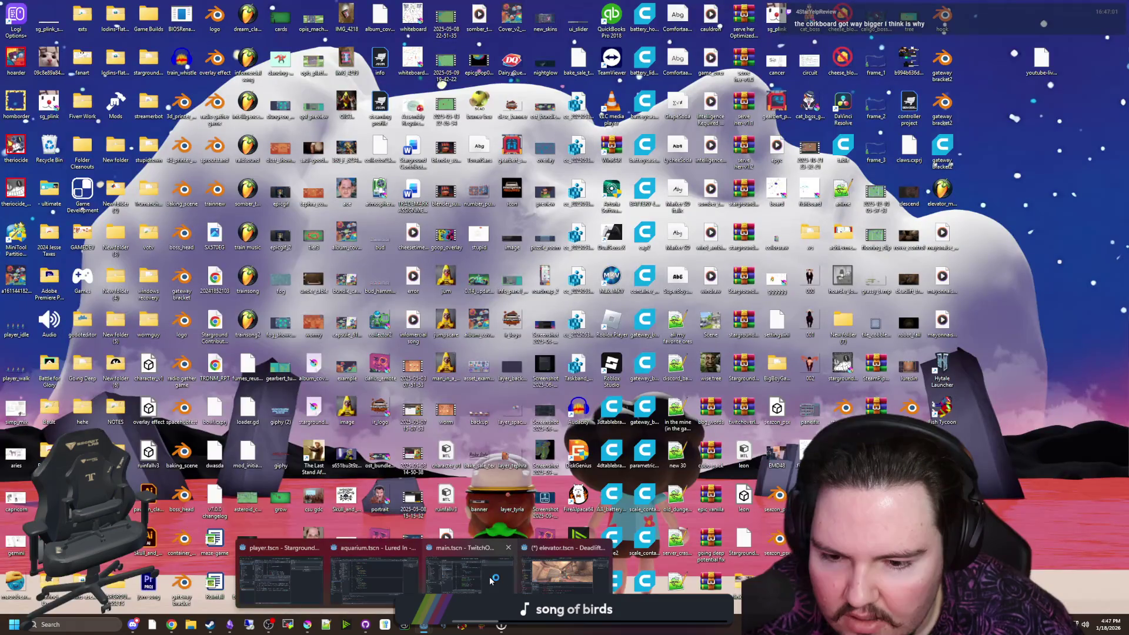
click(491, 581)
key(alt+Tab)
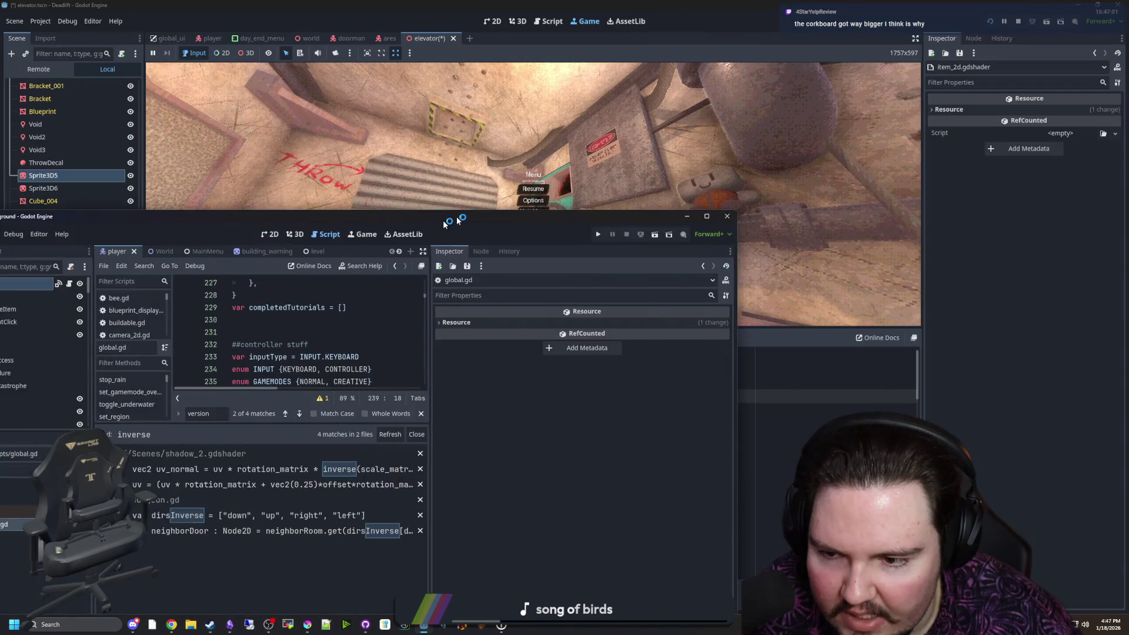
key(ctrl+s)
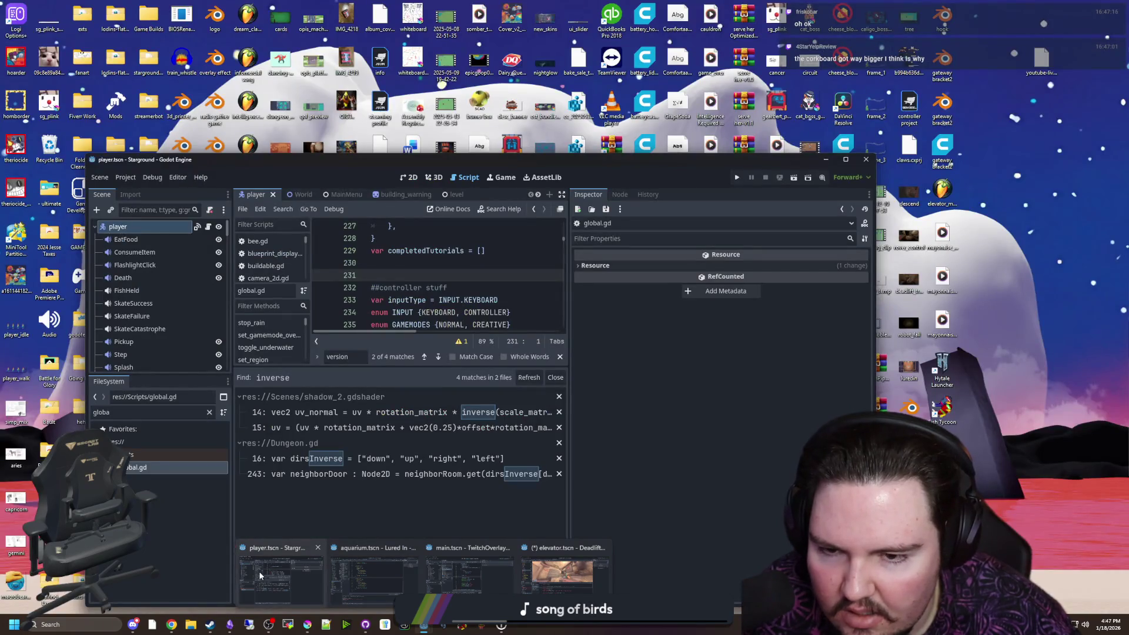
click(564, 574)
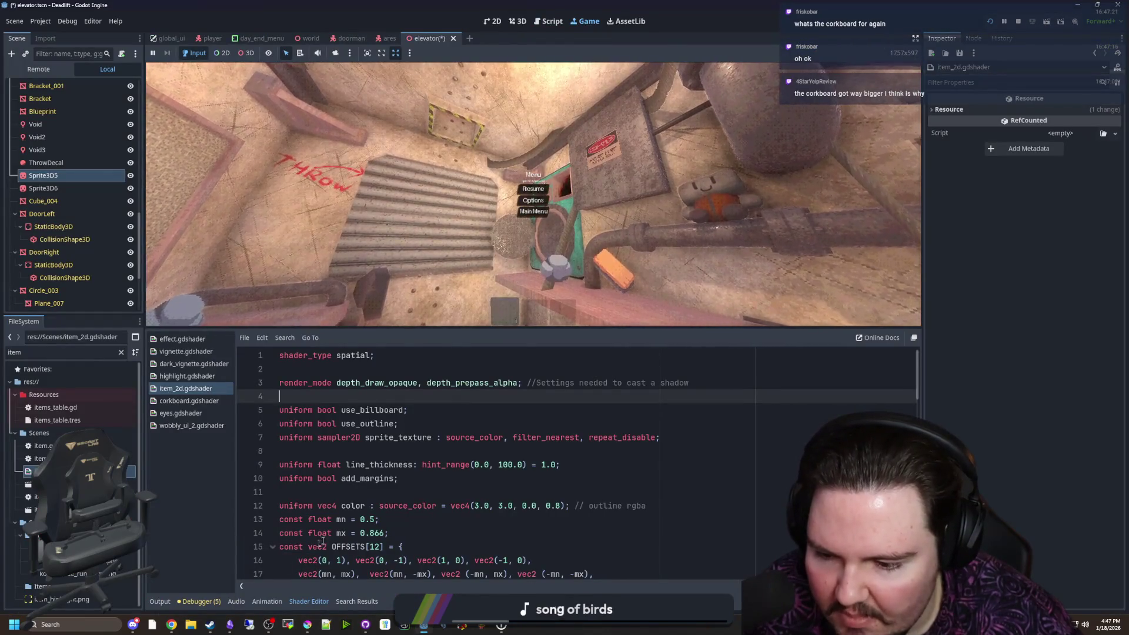
Shrink the shader panel to enlarge the game view, then move the OBS settings window onto this screen
mouse_move(449, 333)
mouse_down()
mouse_move(450, 318)
mouse_move(449, 455)
mouse_up()
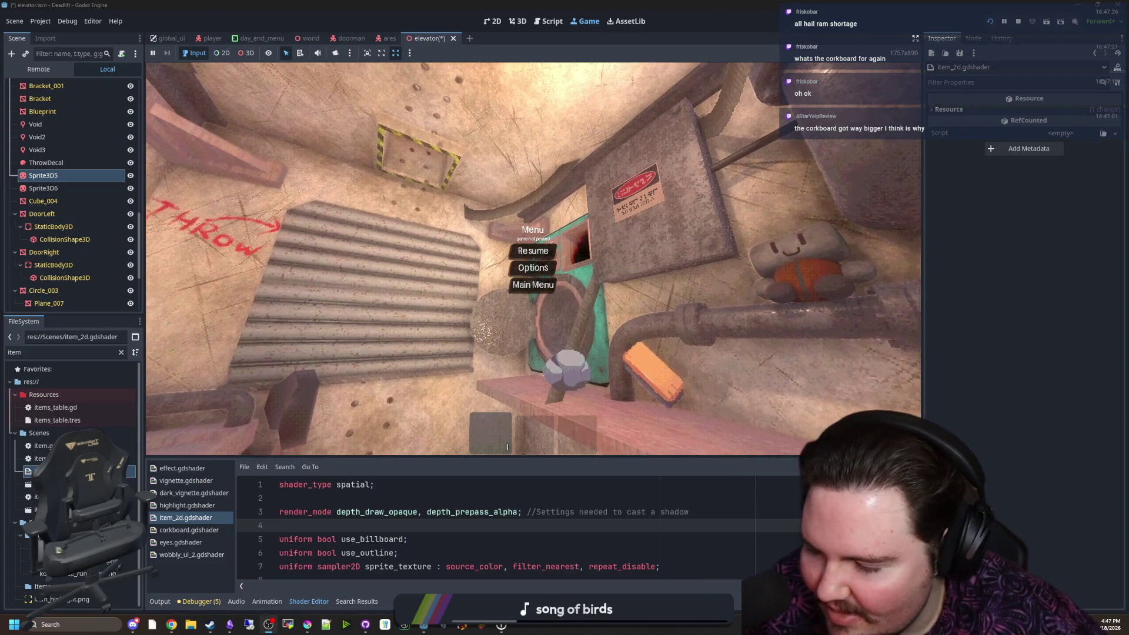
drag(0, 185, 482, 186)
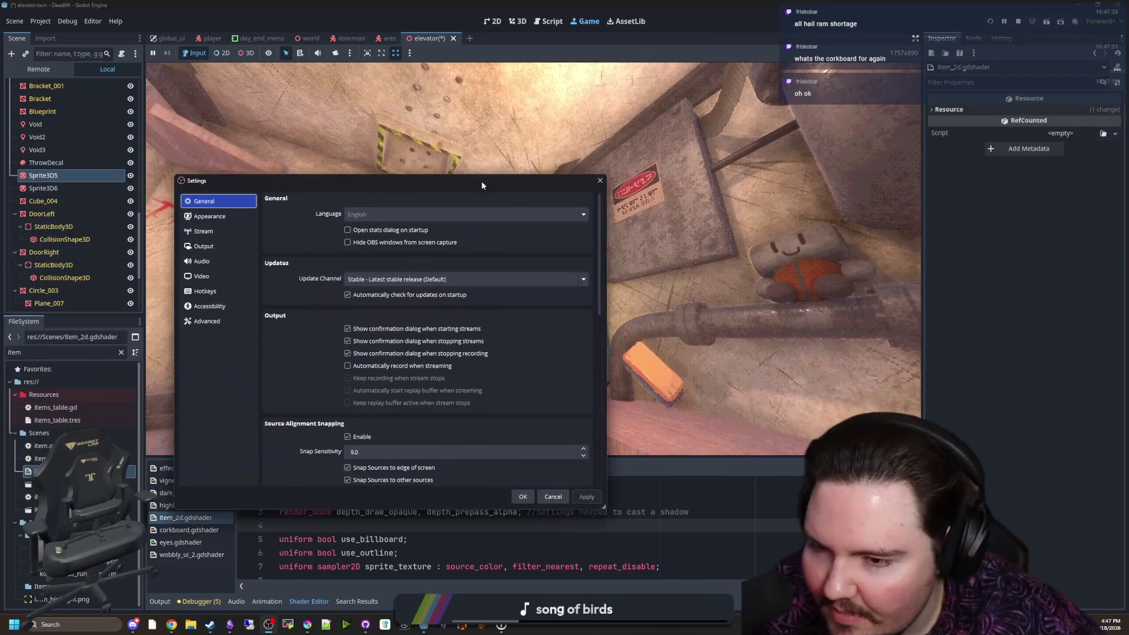
click(210, 247)
click(219, 233)
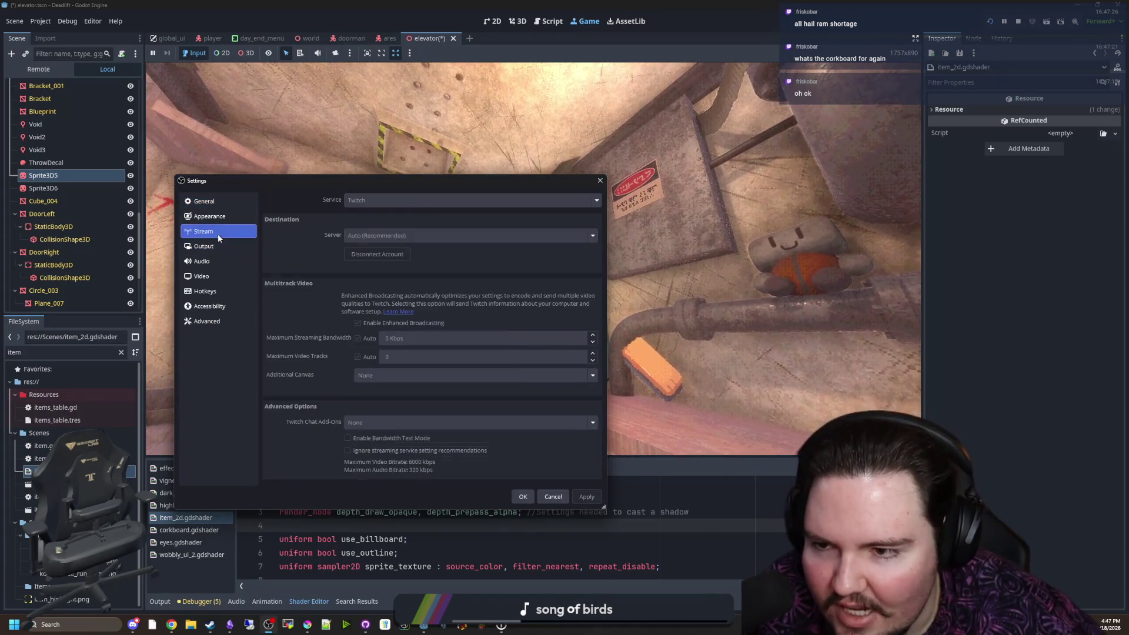
click(227, 216)
click(211, 201)
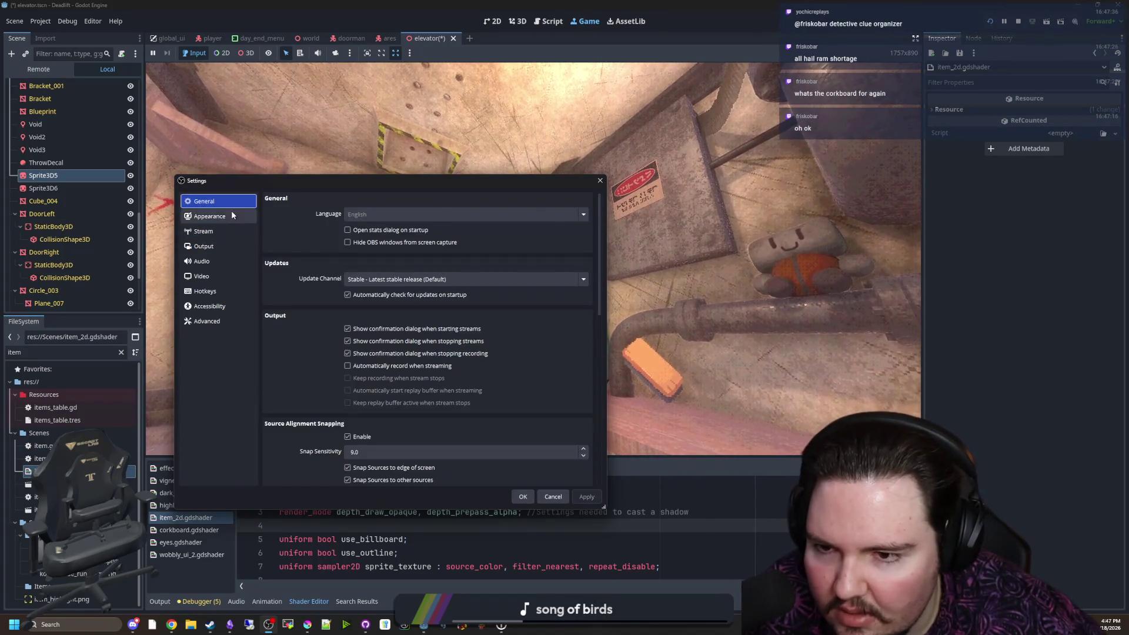
click(212, 231)
click(223, 246)
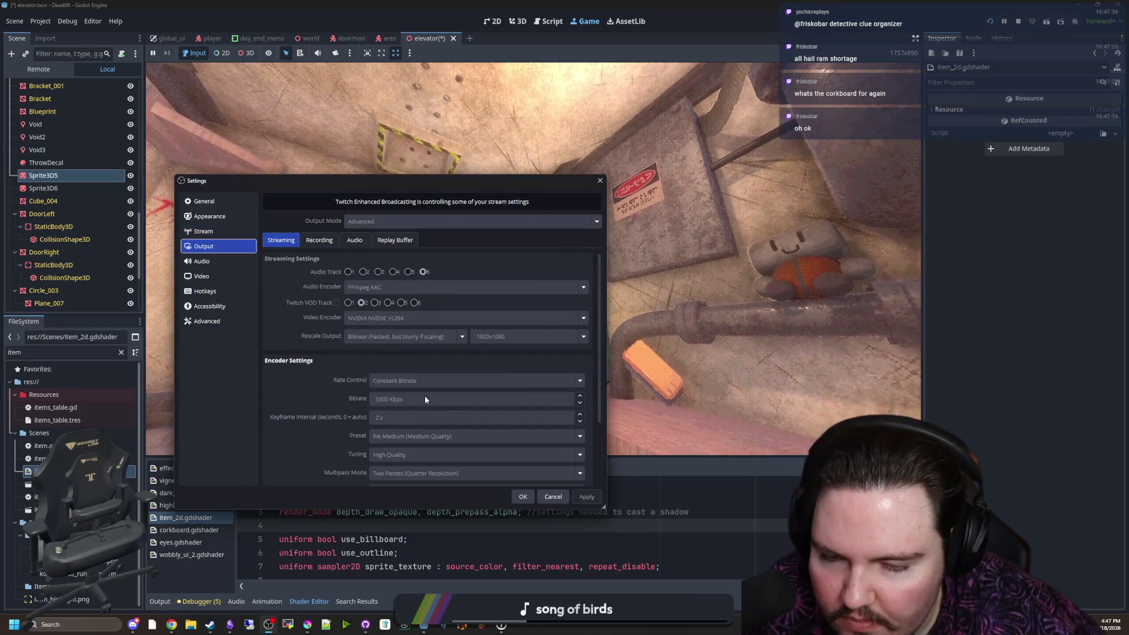
click(217, 278)
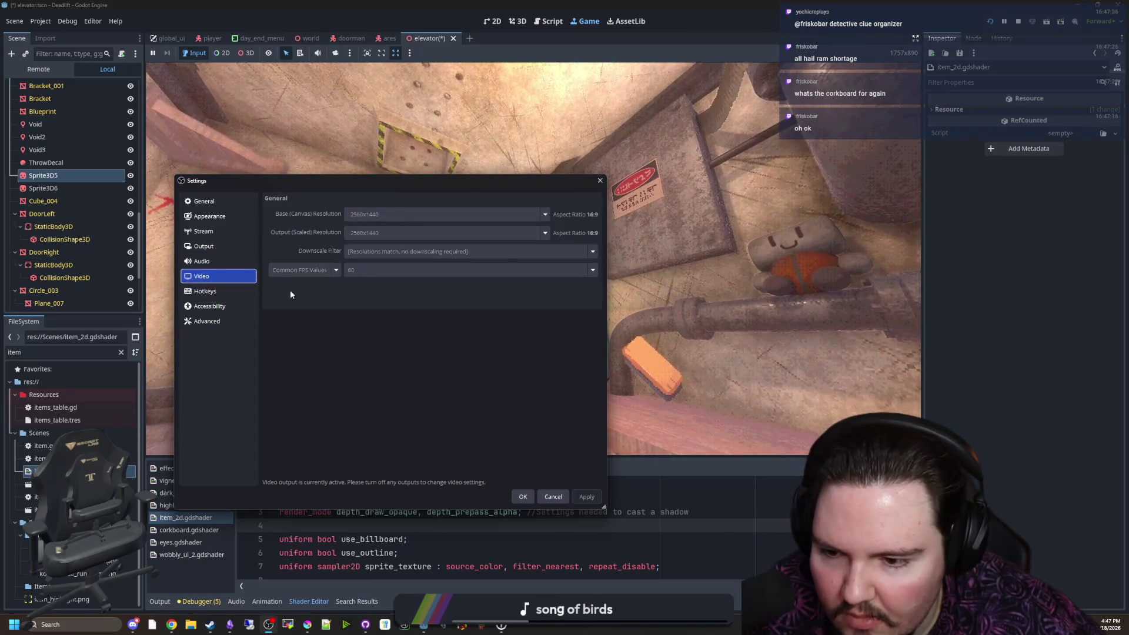
click(523, 497)
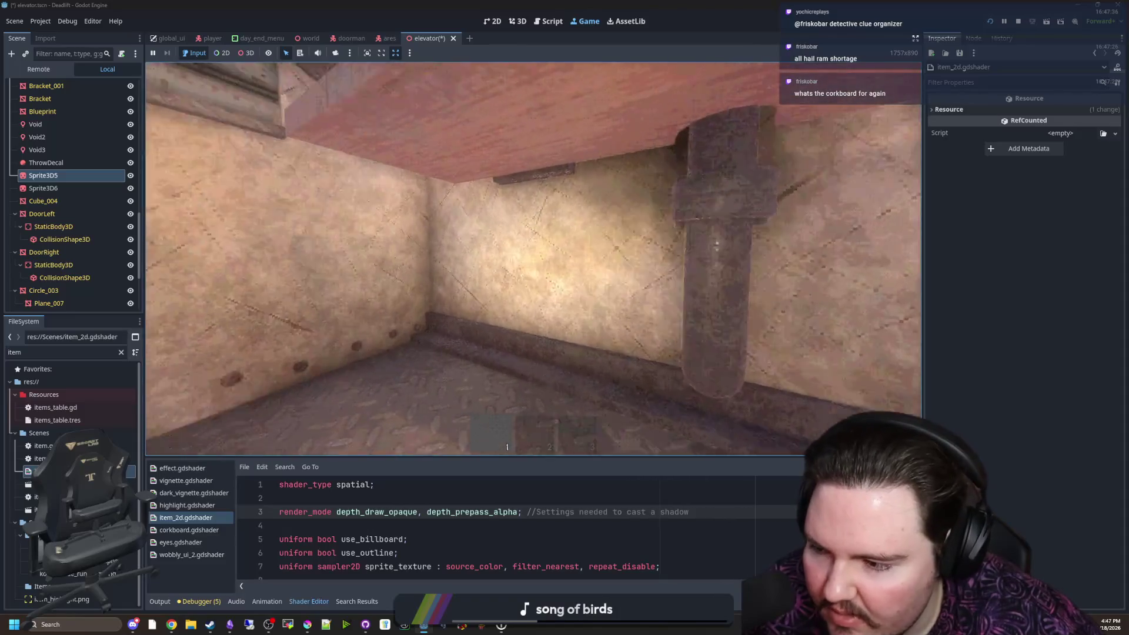
Walk up to the rock shelf, the Craft-O-Matic and the corkboard shelf, stepping back to view them
key(w)
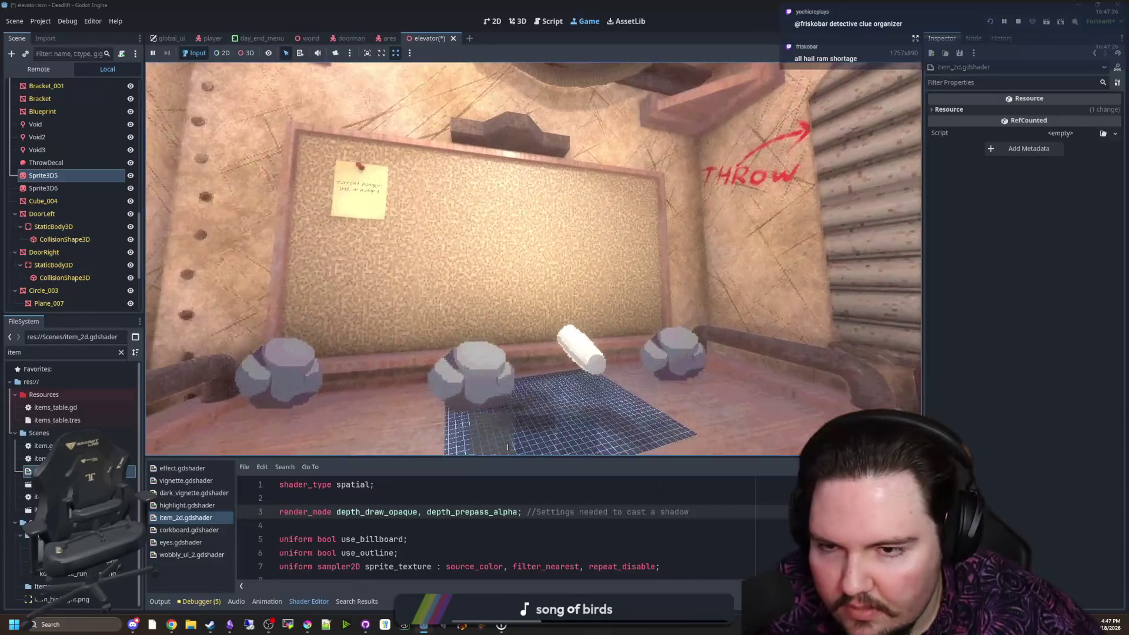
key(s)
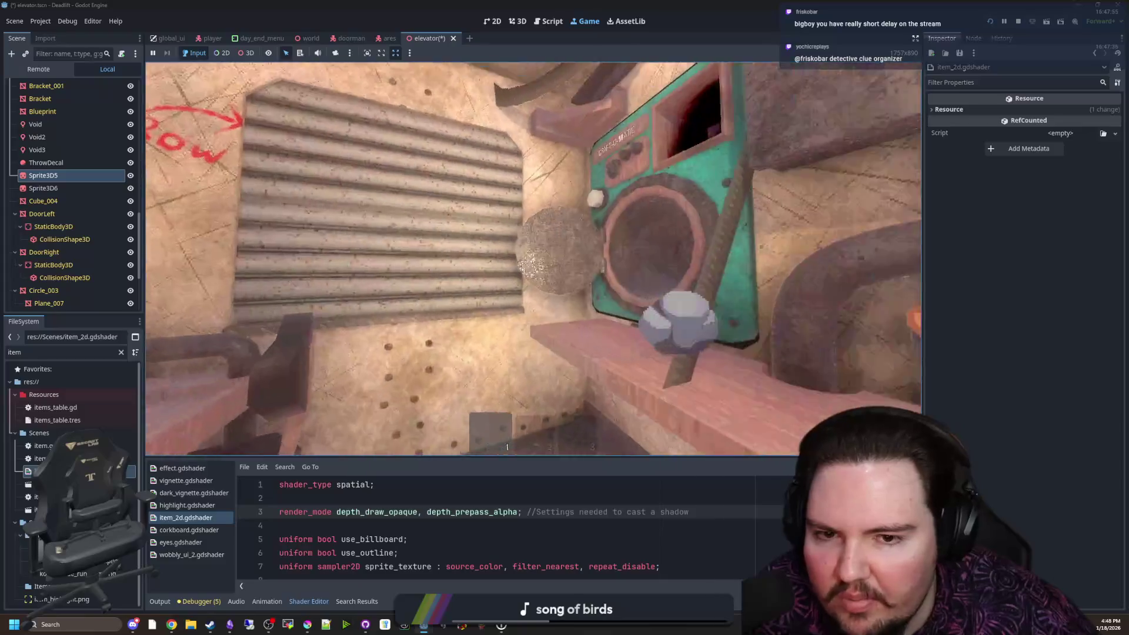
key(w)
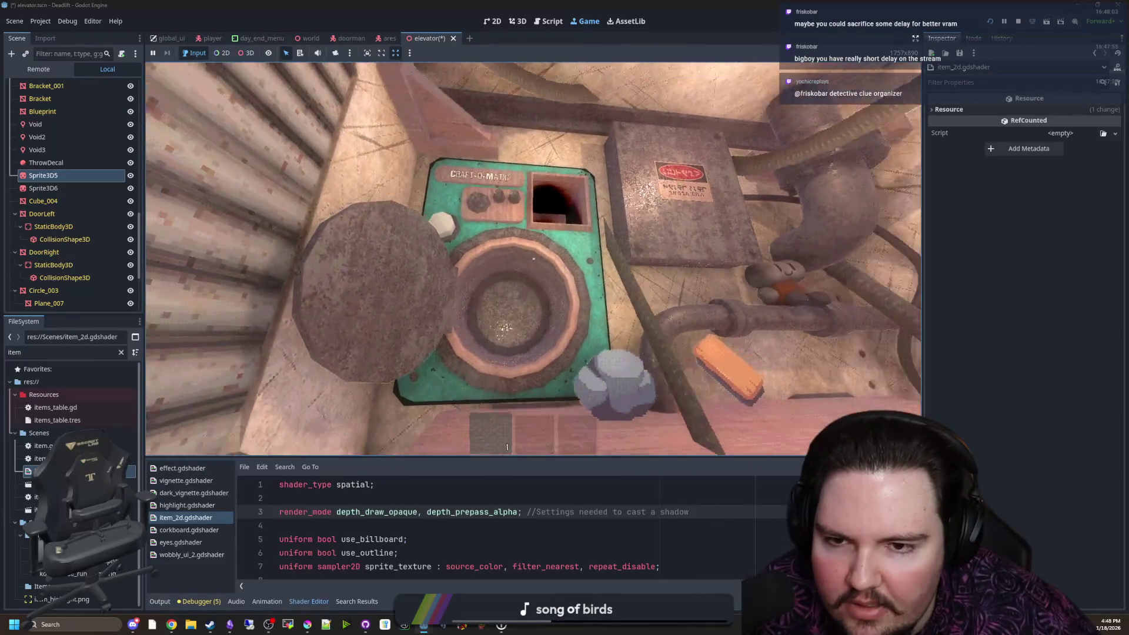
key(w)
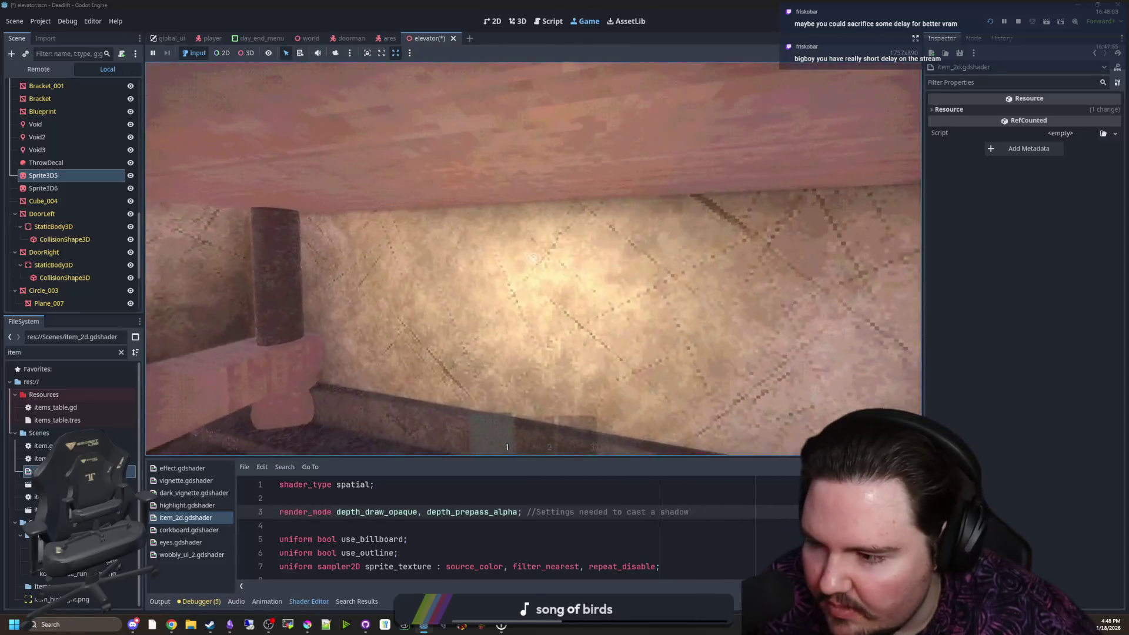
key(w)
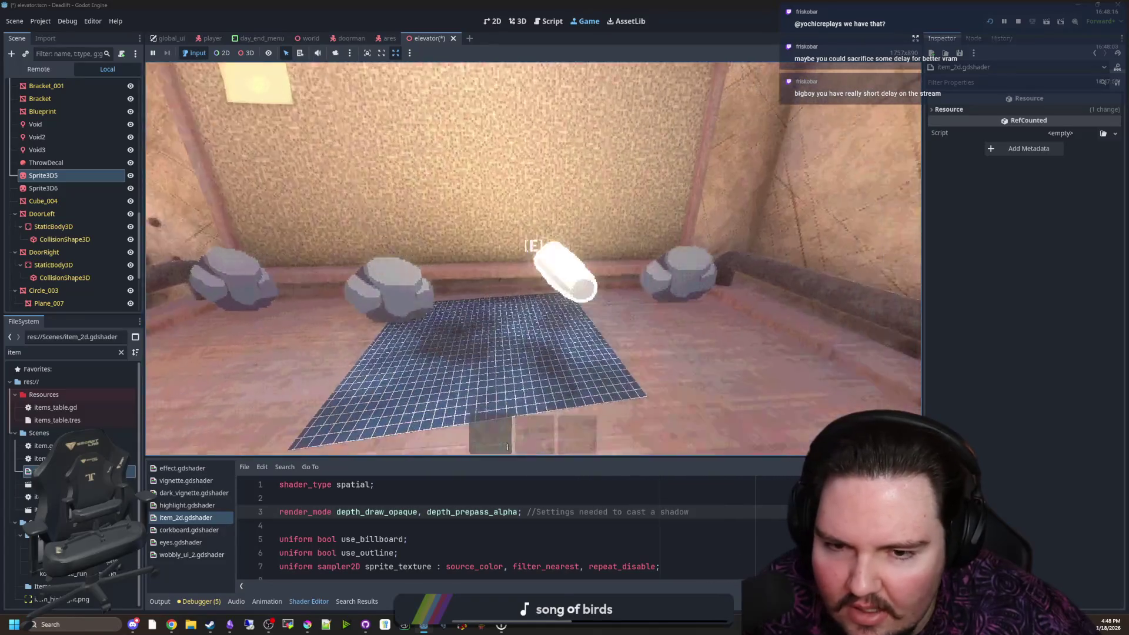
key(s)
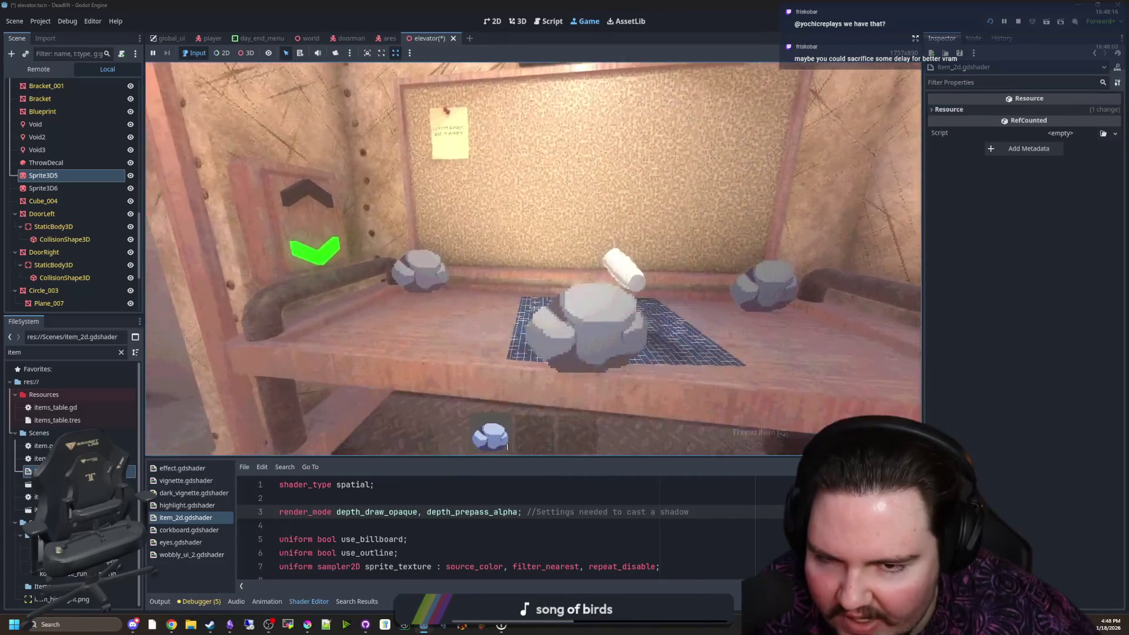
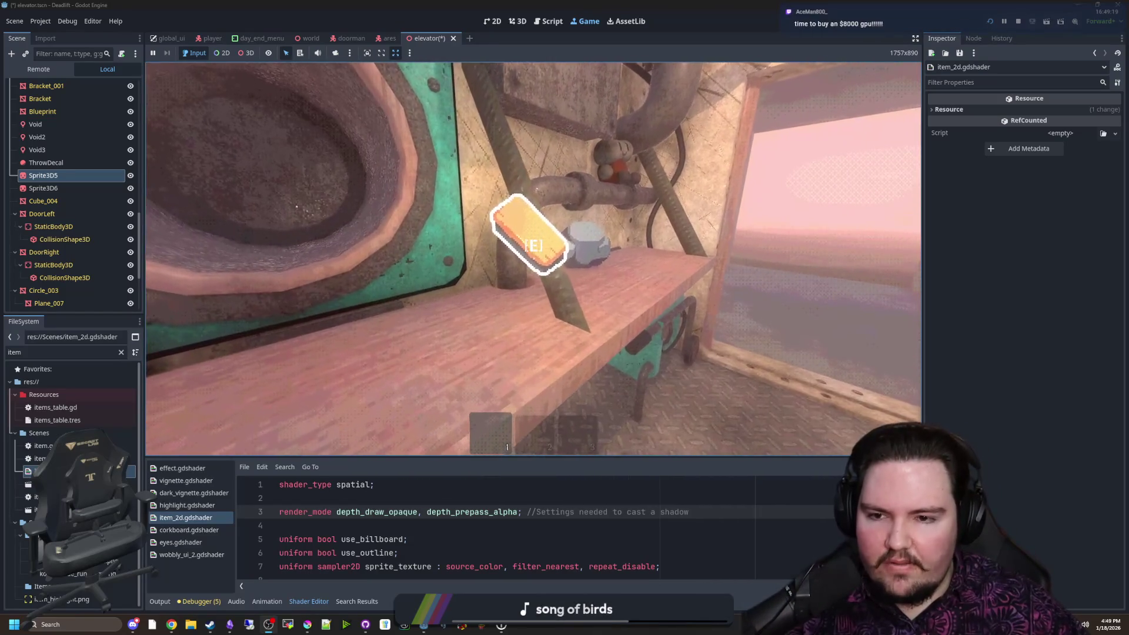
Pause the game and set the last Flags value of Sprite3D5 and Sprite3D6 to 1
key(Escape)
click(65, 187)
shift+click(66, 176)
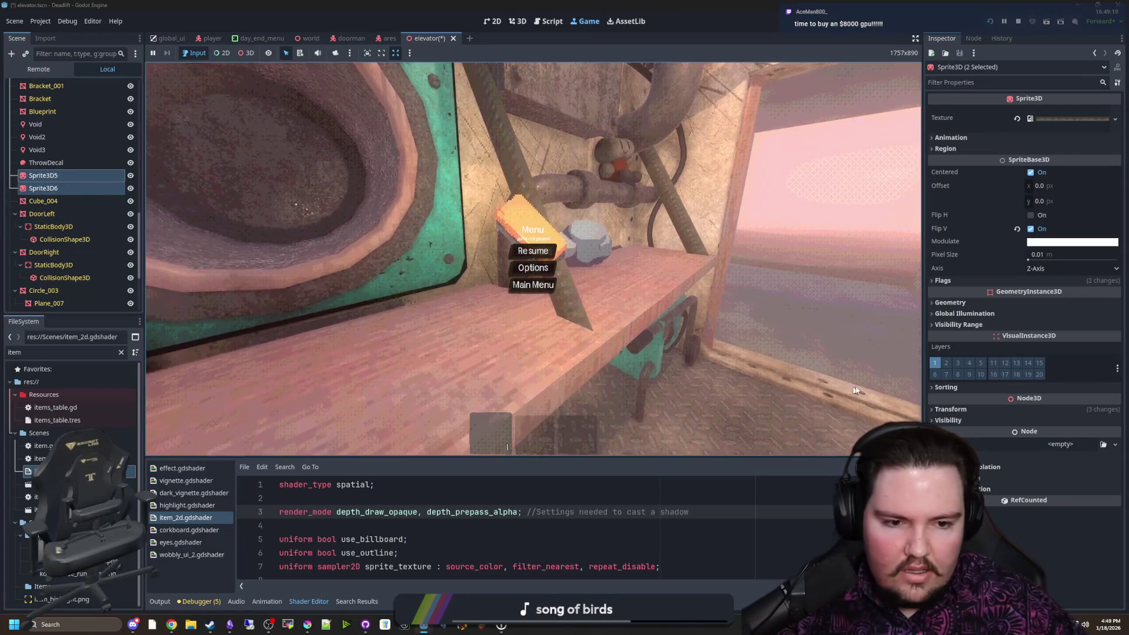
click(943, 281)
click(1048, 478)
text(1)
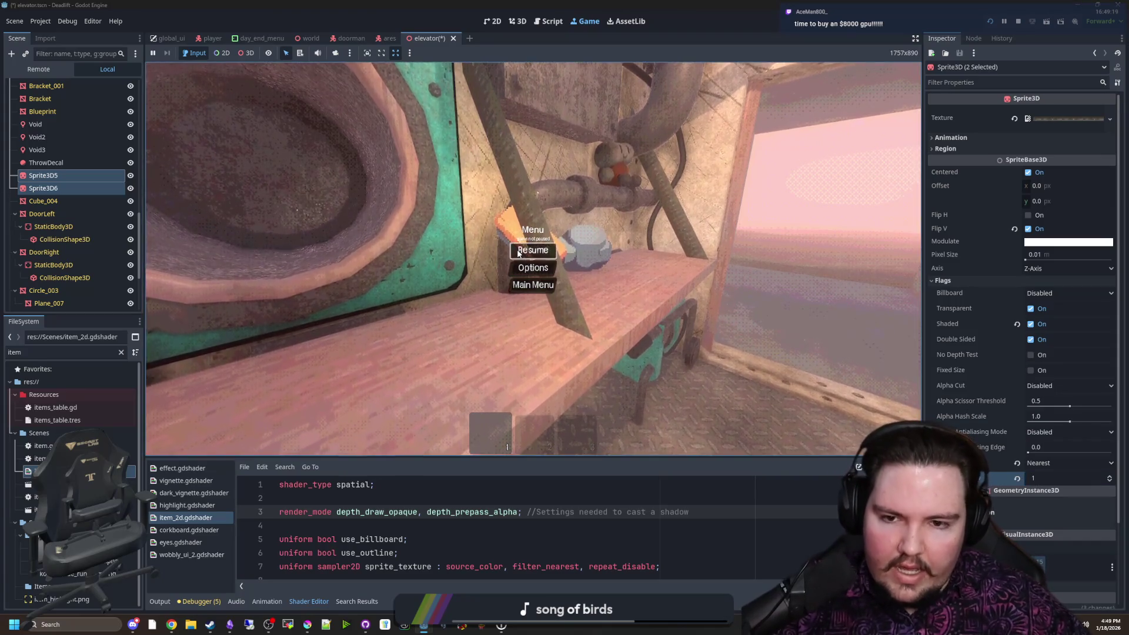
Resume the game, pick up and throw the shelf item, then open the elevator with F3
click(533, 251)
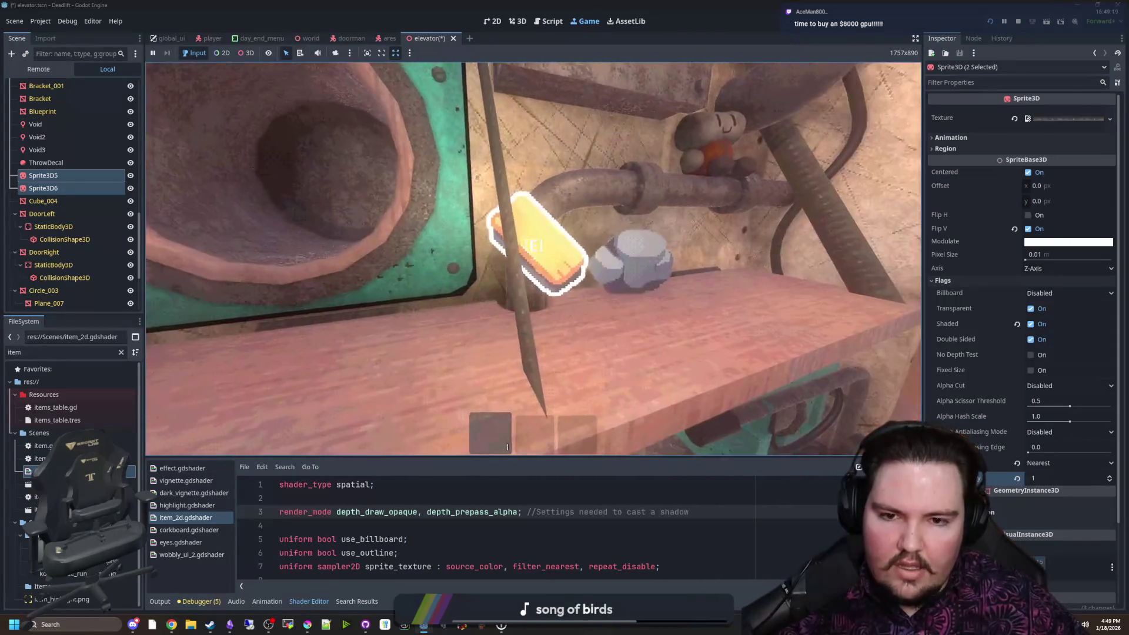
click(532, 258)
key(q)
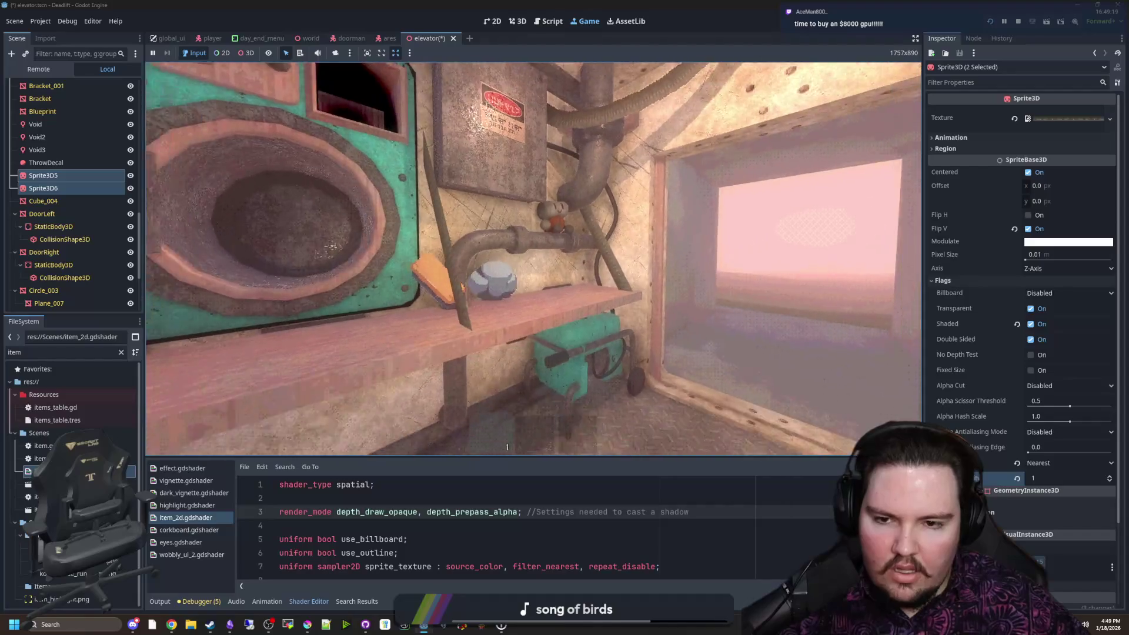
mouse_move(507, 447)
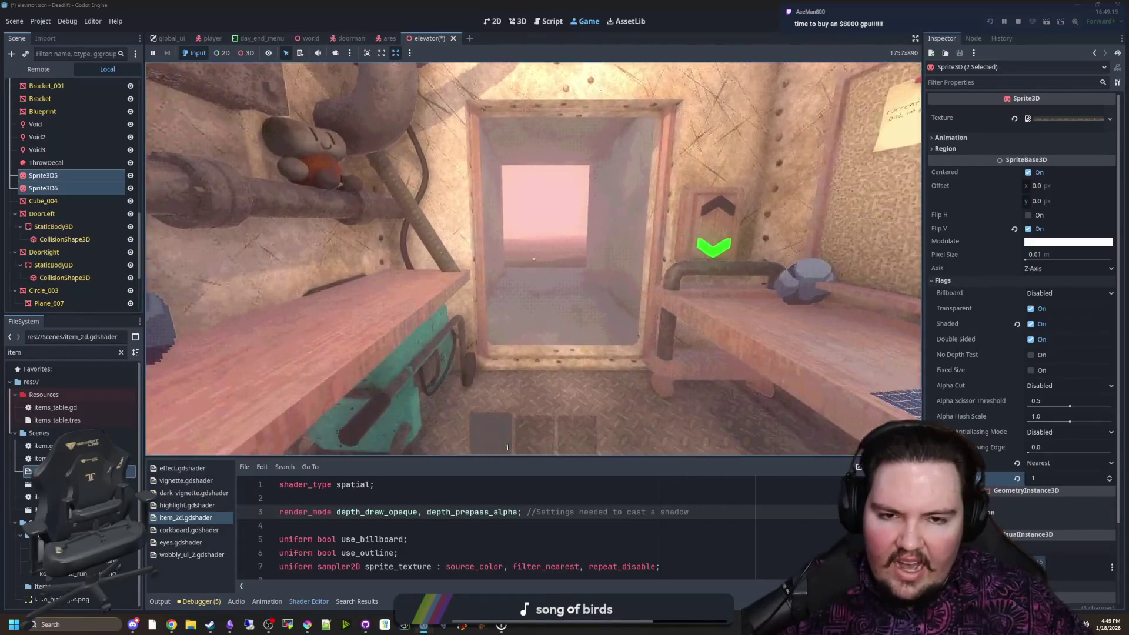
mouse_move(534, 258)
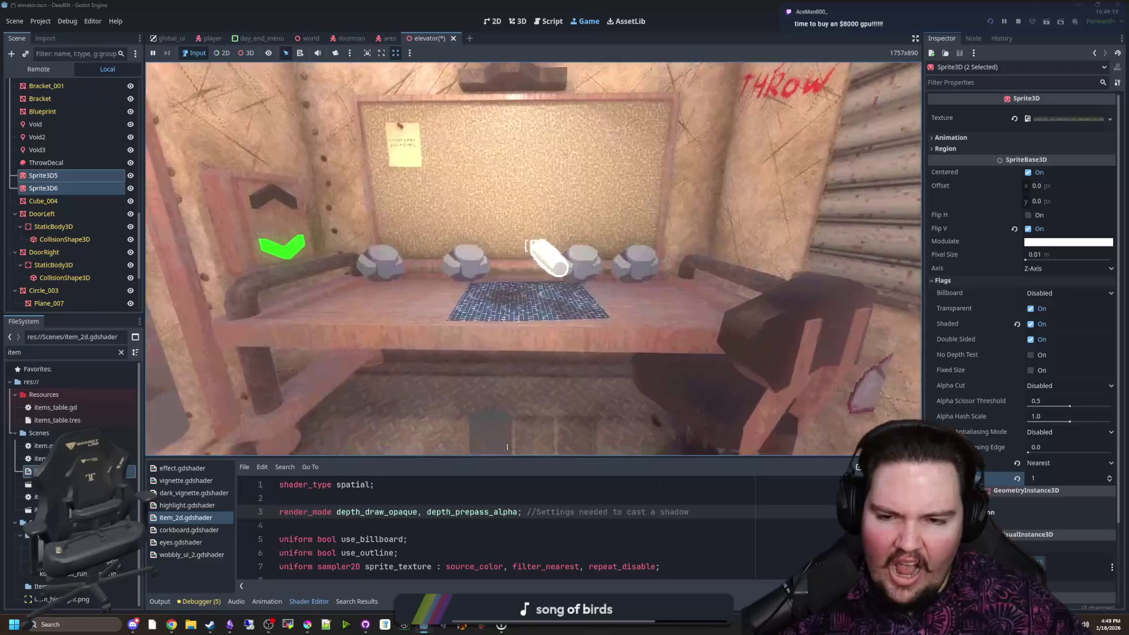
key(F3)
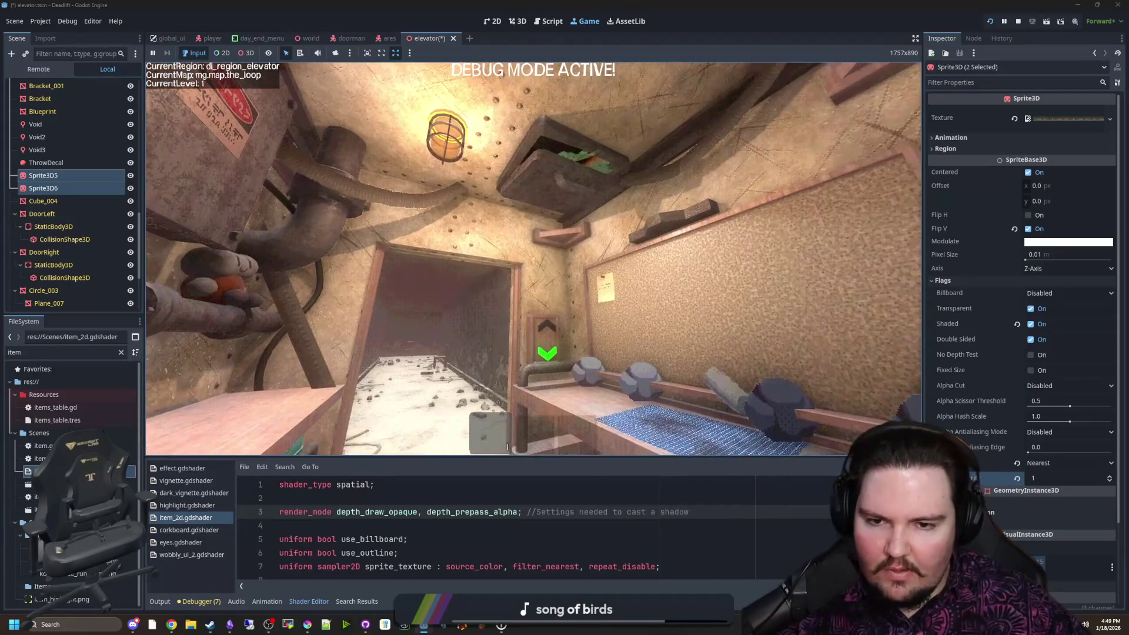
Walk out of the elevator into the breakroom and back to the elevator doorway
key(w)
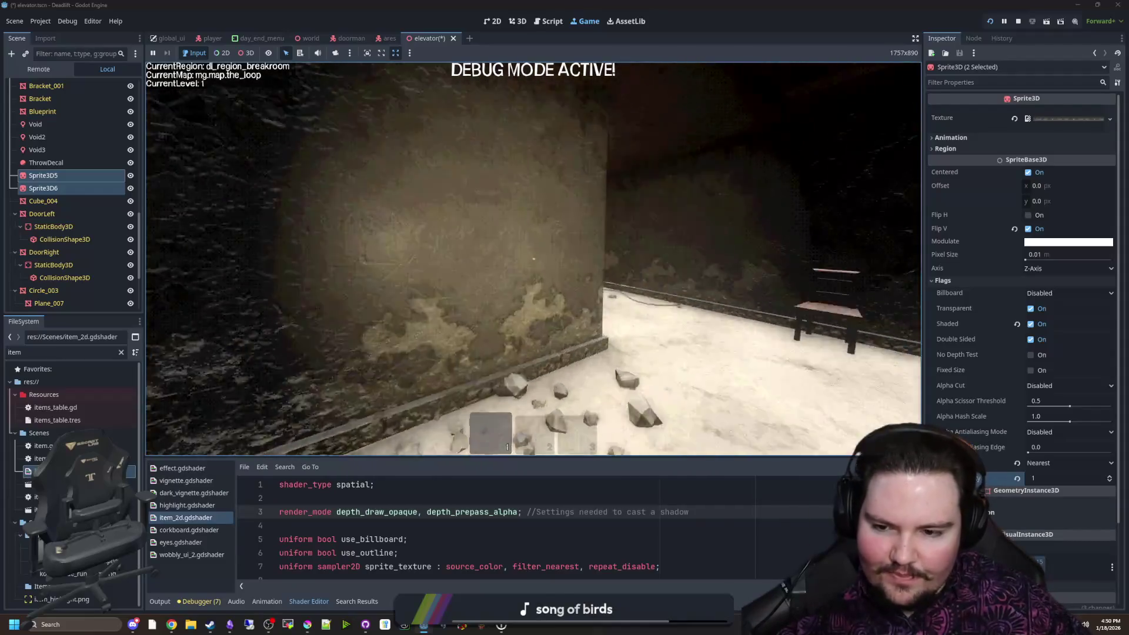
key(w)
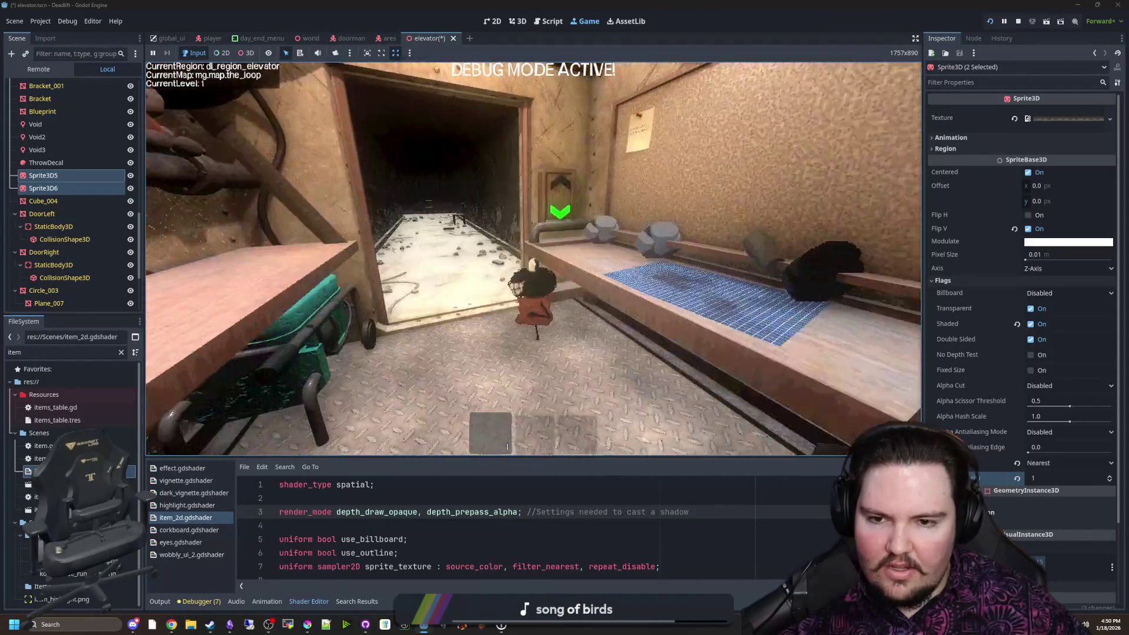
key(s)
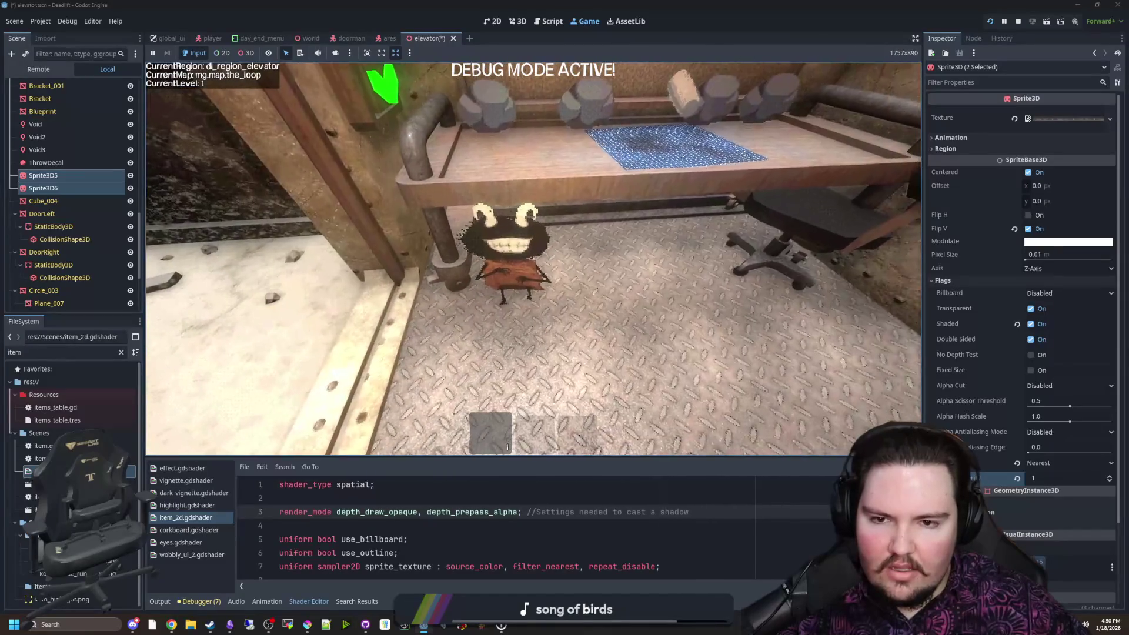
key(s)
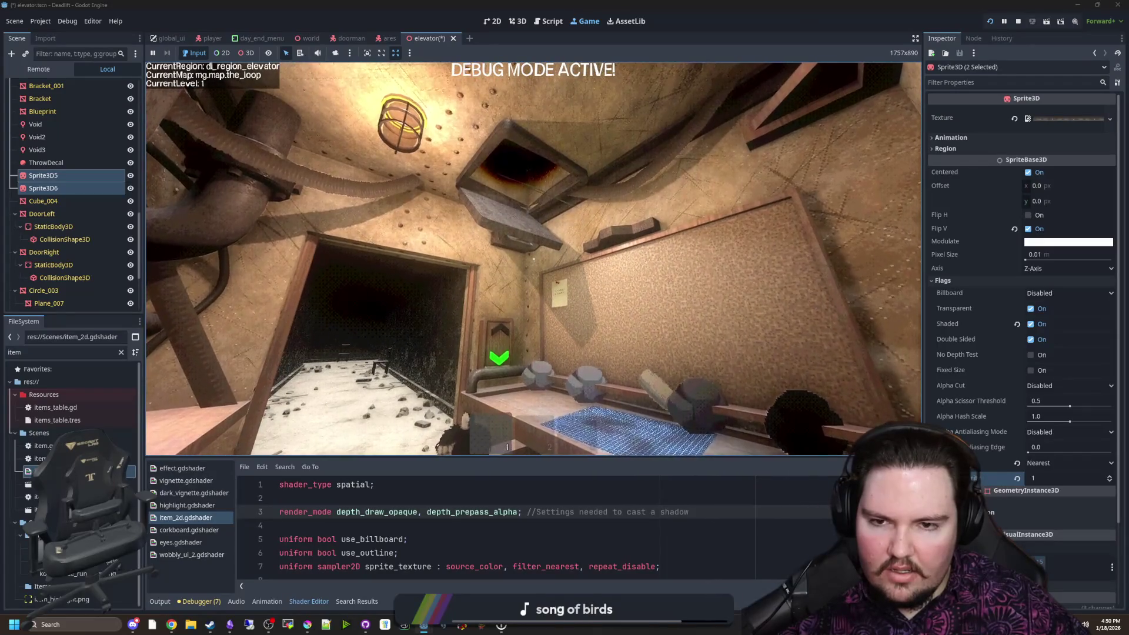
Free input from the running game so it pauses, then clear the file filter
key(super)
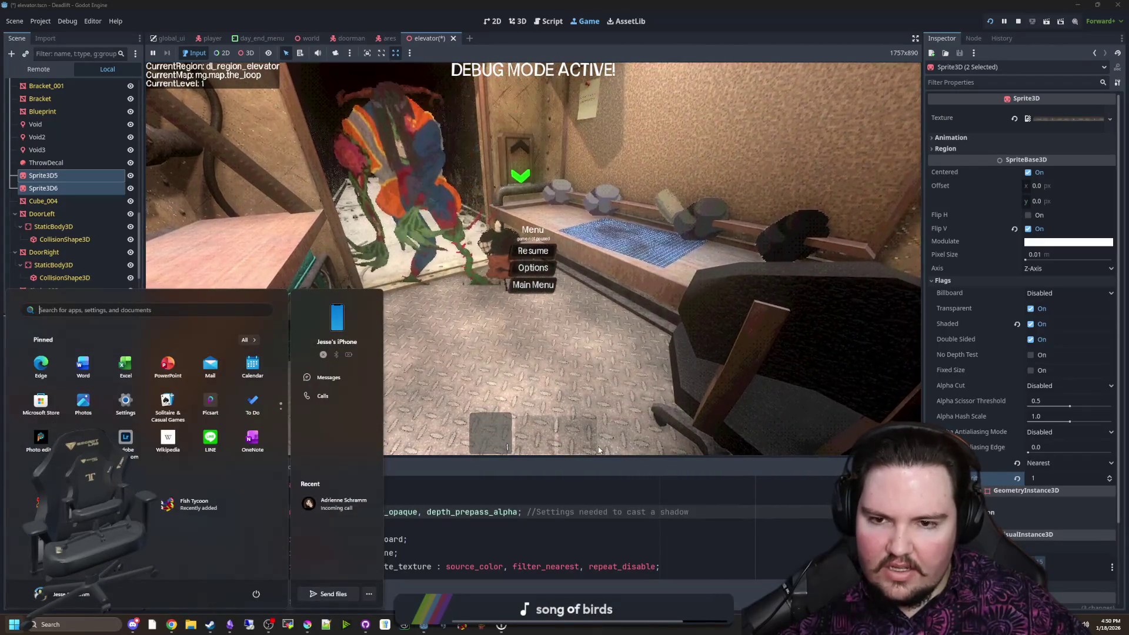
key(super)
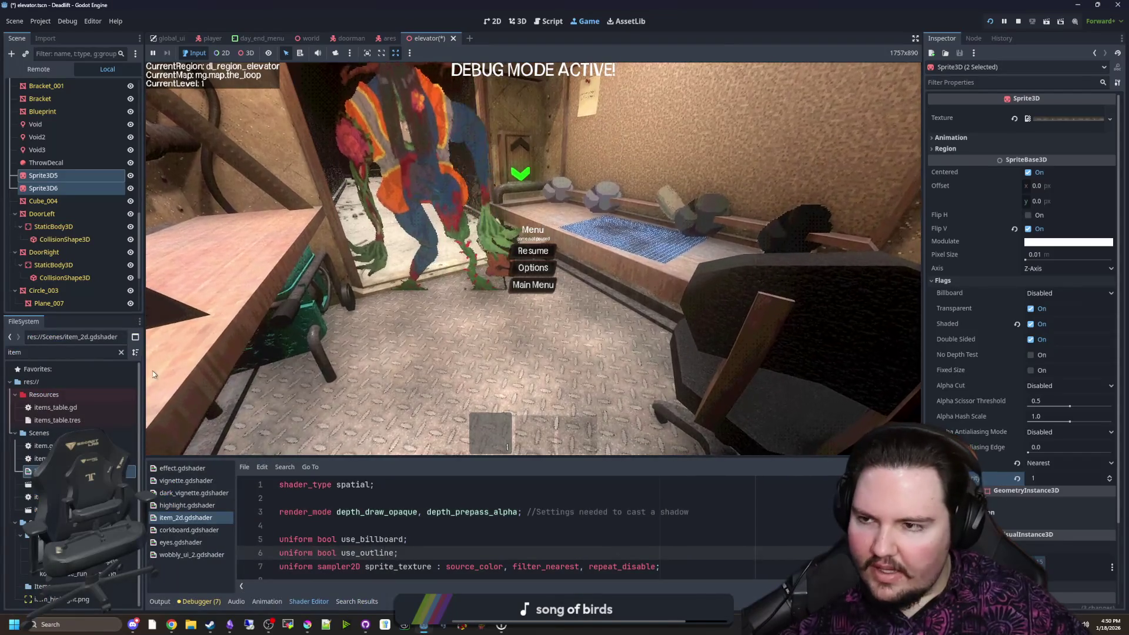
click(121, 352)
Filter for 'kobold', open kobold.gd and scroll through its _physics_process logic
text(kobold)
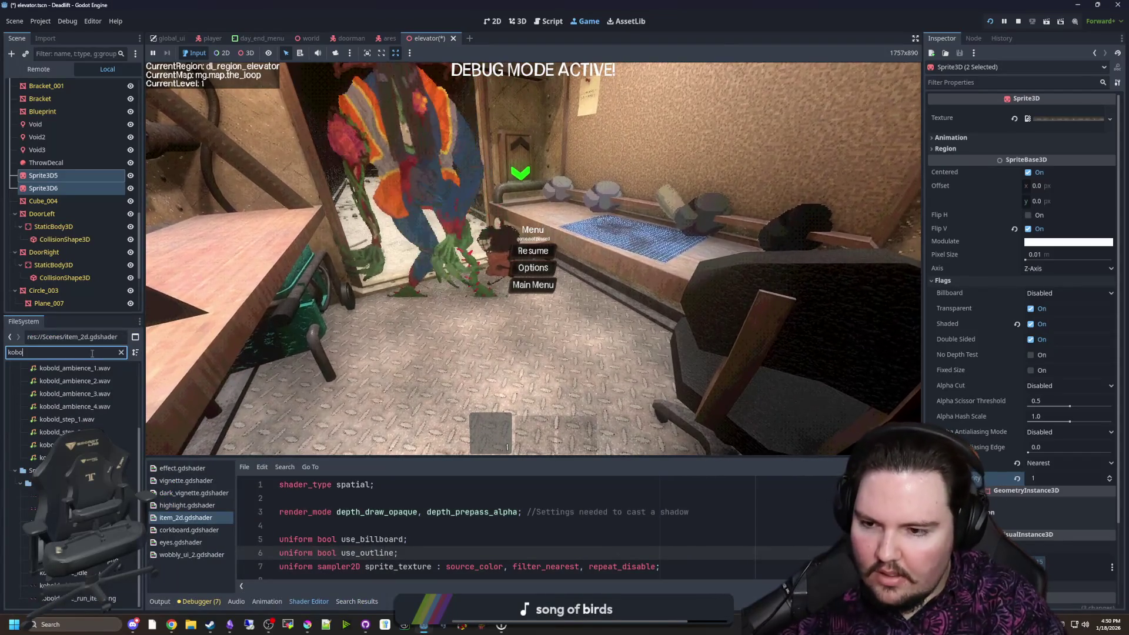
double_click(32, 445)
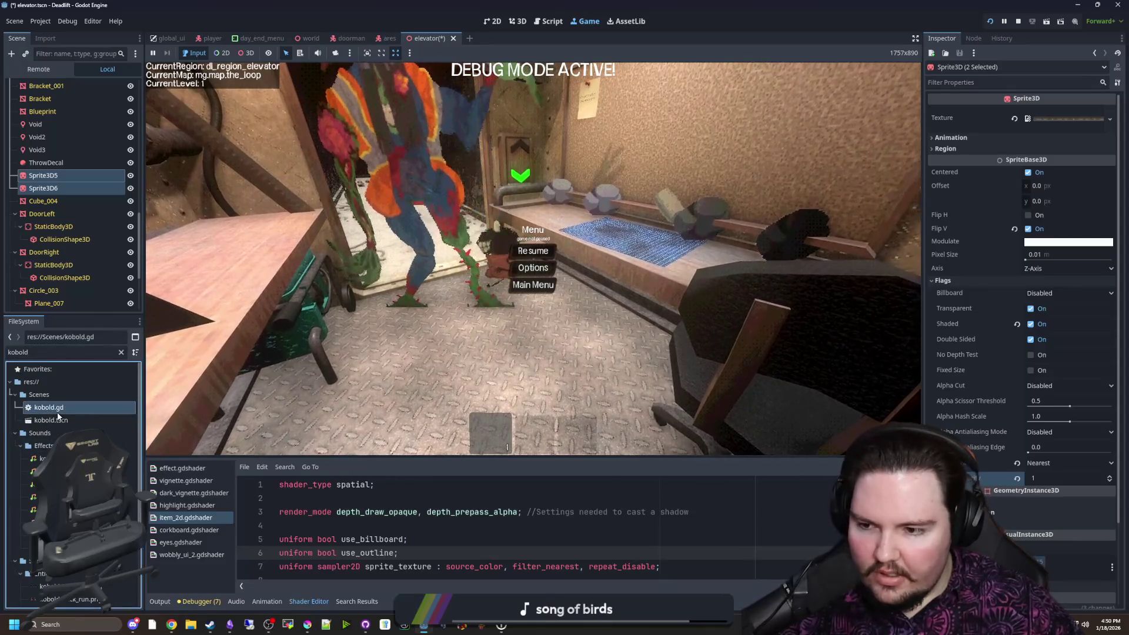
scroll(464, 261, down, 4)
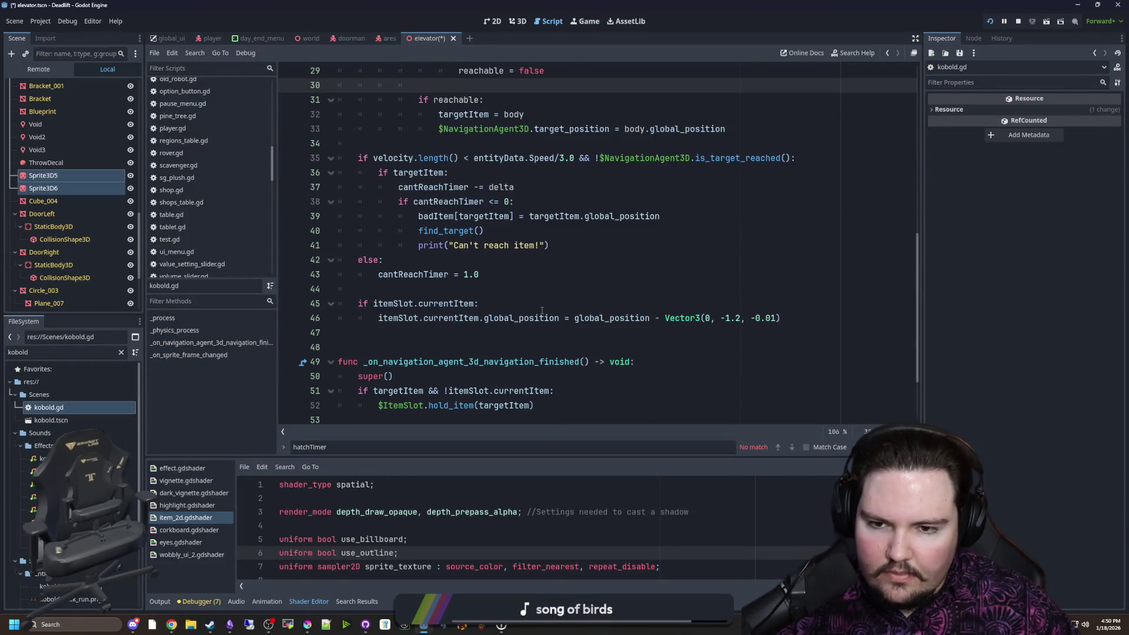
scroll(534, 129, up, 3)
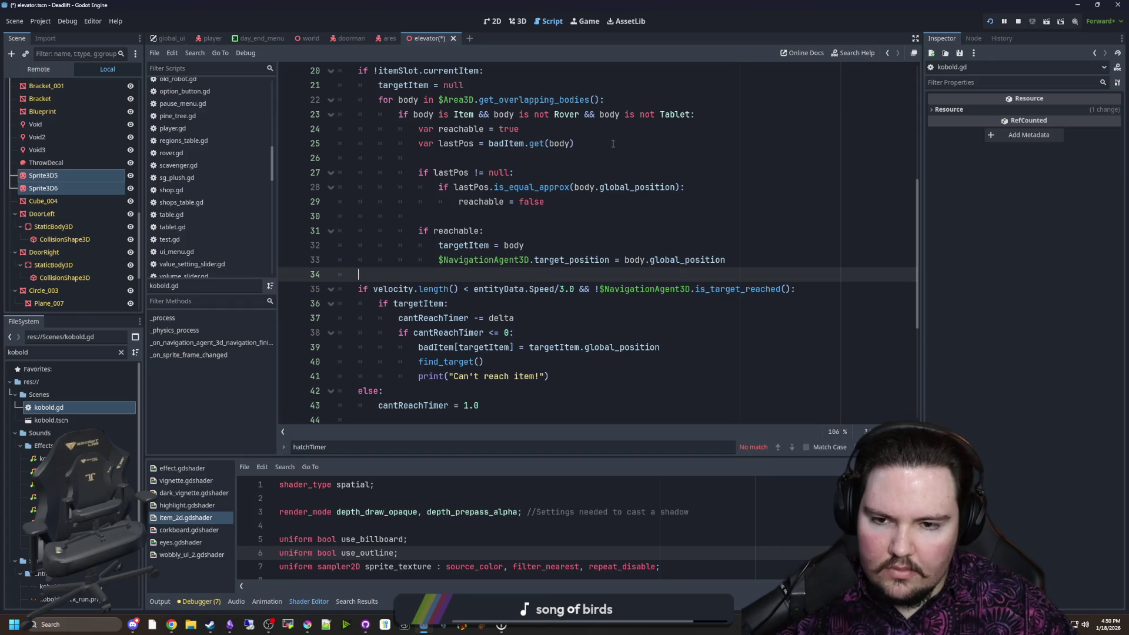
click(595, 22)
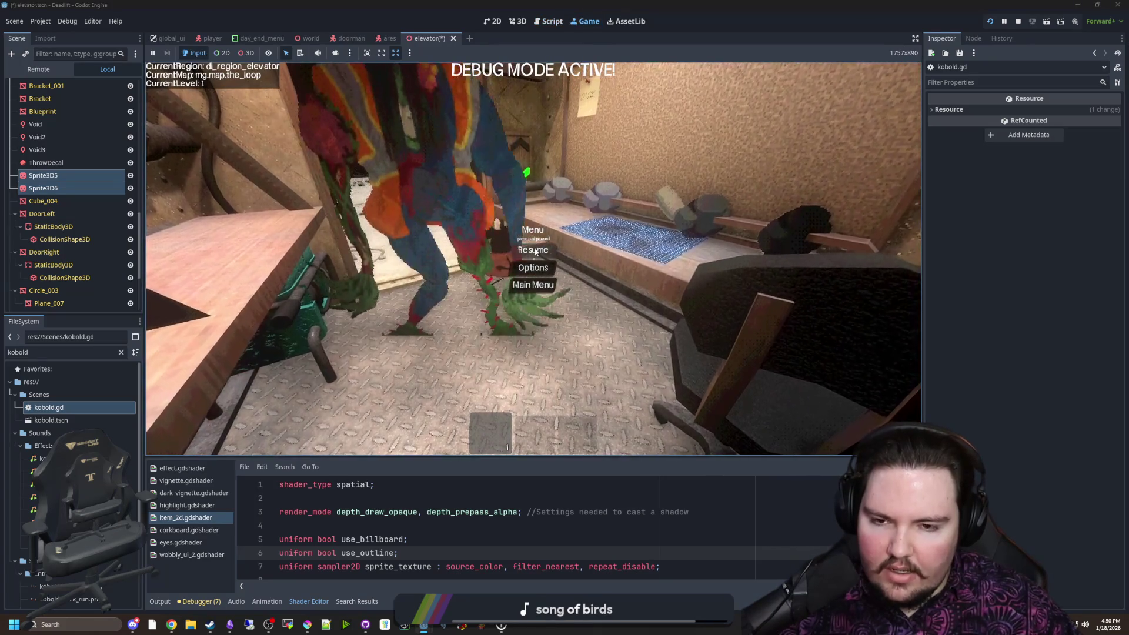
key(ctrl+F3)
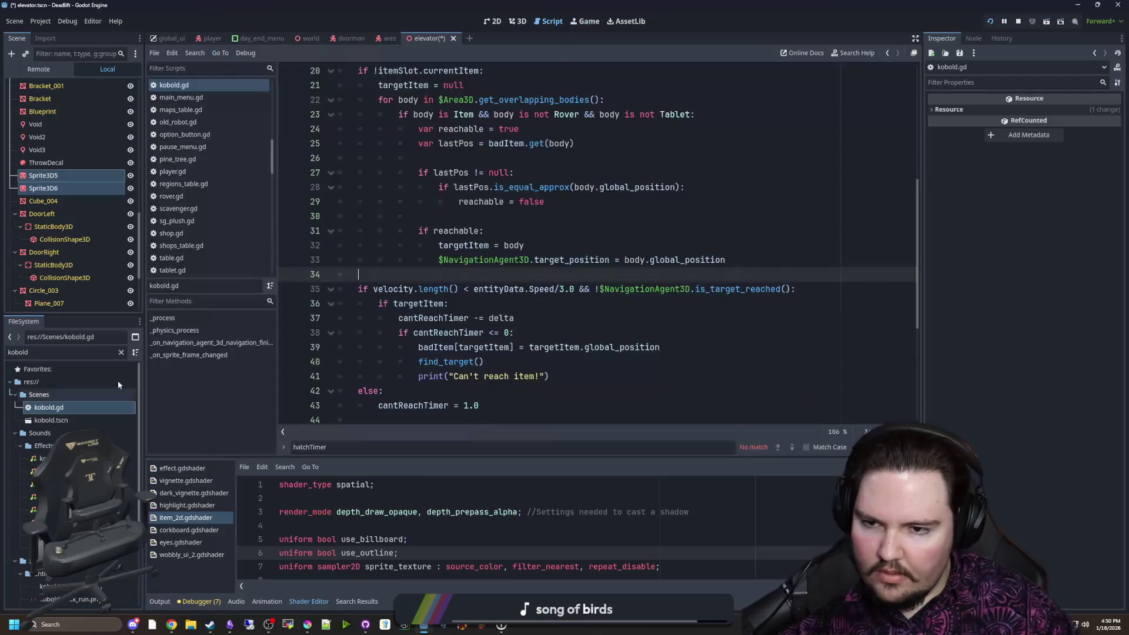
scroll(506, 295, up, 3)
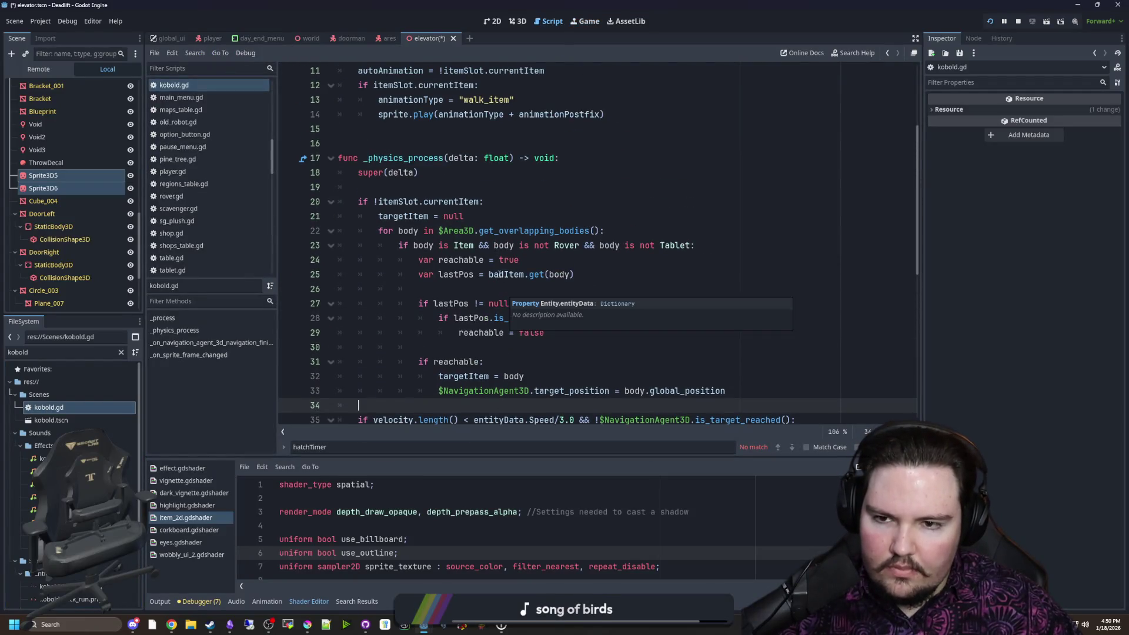
scroll(499, 274, down, 6)
scroll(498, 271, up, 1)
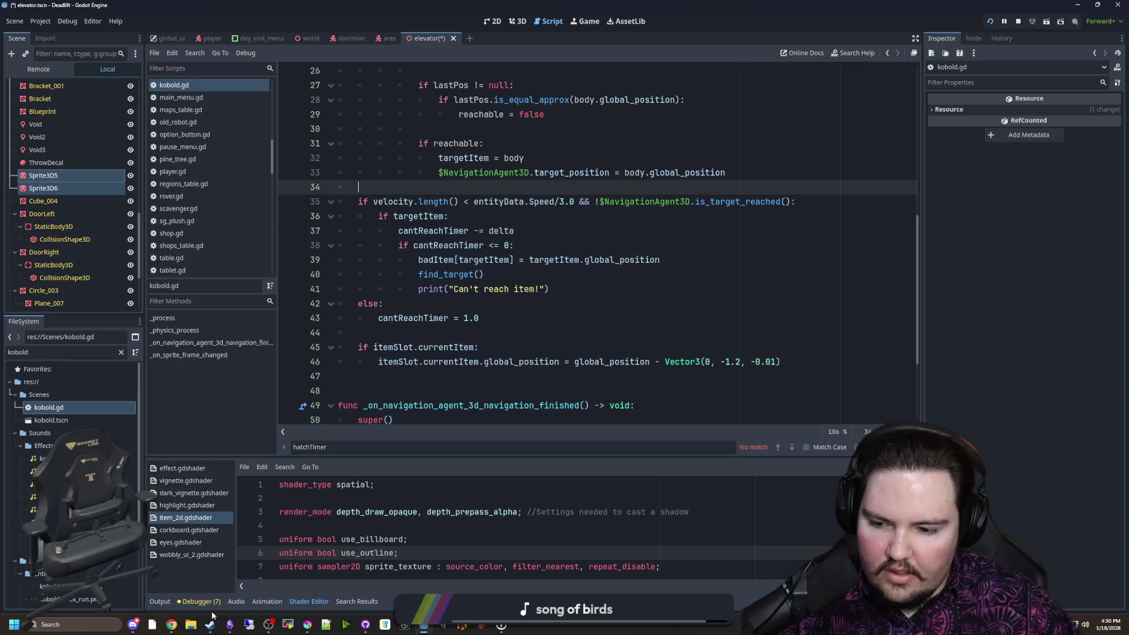
Check the Output log, then return to the running game and pause it
click(159, 601)
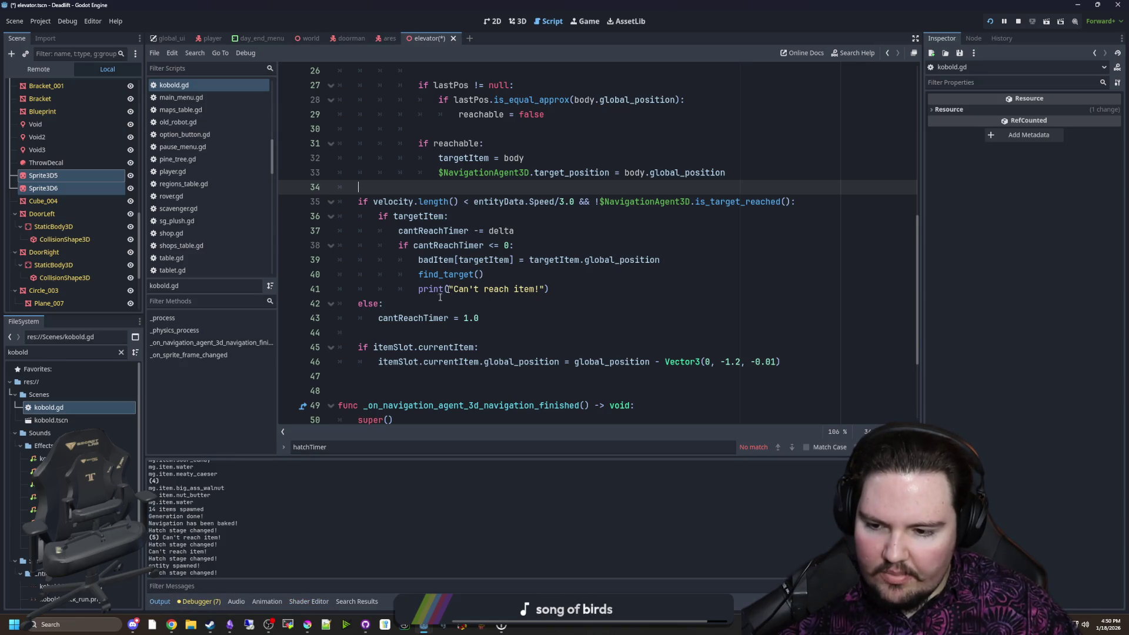
click(585, 21)
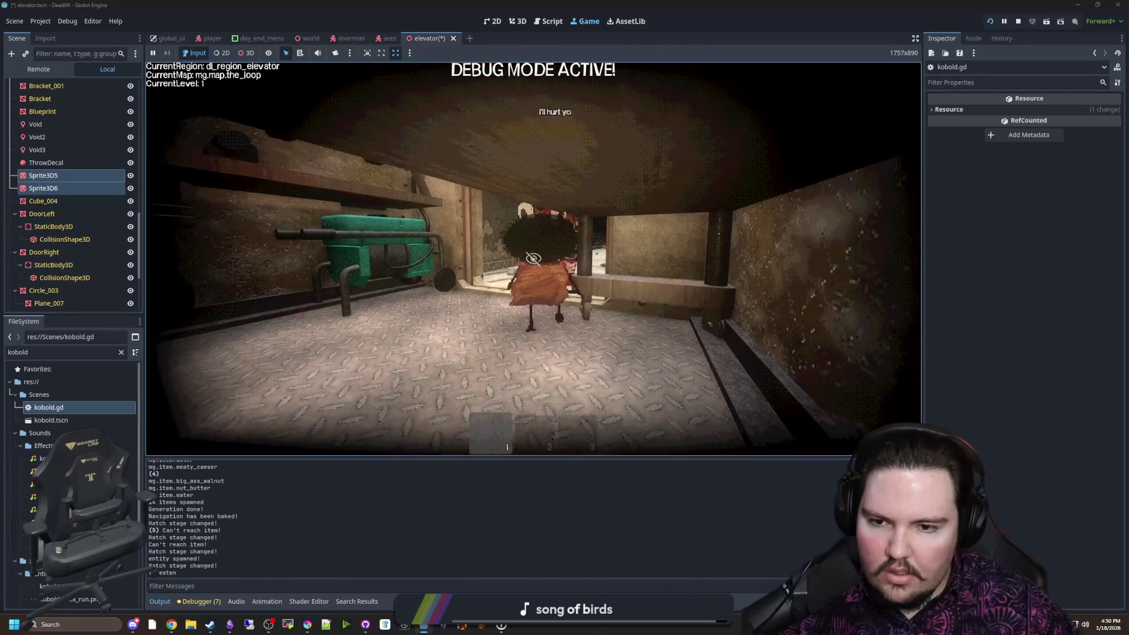
key(Escape)
Look at the Sound tab in the game's Options, then close it and resume play
click(534, 244)
click(525, 170)
key(Escape)
key(Escape)
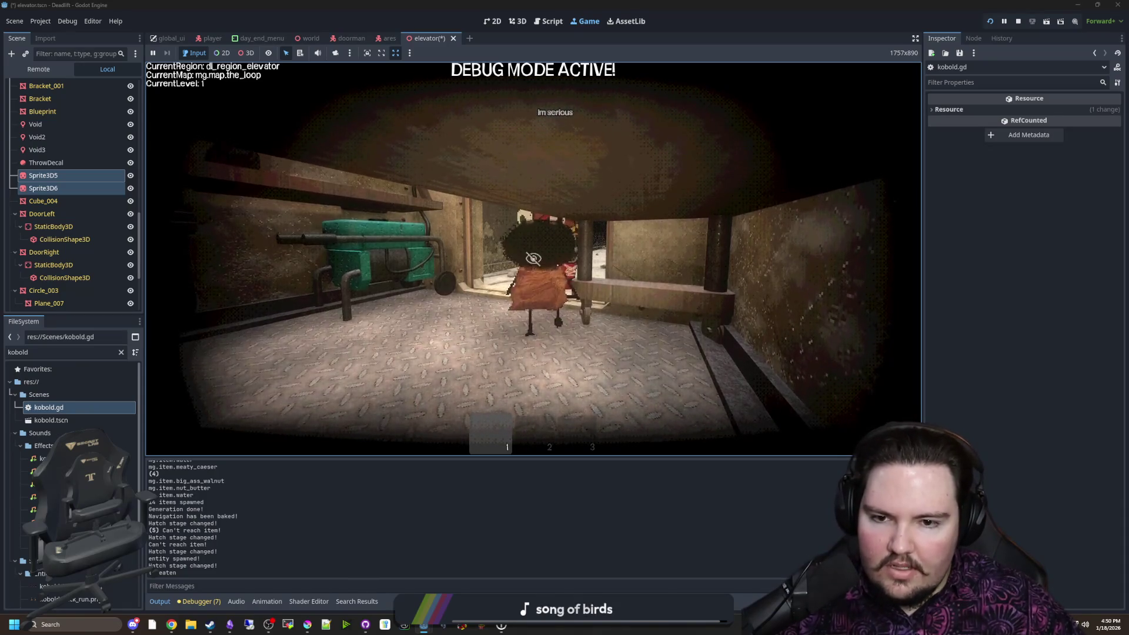
key(super)
key(Escape)
Reopen kobold.gd from the FileSystem dock at the cantReachTimer logic
click(72, 407)
double_click(72, 407)
click(466, 329)
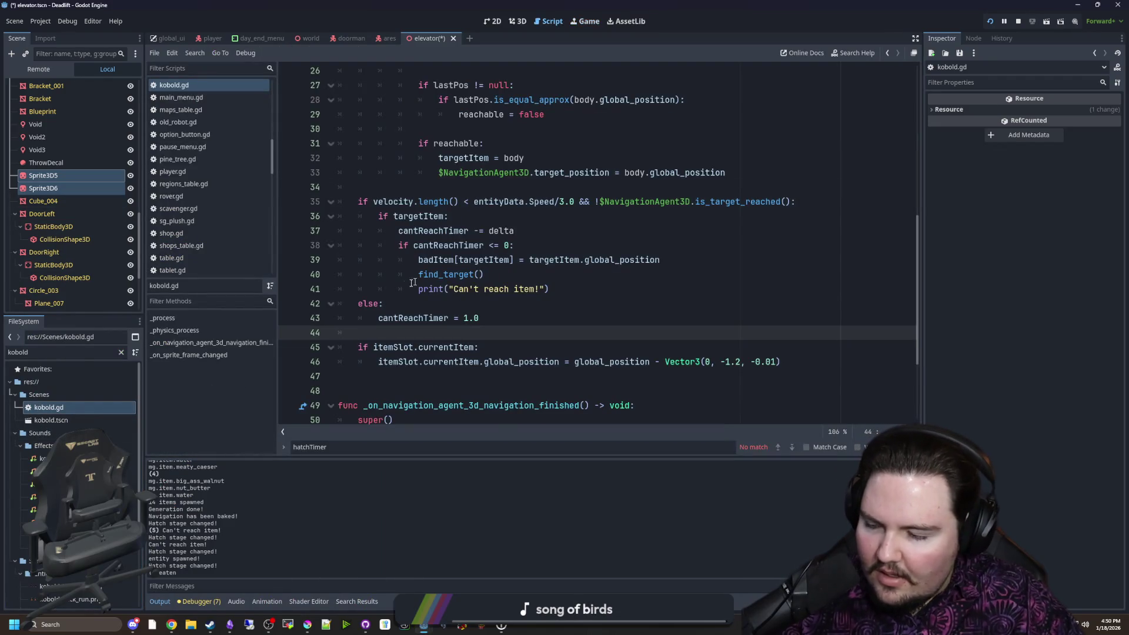
click(547, 289)
scroll(547, 290, up, 4)
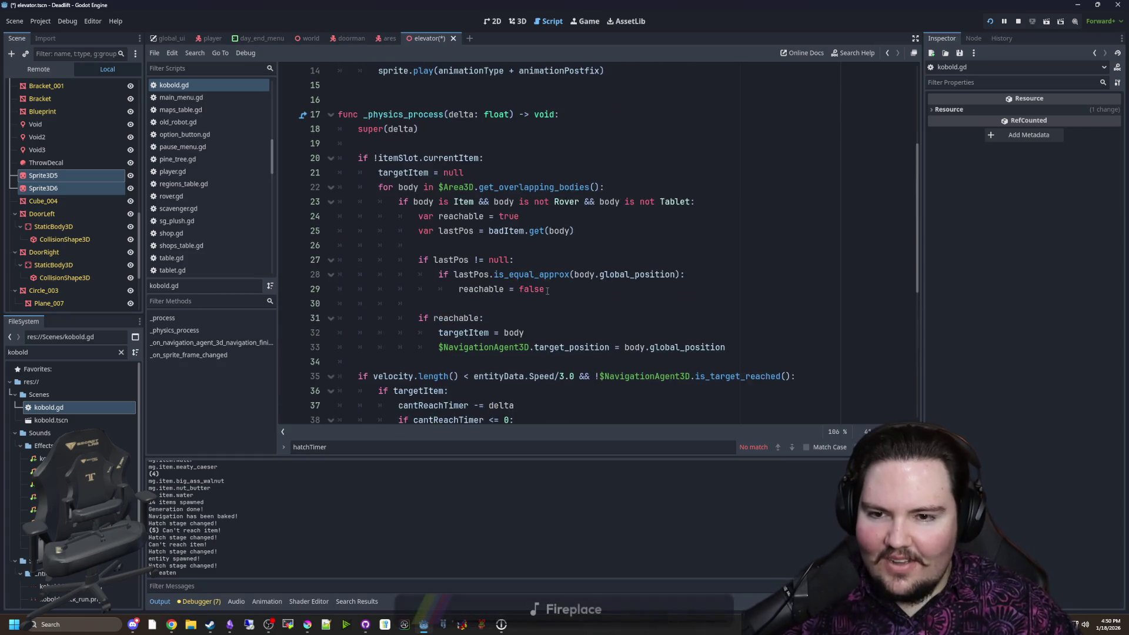
click(553, 320)
click(520, 305)
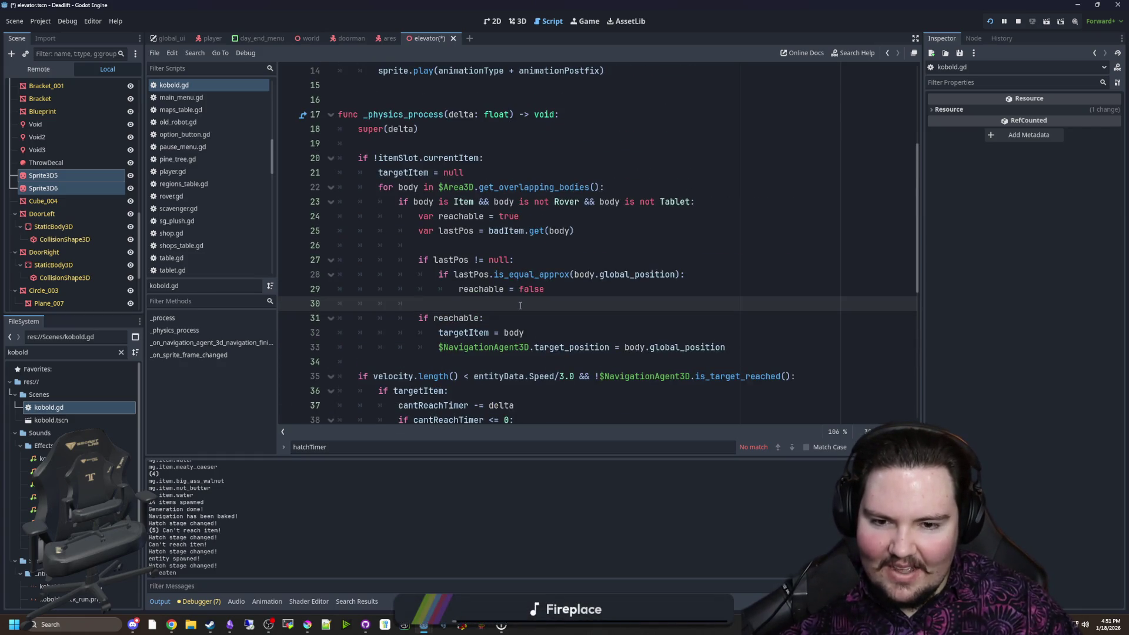
scroll(519, 305, down, 6)
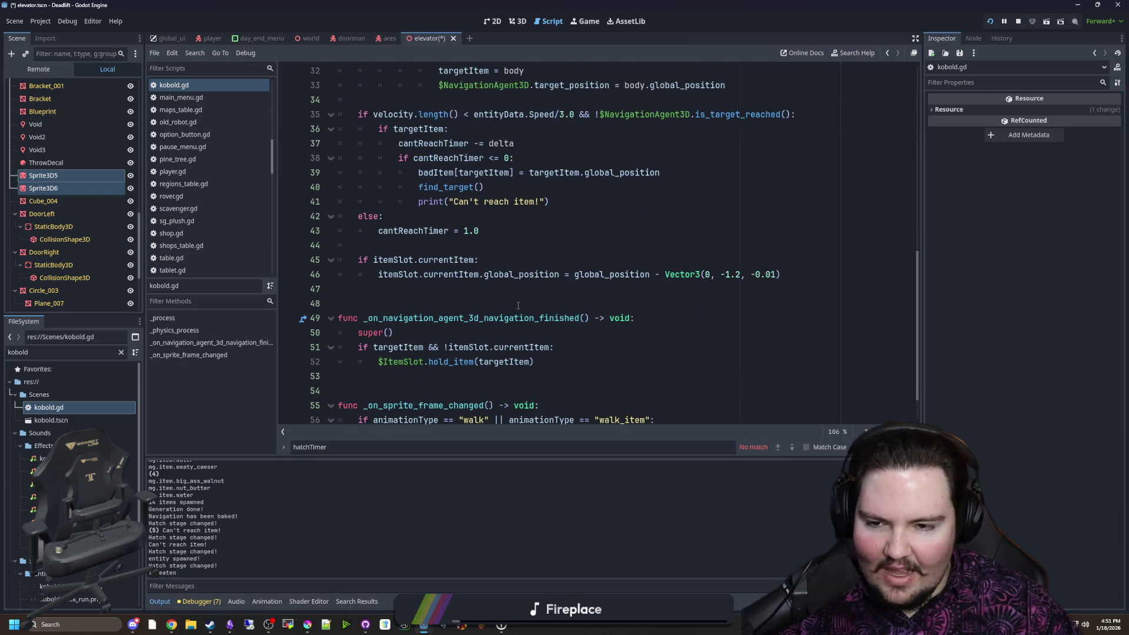
click(518, 305)
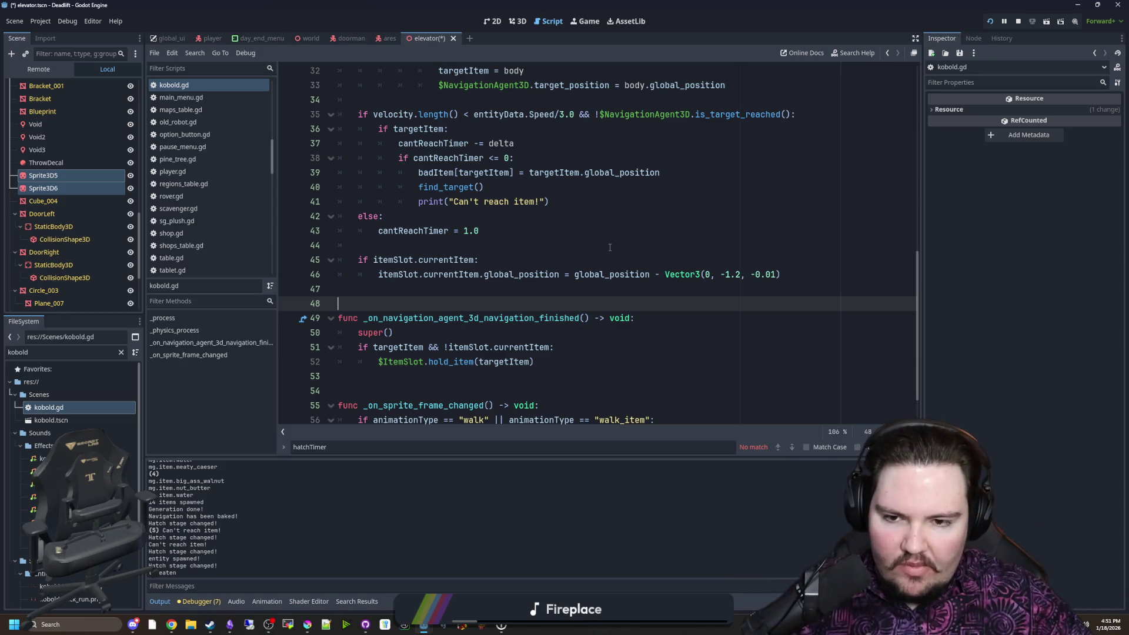
scroll(590, 299, up, 6)
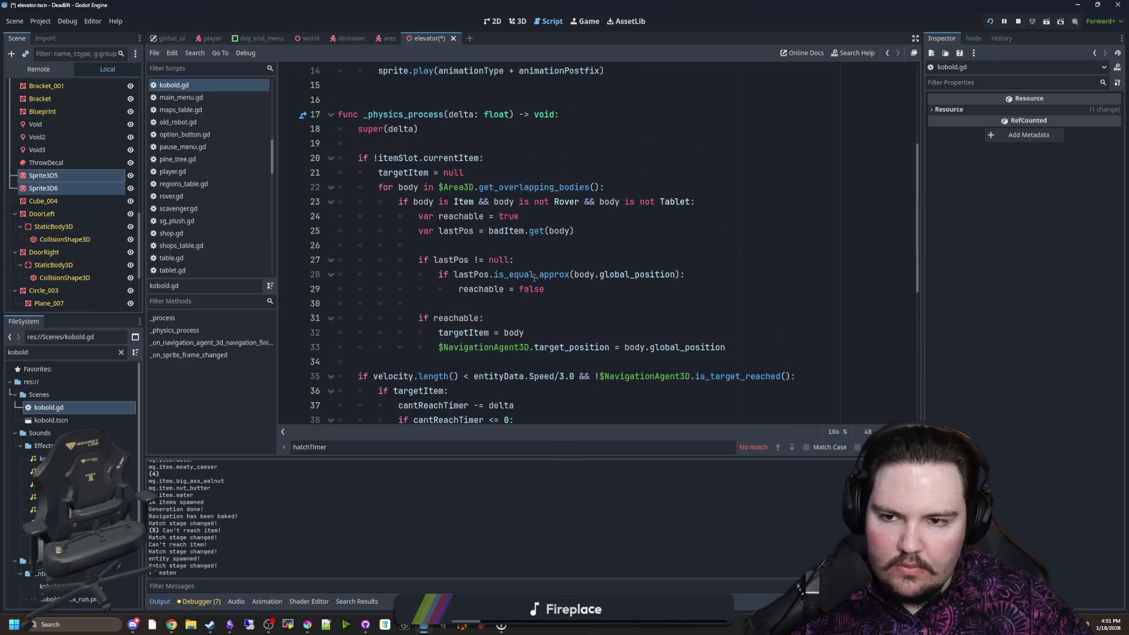
scroll(523, 259, up, 5)
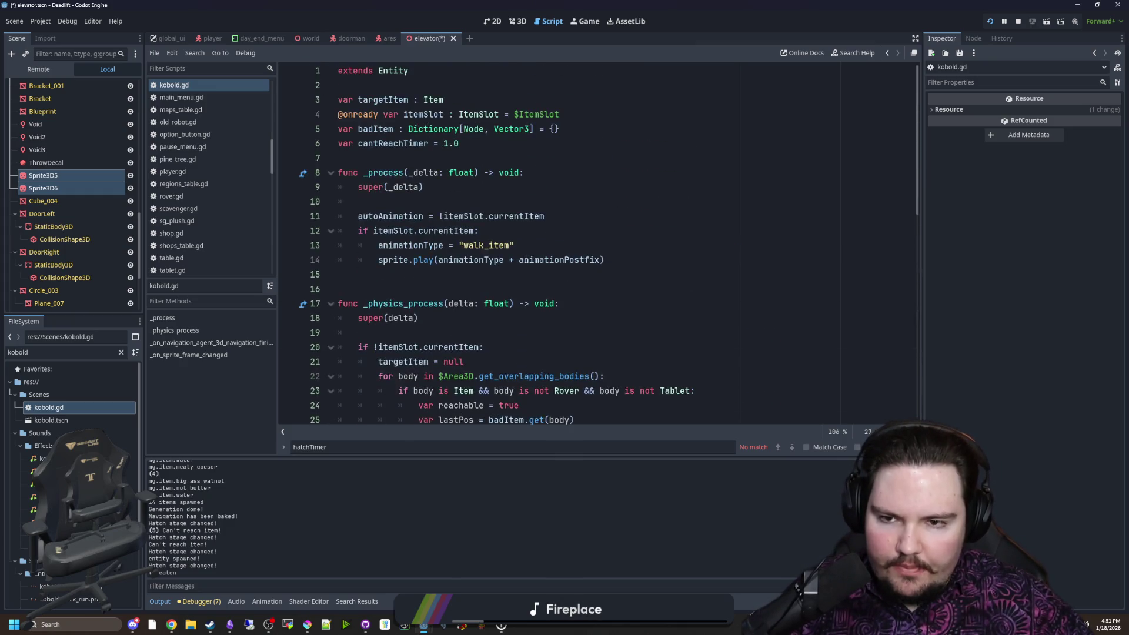
scroll(476, 247, down, 9)
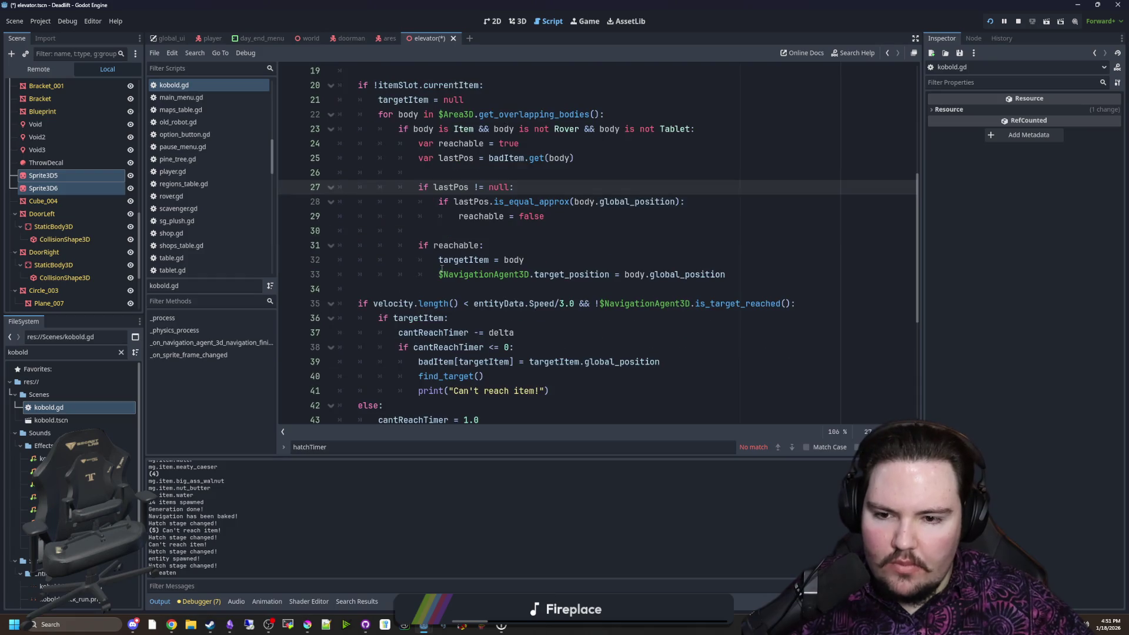
click(428, 272)
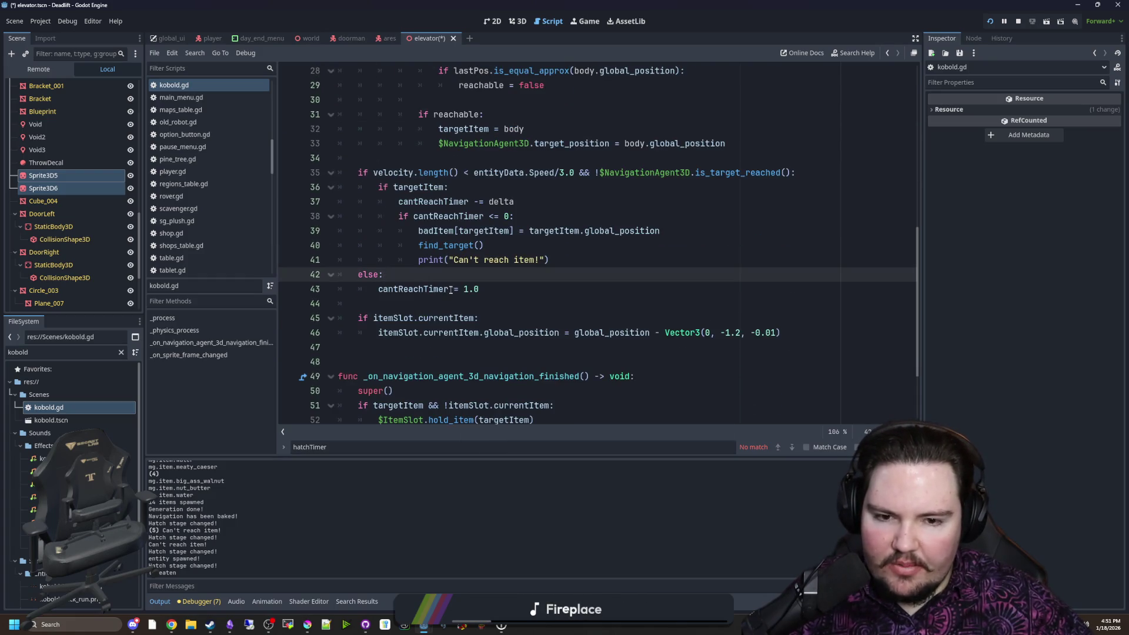
scroll(452, 293, up, 4)
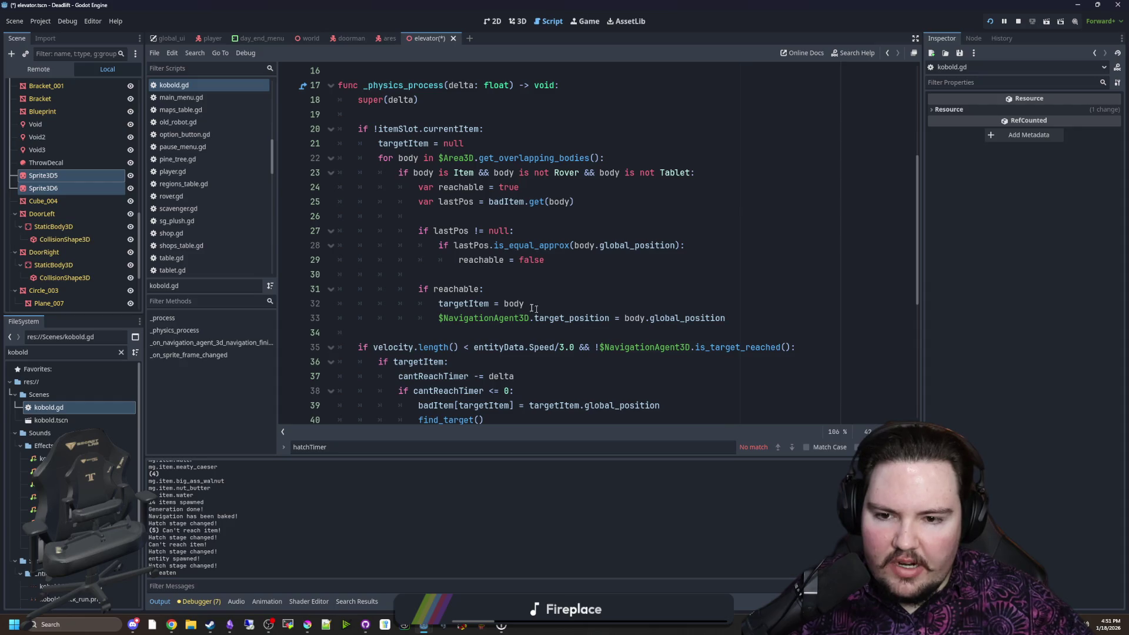
mouse_move(514, 304)
scroll(476, 323, down, 2)
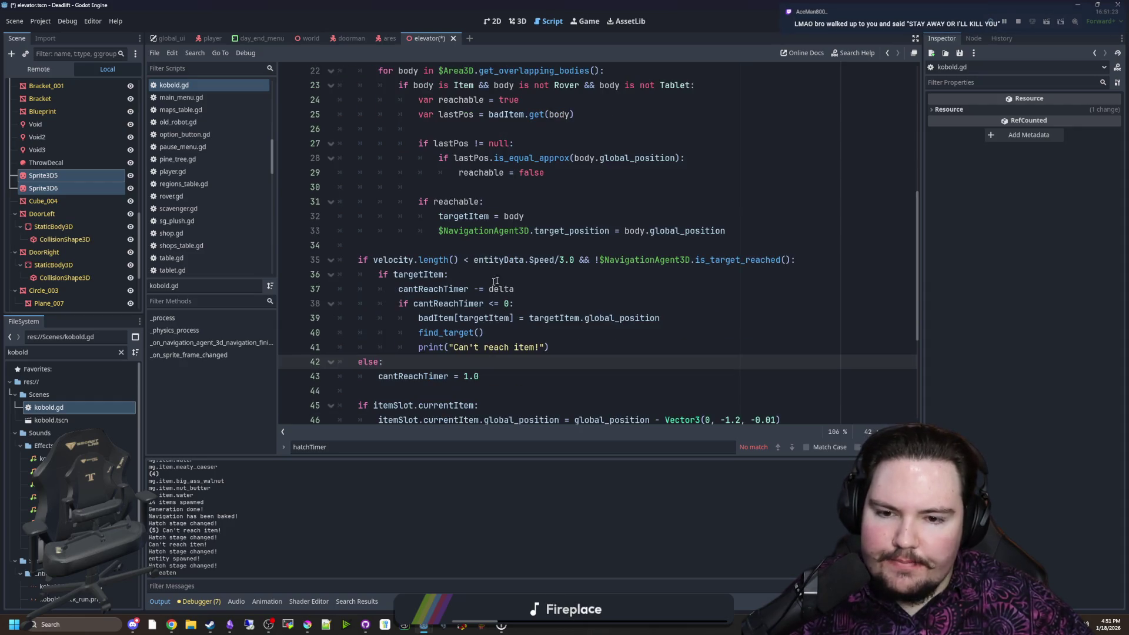
click(568, 259)
key(Left)
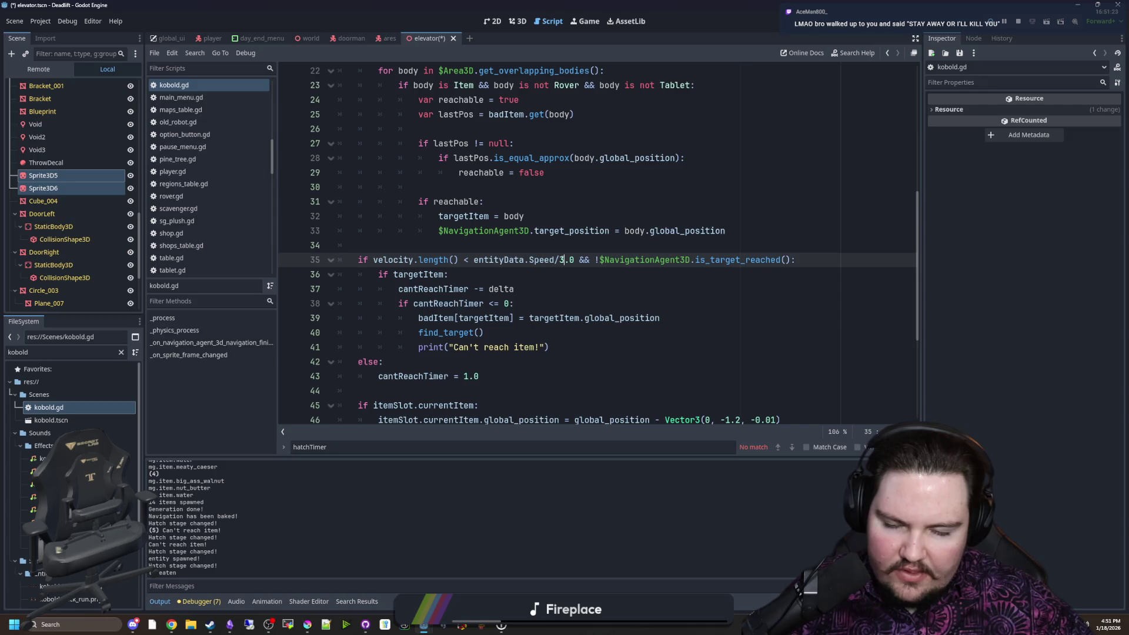
Change the stuck-check threshold from entityData.Speed/3.0 to Speed/2.0, then save and run
scroll(571, 287, down, 1)
key(BackSpace)
text(2)
key(F5)
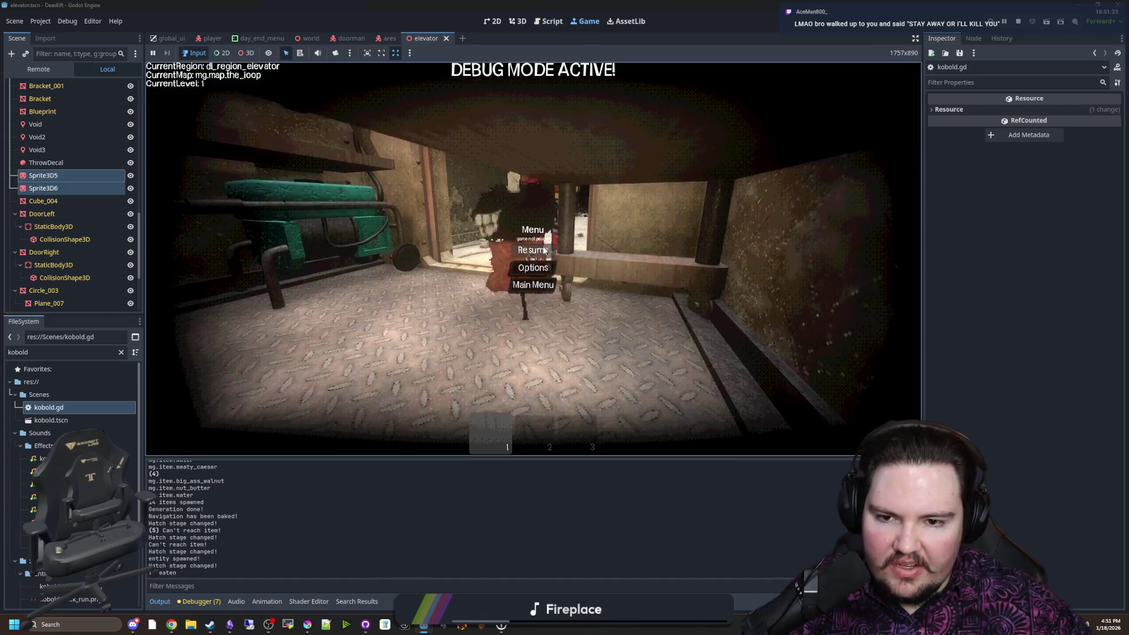
Playtest the change, pausing and resuming, then reopen kobold.gd in the script editor
click(532, 250)
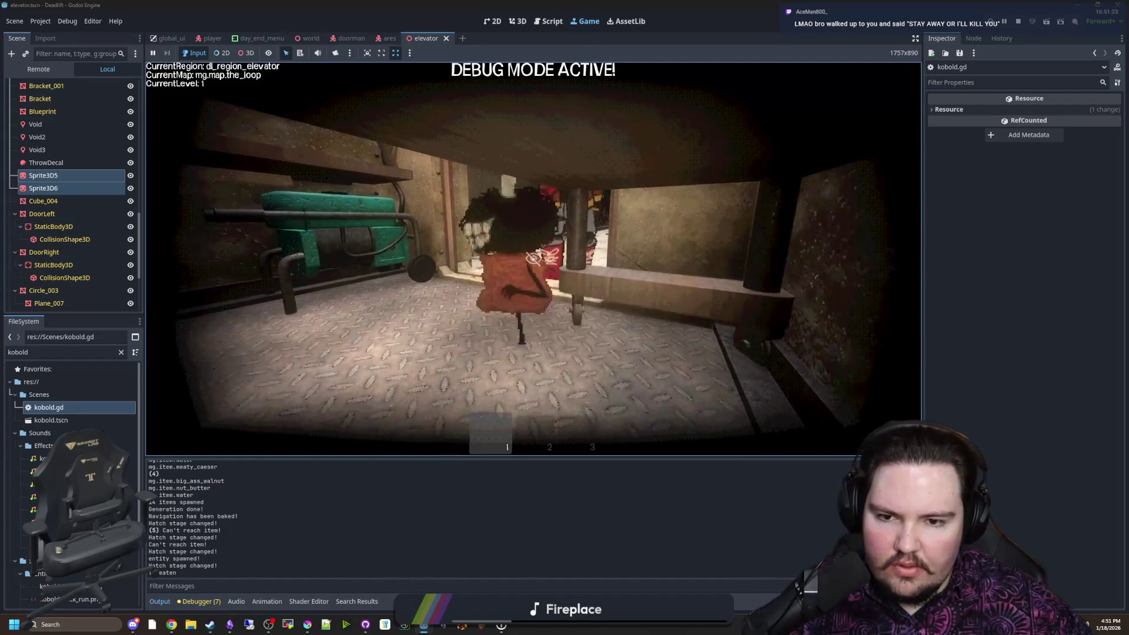
key(Escape)
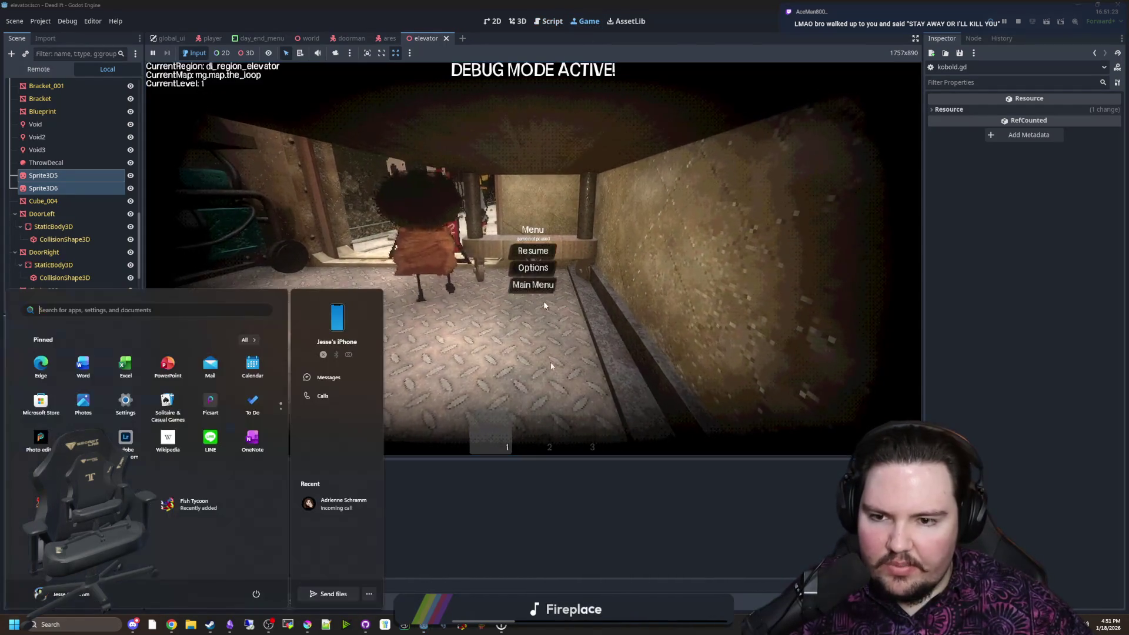
key(F8)
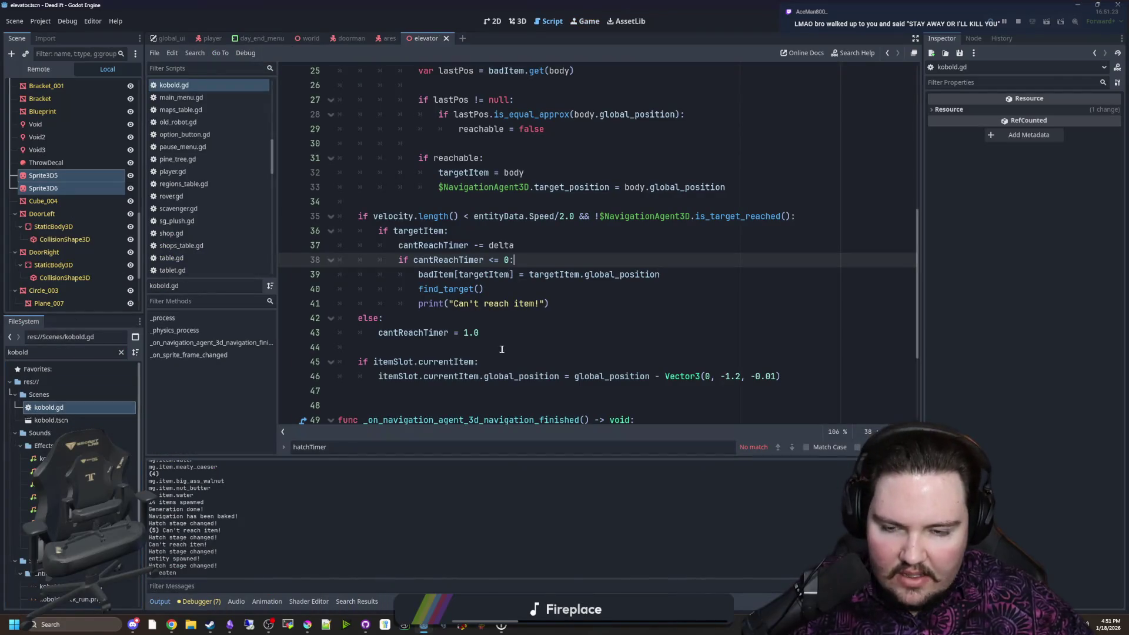
click(514, 325)
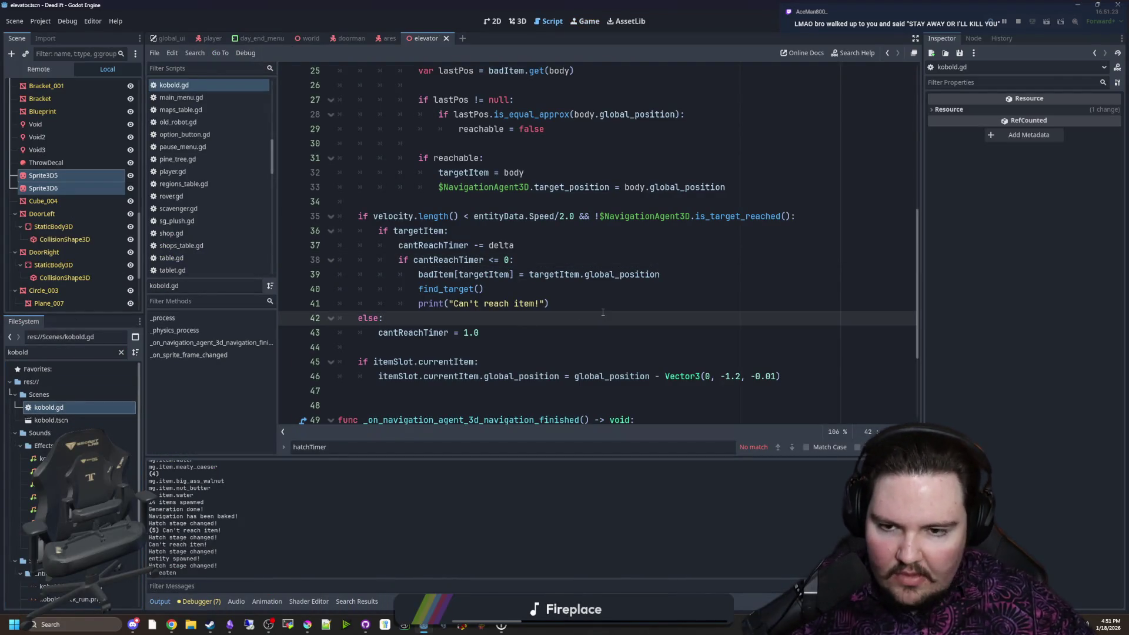
click(595, 27)
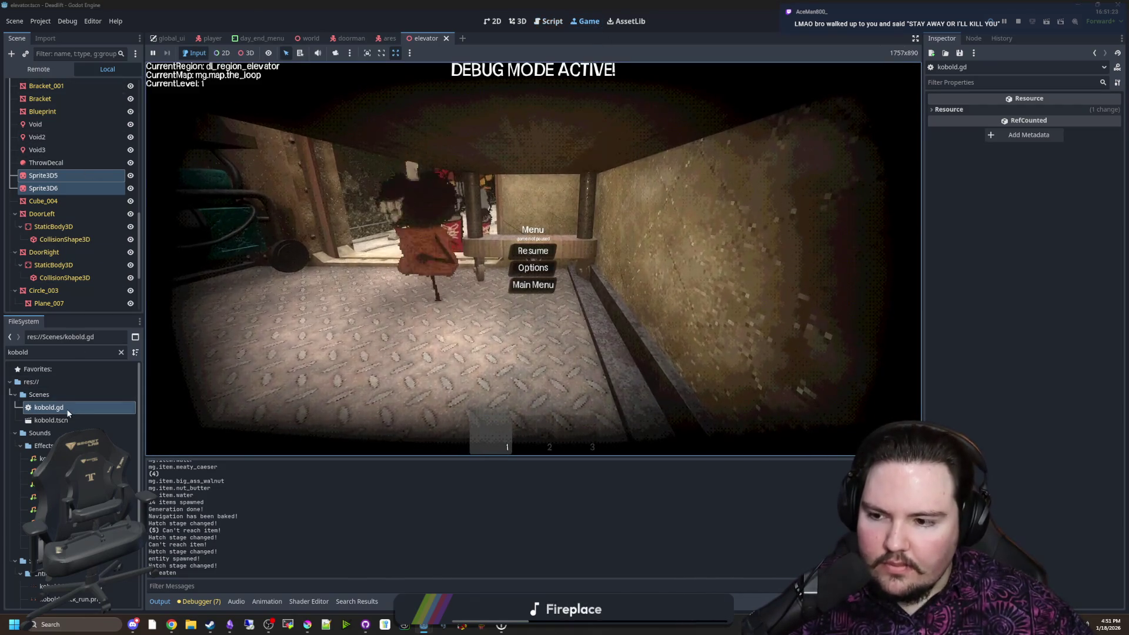
click(533, 253)
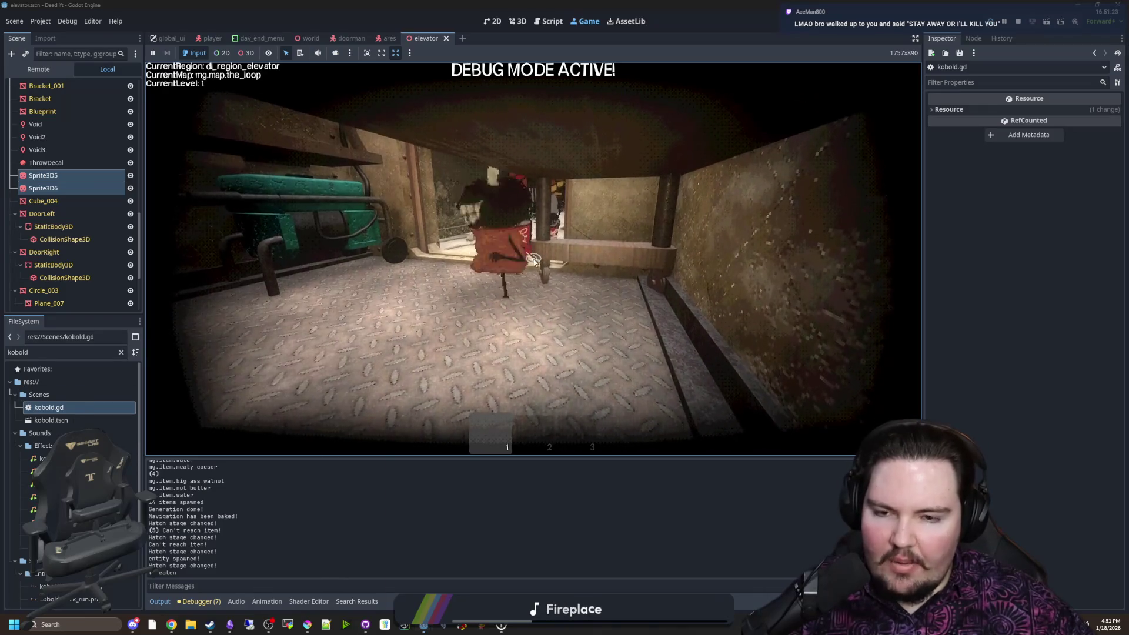
key(super)
key(super)
click(77, 407)
double_click(78, 407)
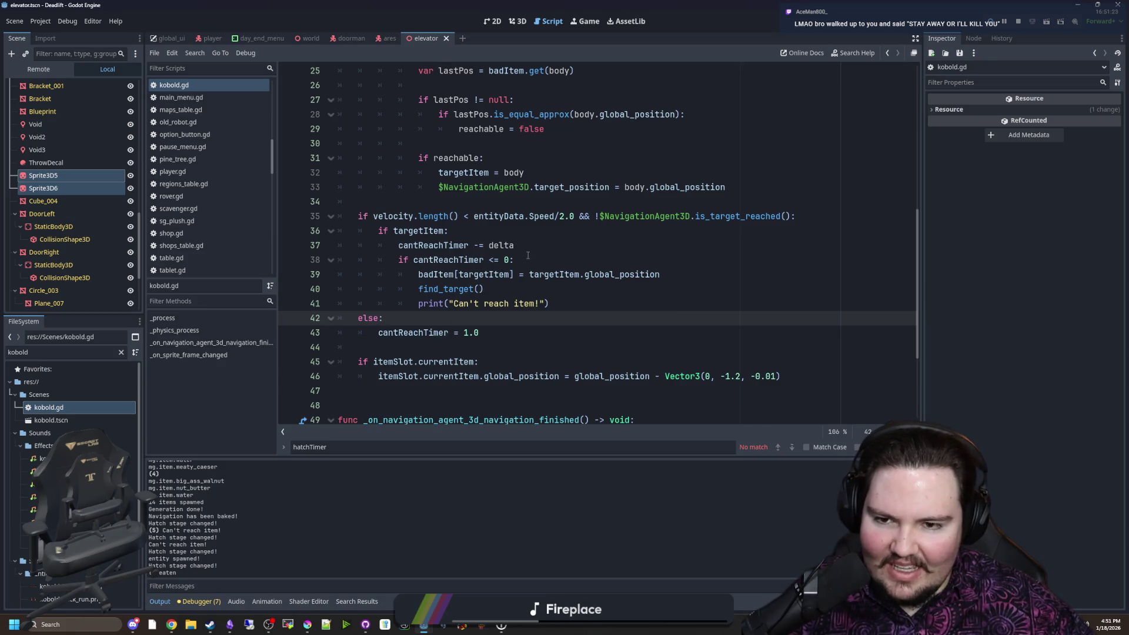
Add print("haa") on a new line inside the speed check after line 35 and save
scroll(397, 250, up, 1)
click(398, 247)
click(821, 262)
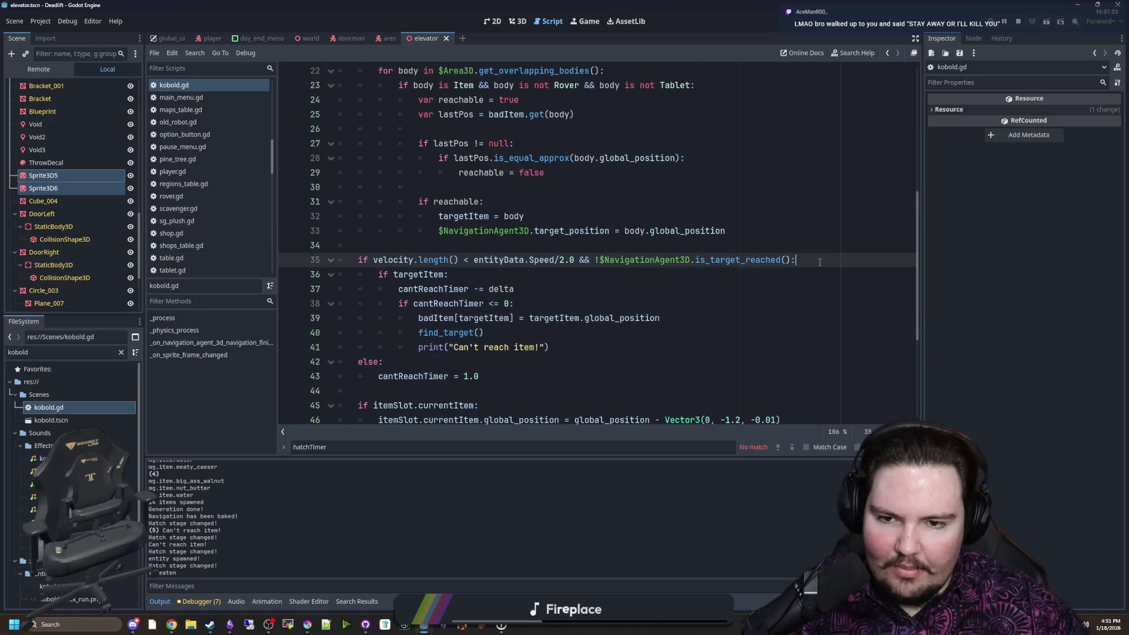
key(Return)
text(print("h)
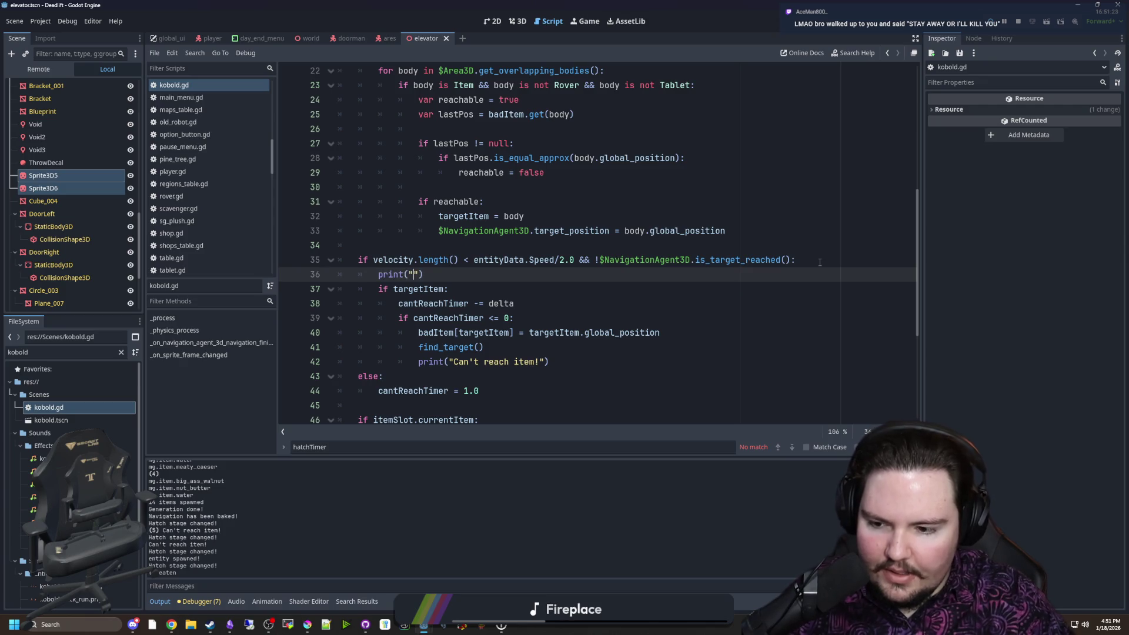
text(aa)
click(805, 266)
key(ctrl+s)
Review the new print line, then switch to the running game to trigger it
scroll(445, 292, down, 1)
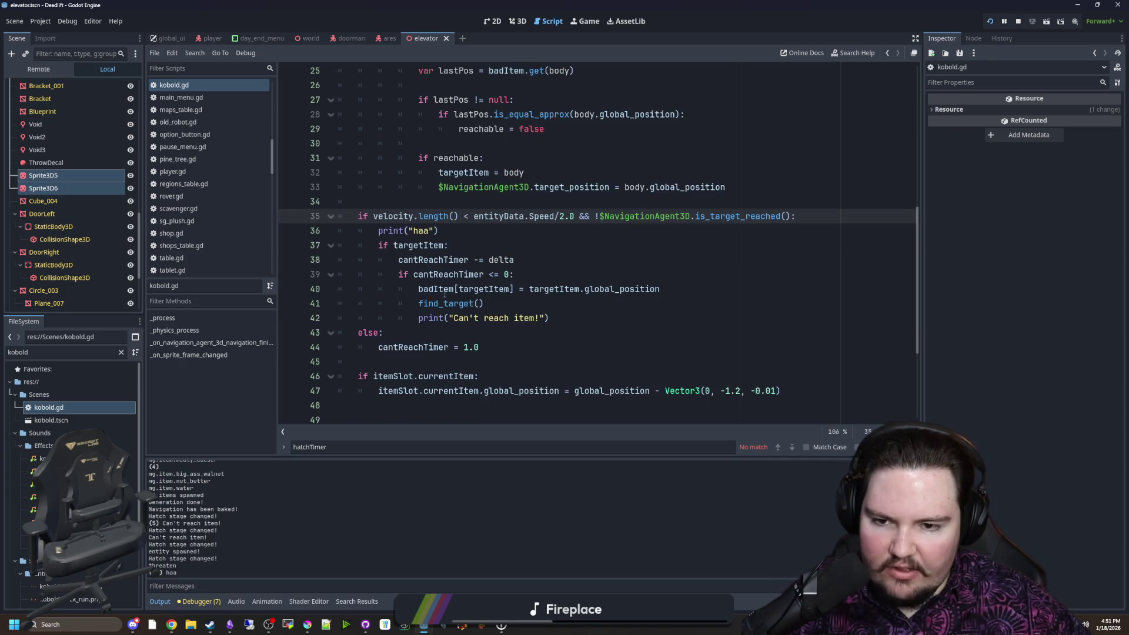
scroll(438, 278, up, 4)
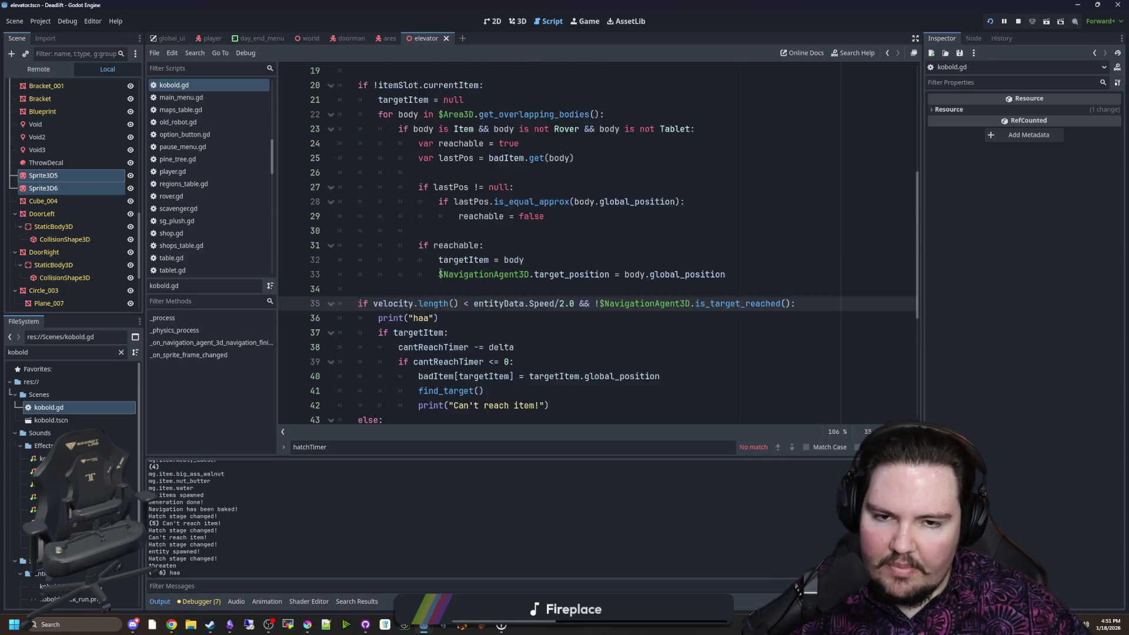
scroll(466, 276, down, 4)
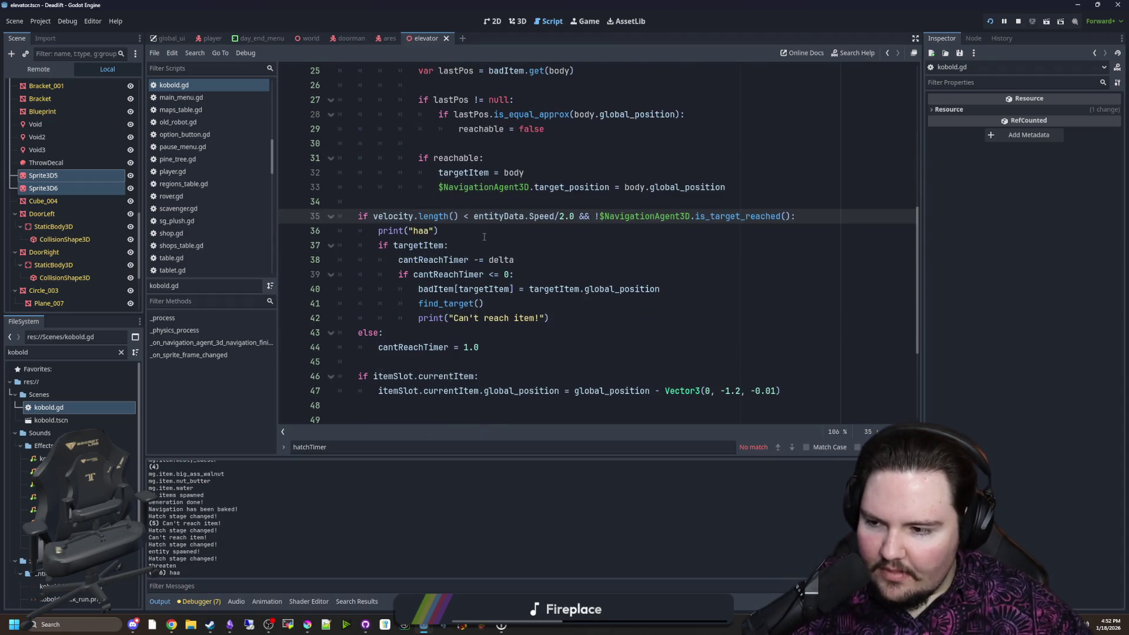
mouse_move(505, 216)
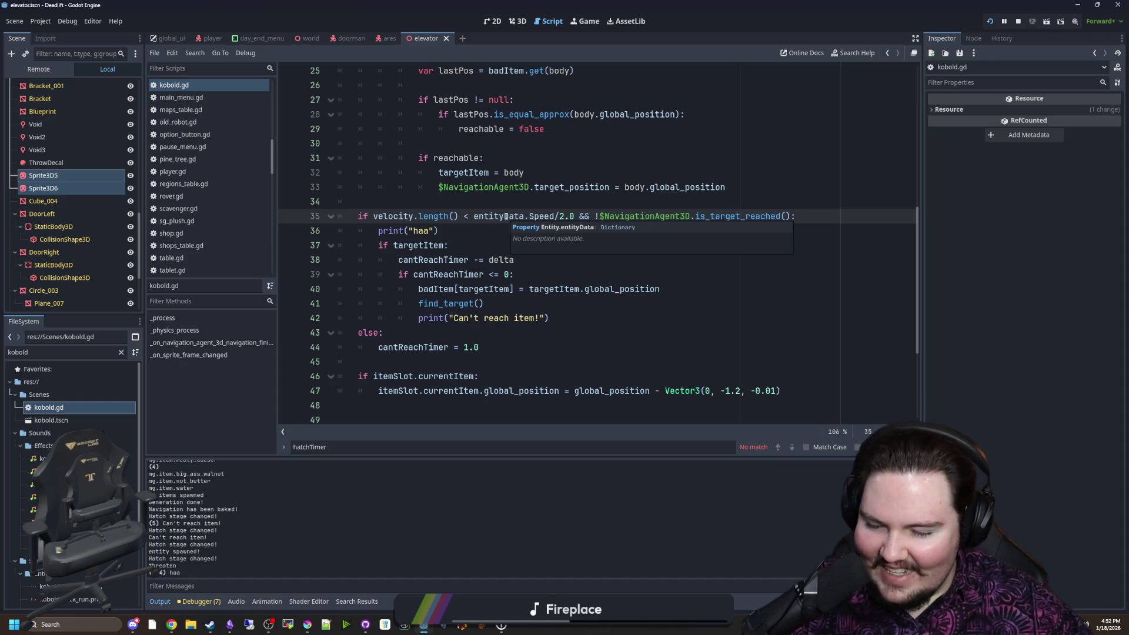
click(510, 230)
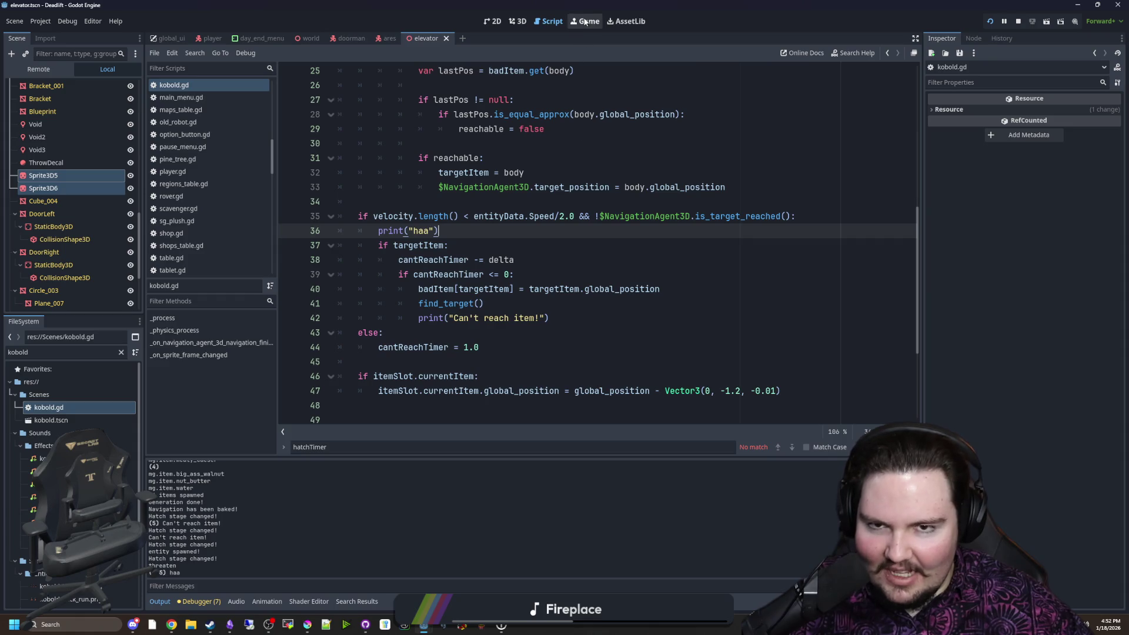
click(585, 22)
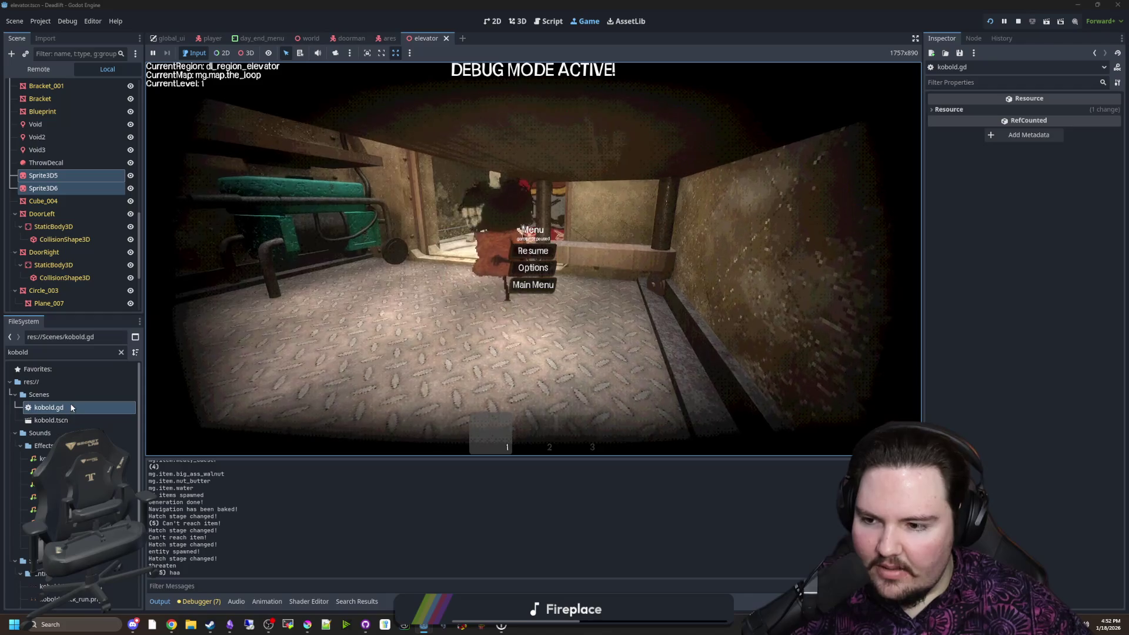
Go back to kobold.gd and inspect lines 35–44, including the cantReachTimer = 1.0 reset
double_click(72, 407)
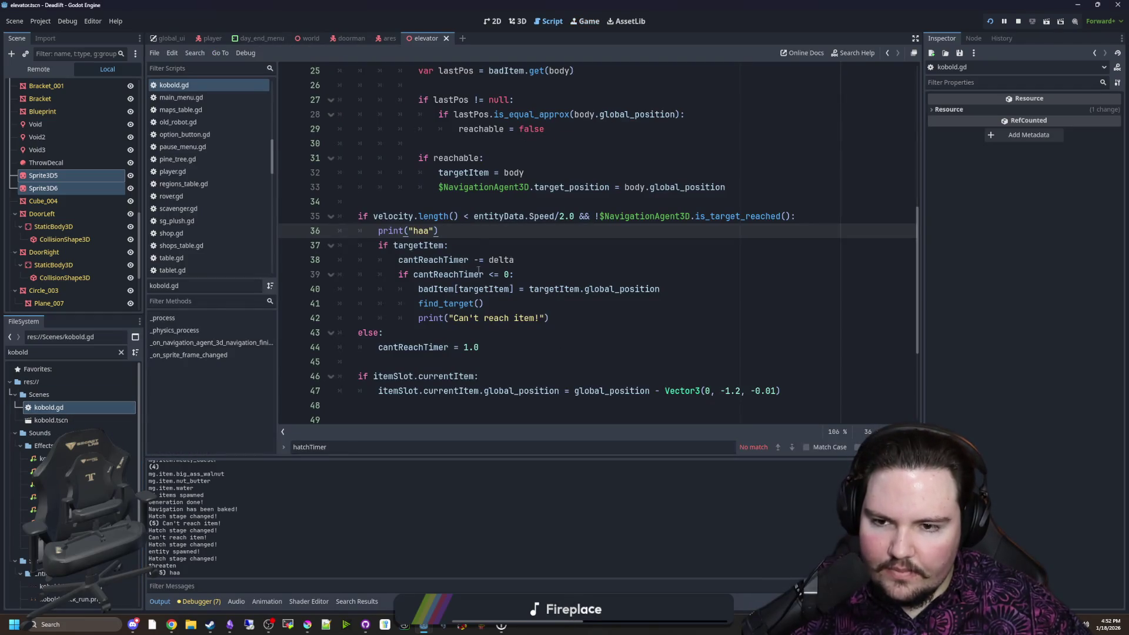
click(585, 22)
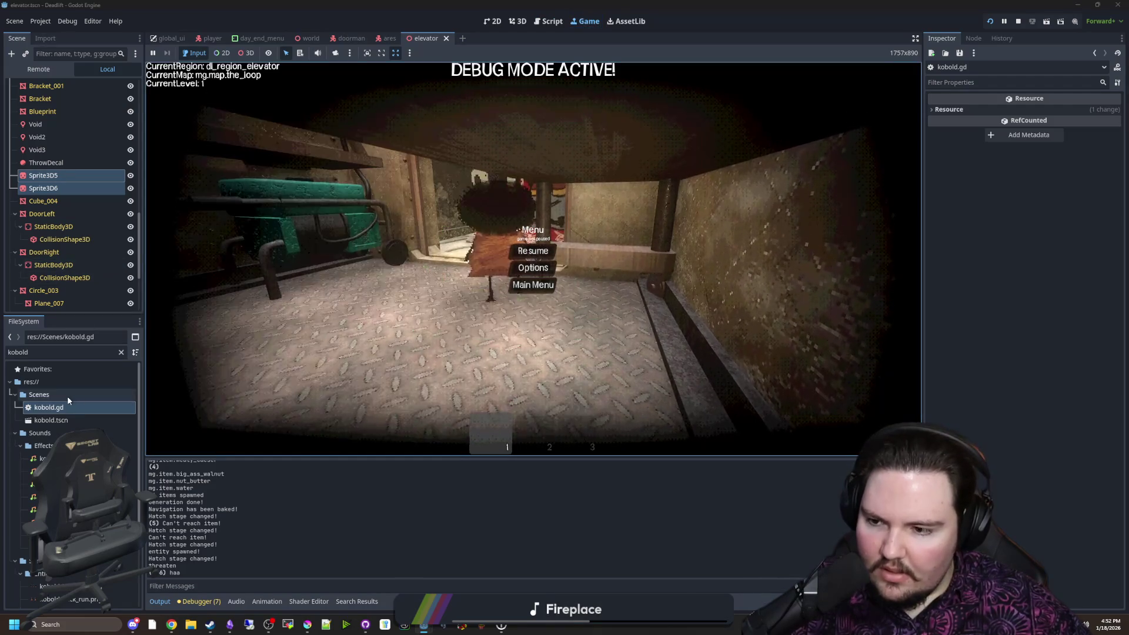
double_click(67, 407)
mouse_move(377, 217)
mouse_down()
mouse_move(424, 247)
mouse_move(646, 322)
mouse_up()
click(645, 325)
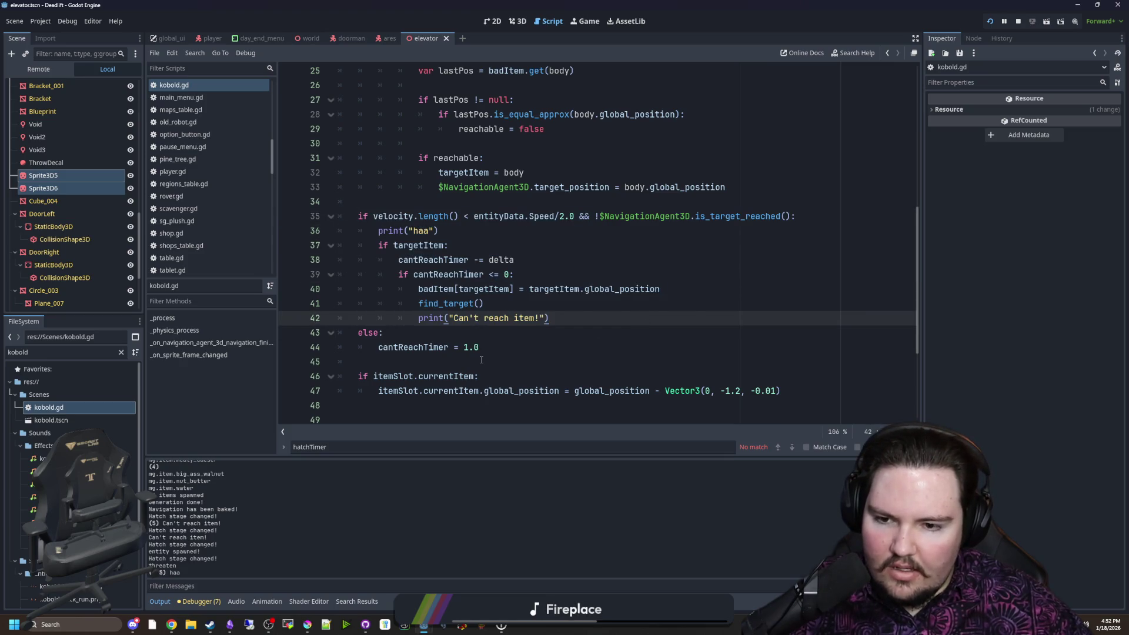
drag(490, 347, 373, 348)
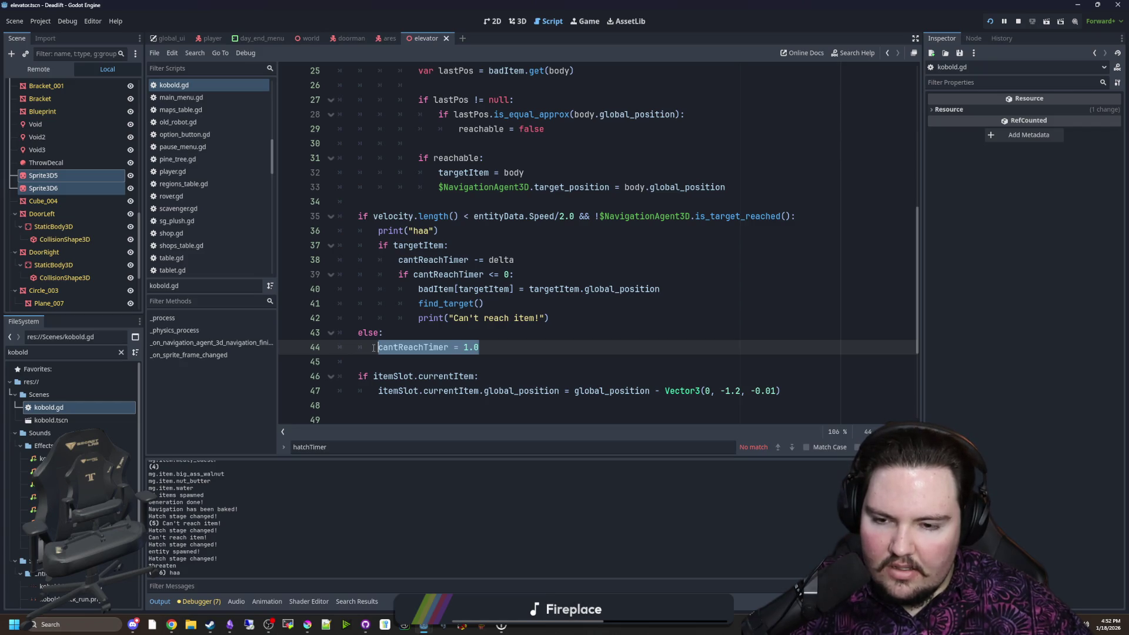
Insert a blank line at line 34 of kobold.gd, just above the if velocity check
click(400, 330)
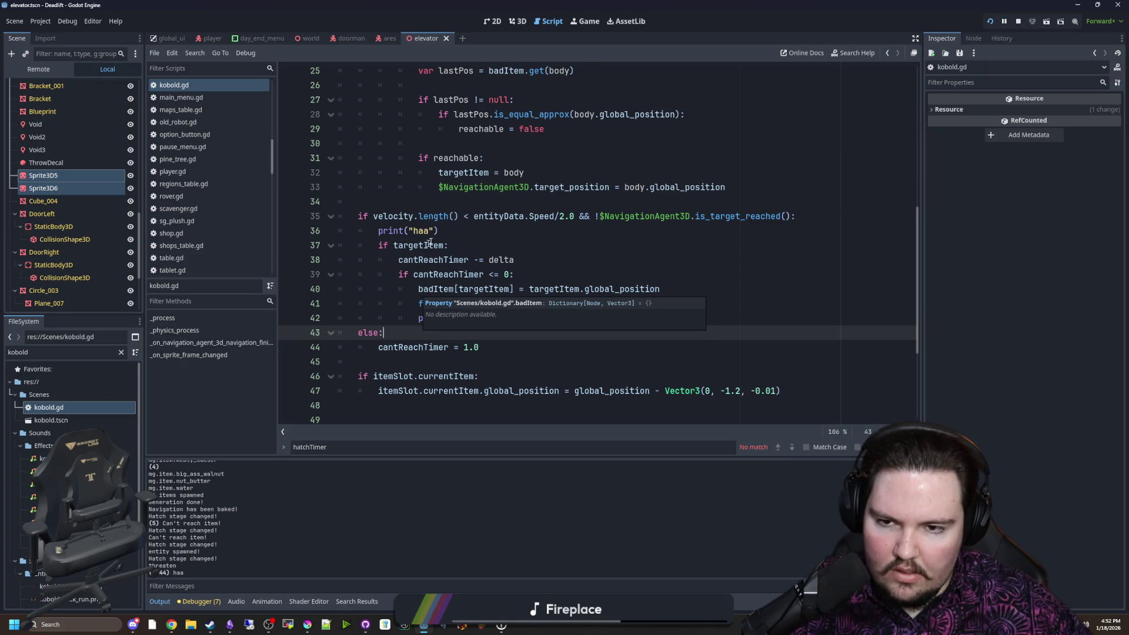
scroll(477, 288, up, 5)
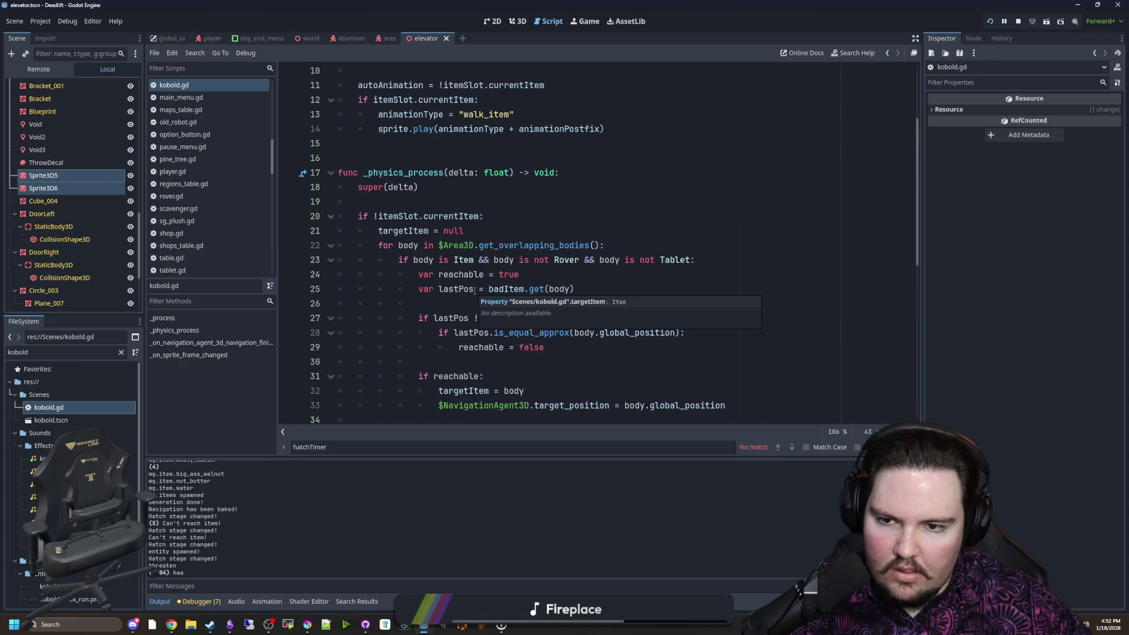
scroll(478, 286, down, 4)
scroll(471, 264, down, 2)
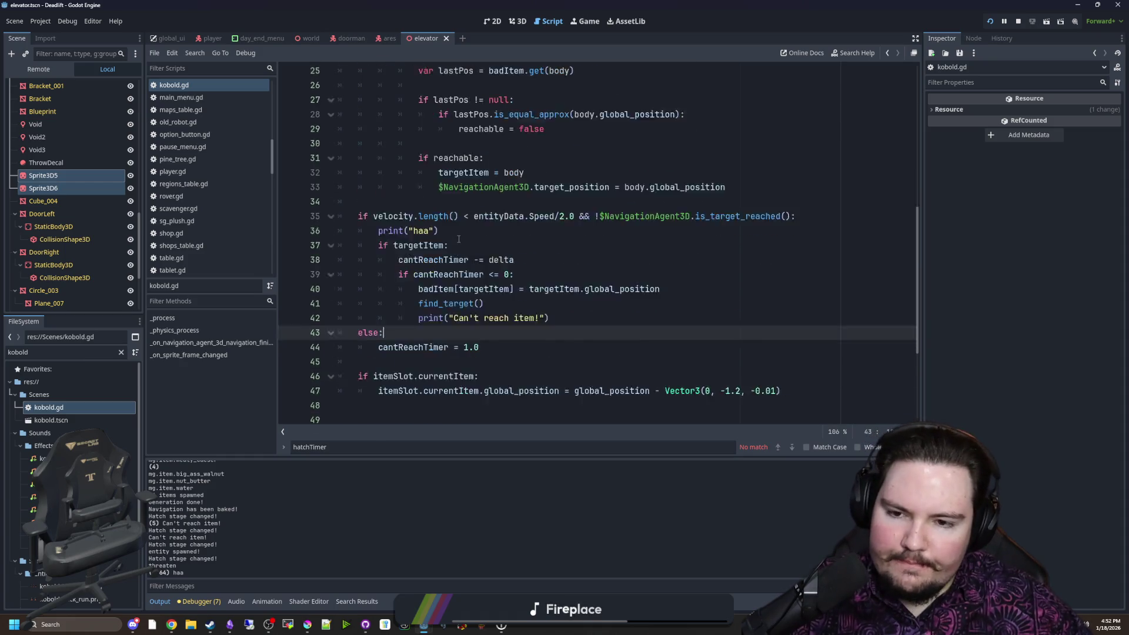
scroll(459, 259, up, 1)
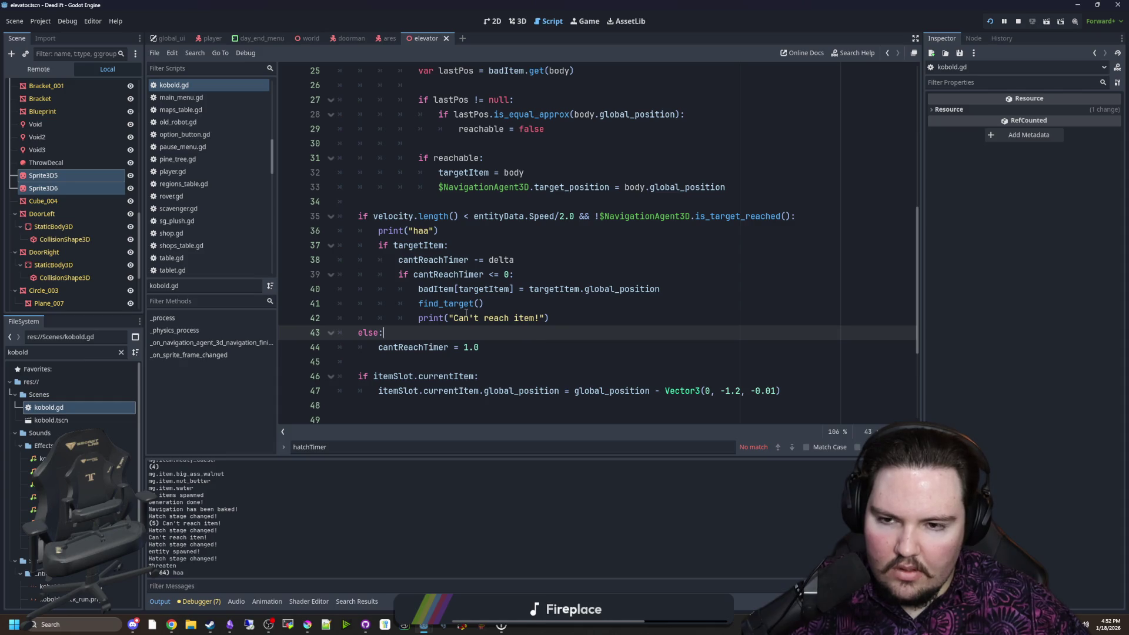
click(497, 345)
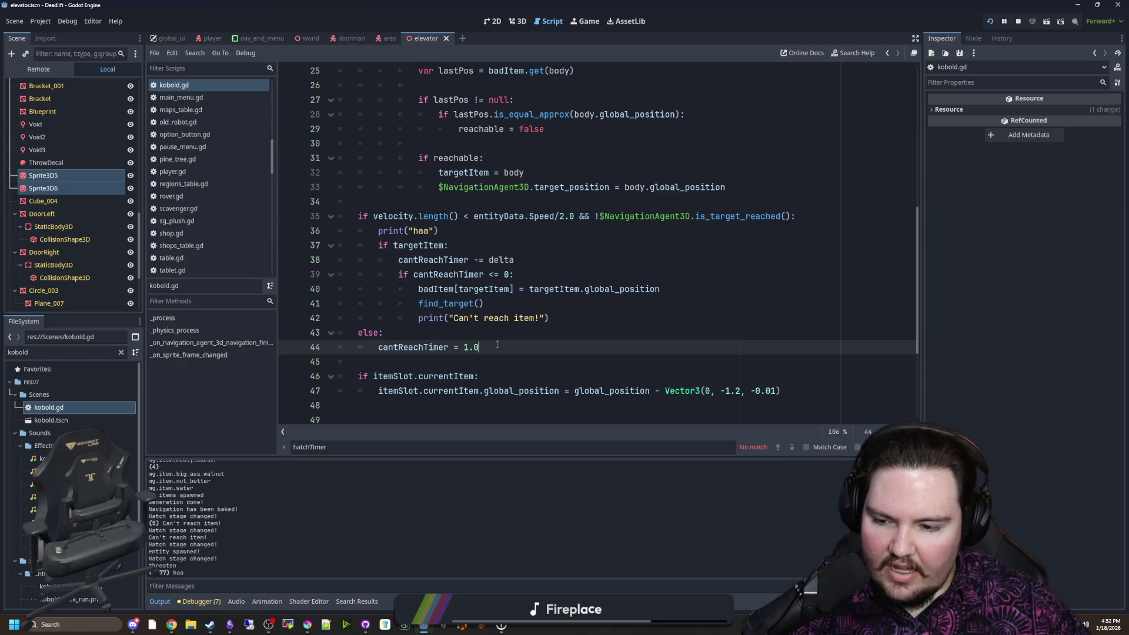
click(388, 199)
key(Return)
key(Return)
key(Up)
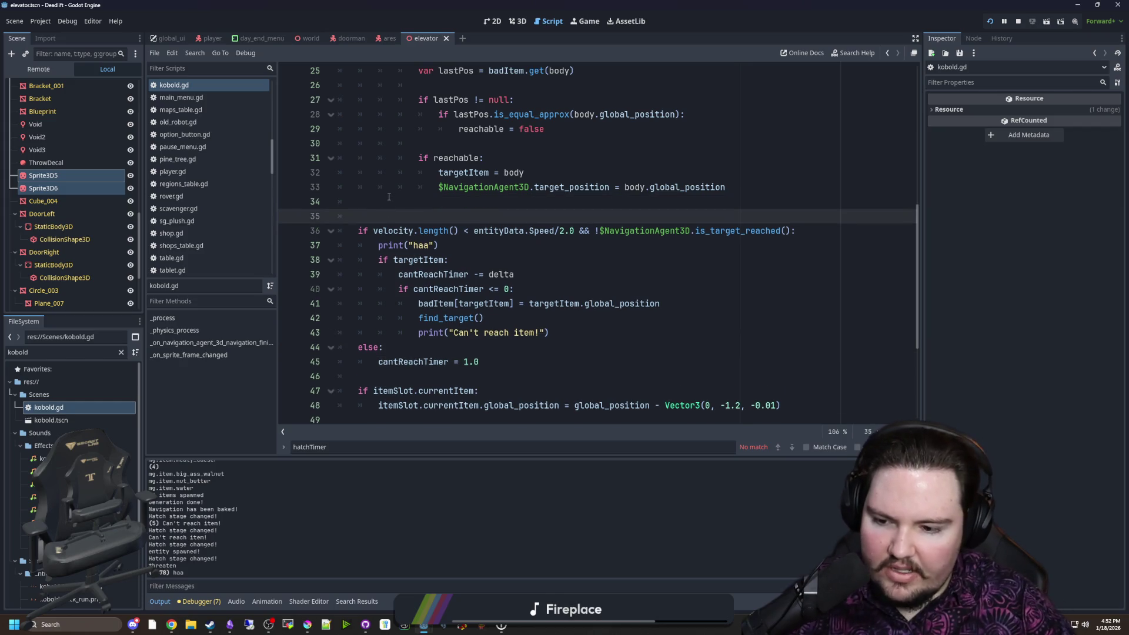
Type print(cantReachTimer) on the new line above the velocity check
text(print(cantR)
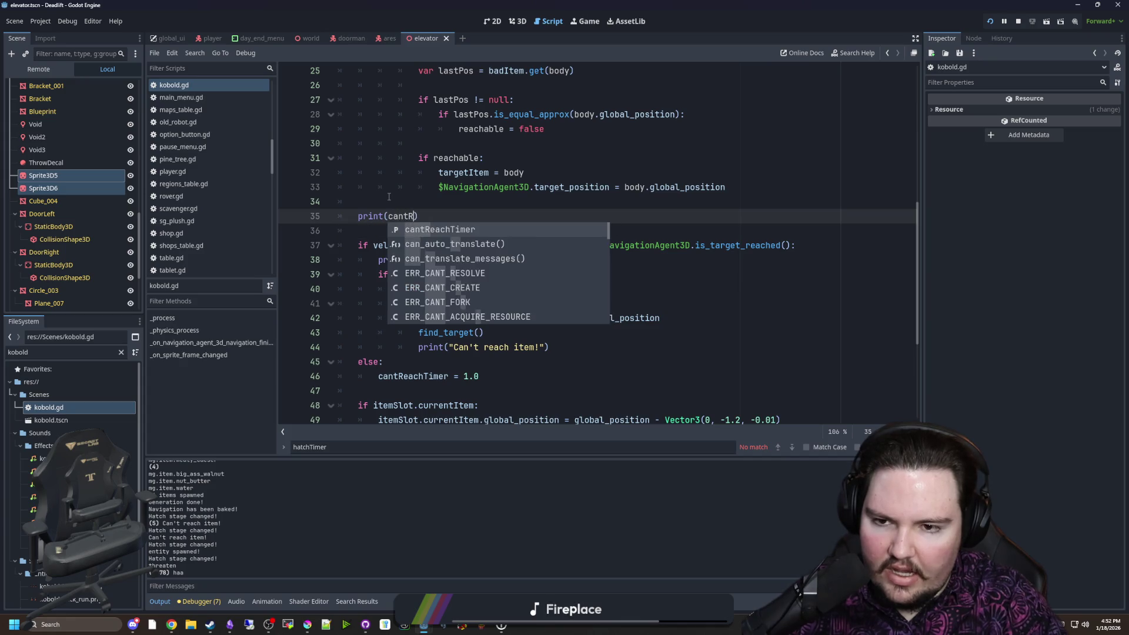
key(Return)
click(388, 196)
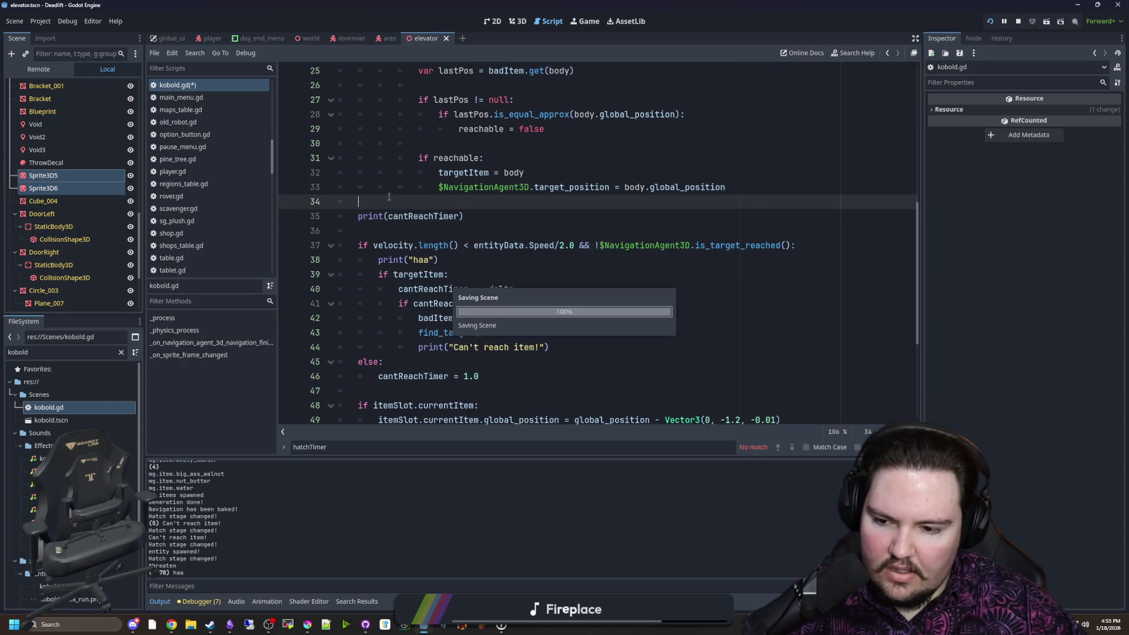
Save and run the game, use the blue bottle, pause, and reopen kobold.gd
key(F5)
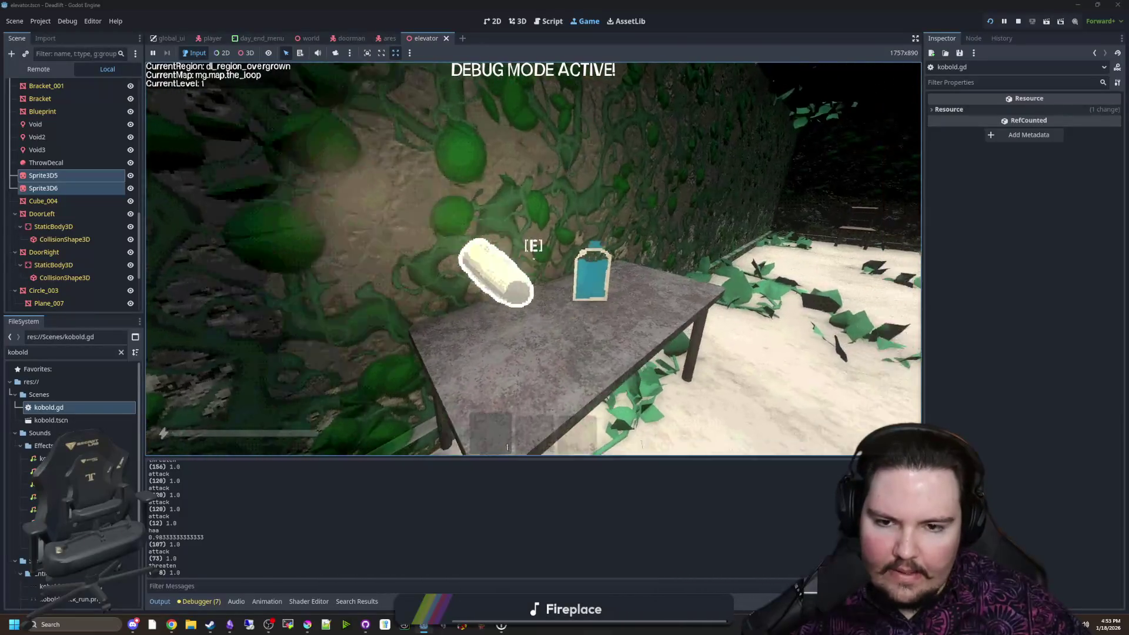
key(e)
click(534, 259)
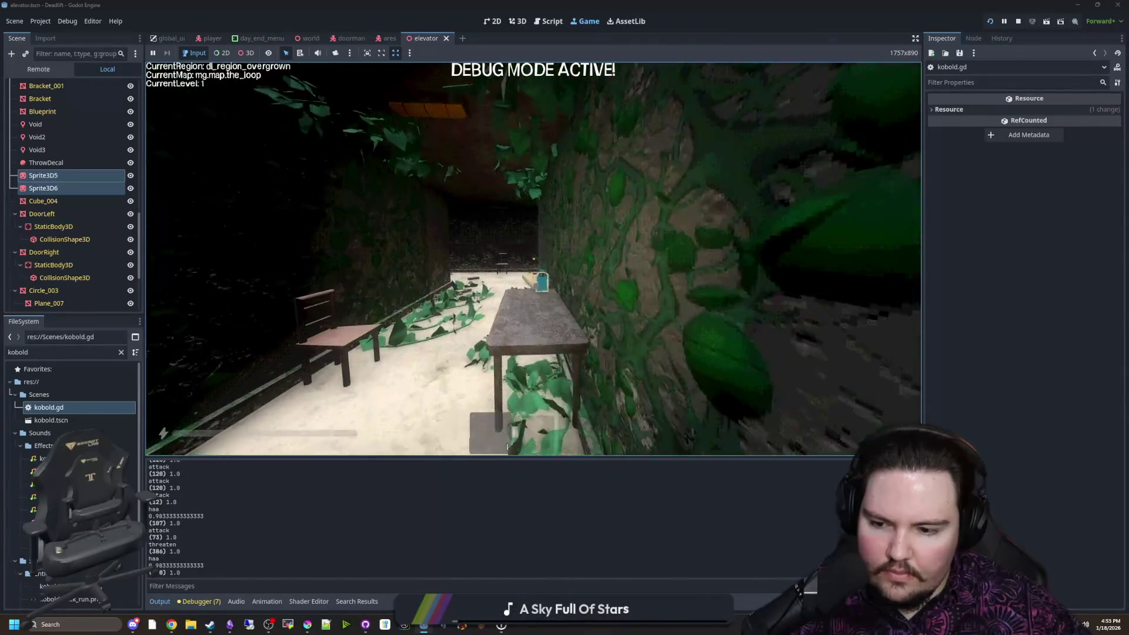
key(Escape)
scroll(109, 112, up, 10)
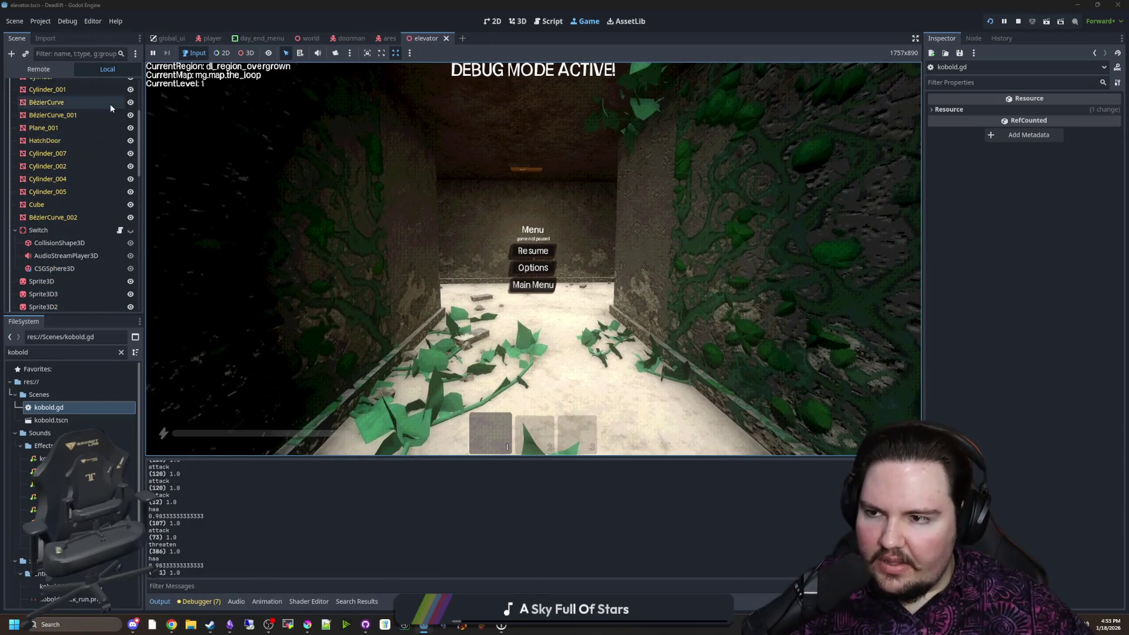
double_click(49, 407)
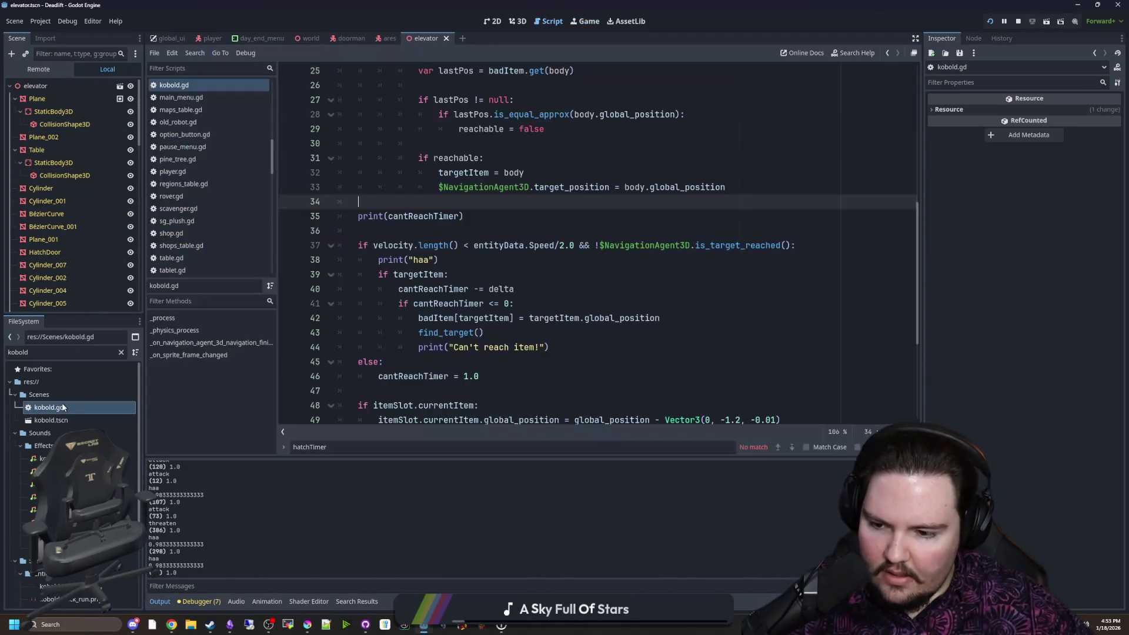
Delete the print("haa") line from inside the velocity check
click(471, 274)
scroll(471, 279, down, 1)
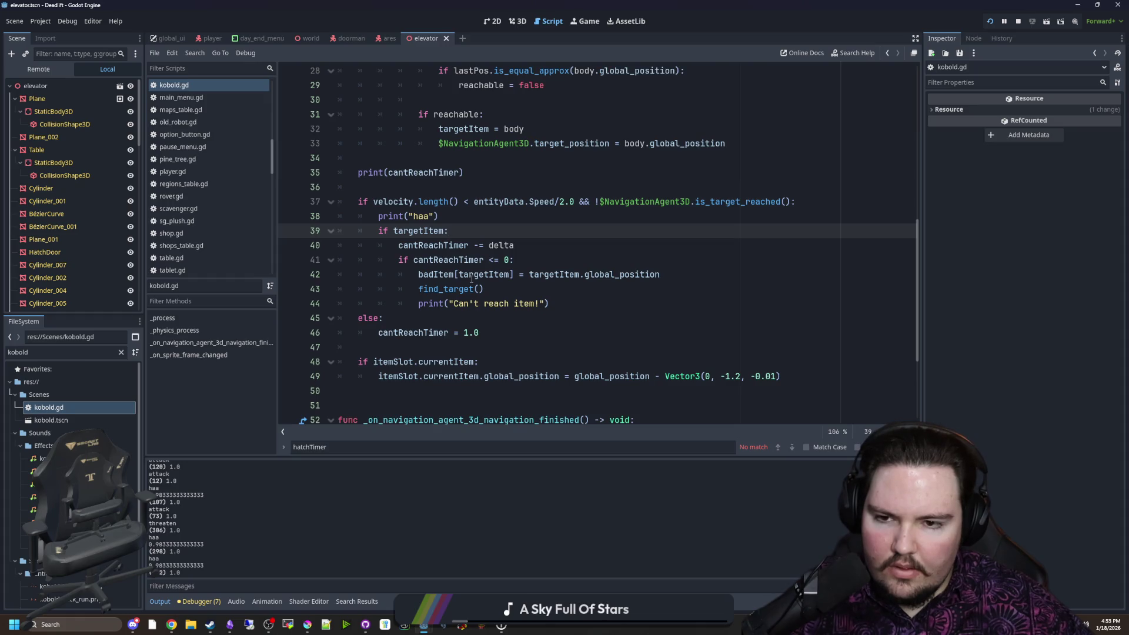
key(Up)
key(shift+Home)
key(shift+Home)
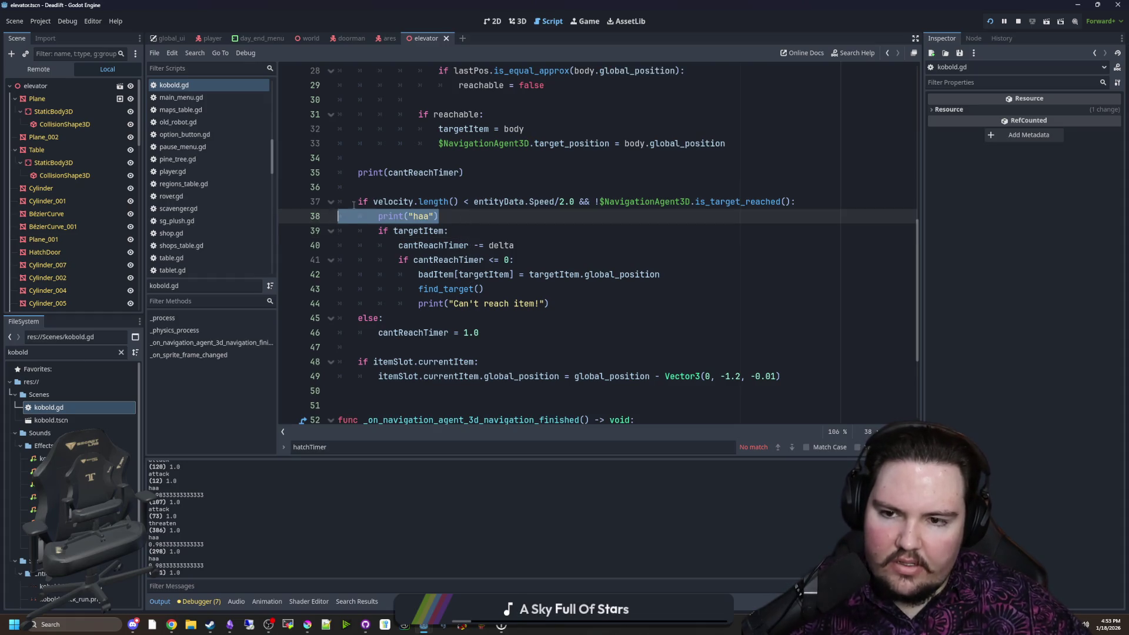
key(BackSpace)
key(BackSpace)
click(413, 190)
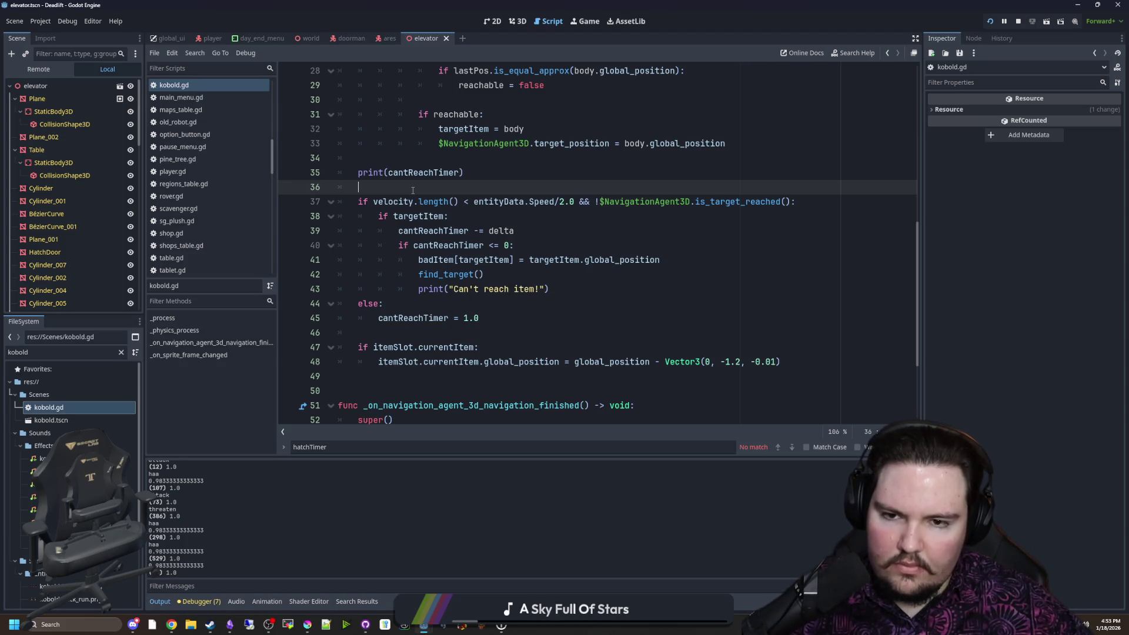
Review the Speed/2.0 threshold and select the 1.0 reset value in the else branch
drag(568, 201, 476, 201)
click(477, 190)
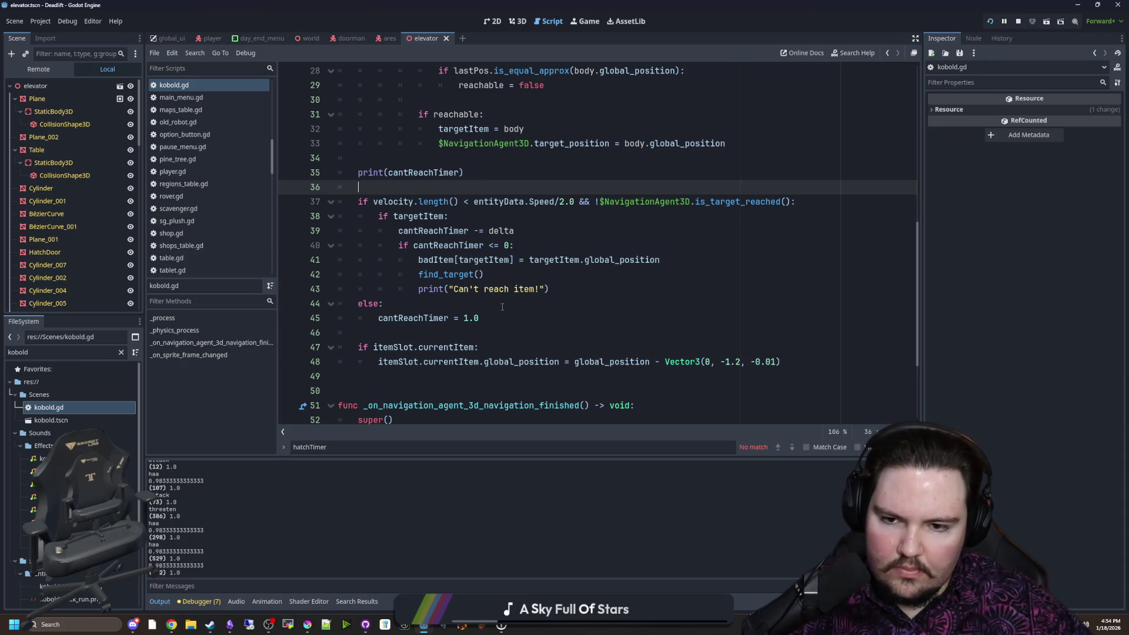
click(480, 303)
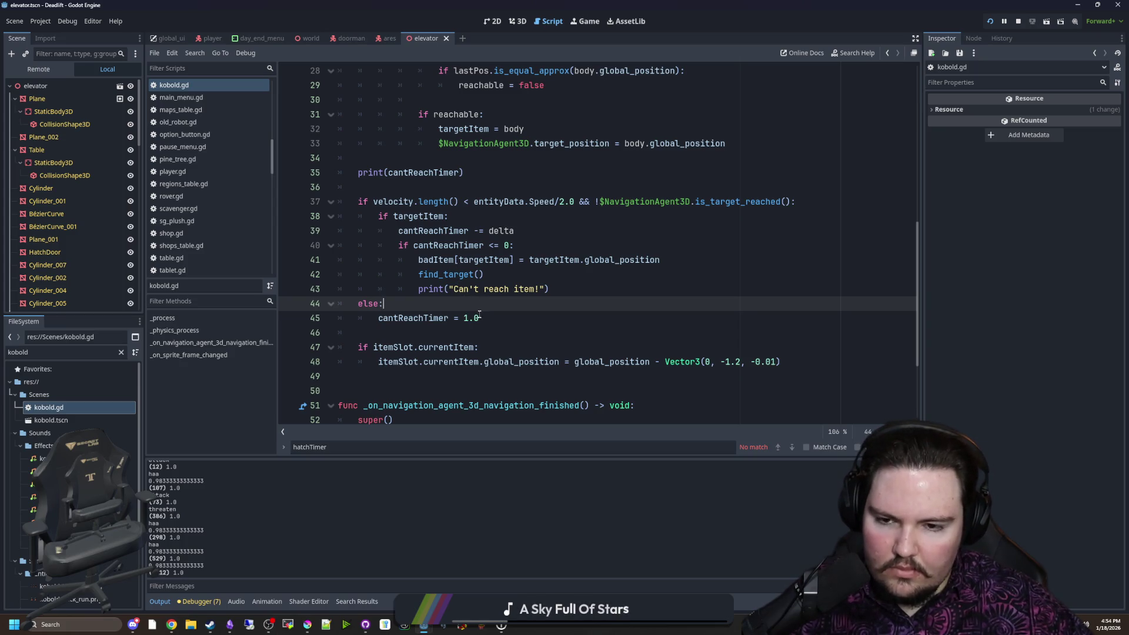
drag(487, 316, 465, 317)
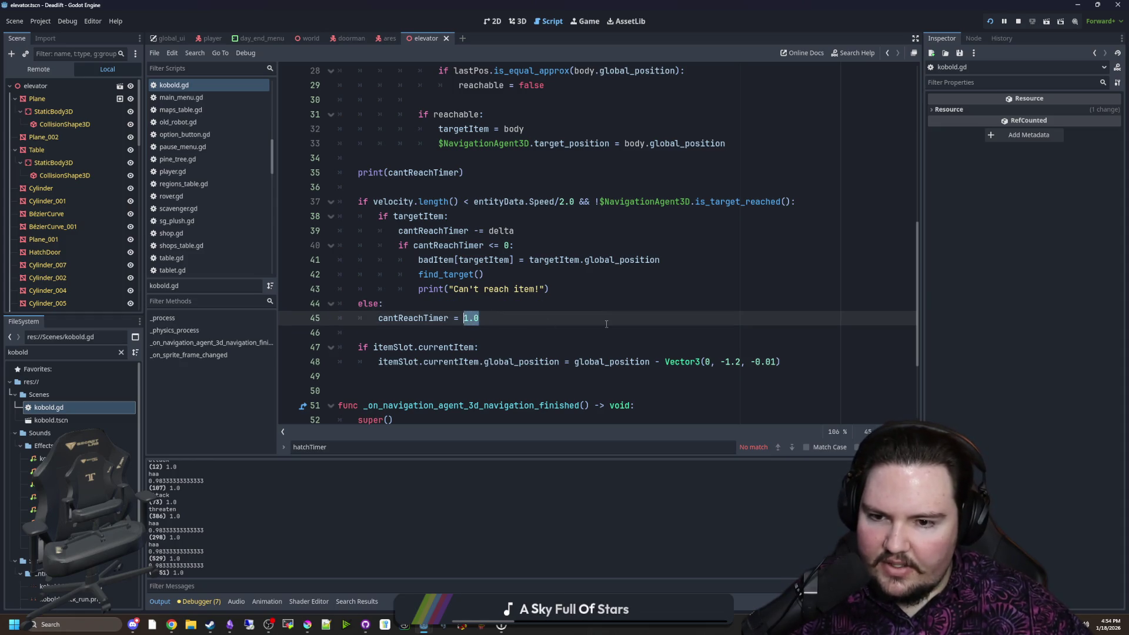
Replace the 1.0 reset with cantReachTimer = cantReachTimer + delta in the else branch
key(BackSpace)
key(BackSpace)
key(BackSpace)
text(+ delta)
key(Return)
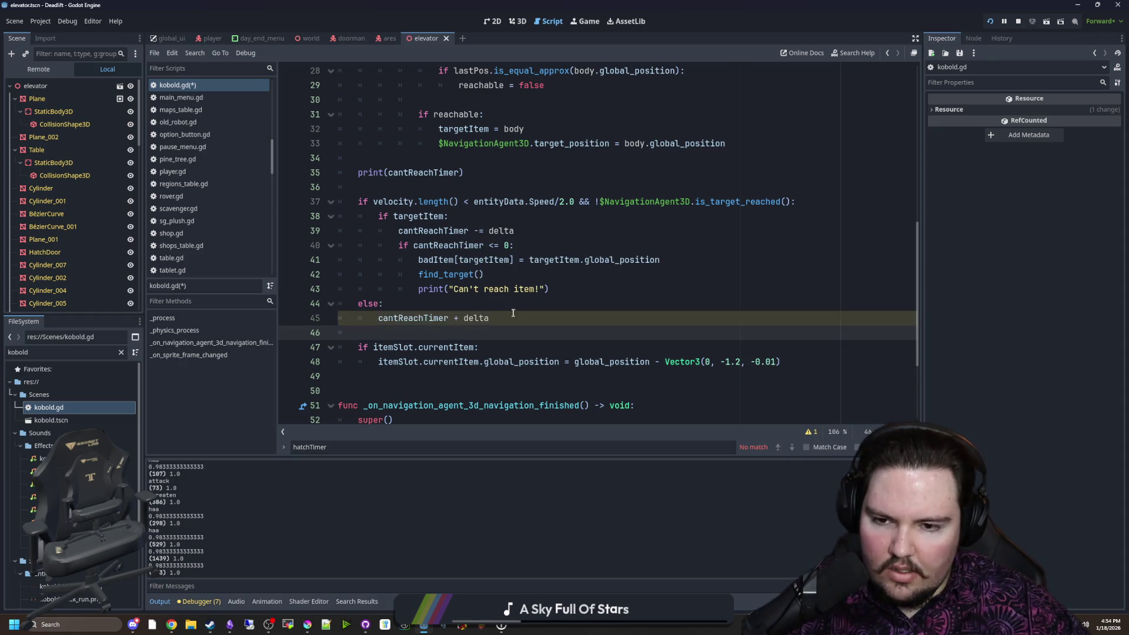
click(490, 318)
double_click(445, 317)
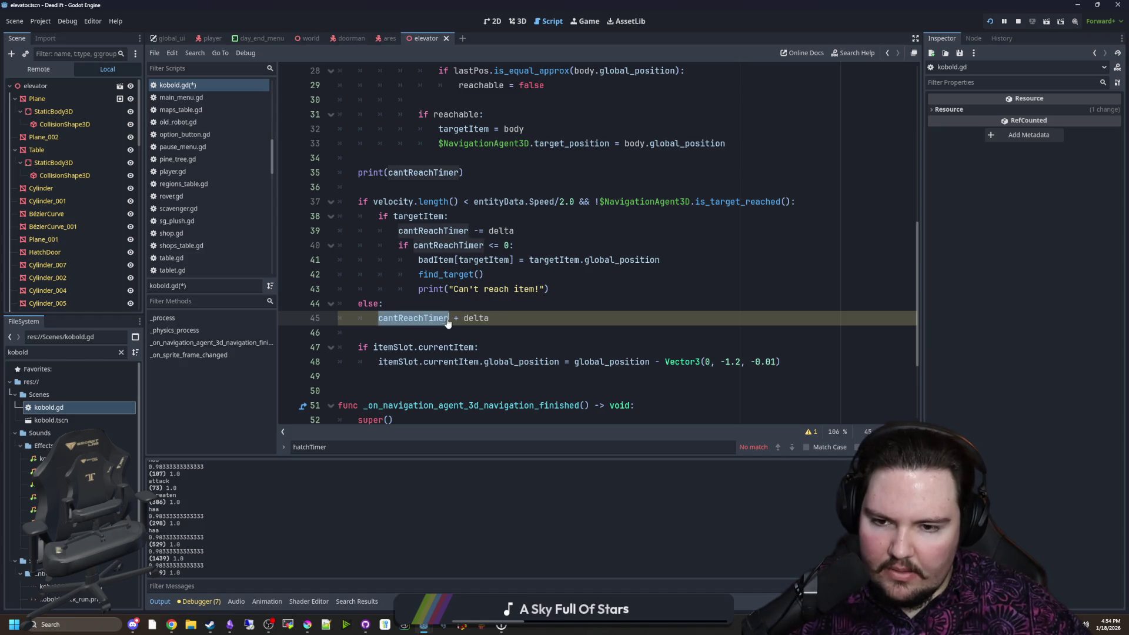
click(459, 318)
key(BackSpace)
text(= cantReachTimer +)
Wrap the expression as clampf(cantReachTimer + delta, 0.0, 1.0) and save kobold.gd
click(460, 318)
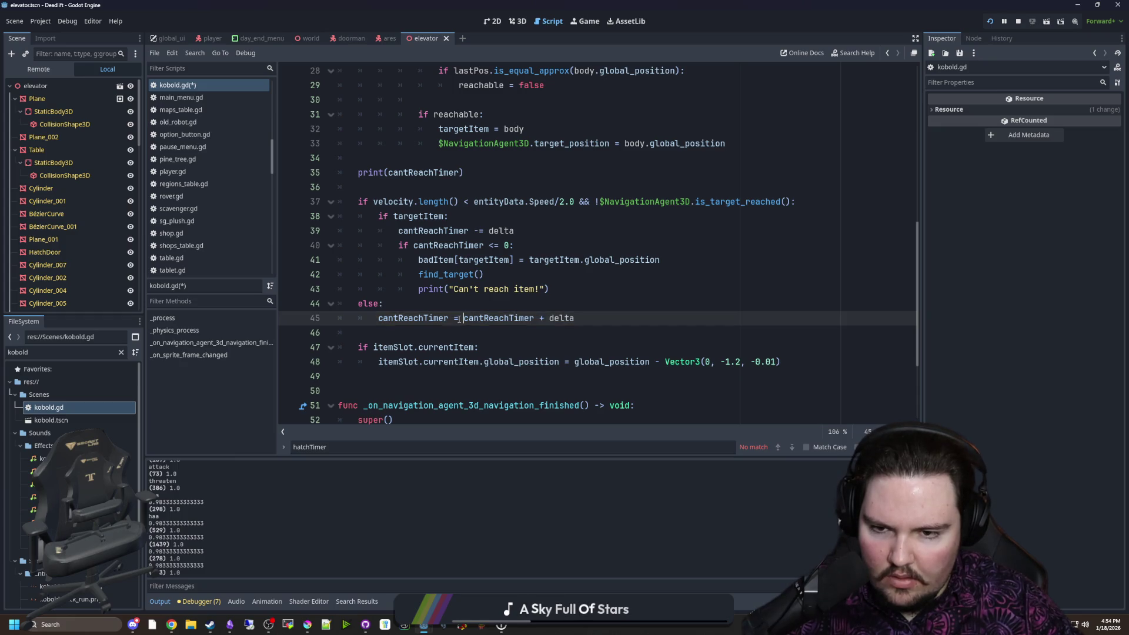
text(clampf()
key(Right)
key(Right)
key(Right)
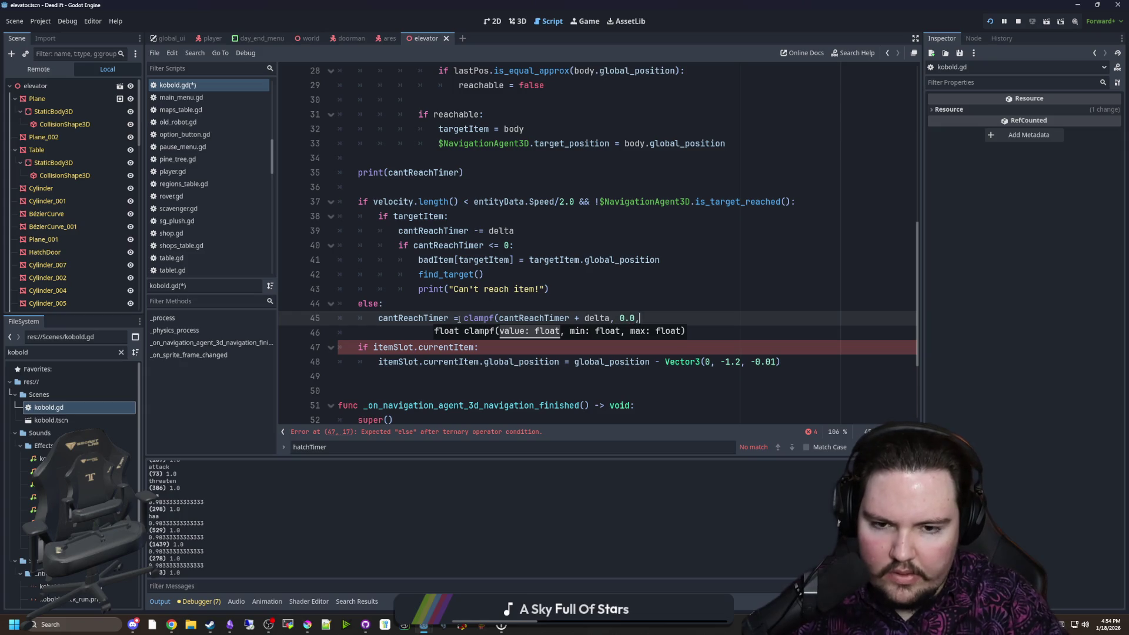
text())
click(497, 308)
key(ctrl+s)
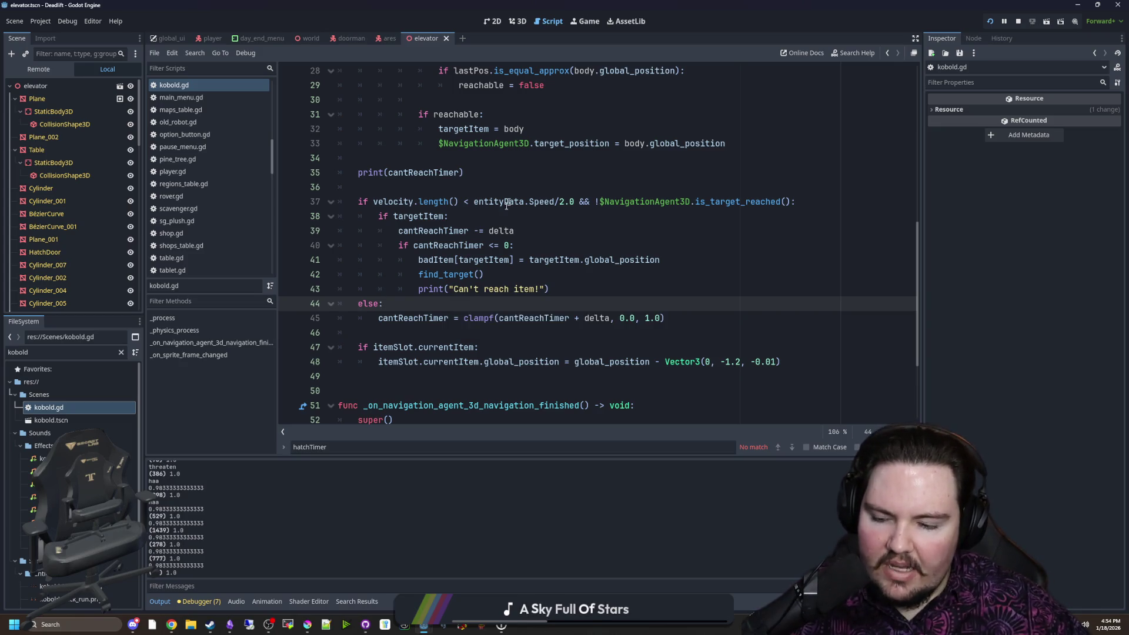
triple_click(398, 318)
click(681, 296)
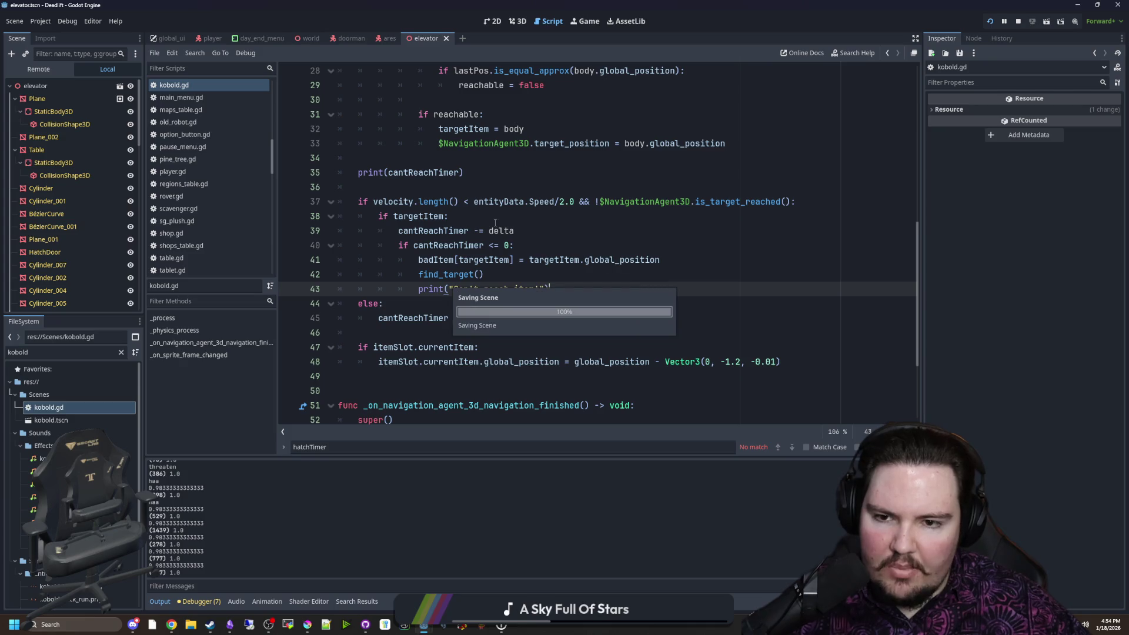
click(463, 216)
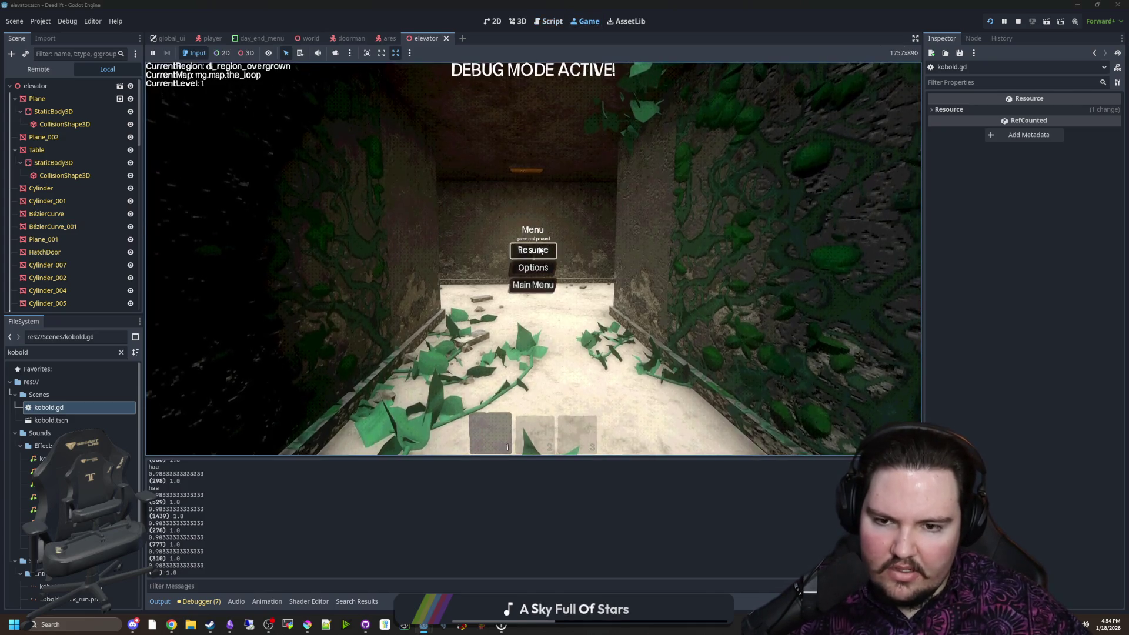
Walk the breakroom corridor to the elevator doors, cycling hotbar slots 2 and 1
click(533, 252)
key(shift+w)
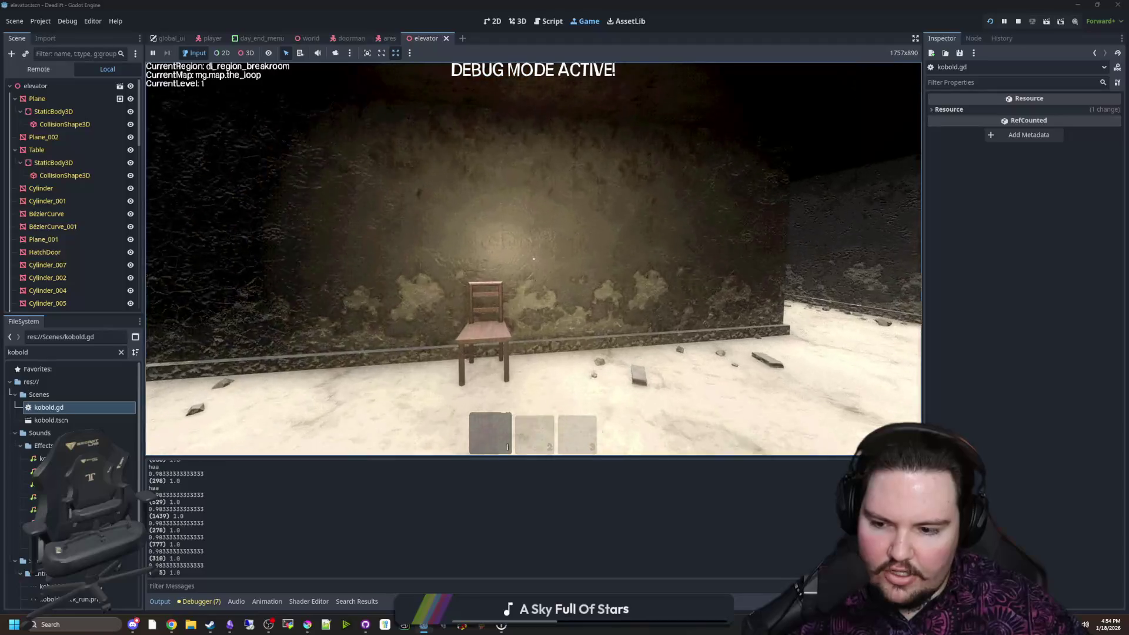
key(w)
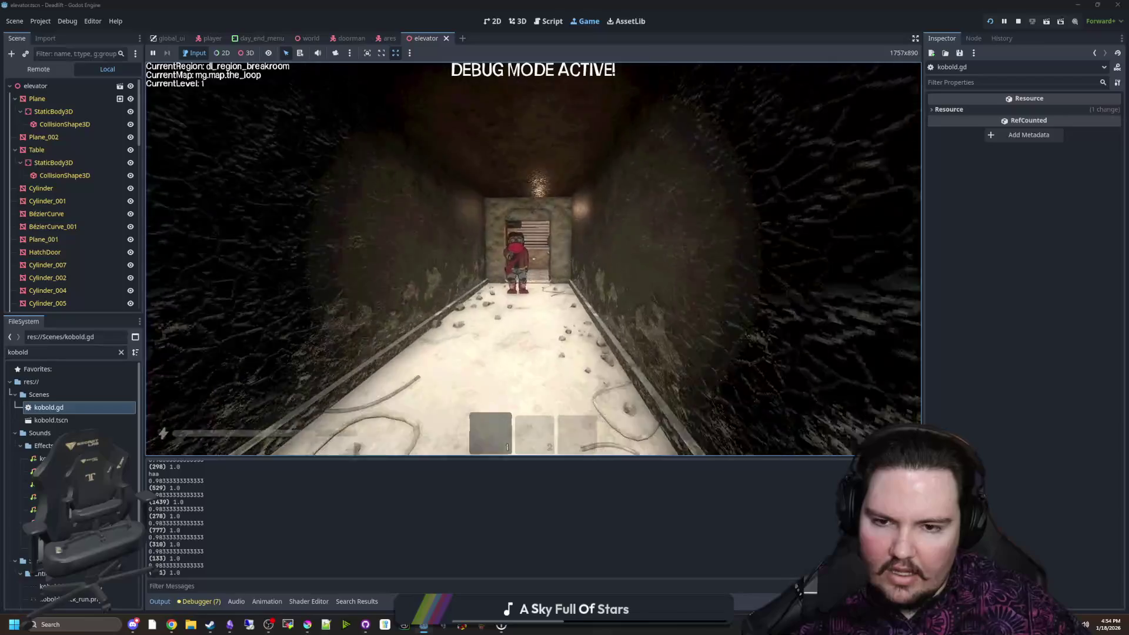
key(s)
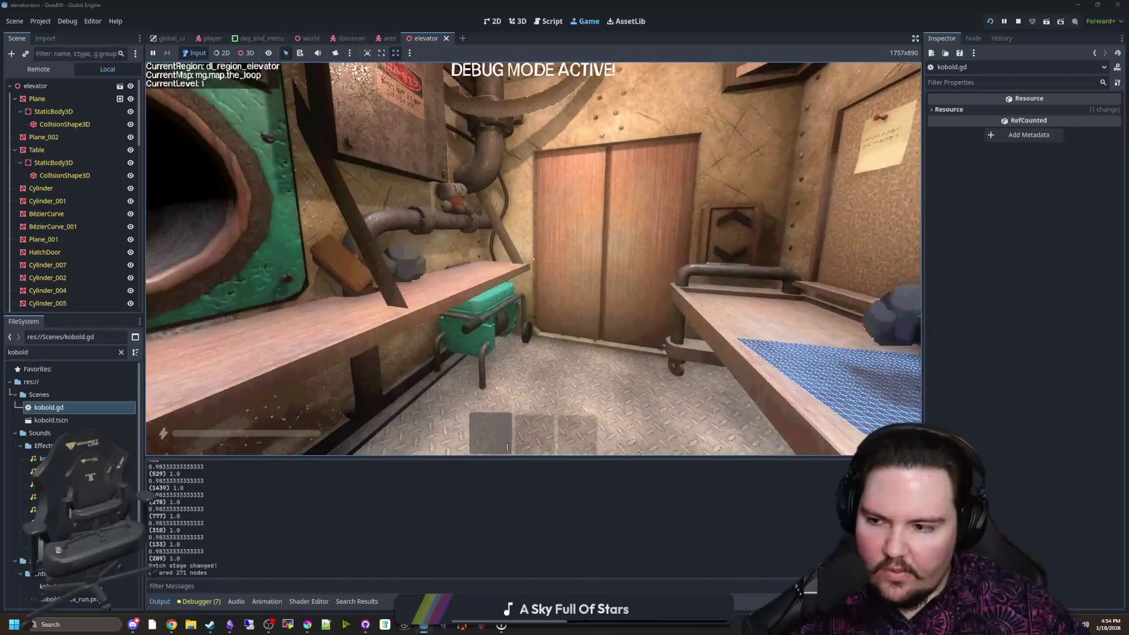
key(w)
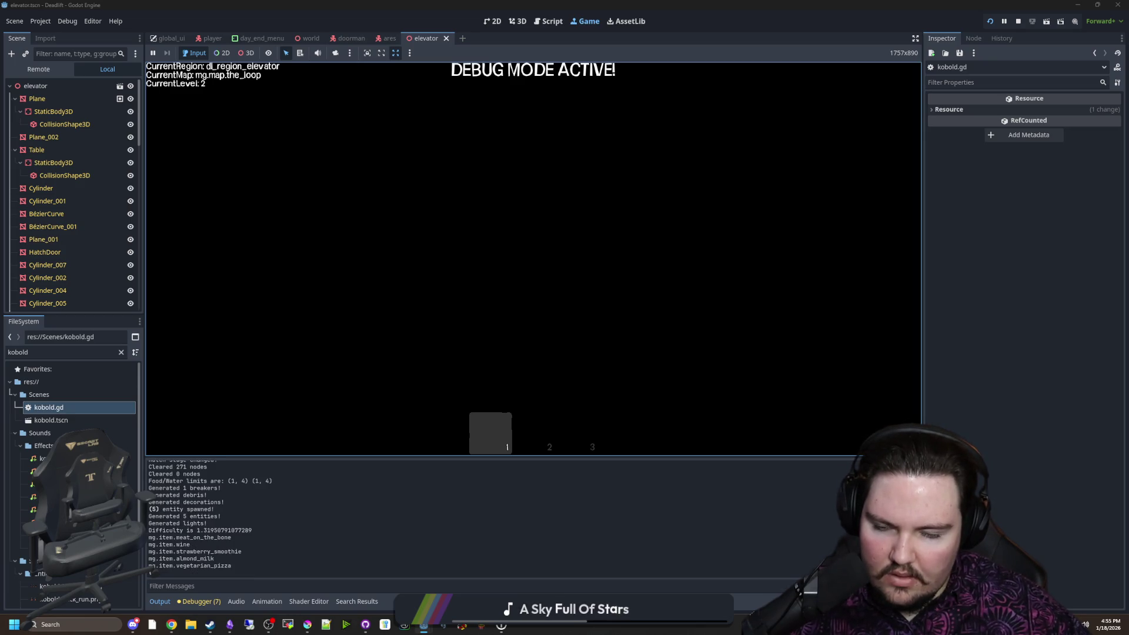
key(2)
key(1)
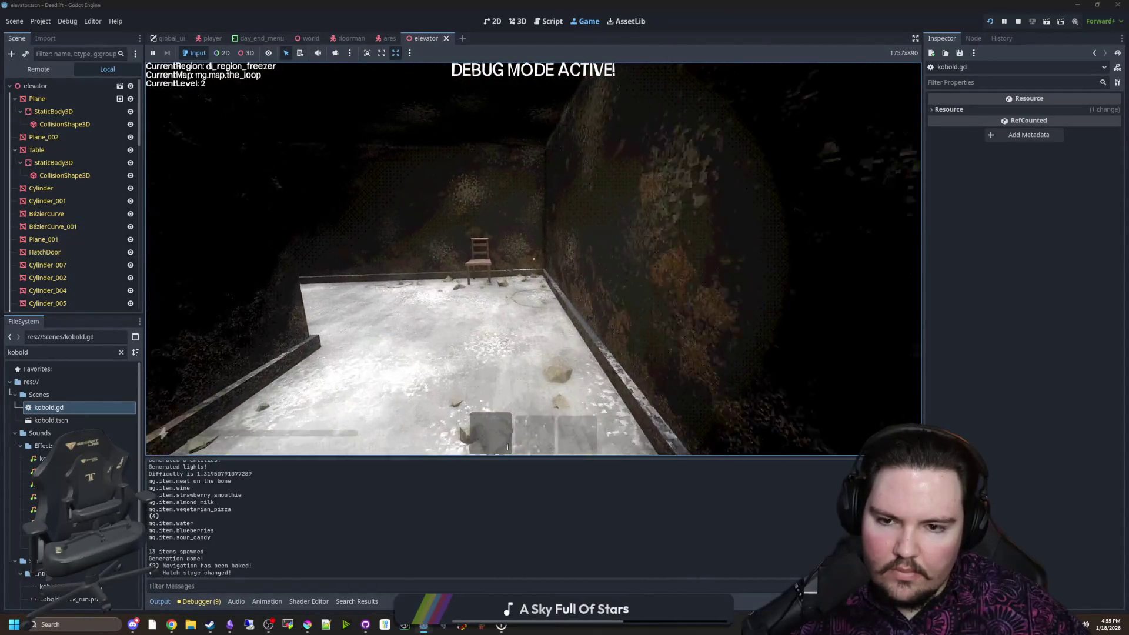
Walk through the freezer corridor to the table room, back through the overgrown area to the breakroom, then pause
key(w)
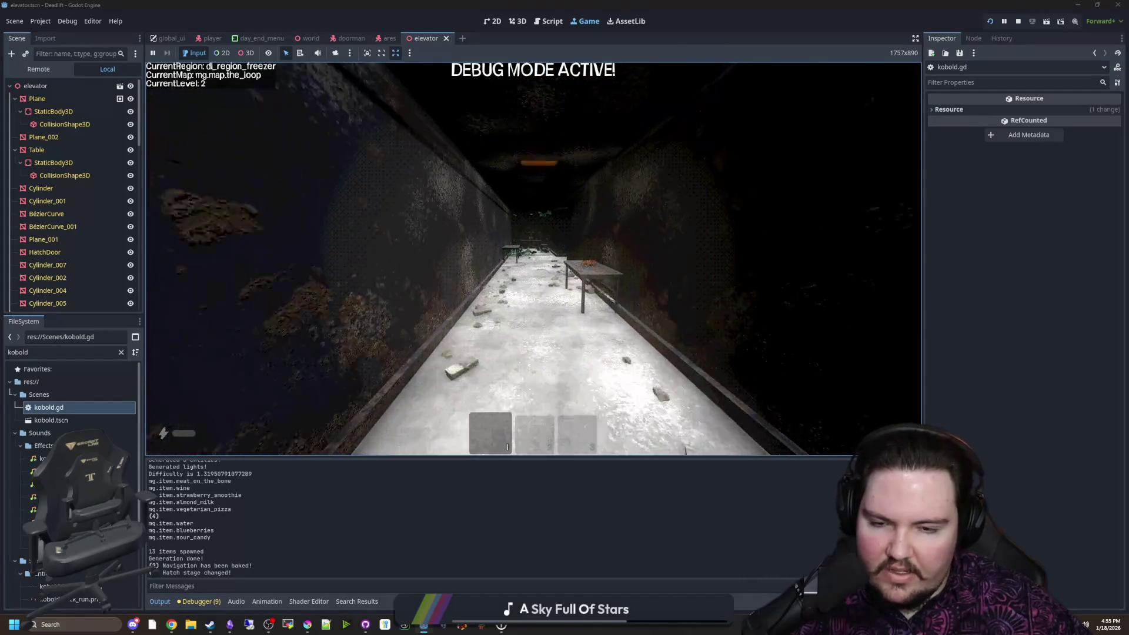
key(w)
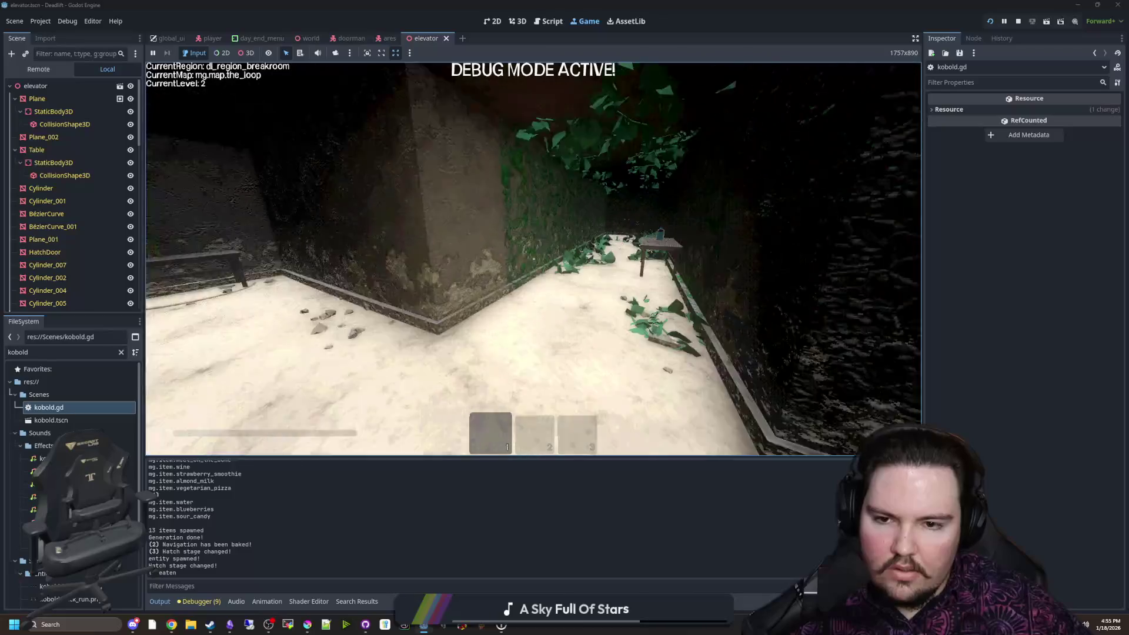
key(w)
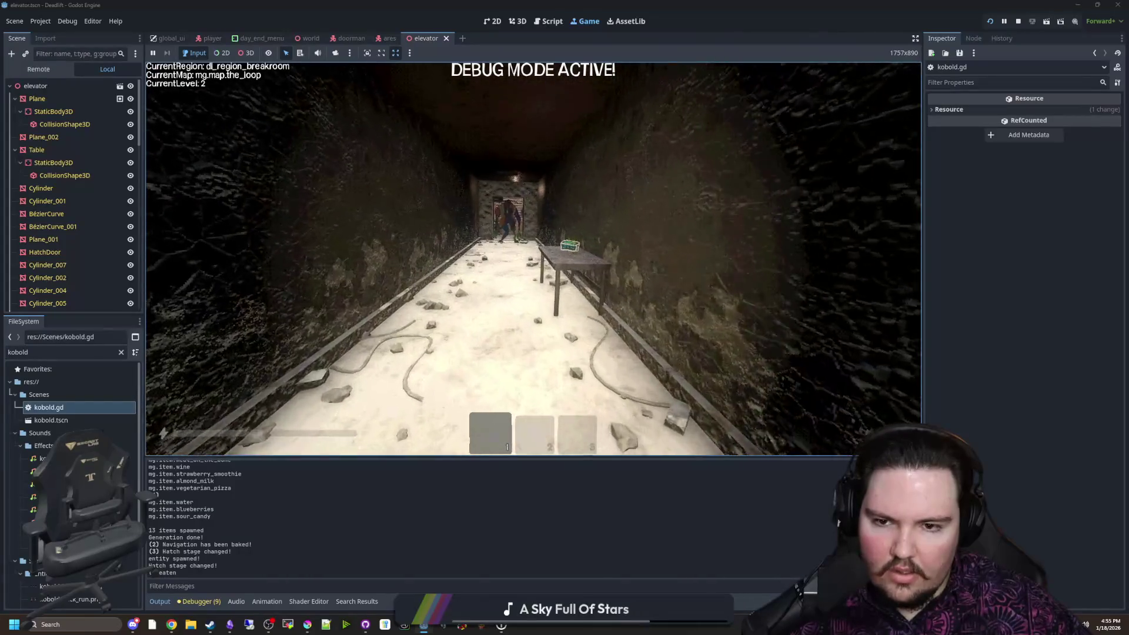
key(s)
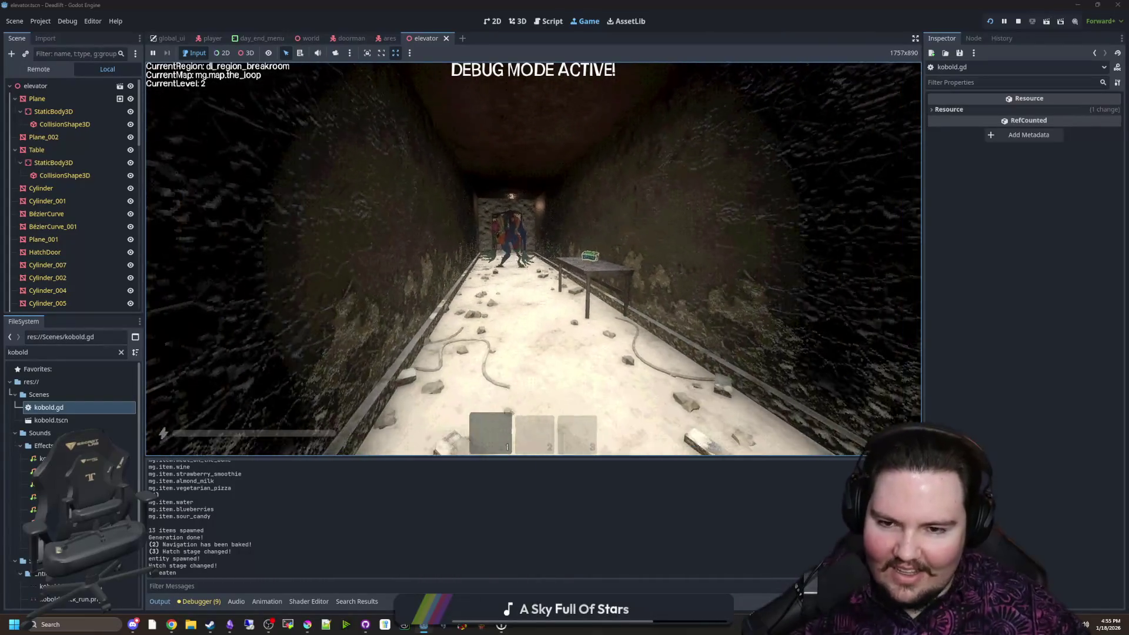
key(s)
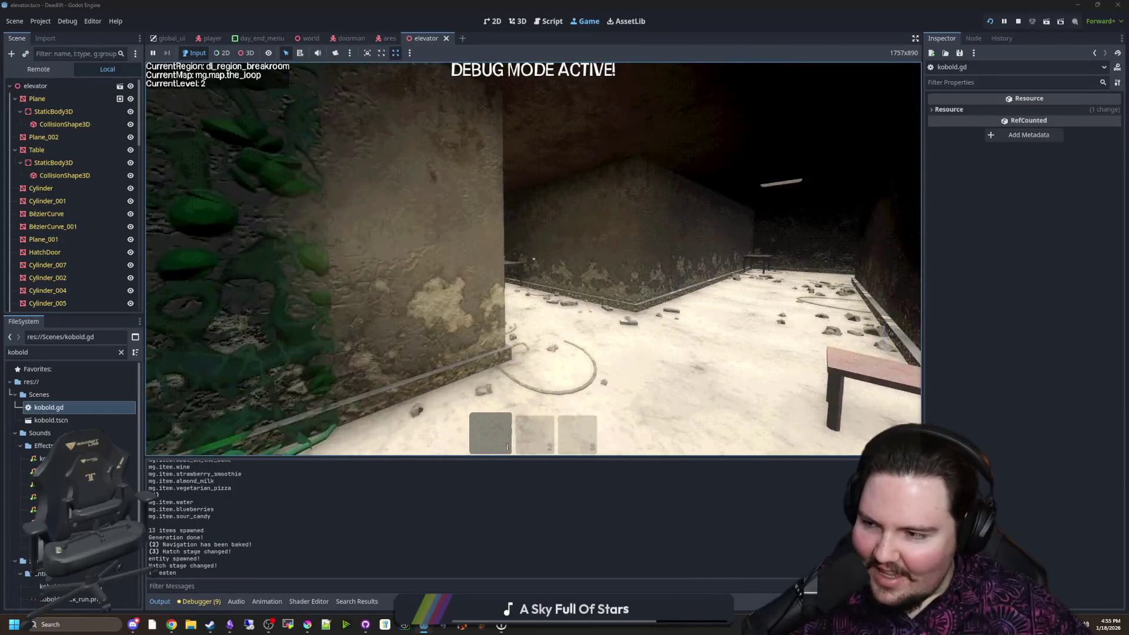
key(w)
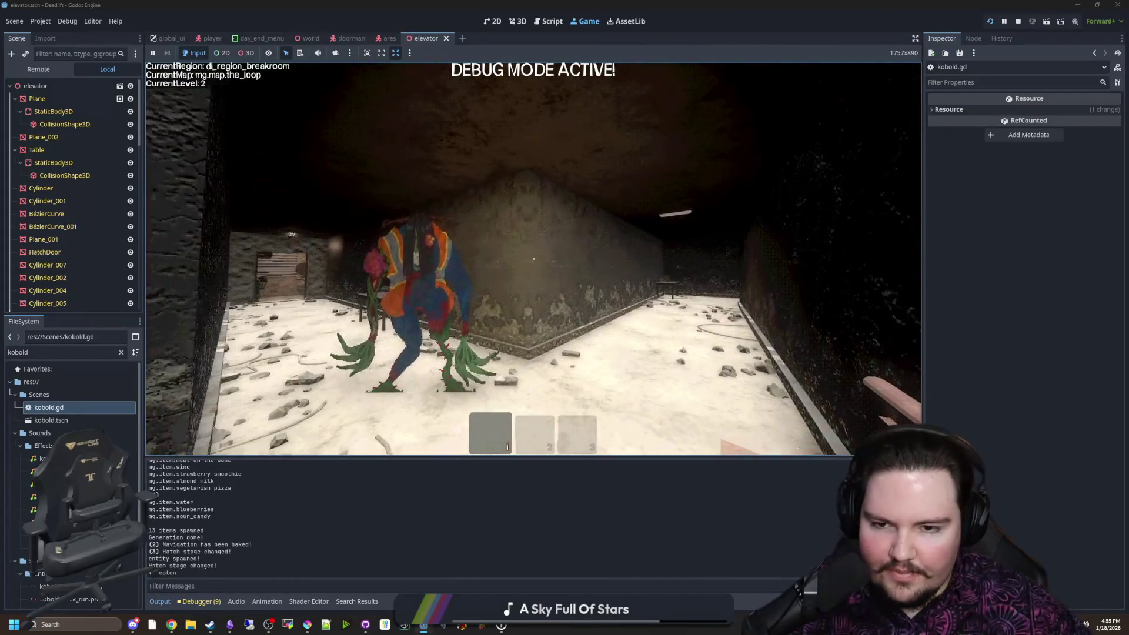
key(Escape)
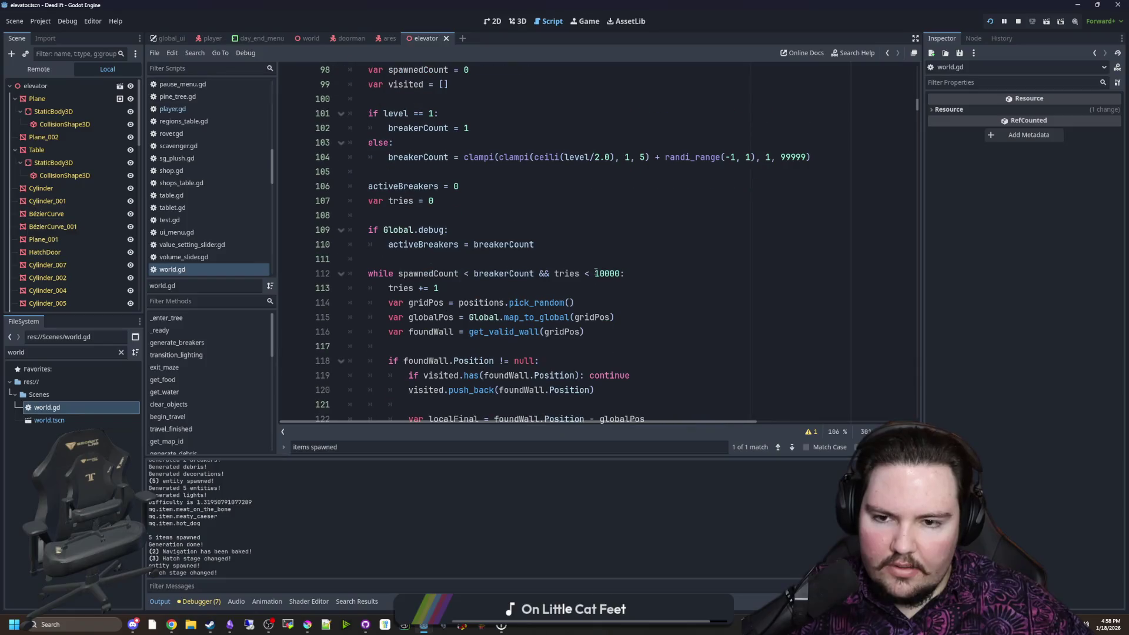
Search world.gd for itemsGenerated and then for generate_maze
text(itemsGener)
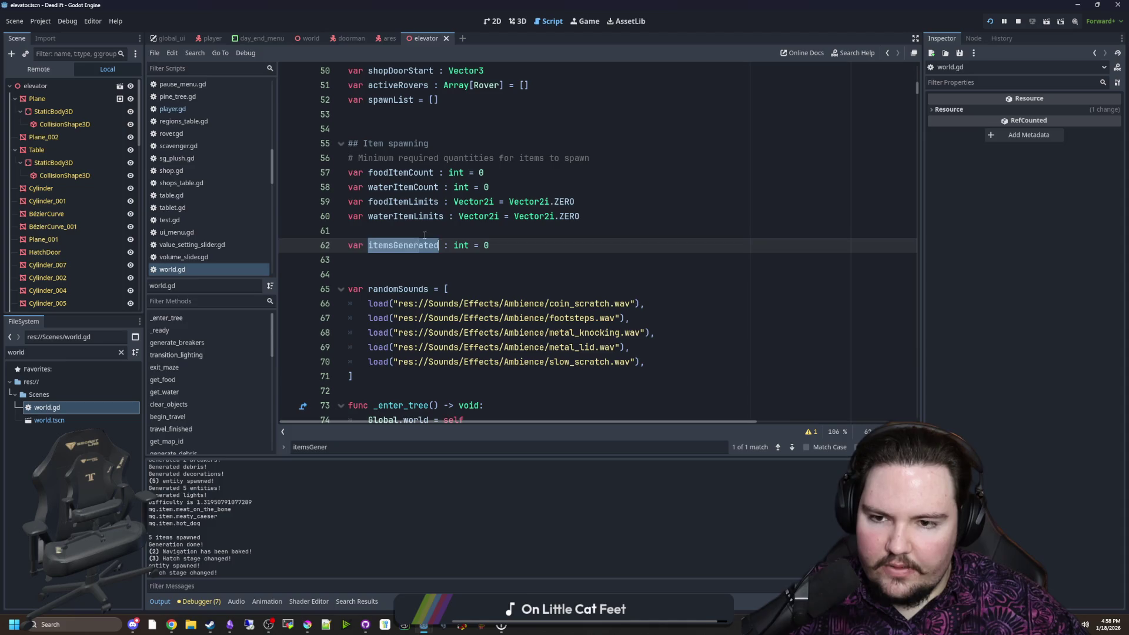
click(425, 232)
text(generate_)
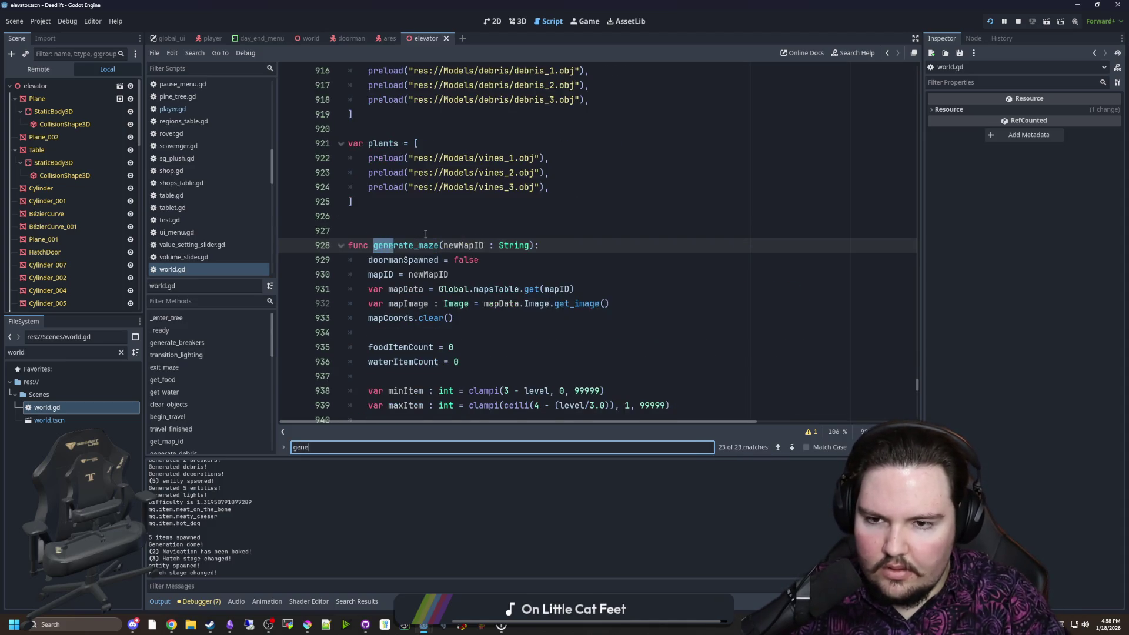
text(max)
scroll(447, 247, down, 2)
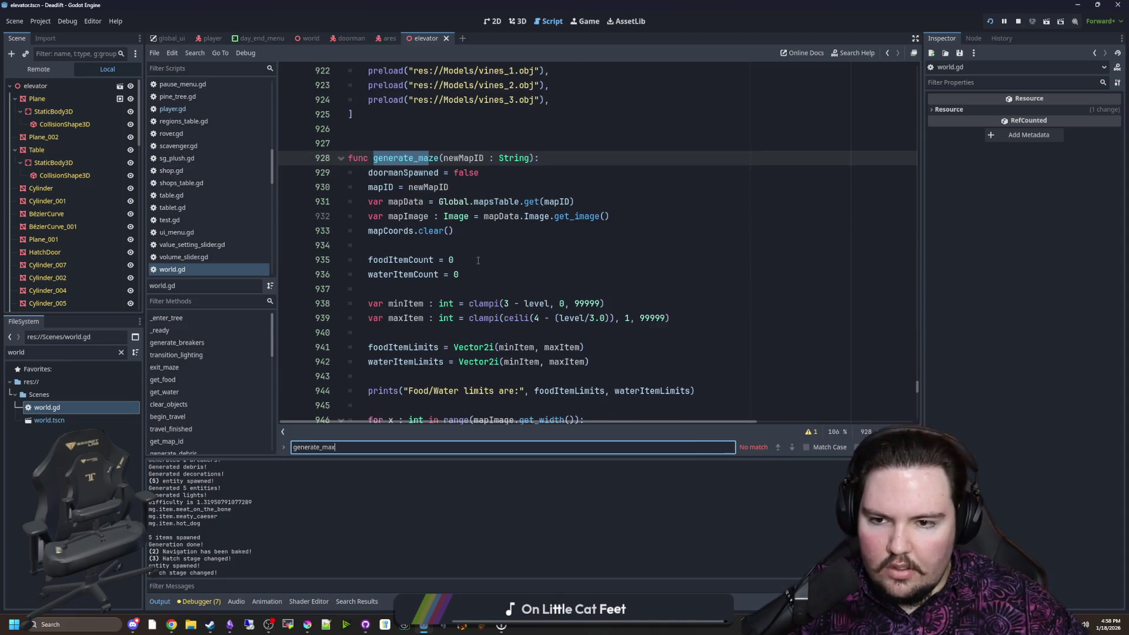
Add 'itemsGenerated = 0' below the waterItemCount = 0 reset and save world.gd
click(497, 280)
key(Return)
text(itemsGenerated = 0)
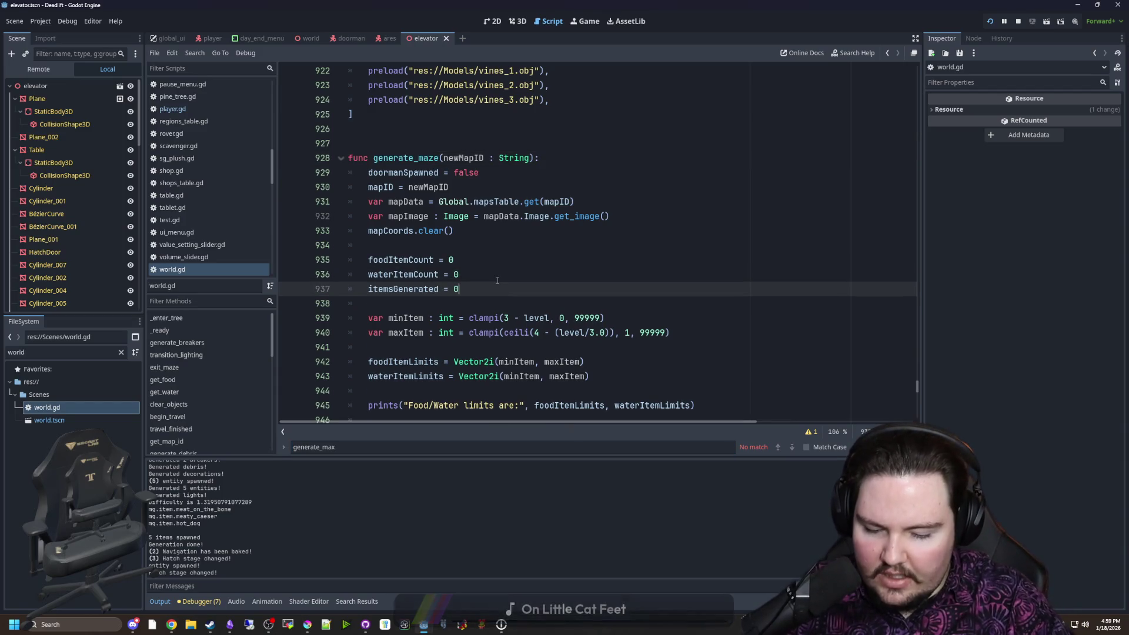
key(Up)
key(ctrl+s)
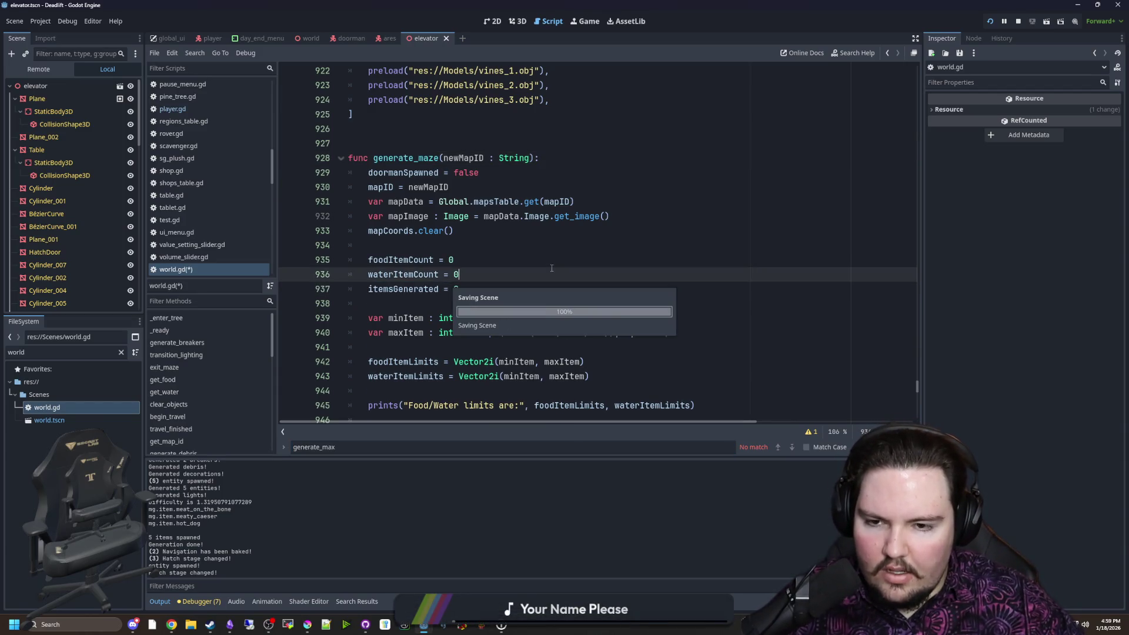
key(ctrl+f)
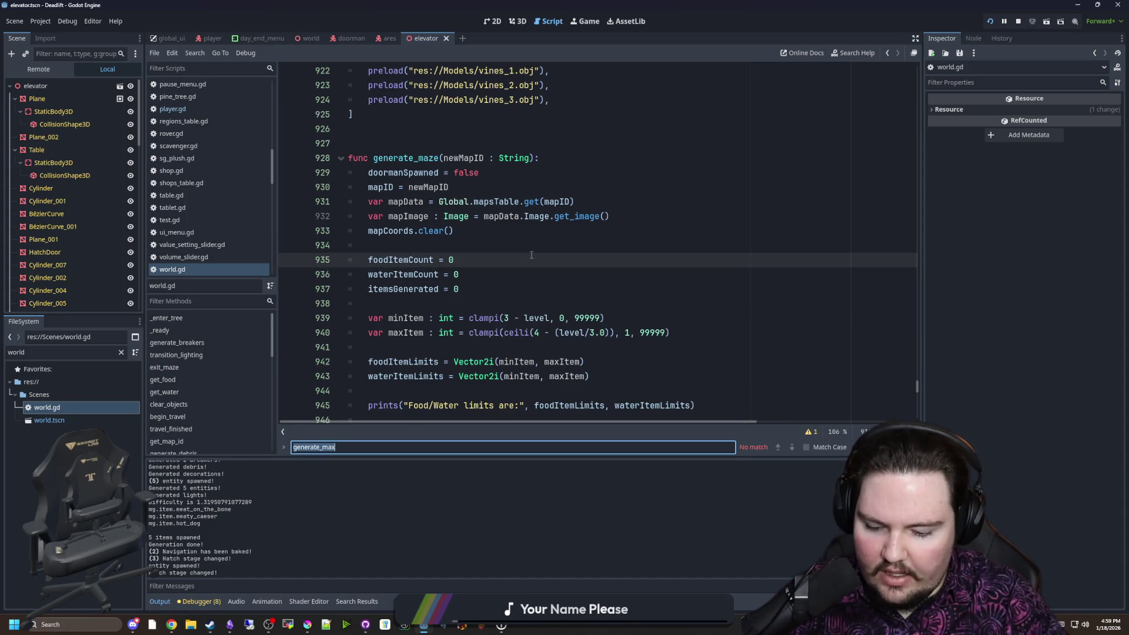
Search world.gd for 'item' and step through the matches down to the chosenPosition.y = 0.5 line
text(pick_)
key(BackSpace)
key(BackSpace)
key(BackSpace)
text(item)
key(Return)
key(Return)
key(Return)
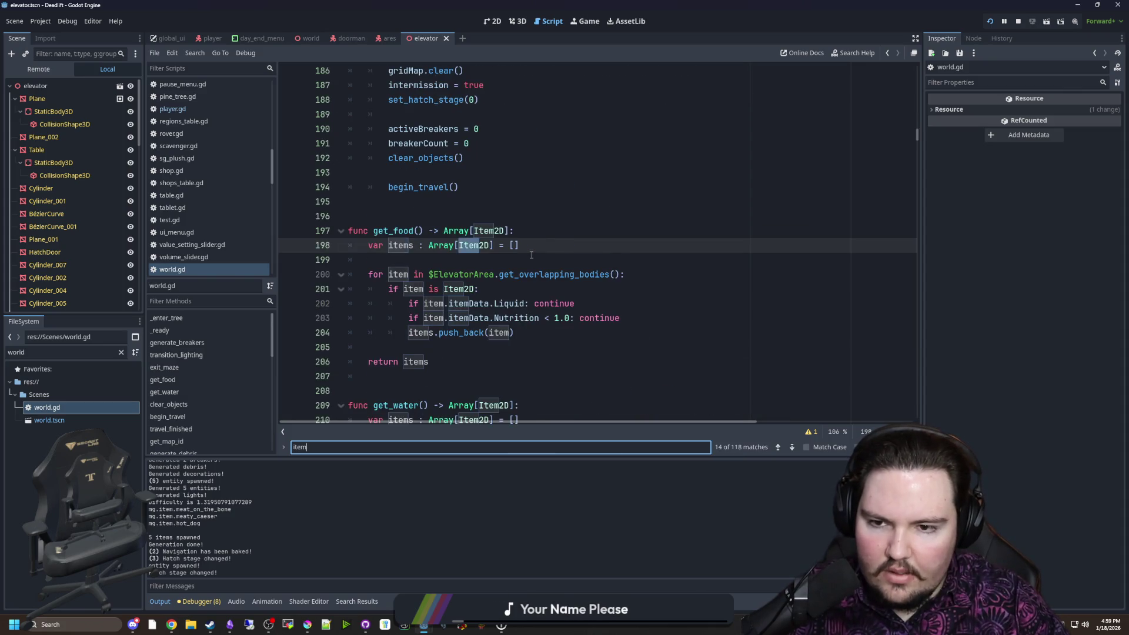
key(Return)
key(Return)
key(Return)
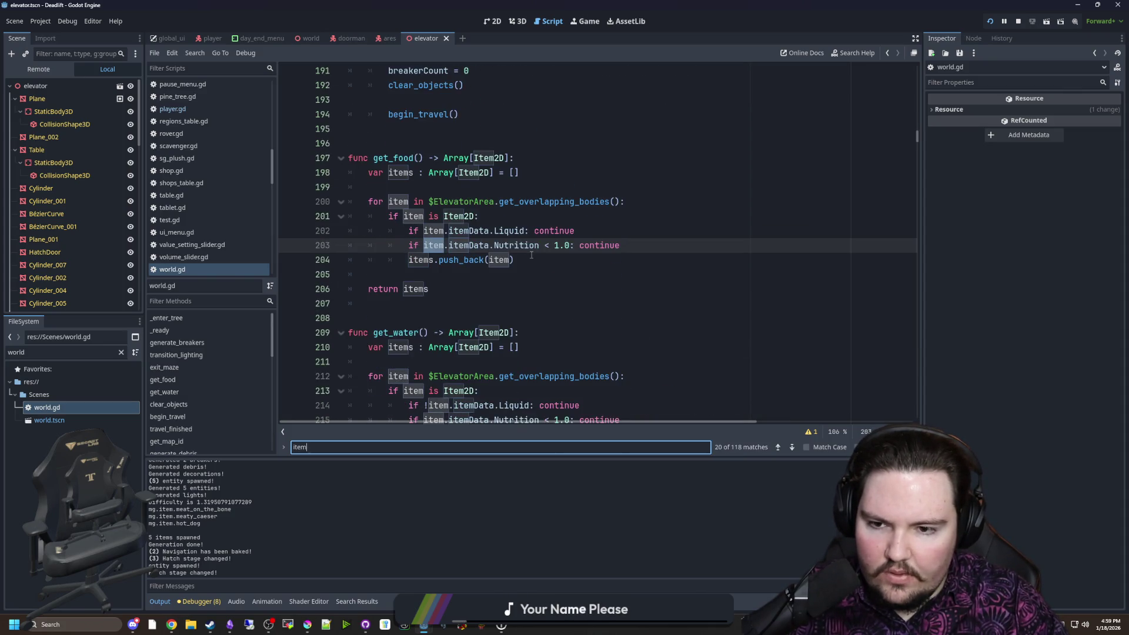
key(Return)
key(Return)
key(Return)
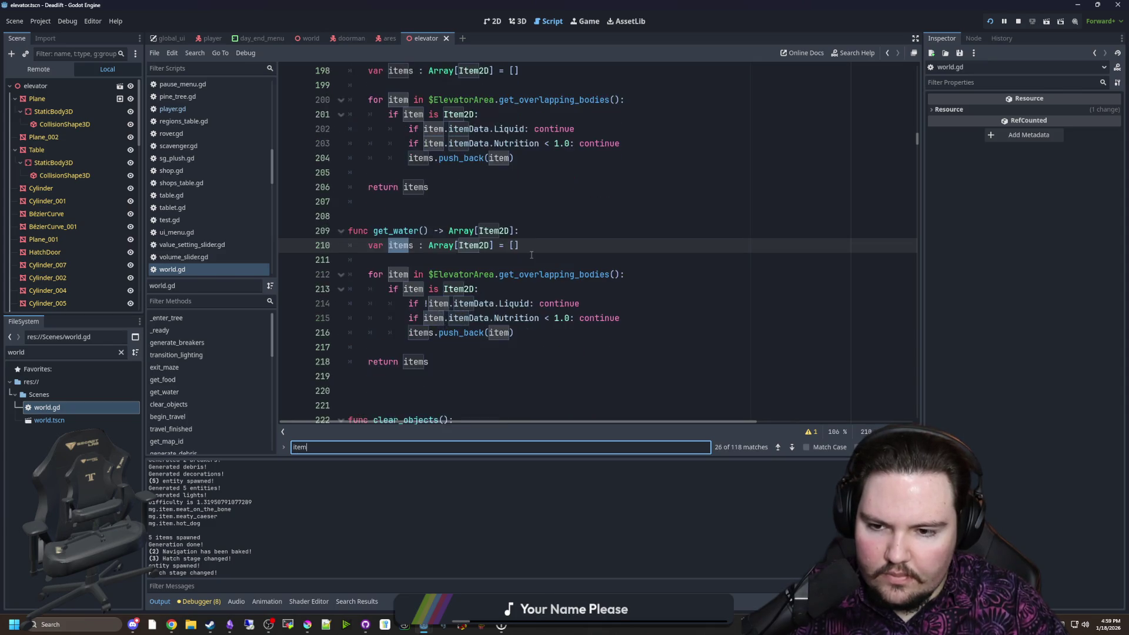
key(Return)
key(Return)
key(Return)
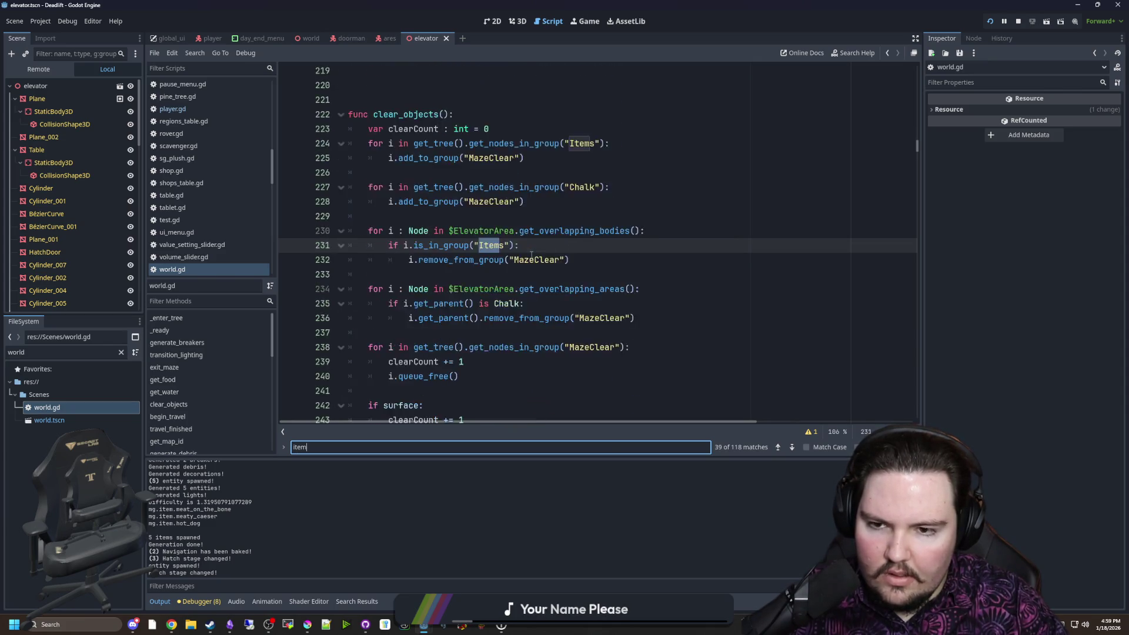
key(Return)
key(Return)
key(Return)
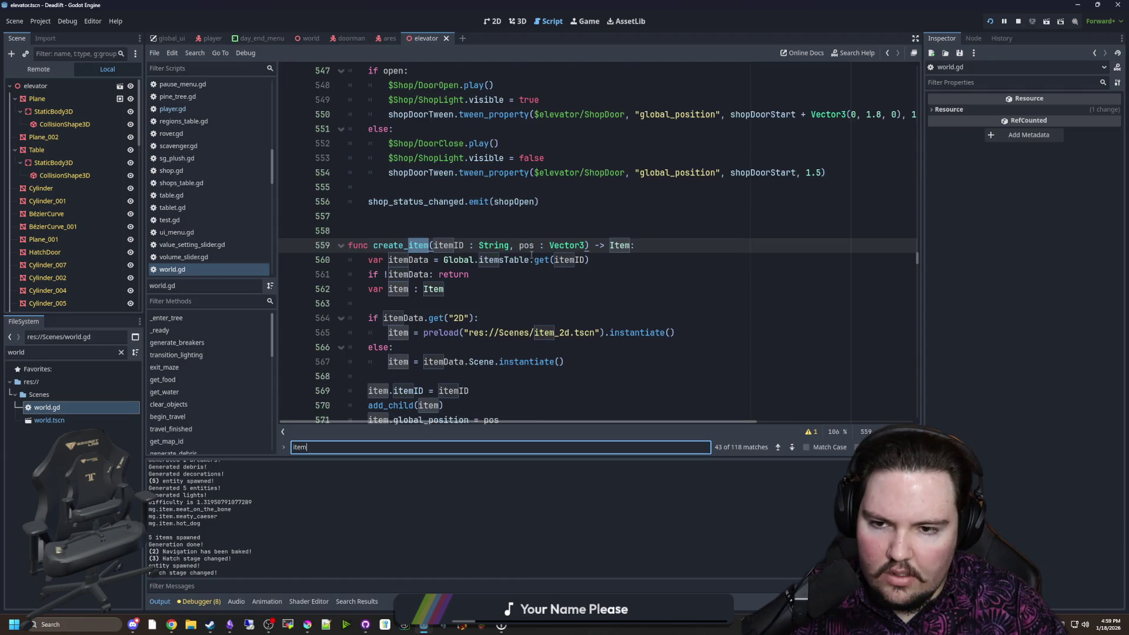
key(Return)
key(Return)
key(Return)
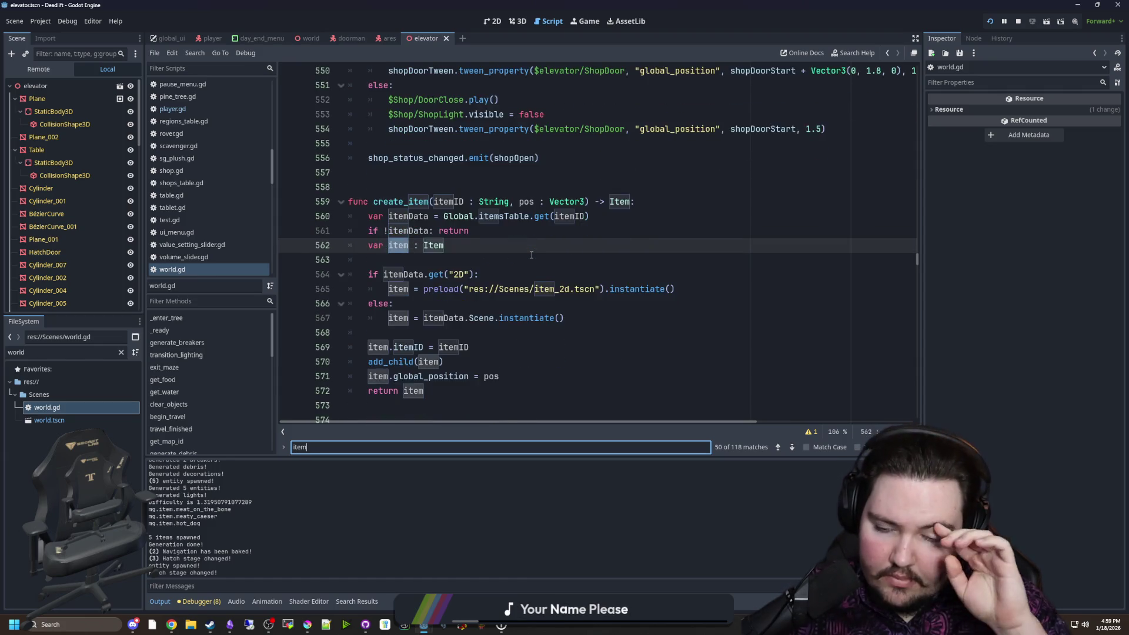
scroll(514, 263, down, 2)
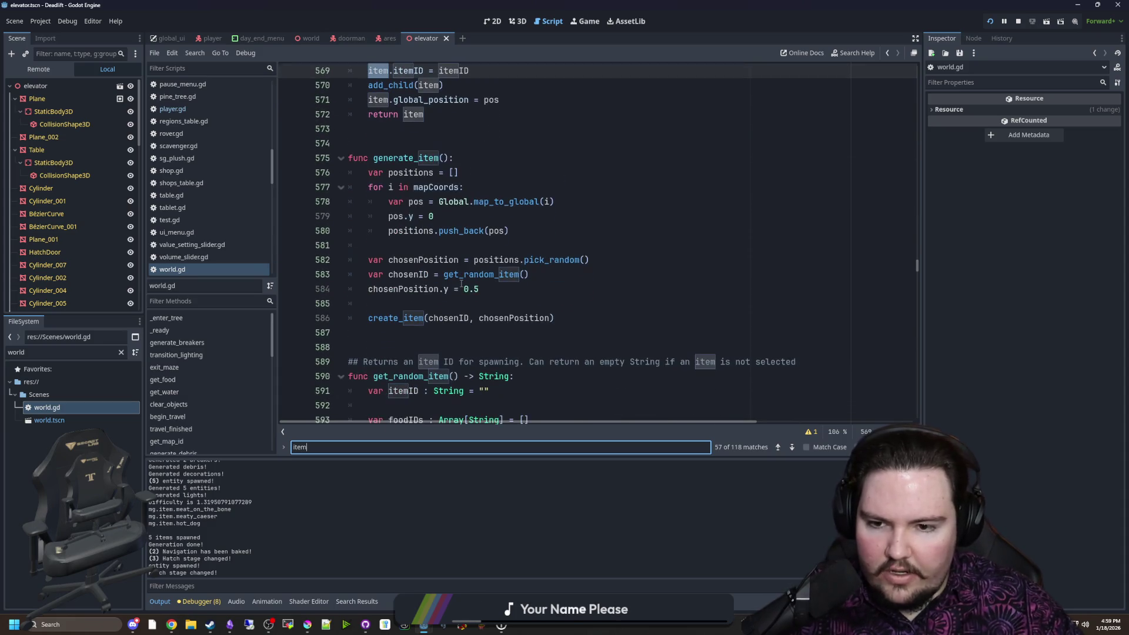
click(500, 288)
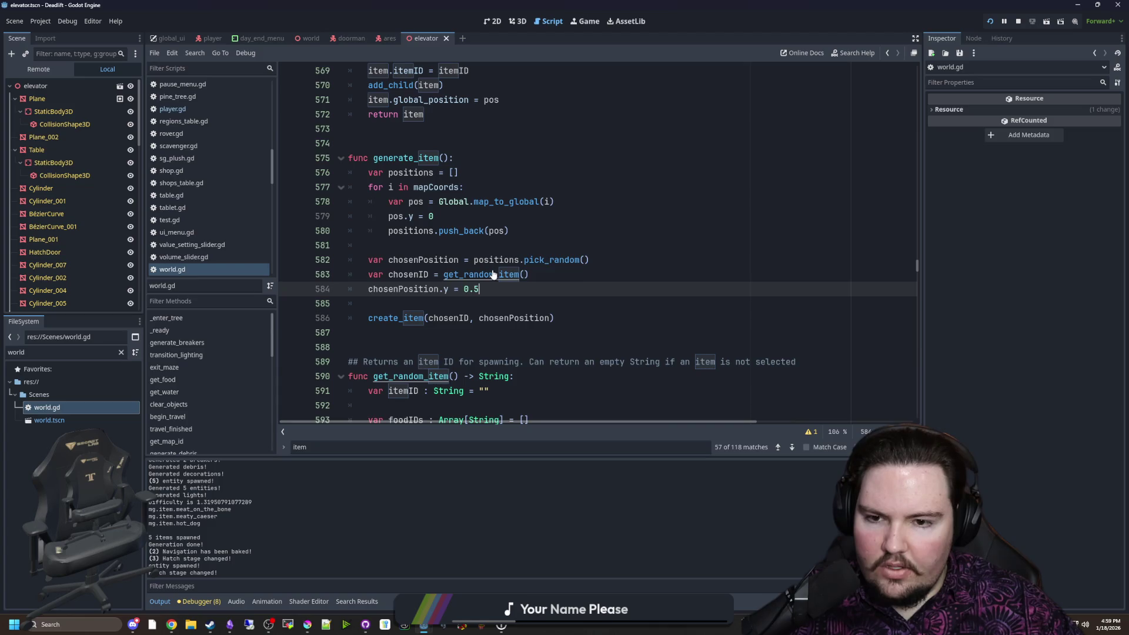
Jump from the get_random_item call on line 583 to its definition
click(493, 275)
ctrl+click(493, 275)
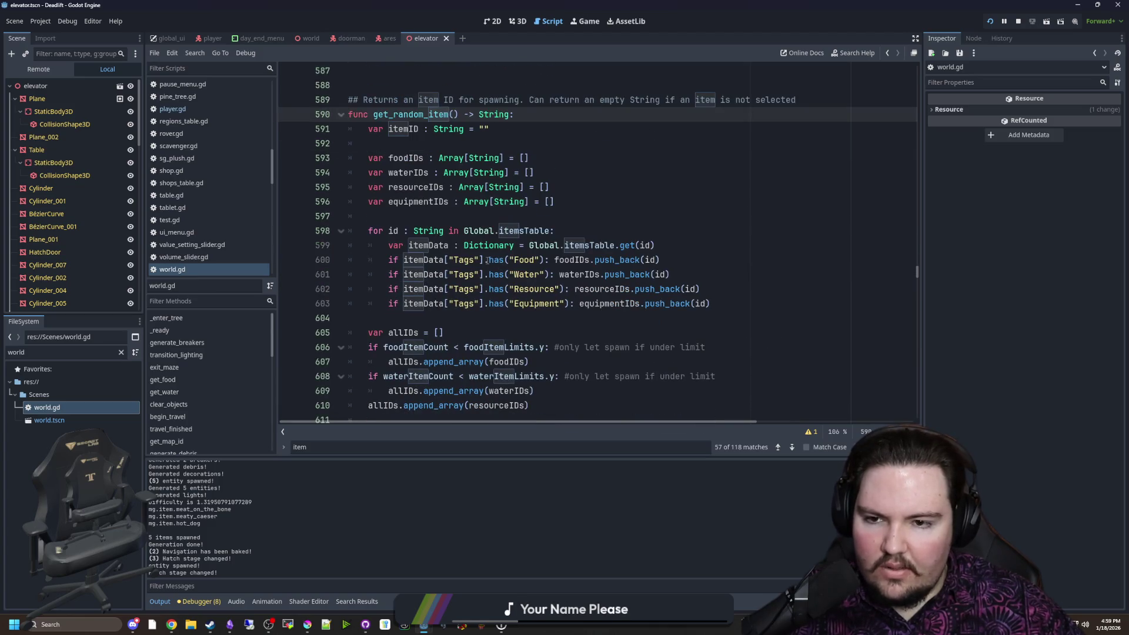
scroll(538, 294, down, 1)
click(538, 289)
Search the whole project for 'generate_item' with Find in Files
key(ctrl+shift+f)
text(generatre_)
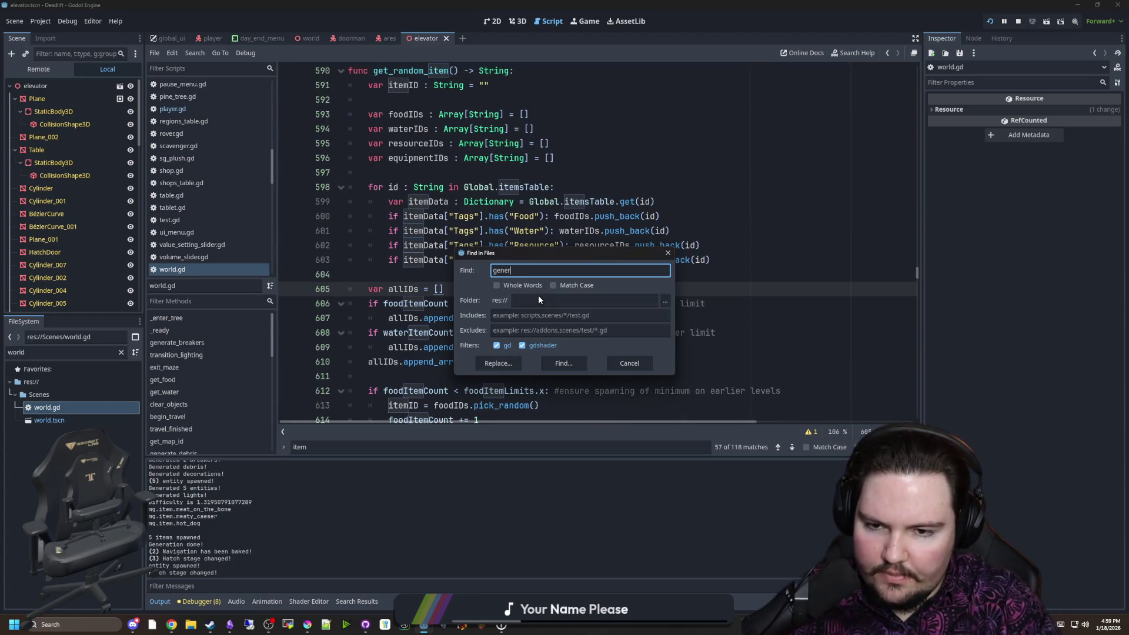
key(BackSpace)
text(_item)
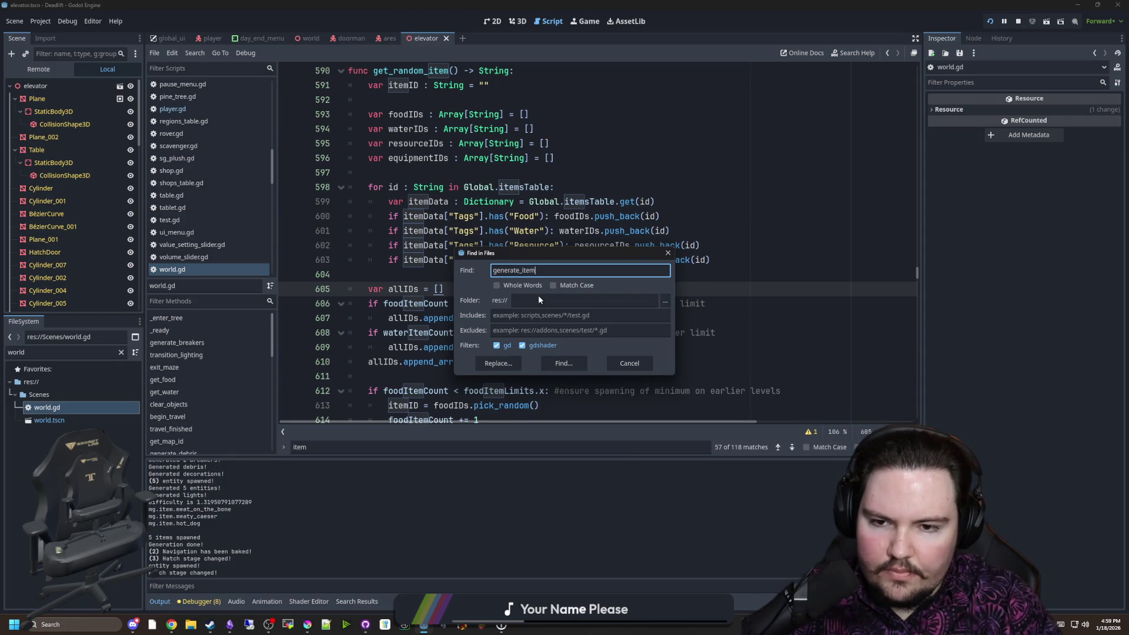
key(Return)
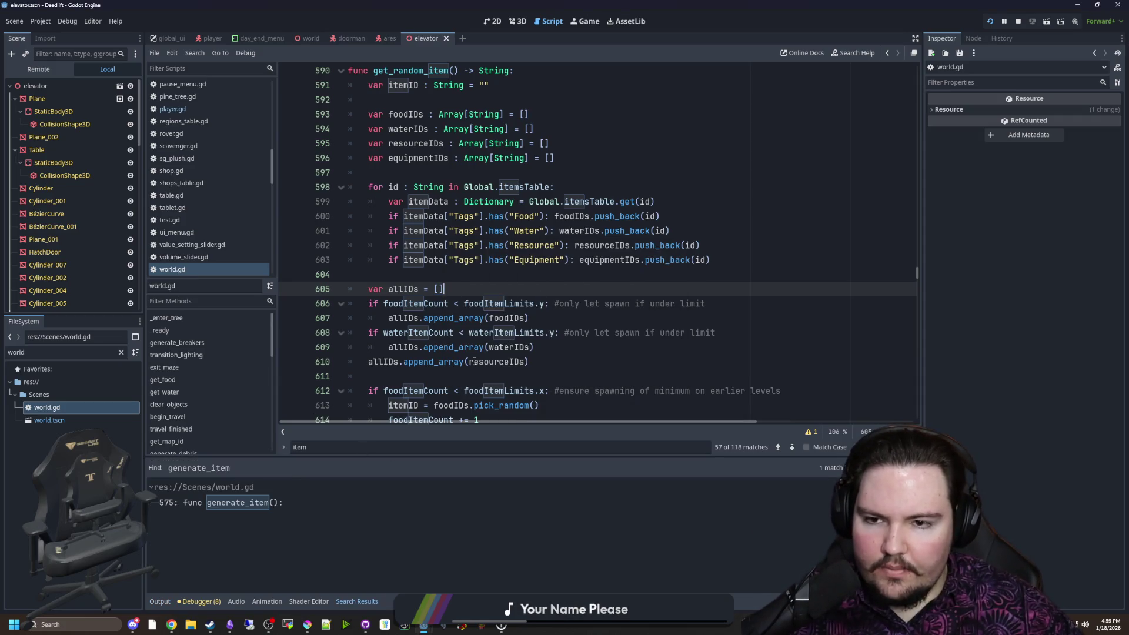
Comment out the generate_item function body (lines 575–586) in world.gd
scroll(510, 340, up, 7)
drag(568, 318, 301, 149)
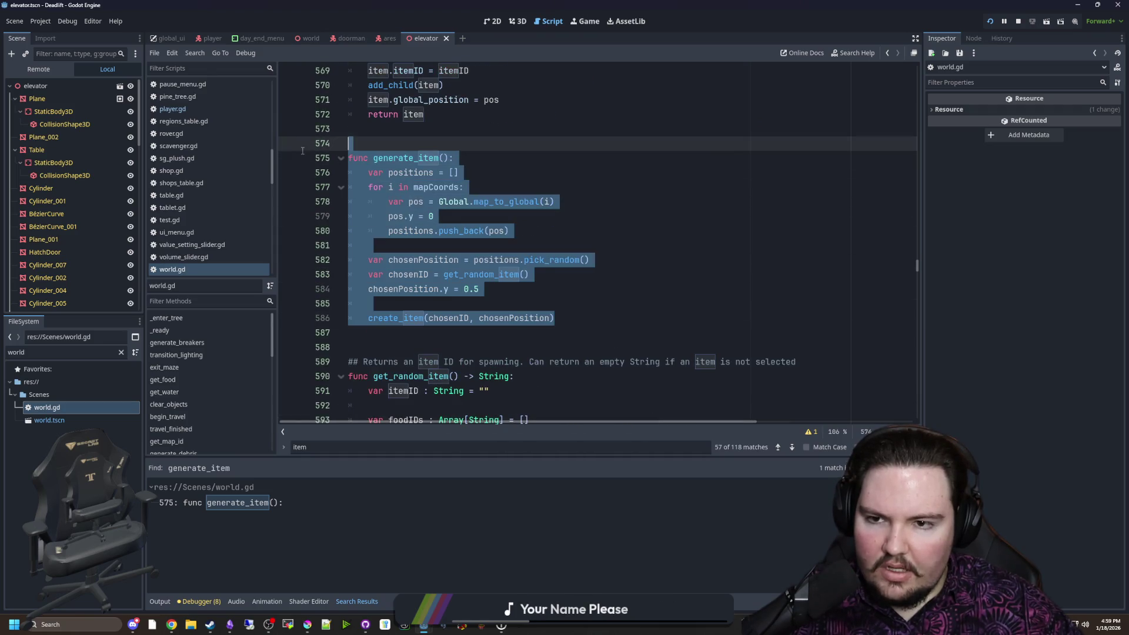
key(ctrl+k)
scroll(490, 211, down, 2)
key(ctrl+k)
scroll(490, 211, down, 11)
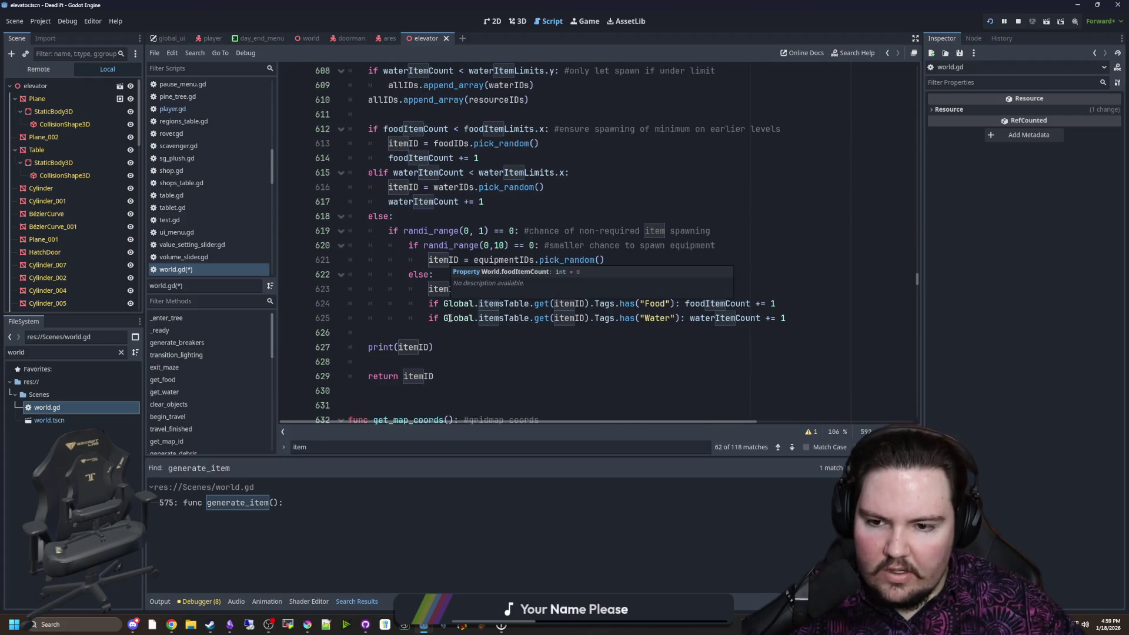
click(430, 334)
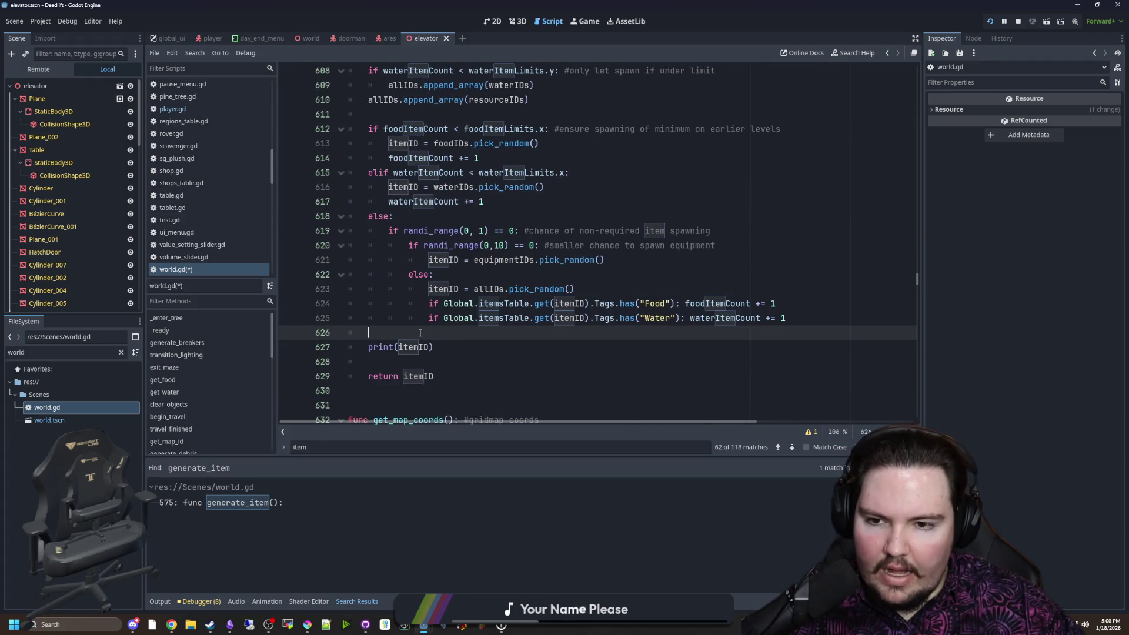
scroll(414, 332, up, 11)
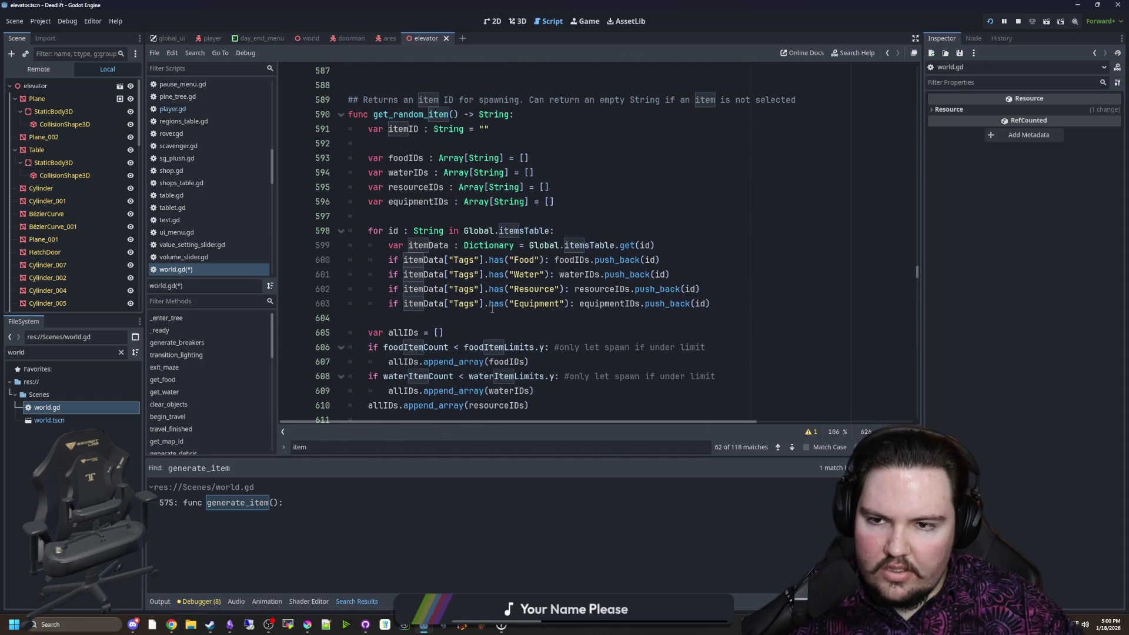
scroll(491, 308, down, 11)
scroll(492, 309, down, 2)
Add an 'if itemID.is_empty():' check that does 'itemsGenerated += 1' in get_random_item
key(Return)
key(Return)
key(Up)
text(if )
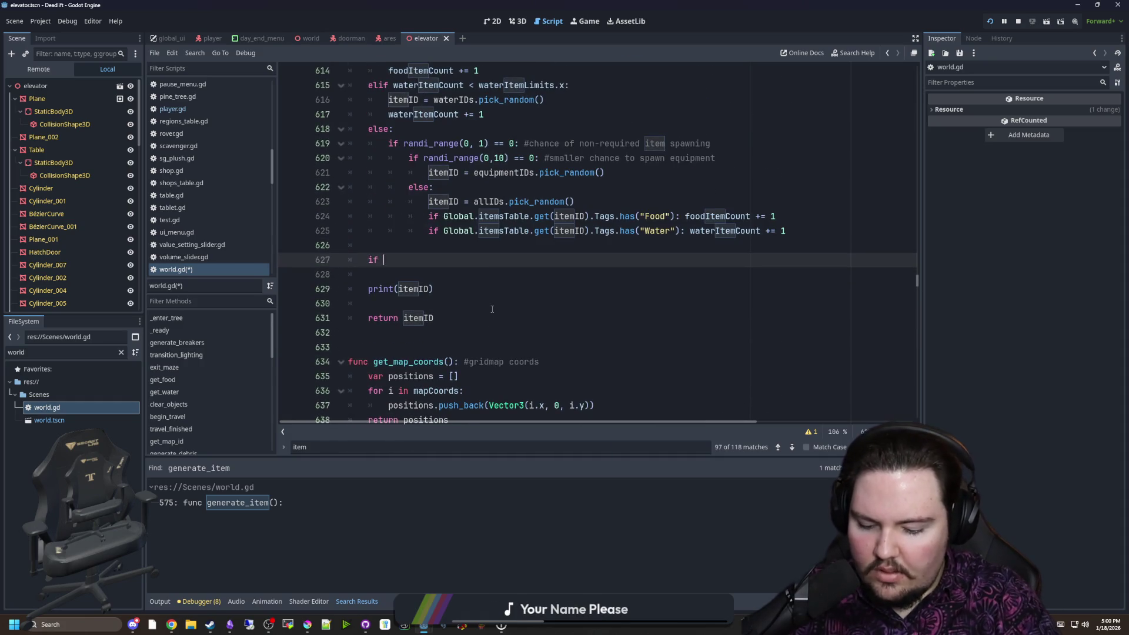
text(itemID.)
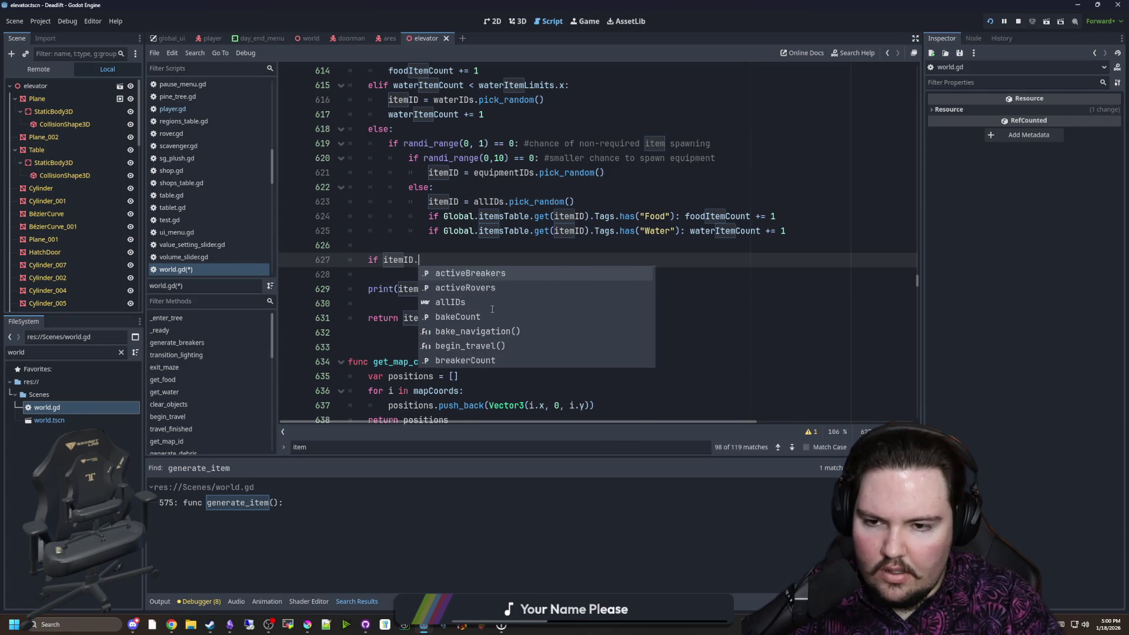
text(is_empty():)
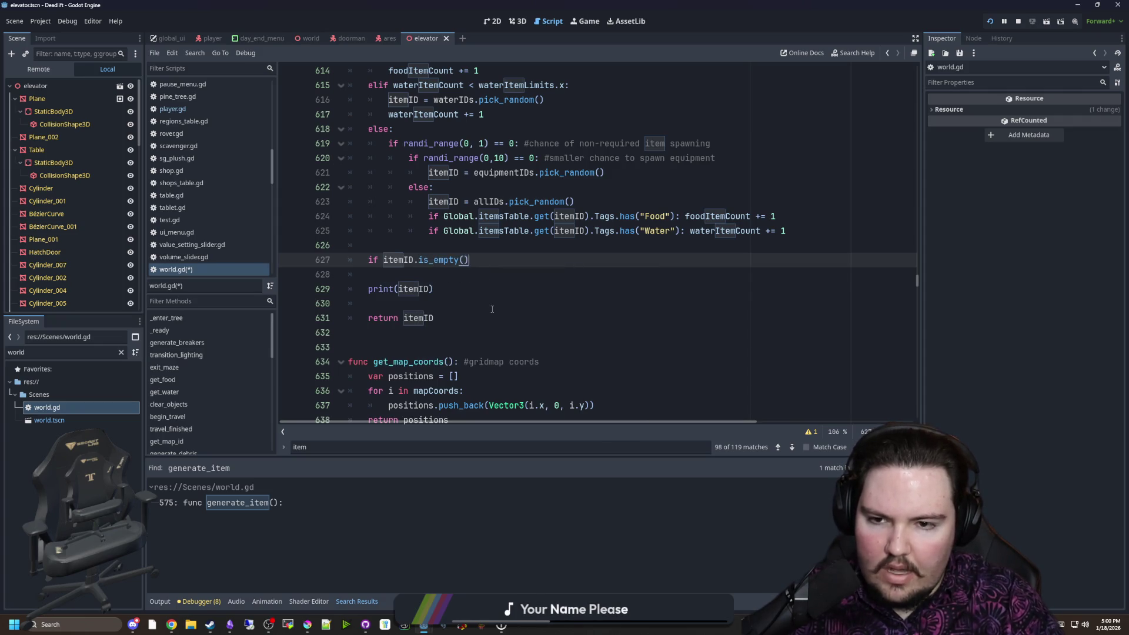
key(Return)
text(itemsGenerated += 1)
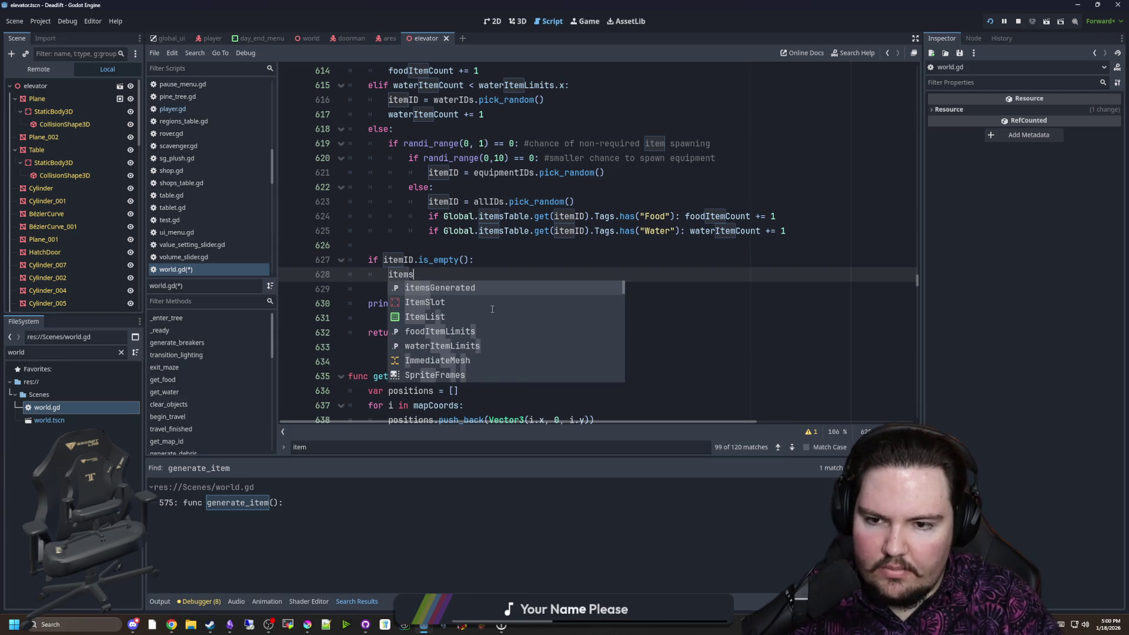
Negate the check to '!itemID.is_empty()' on line 627 and save world.gd
click(477, 298)
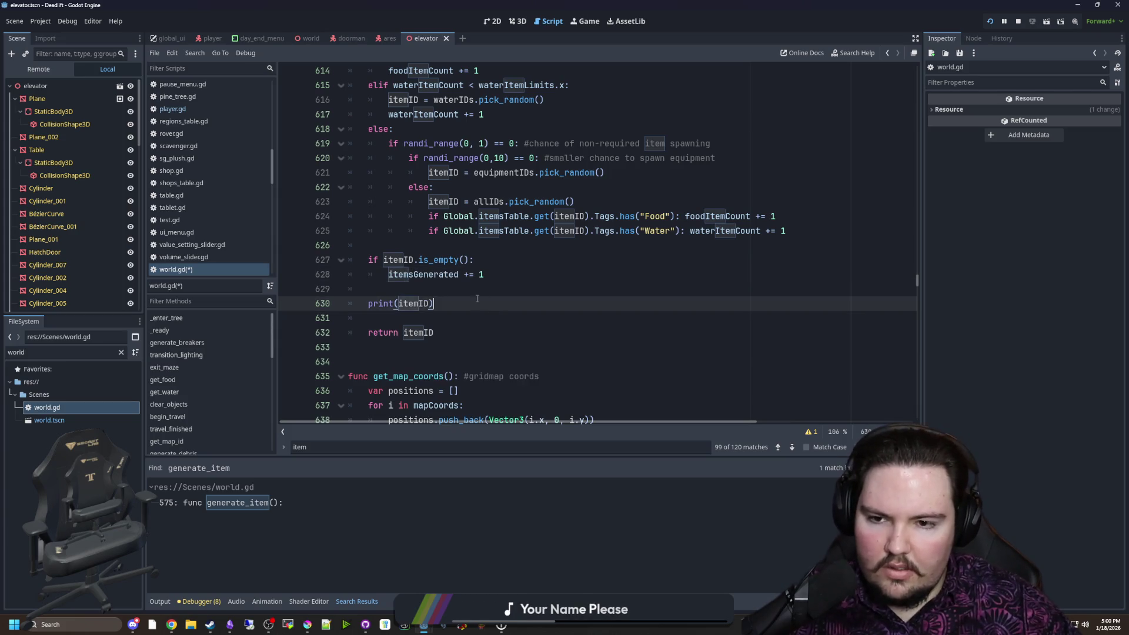
click(383, 260)
text(!)
click(399, 247)
key(ctrl+s)
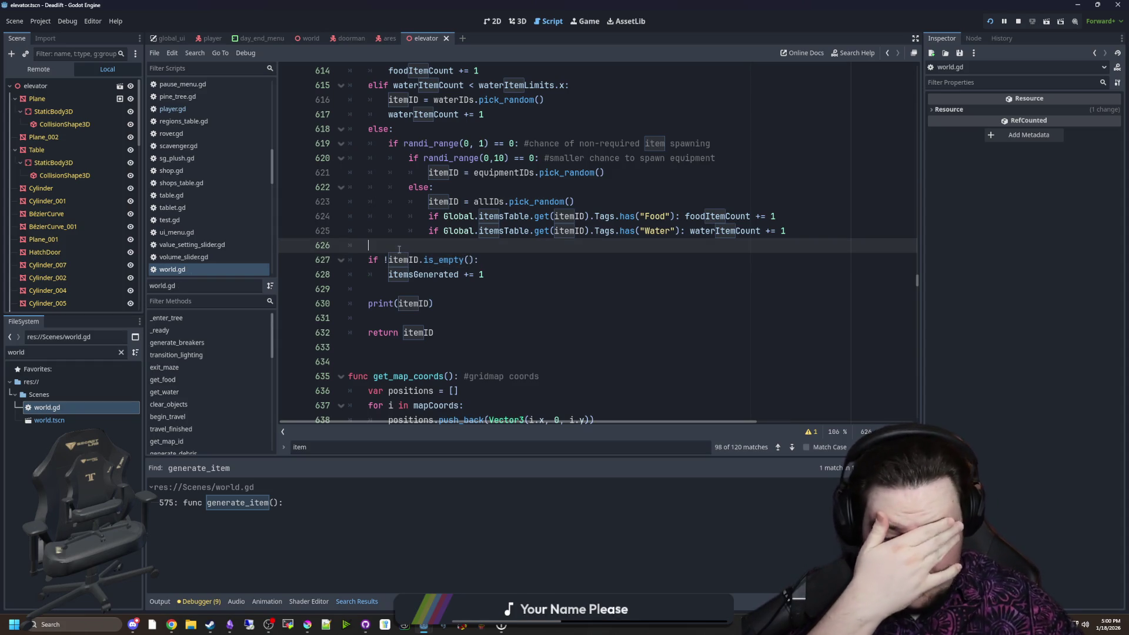
click(434, 303)
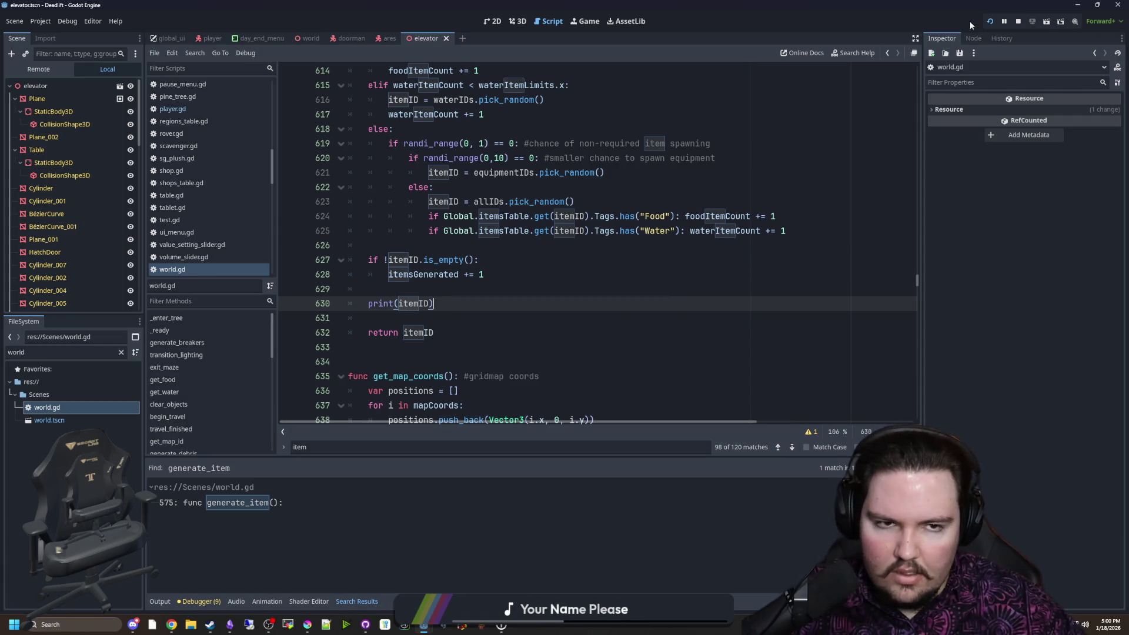
Run the project, press Play in the main menu, descend to level 1, and pause
click(990, 27)
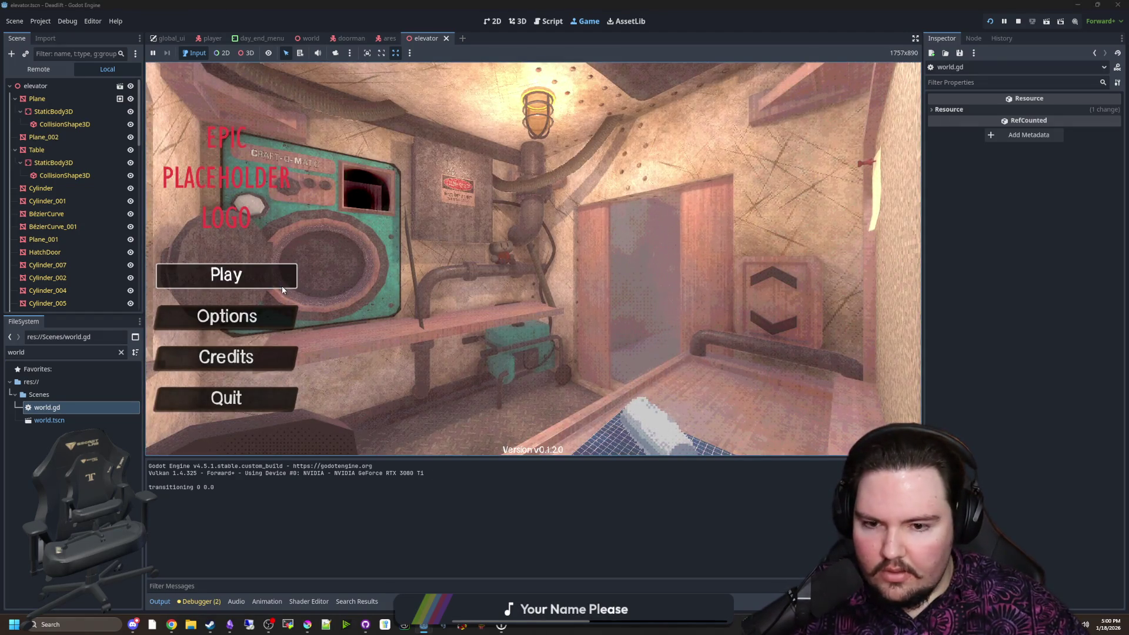
click(281, 286)
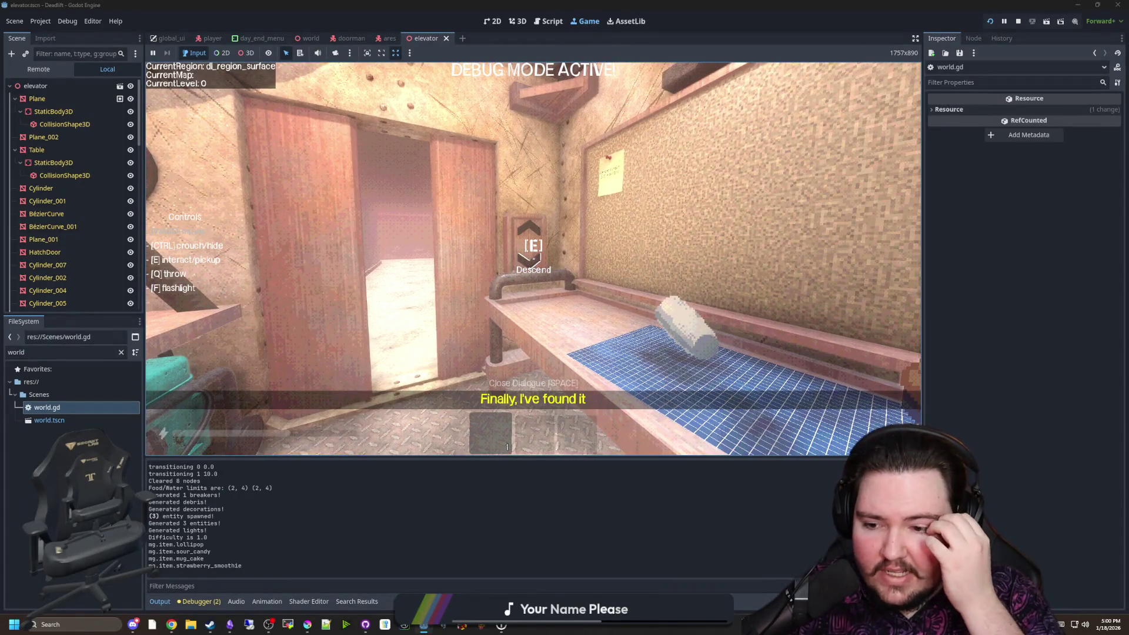
key(e)
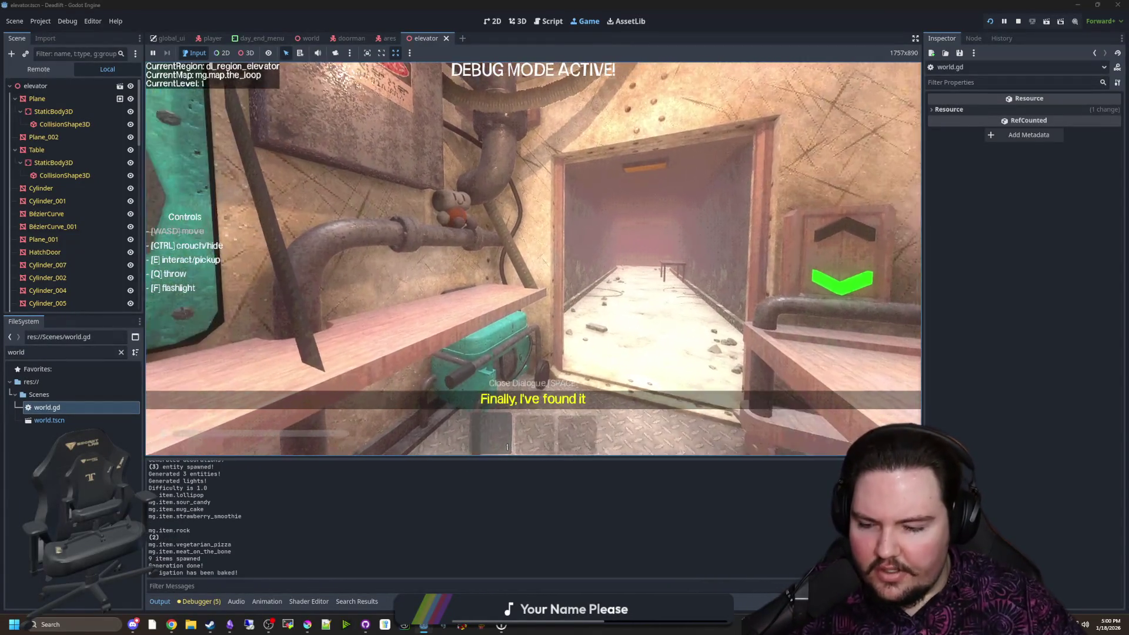
key(Escape)
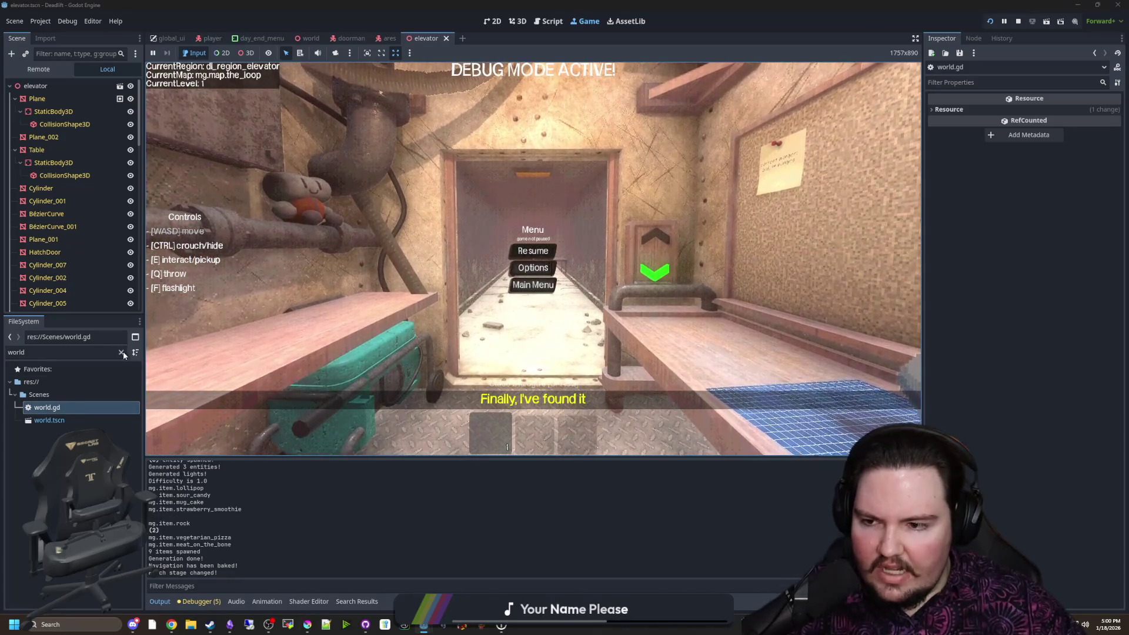
Open table.gd via the 'table' filter and follow its get_random_item call into world.gd
click(122, 352)
text(table)
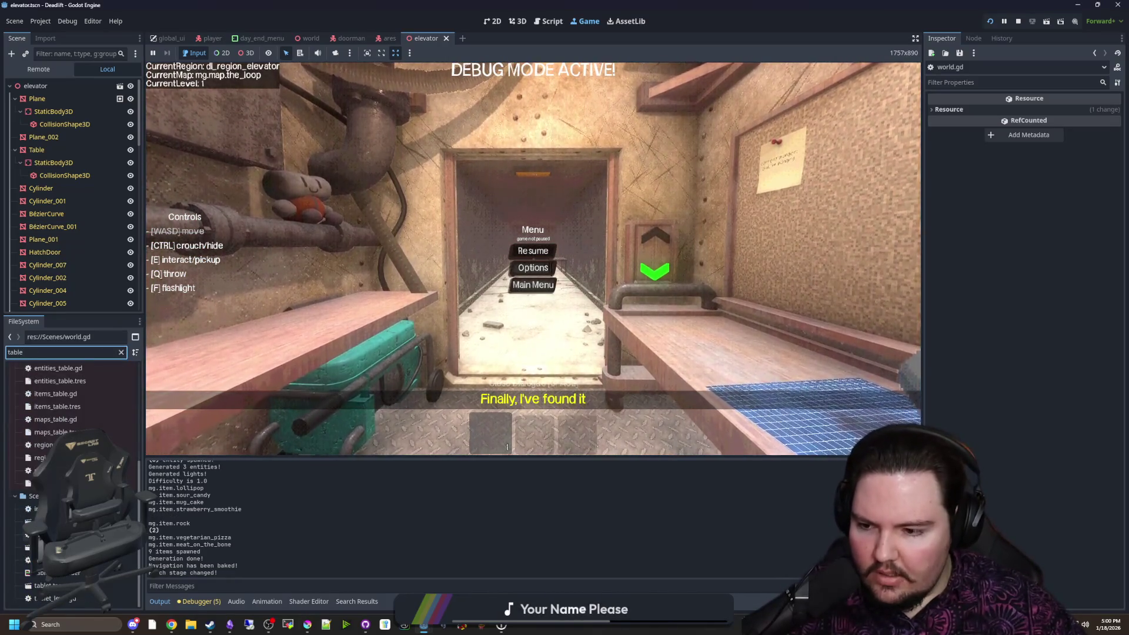
double_click(41, 534)
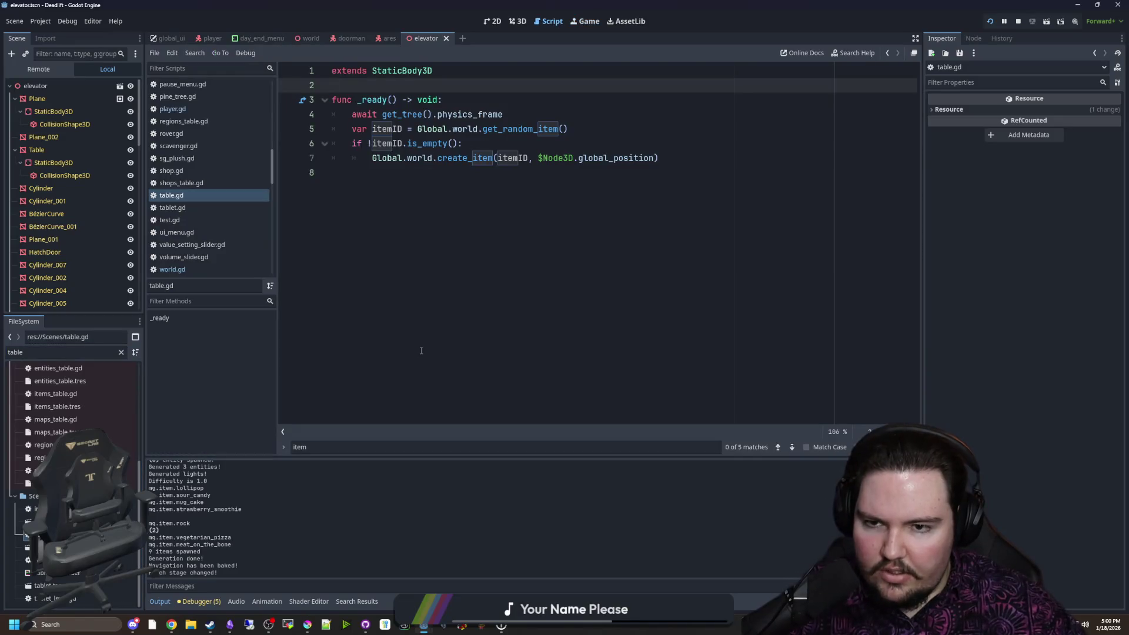
click(500, 212)
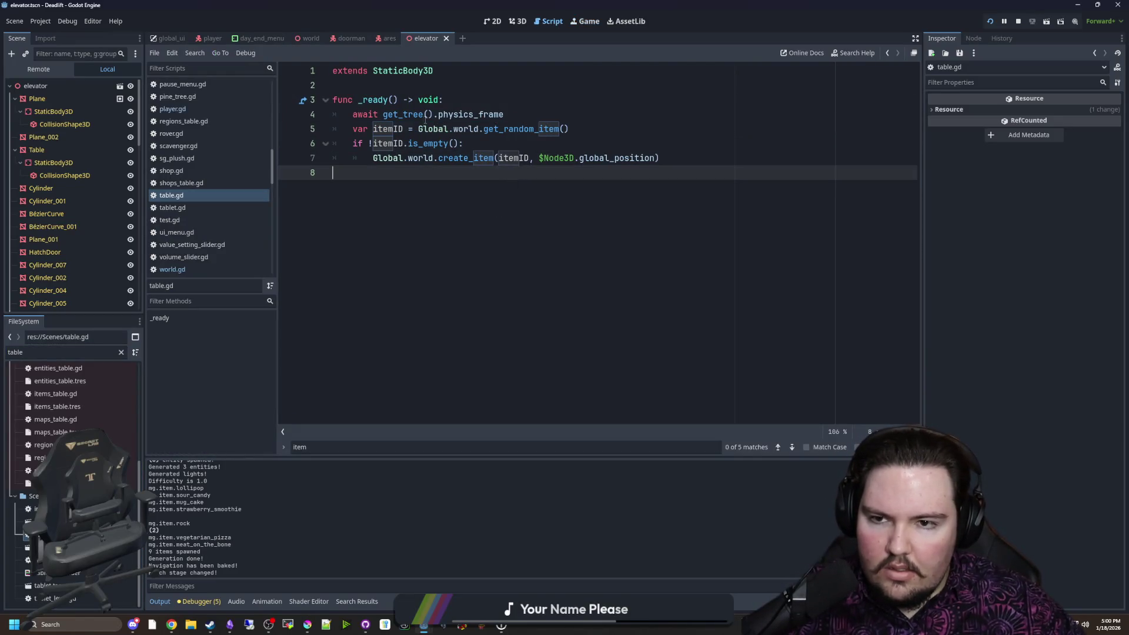
ctrl+click(527, 130)
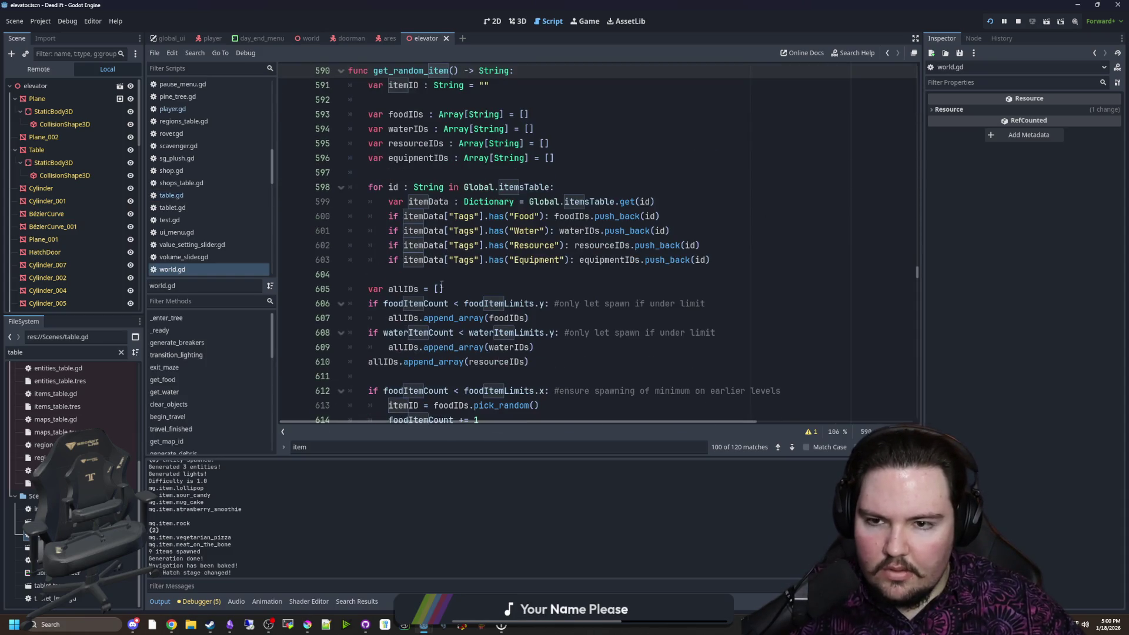
Review the spawn-chance else block on line 618 and select the randi_range(0, 1) condition
scroll(441, 286, down, 5)
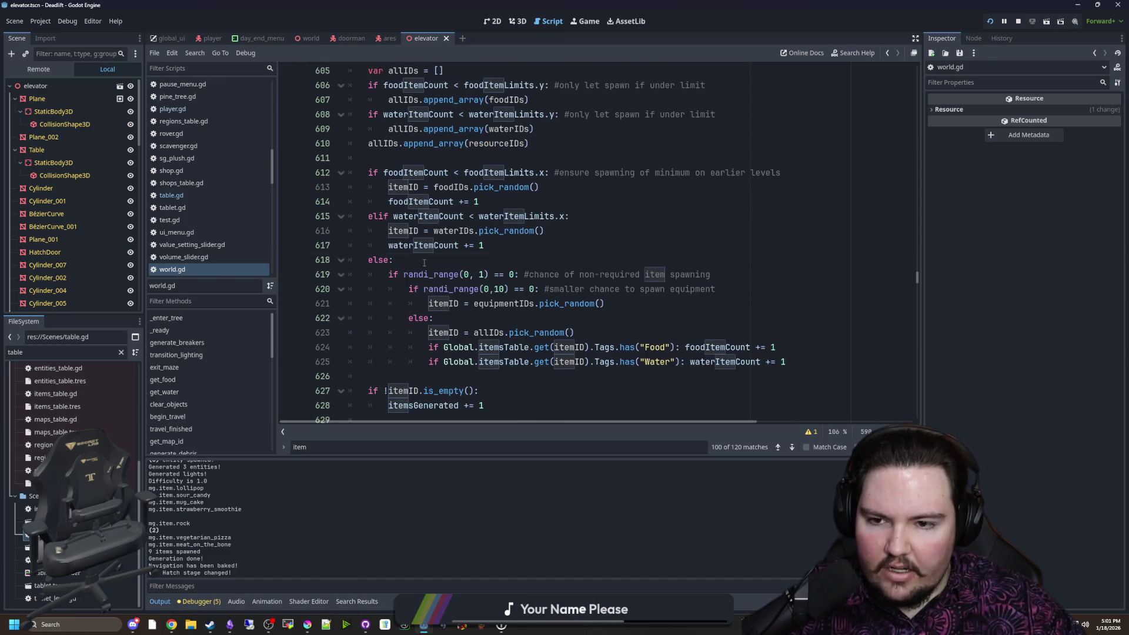
click(424, 263)
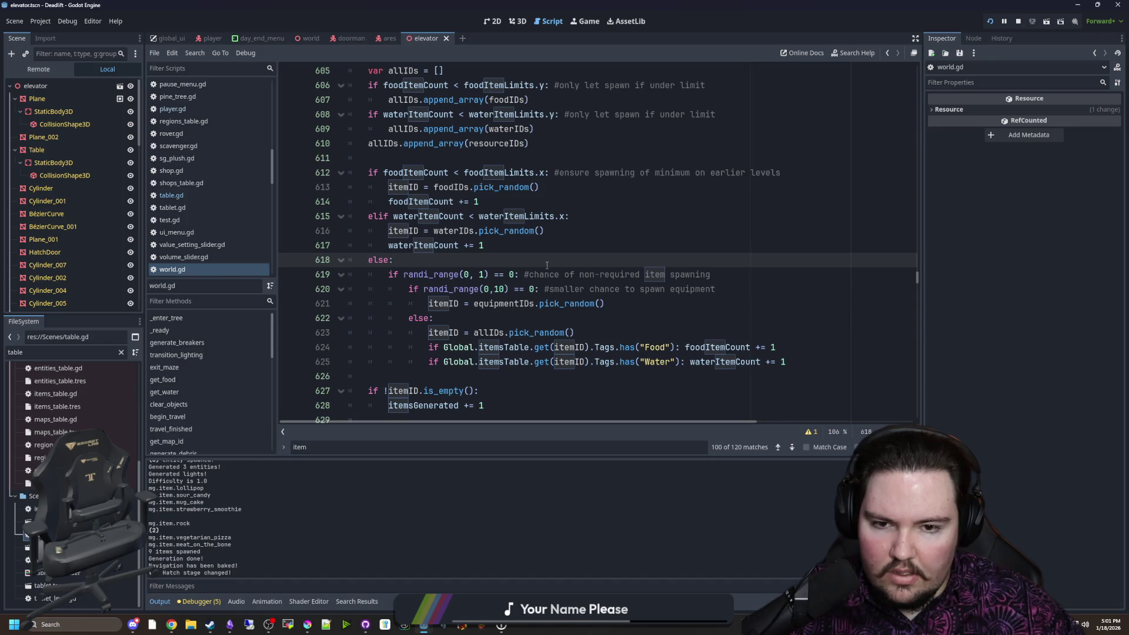
scroll(548, 263, down, 3)
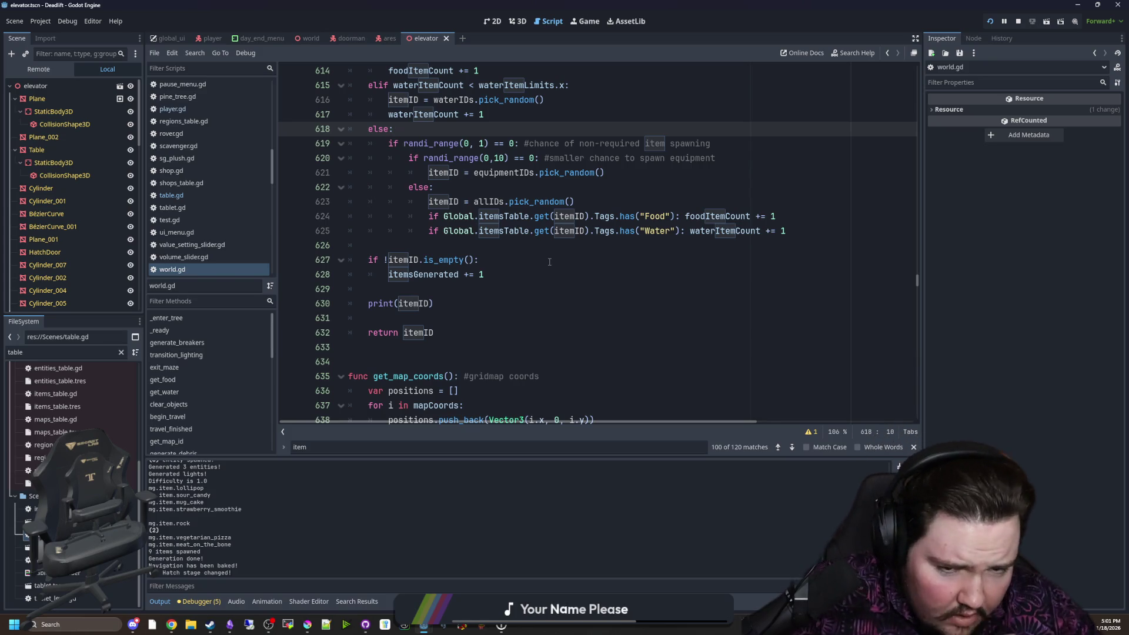
scroll(605, 265, up, 3)
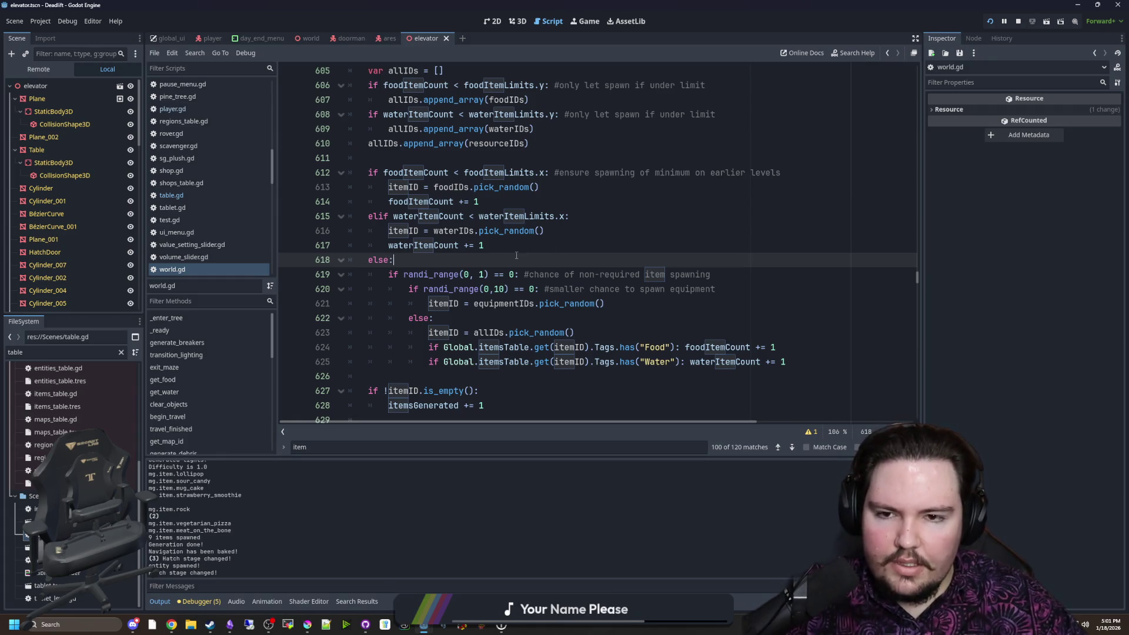
scroll(491, 263, down, 1)
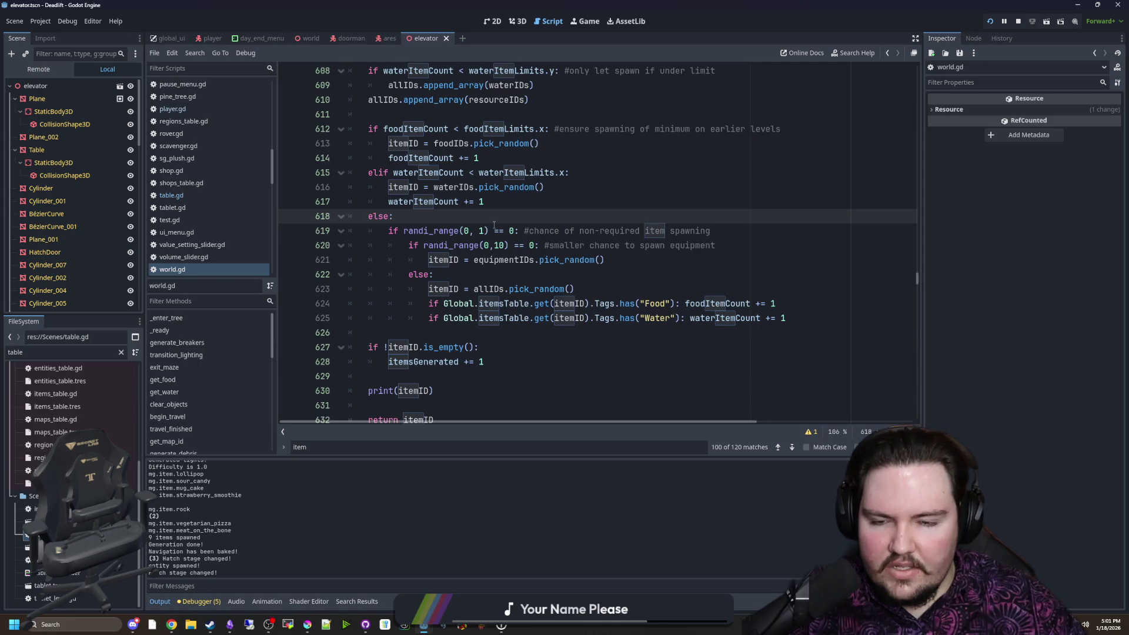
drag(487, 230, 390, 232)
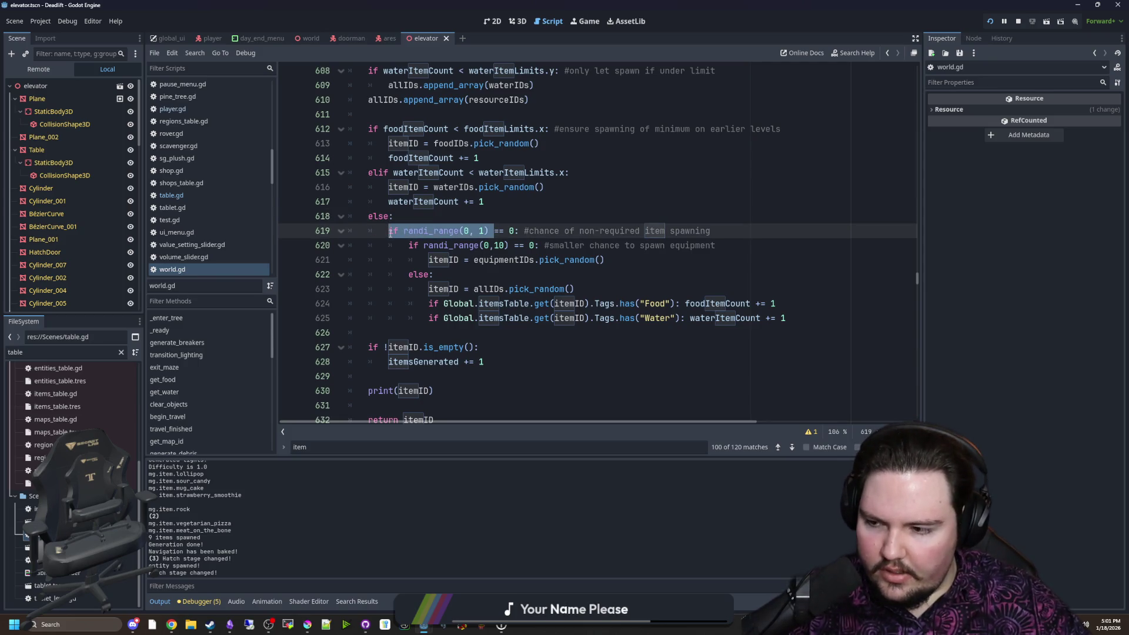
Change line 619 to randi_range(0, floor(difficulty)), drop the unfinished debug print, and save
click(435, 220)
click(493, 231)
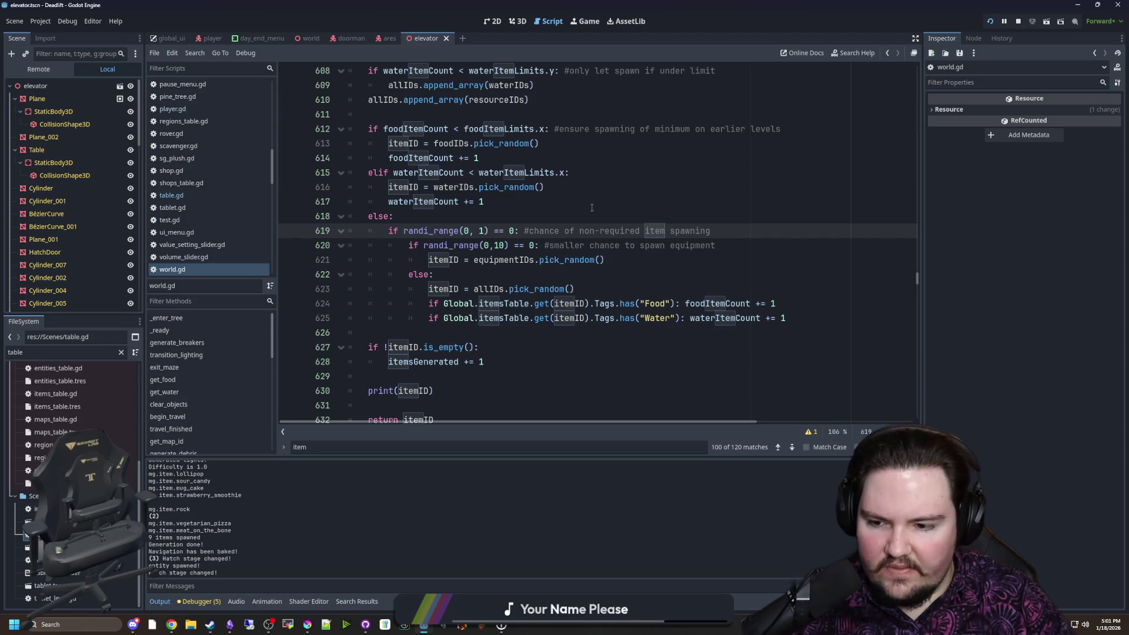
text(diff)
key(Return)
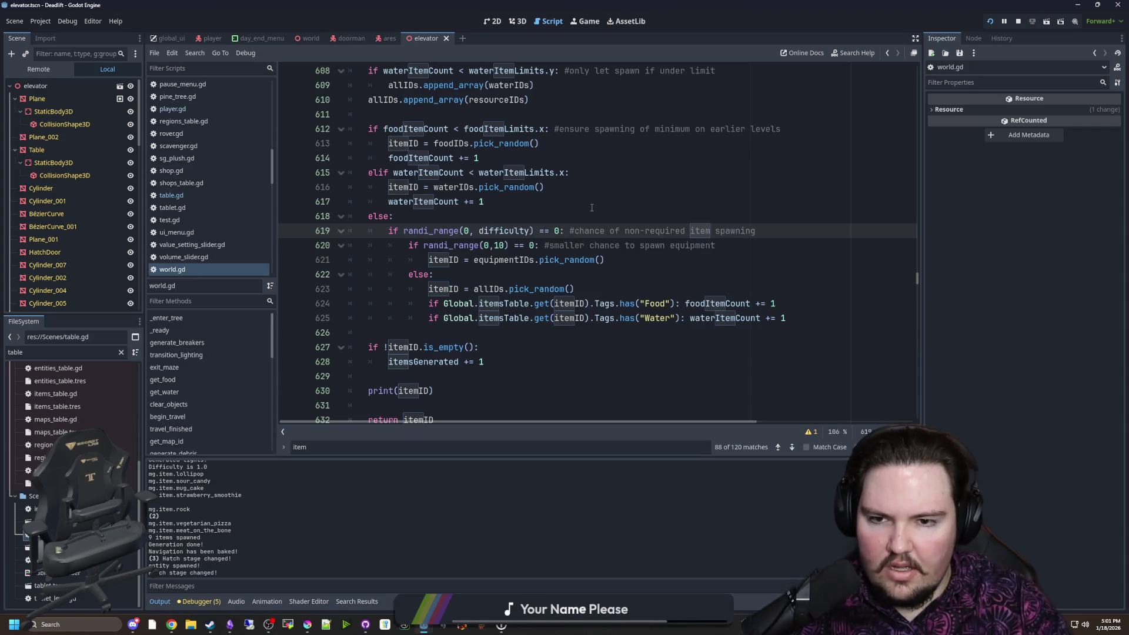
click(479, 230)
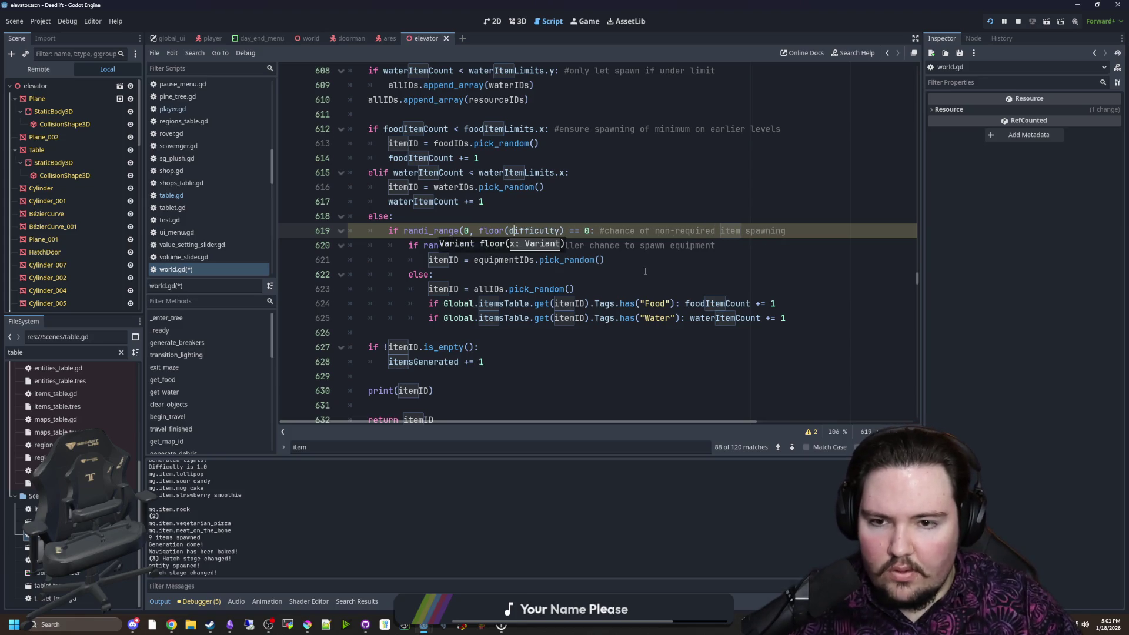
text())
key(Up)
key(Return)
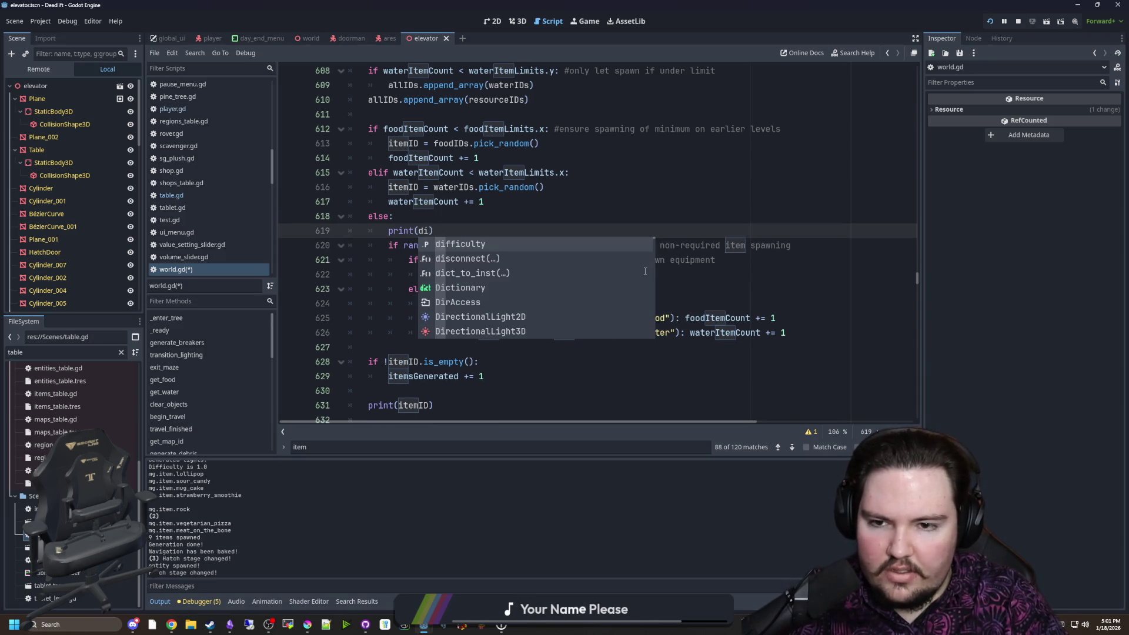
scroll(240, 522, up, 3)
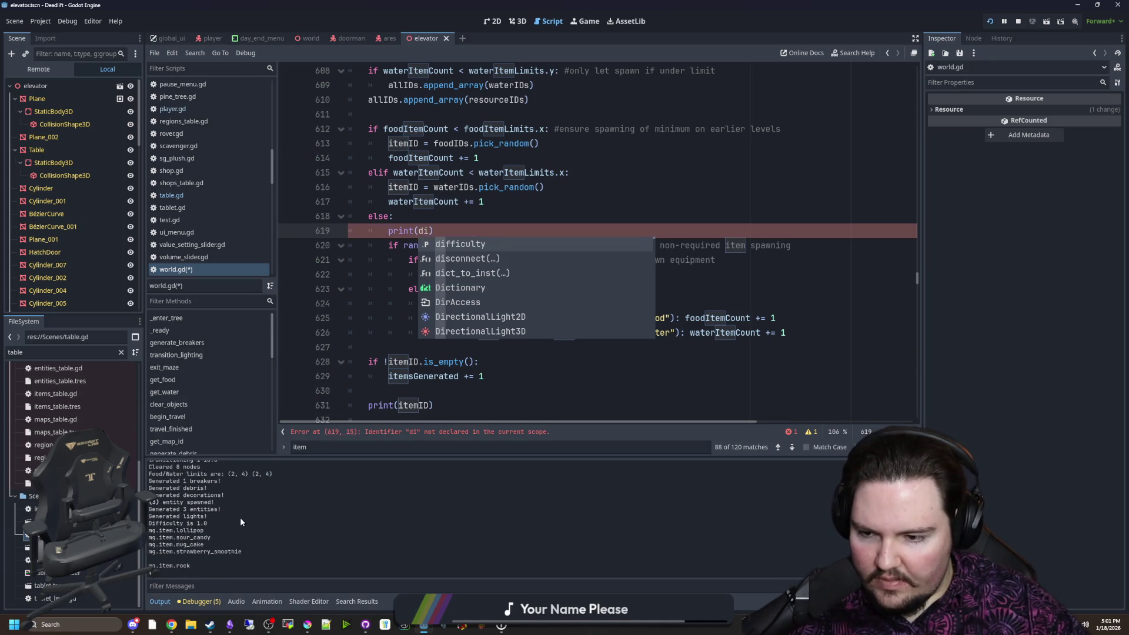
scroll(207, 524, down, 3)
scroll(598, 244, down, 1)
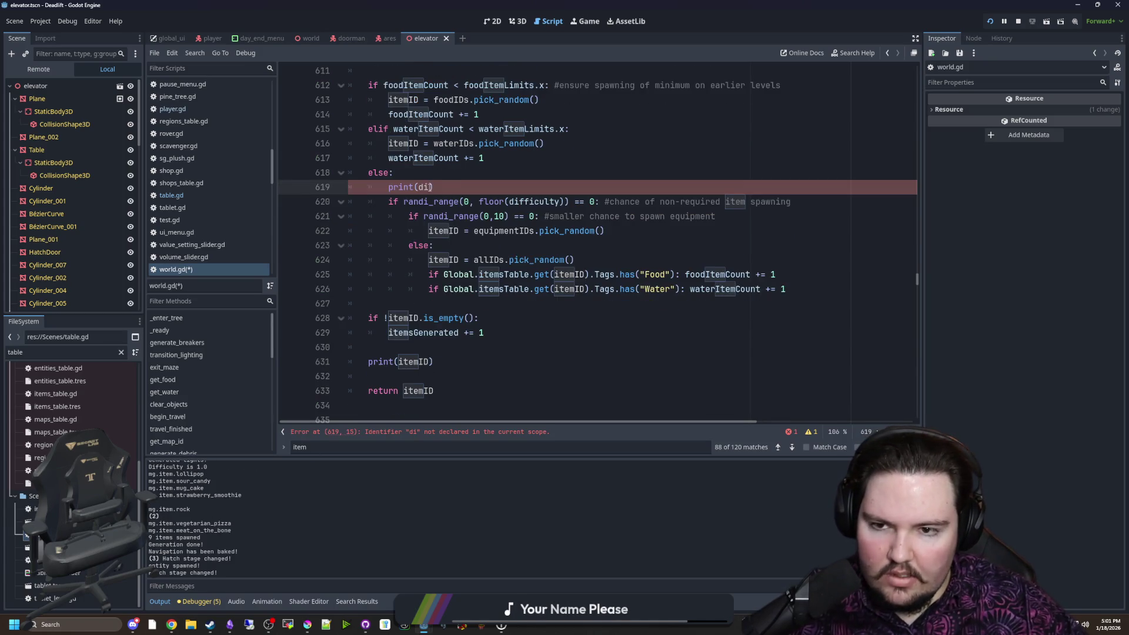
key(BackSpace)
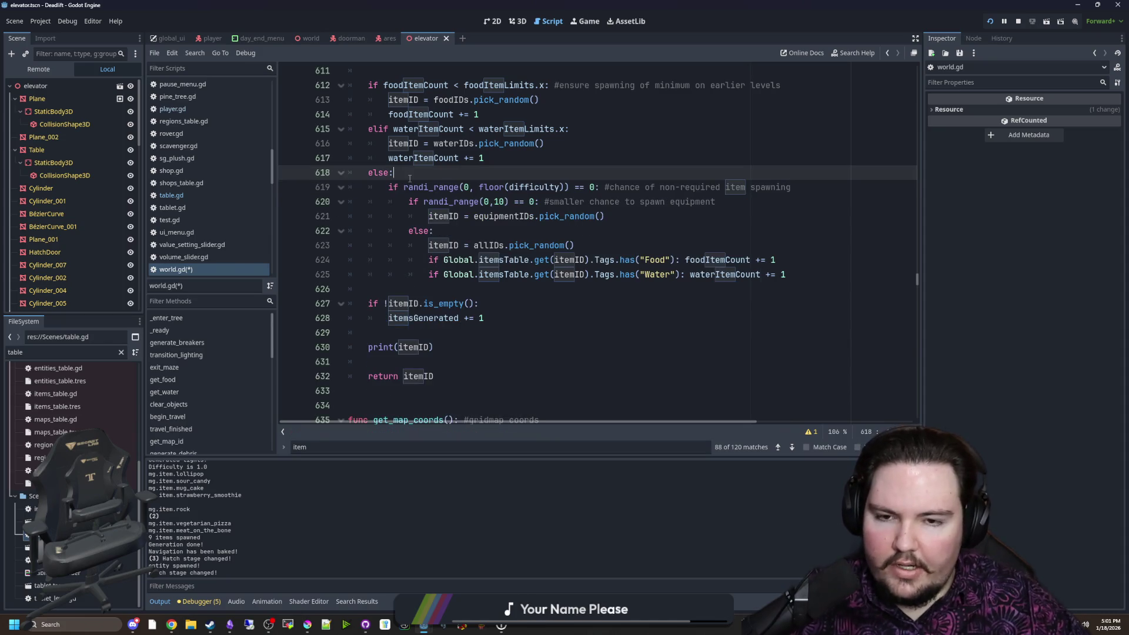
key(ctrl+s)
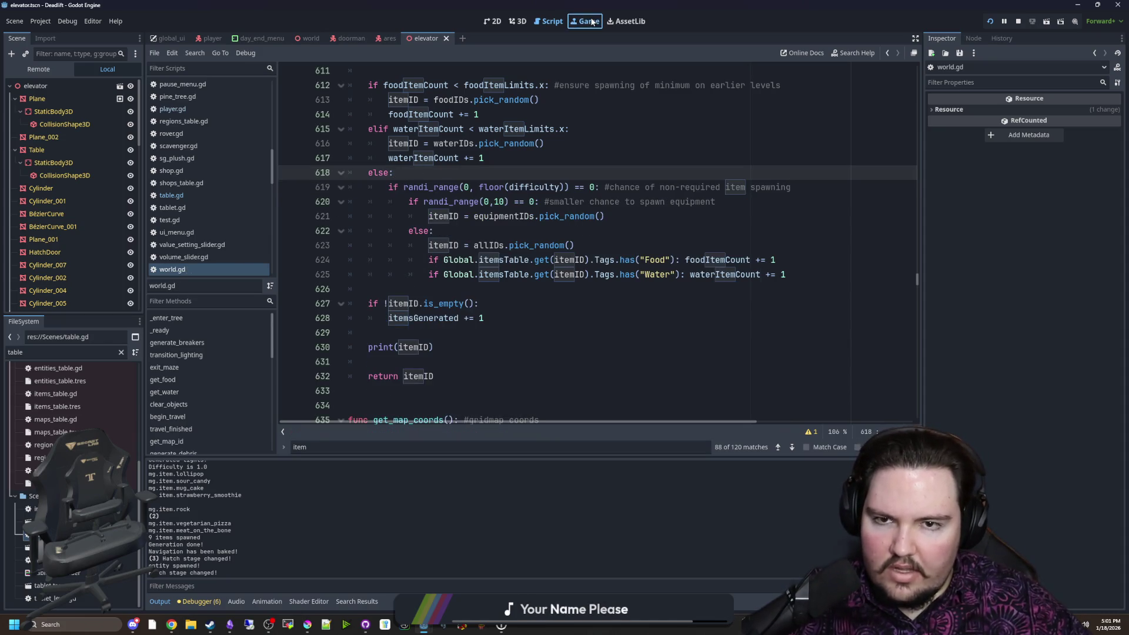
Dismiss the dialogue, ride the elevator down skipping the drink, and pause at level 3
click(591, 22)
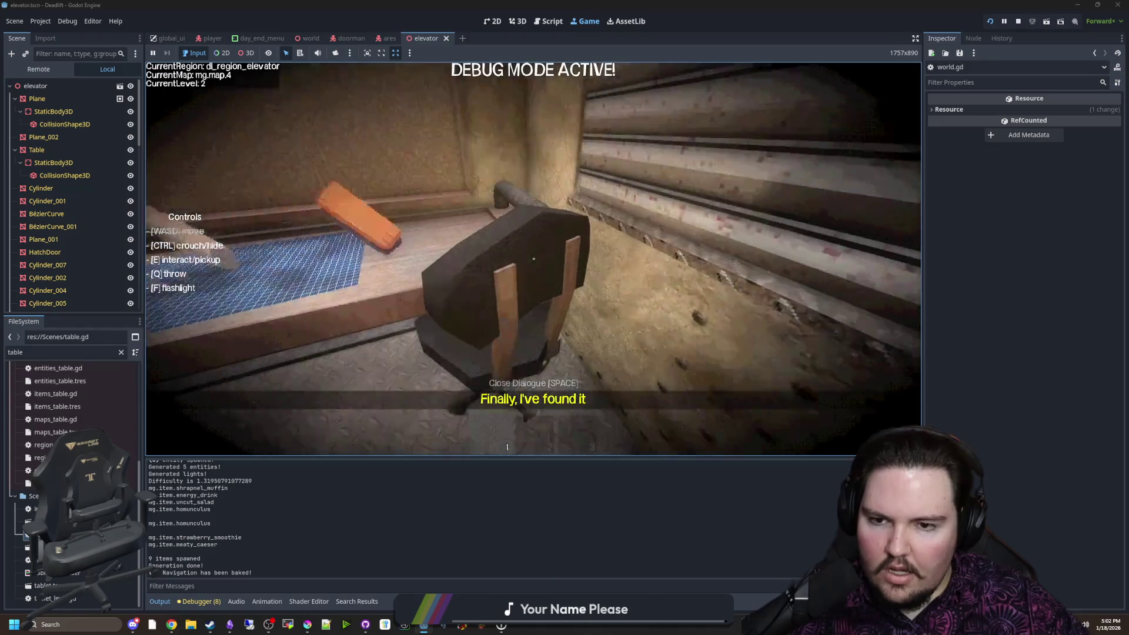
key(space)
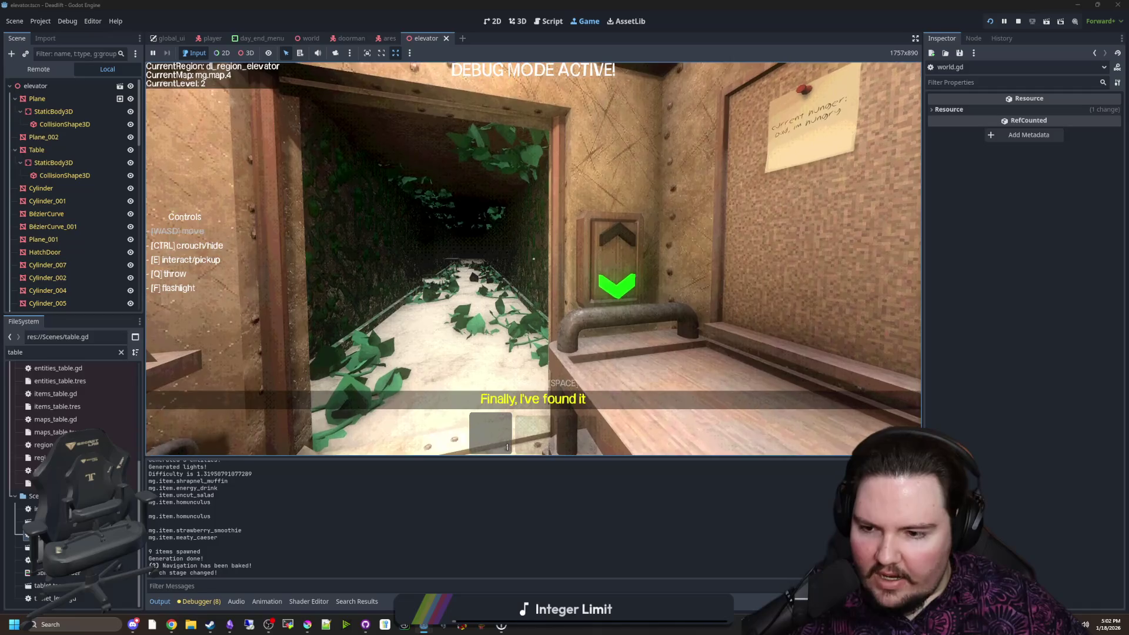
mouse_move(533, 258)
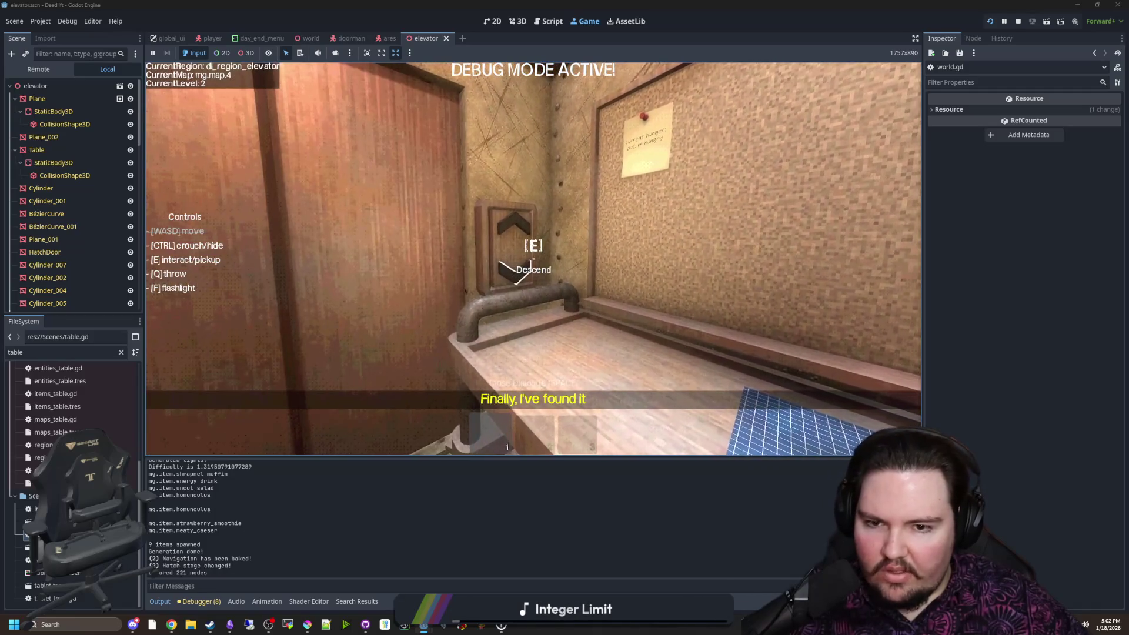
key(e)
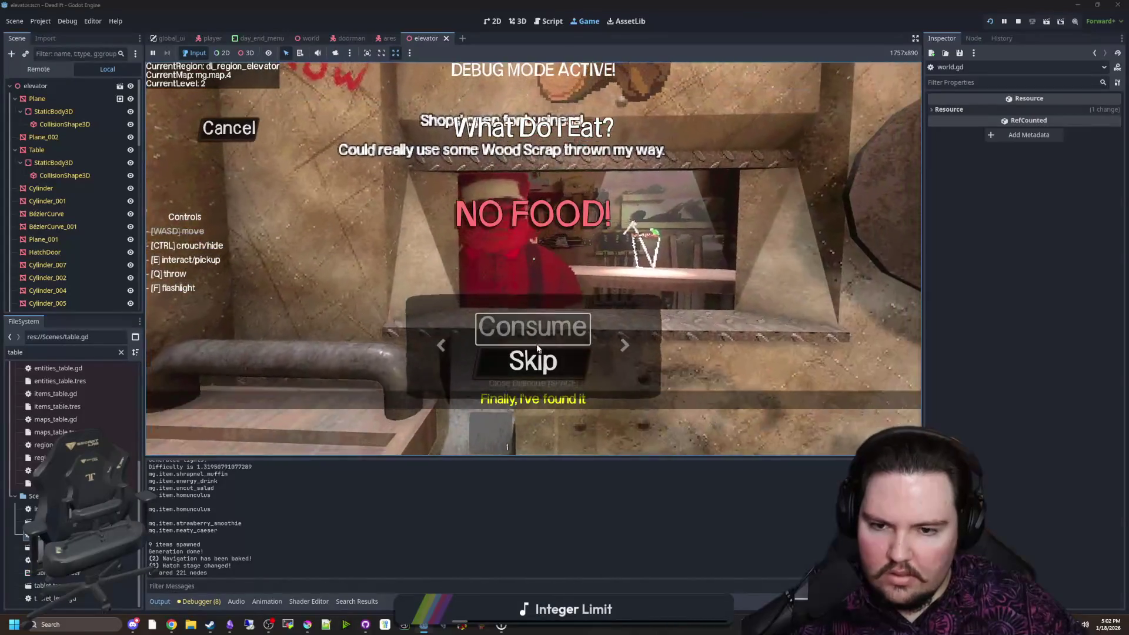
click(539, 355)
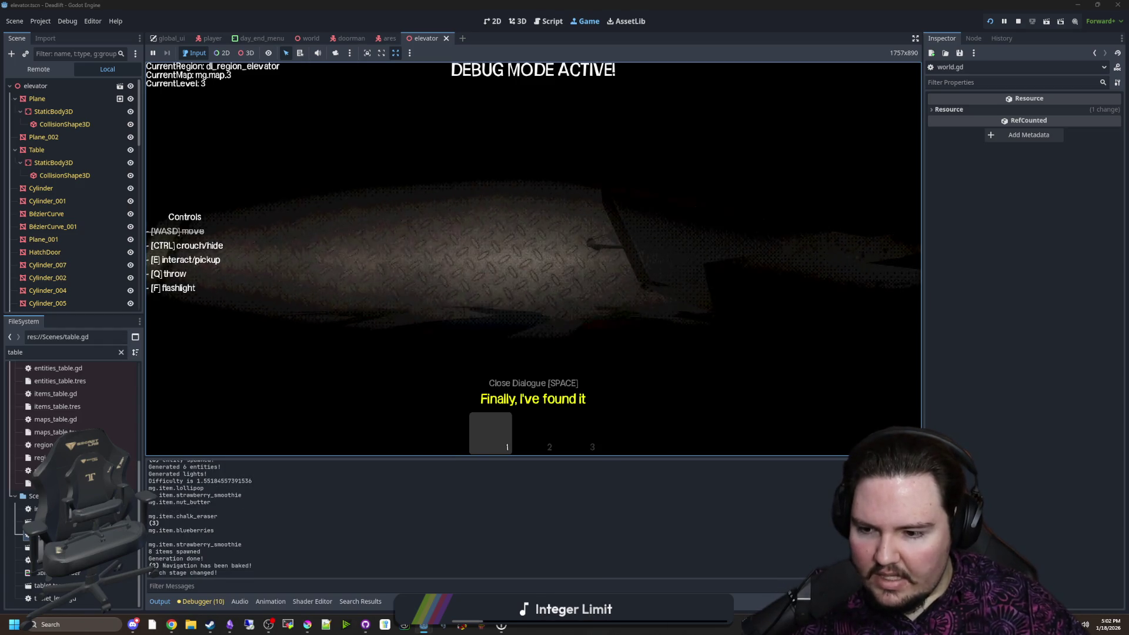
key(e)
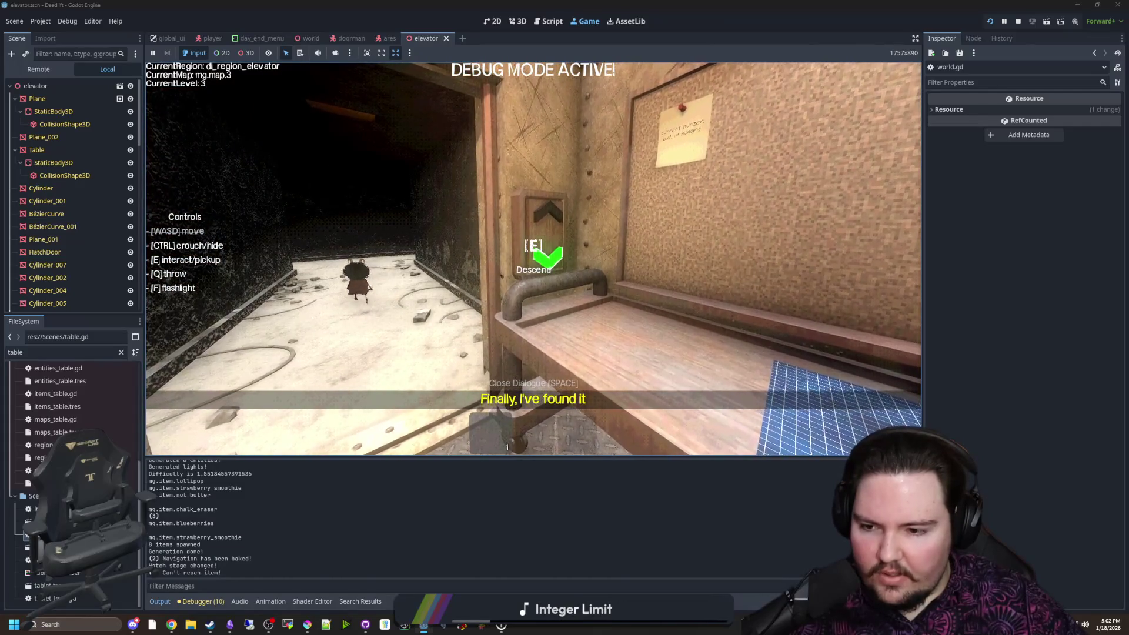
key(Escape)
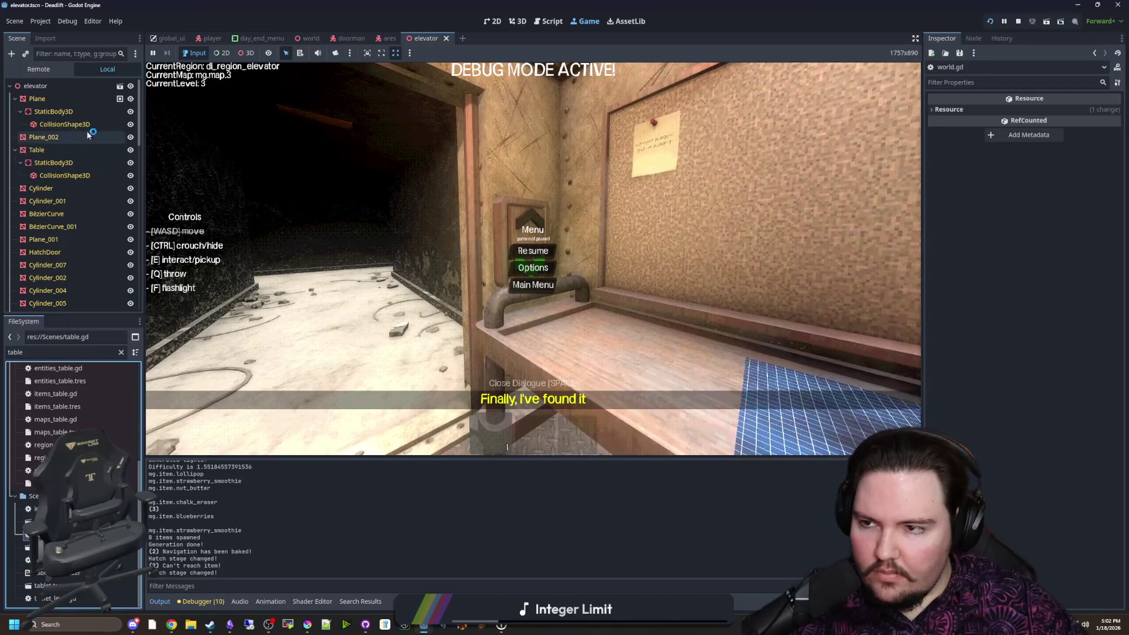
Open world.gd, change floor(difficulty) to roundi(difficulty) on line 619, save, and resume the game
click(121, 352)
text(world)
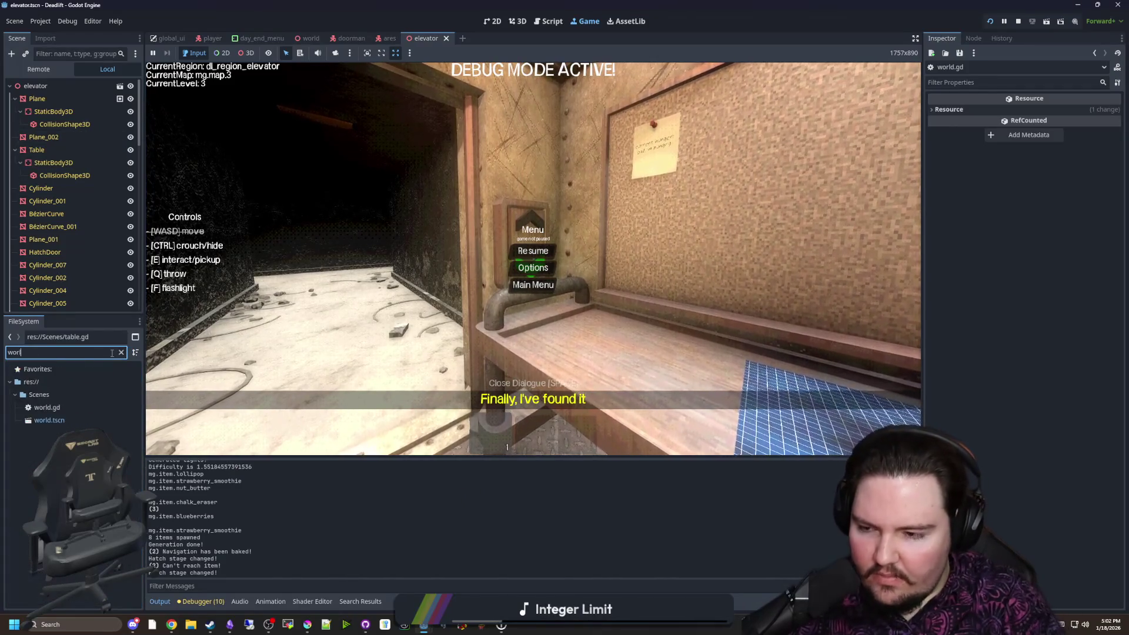
click(87, 407)
double_click(88, 407)
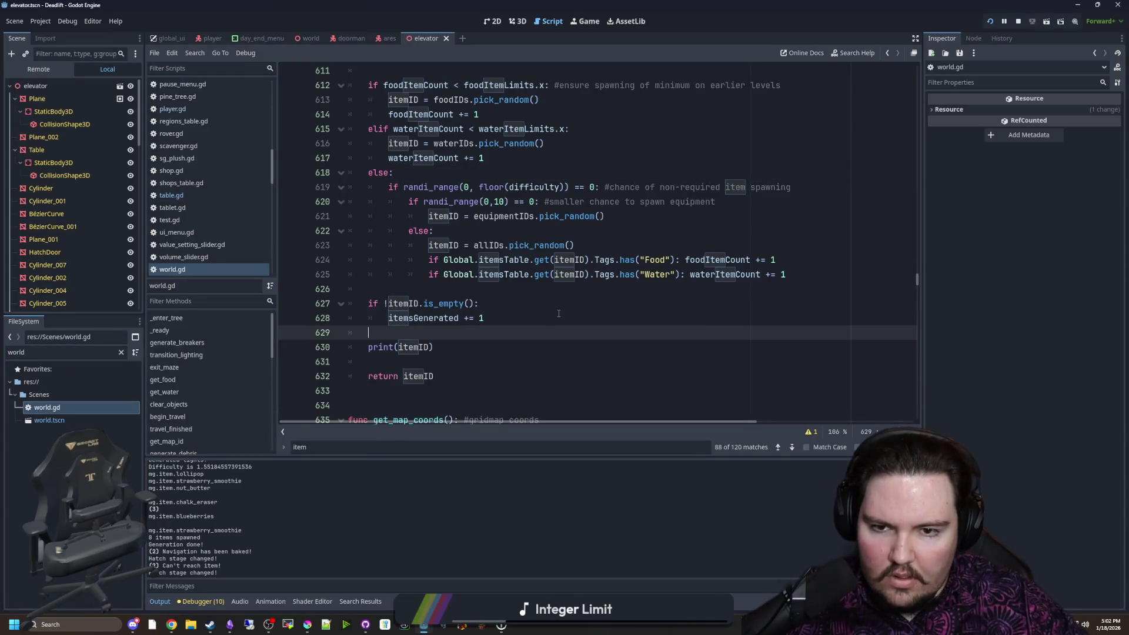
click(509, 188)
text(round)
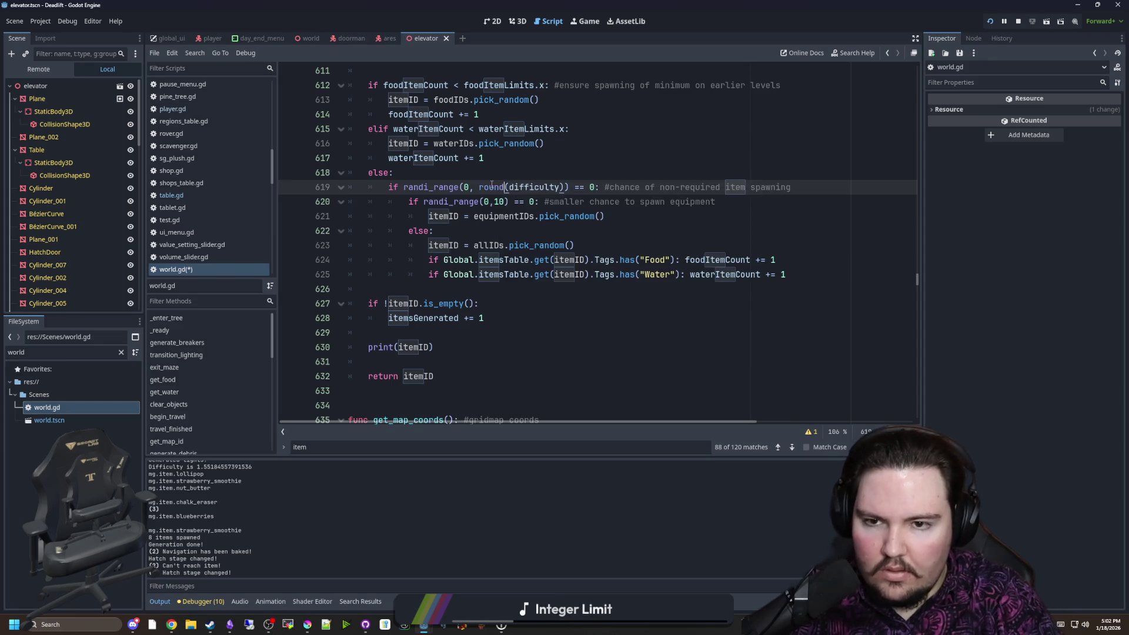
text(i)
click(533, 179)
key(ctrl+s)
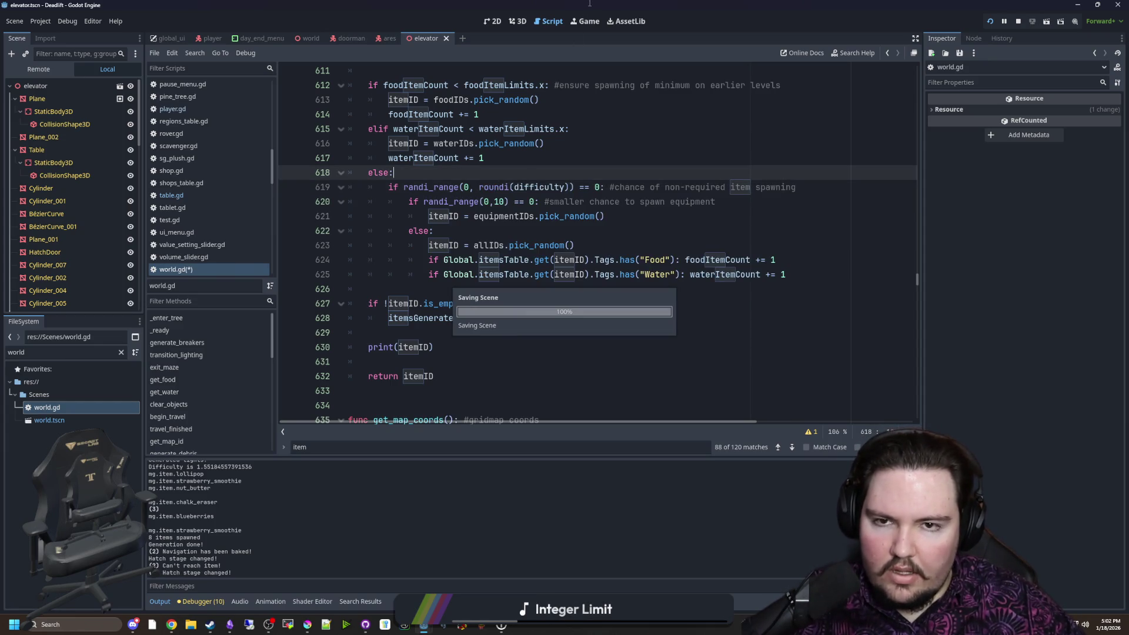
click(587, 23)
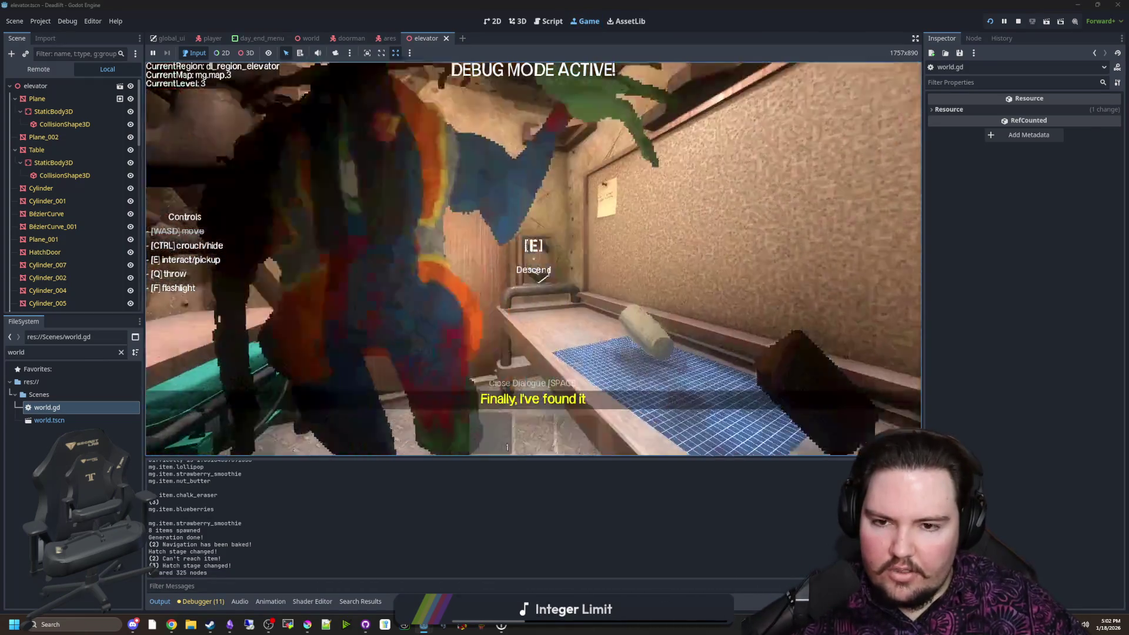
Pick up and drop the eraser, then walk through level 4's corridors and butchery area
key(e)
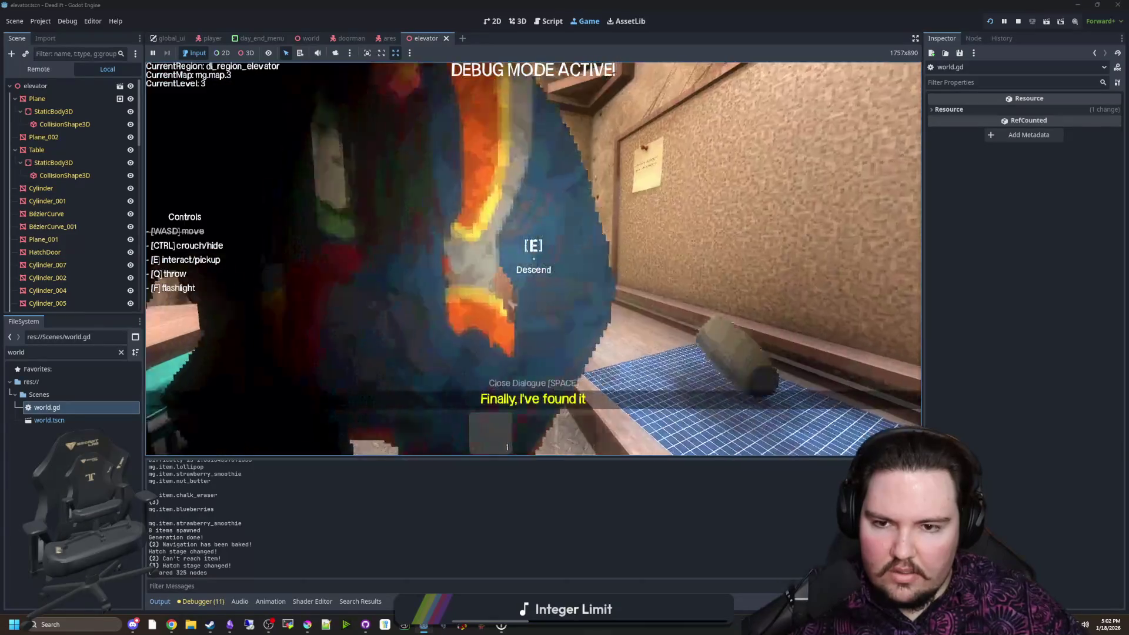
key(q)
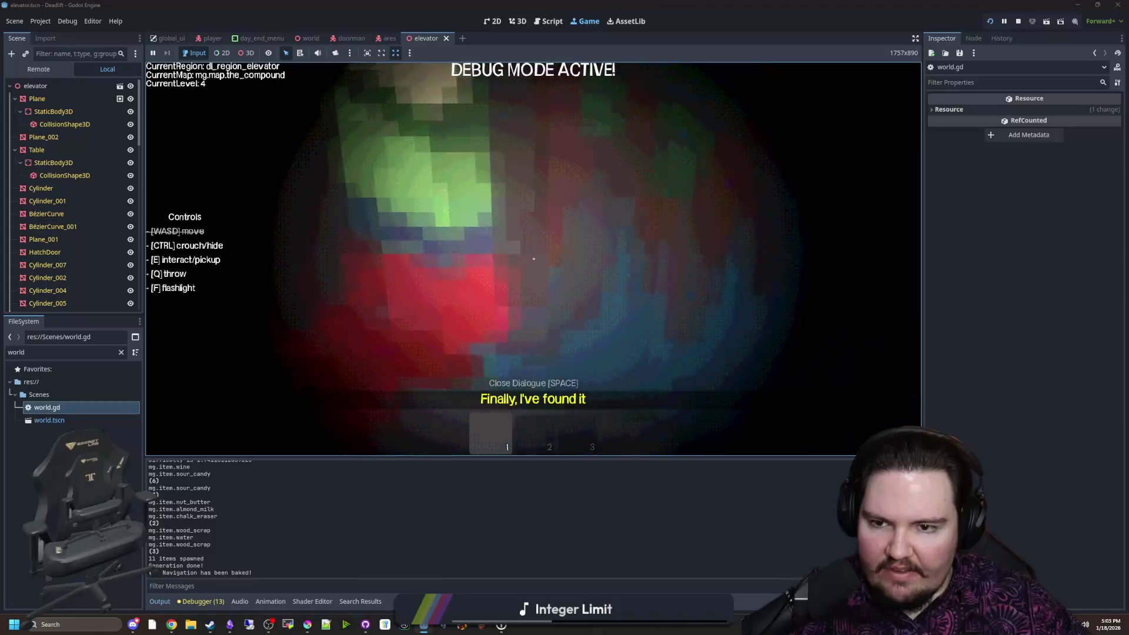
key(w)
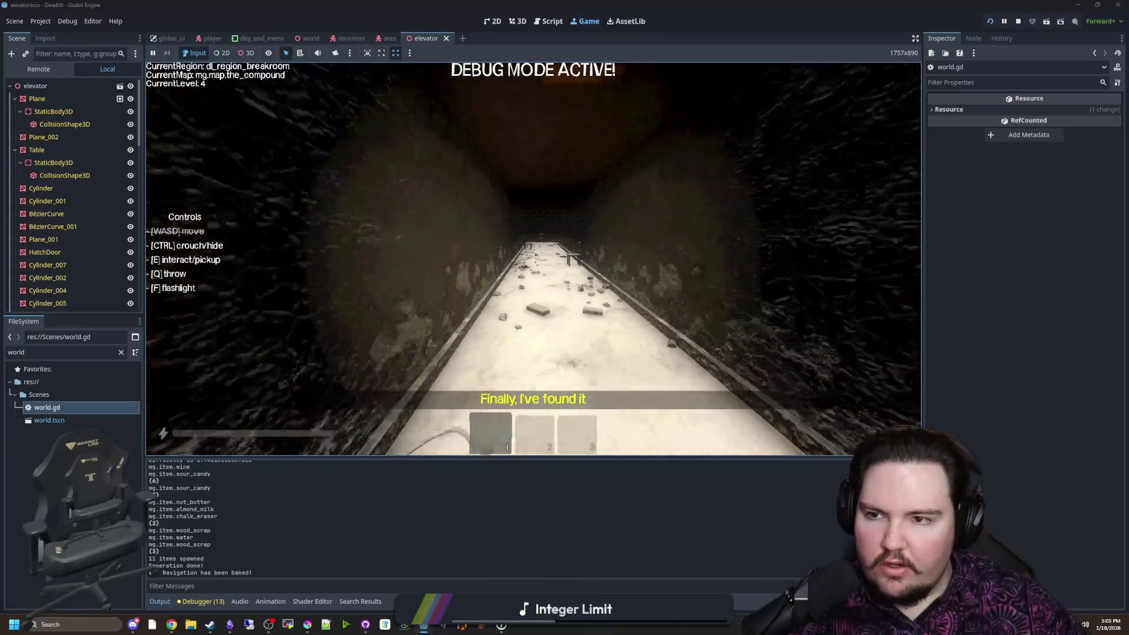
key(w)
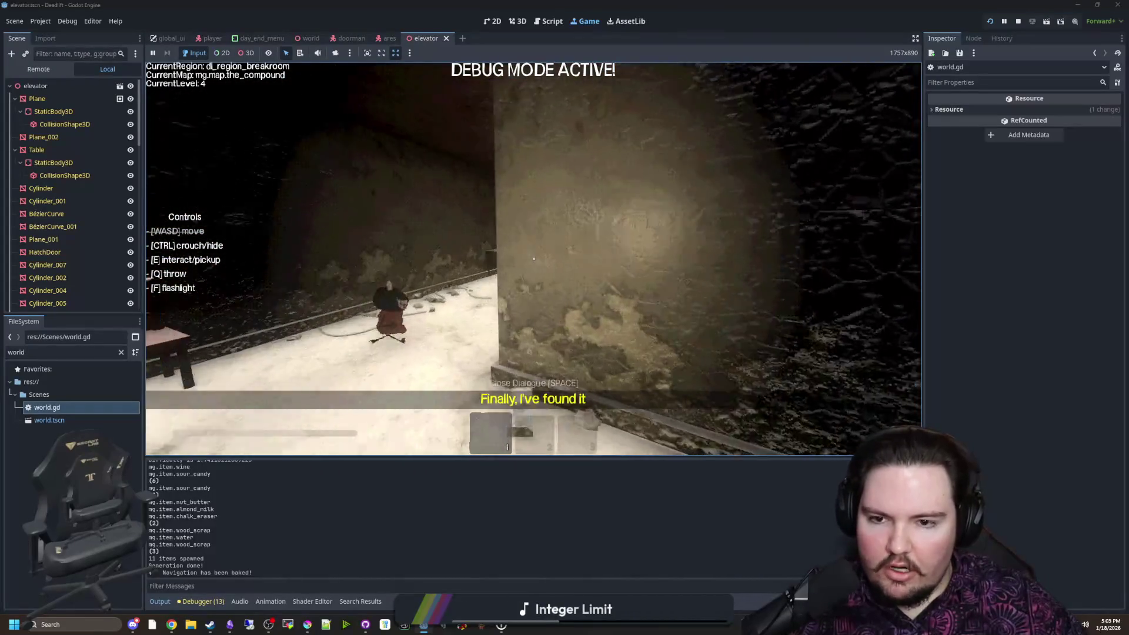
key(w)
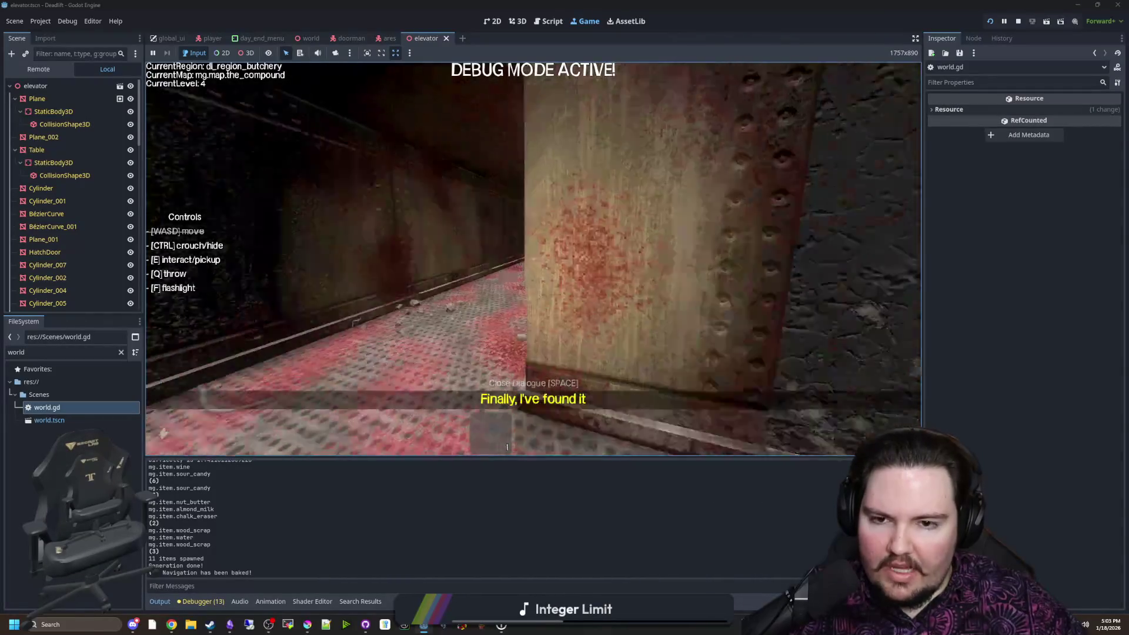
key(w)
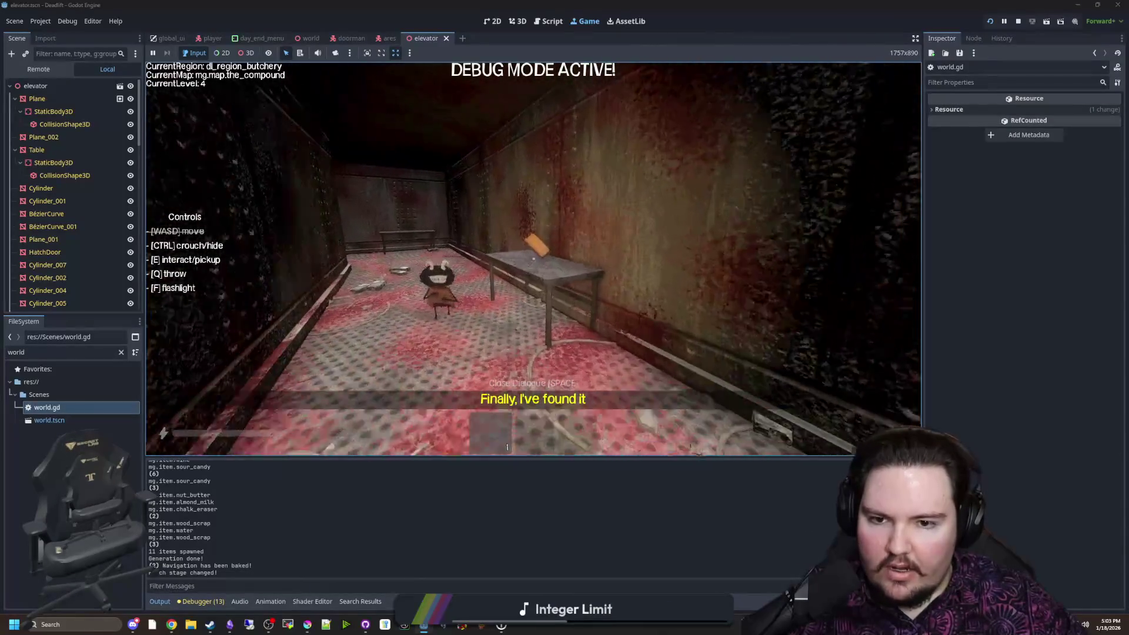
key(w)
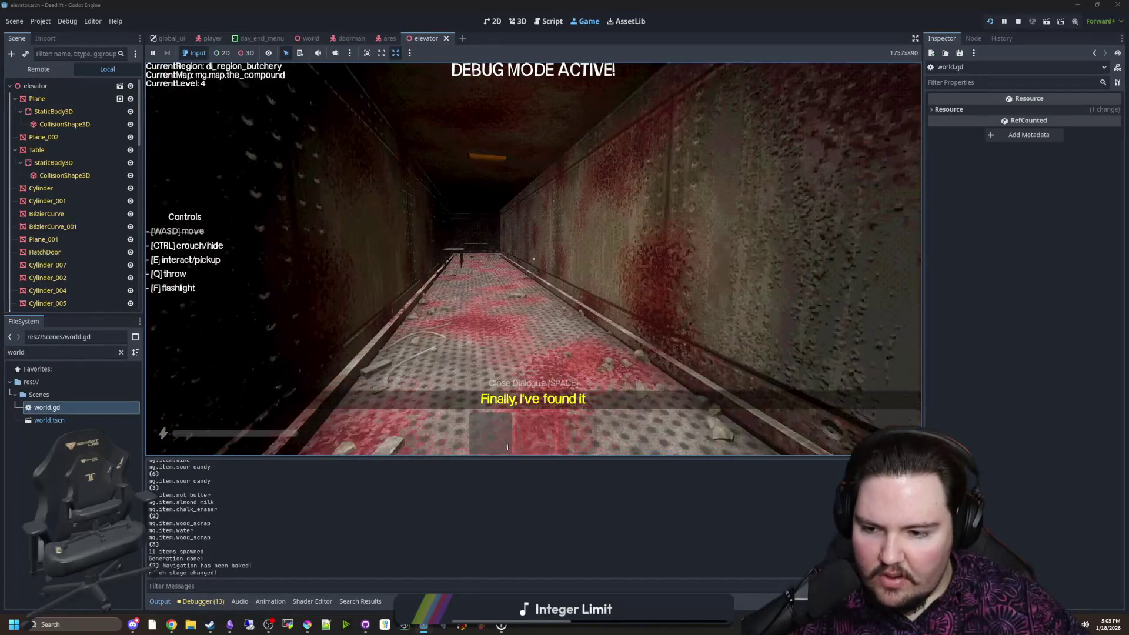
key(w)
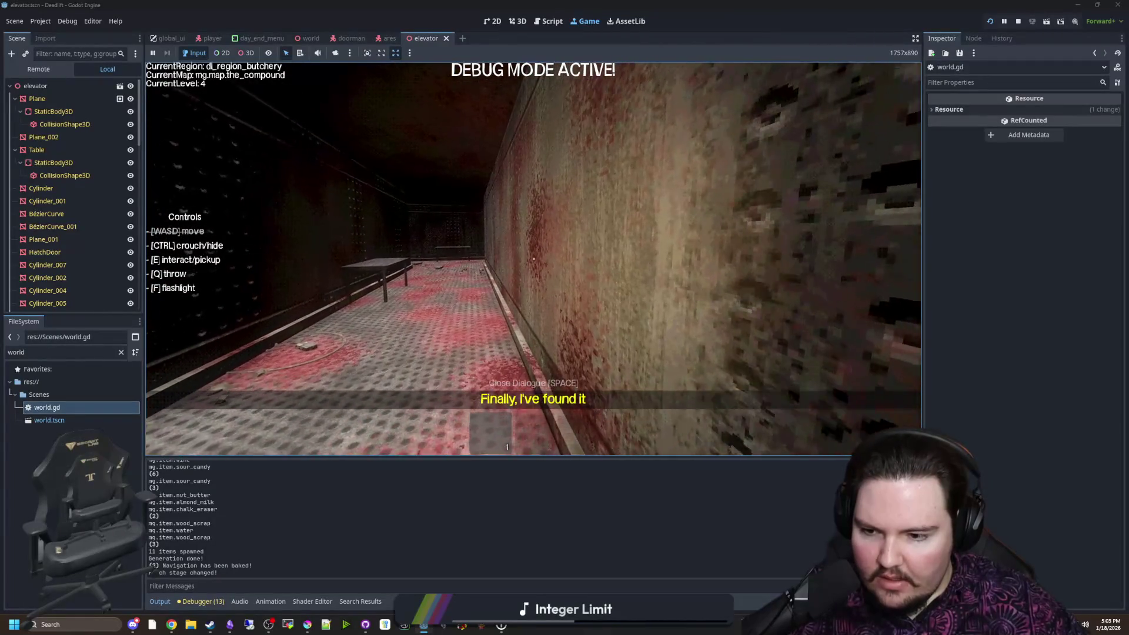
Pause to read the Output log, then resume and walk into the breakroom
key(Escape)
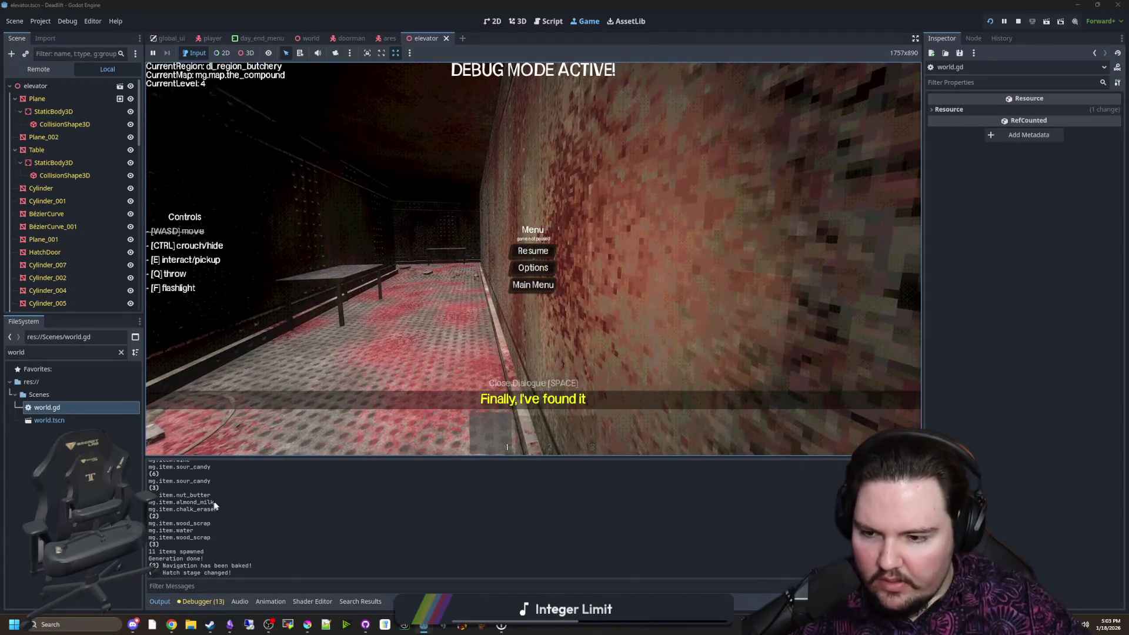
scroll(217, 501, up, 2)
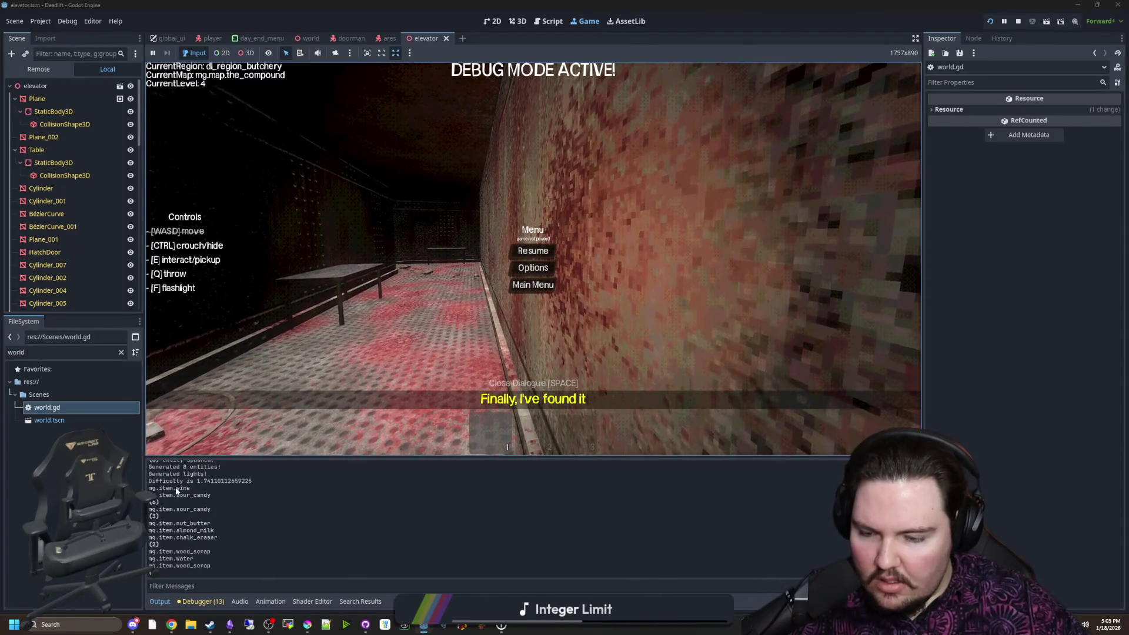
scroll(227, 513, down, 1)
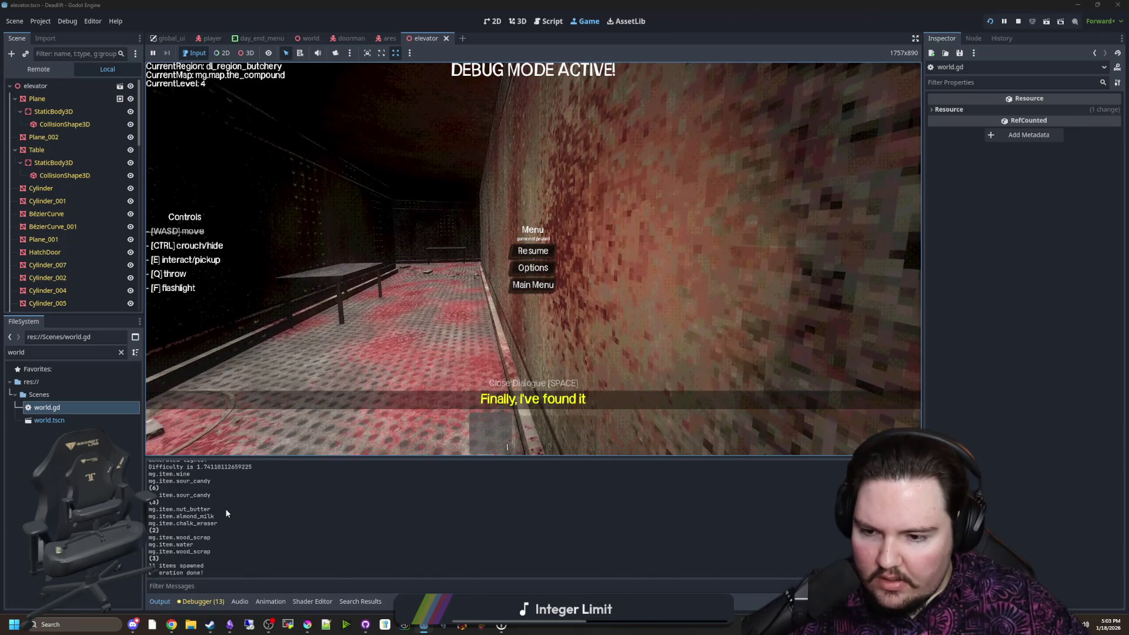
scroll(228, 509, up, 3)
scroll(228, 508, up, 3)
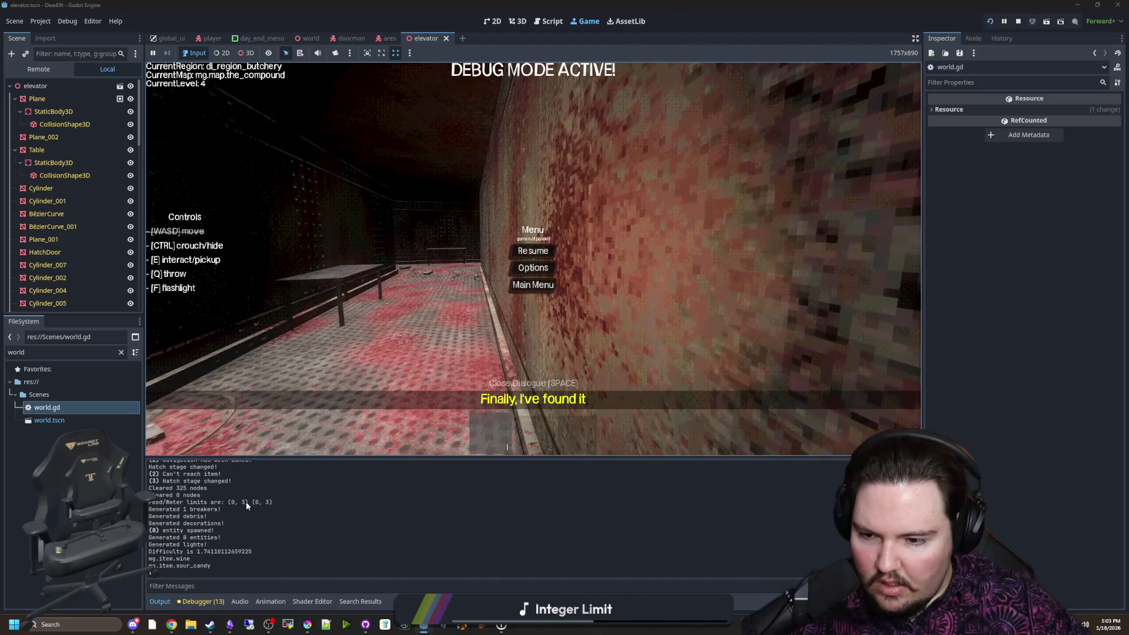
scroll(246, 503, down, 5)
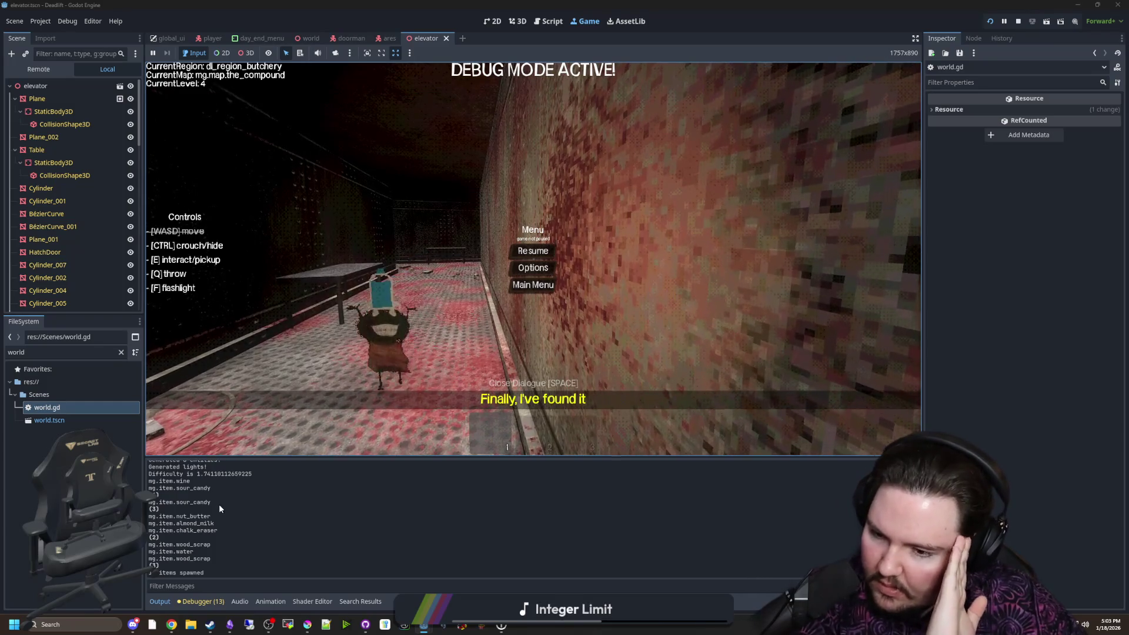
scroll(217, 515, down, 2)
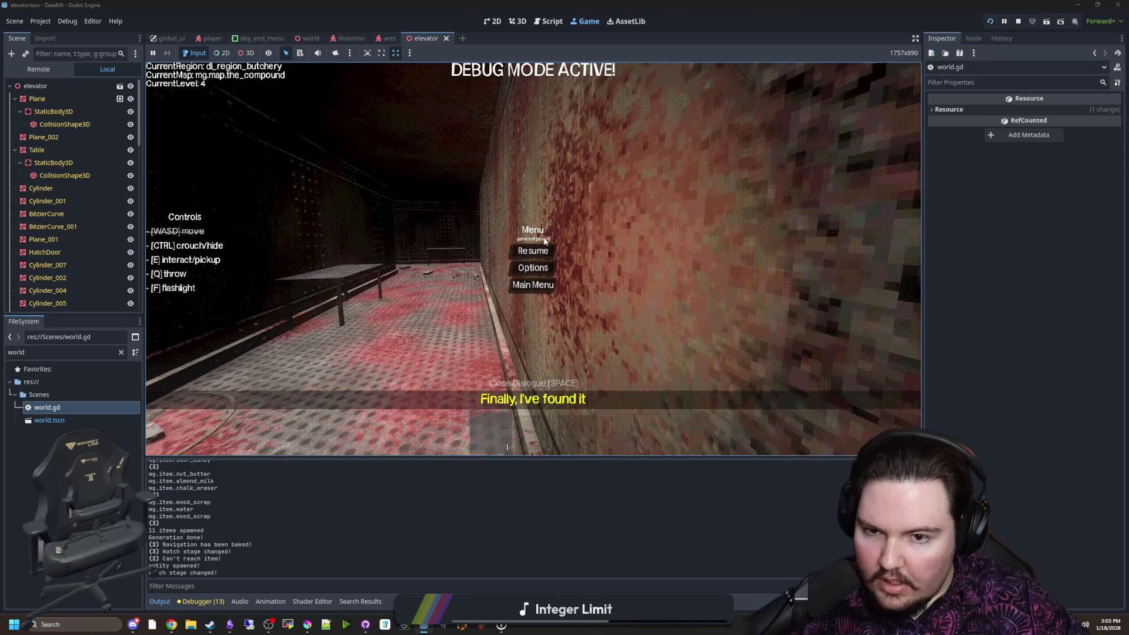
click(535, 251)
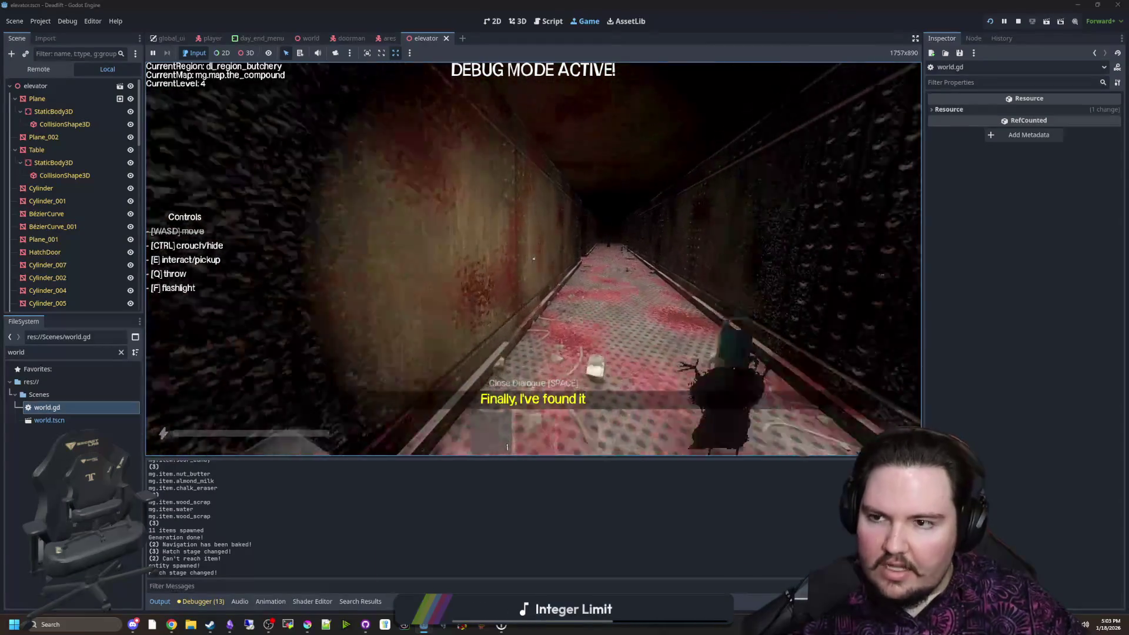
key(w)
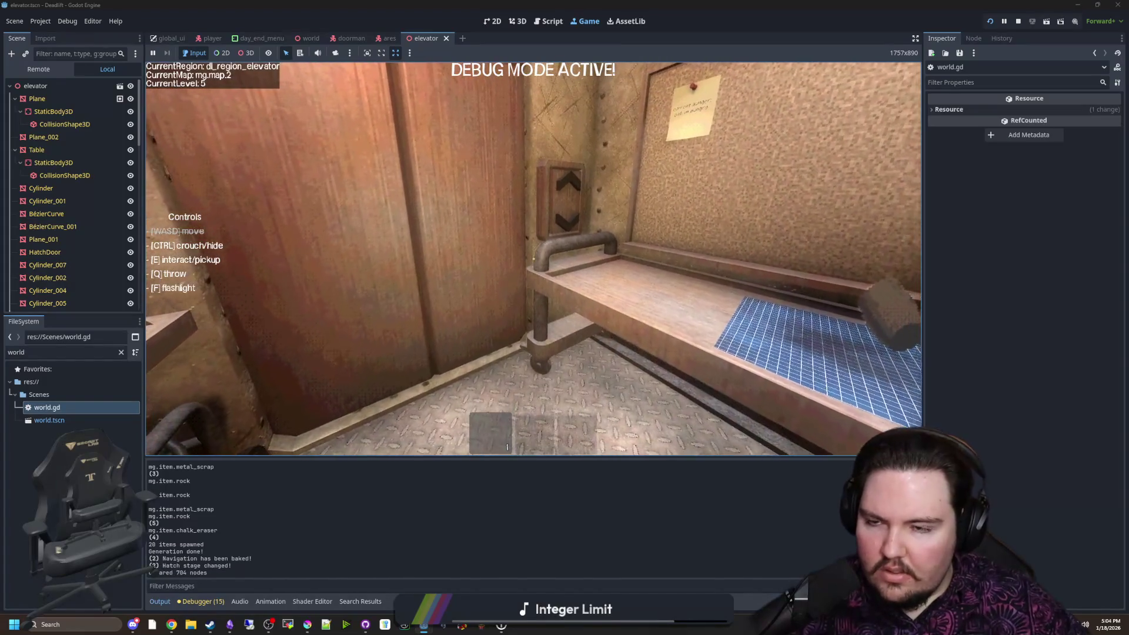
Interact with the breakroom chair and walk the corridors back into the elevator room
key(e)
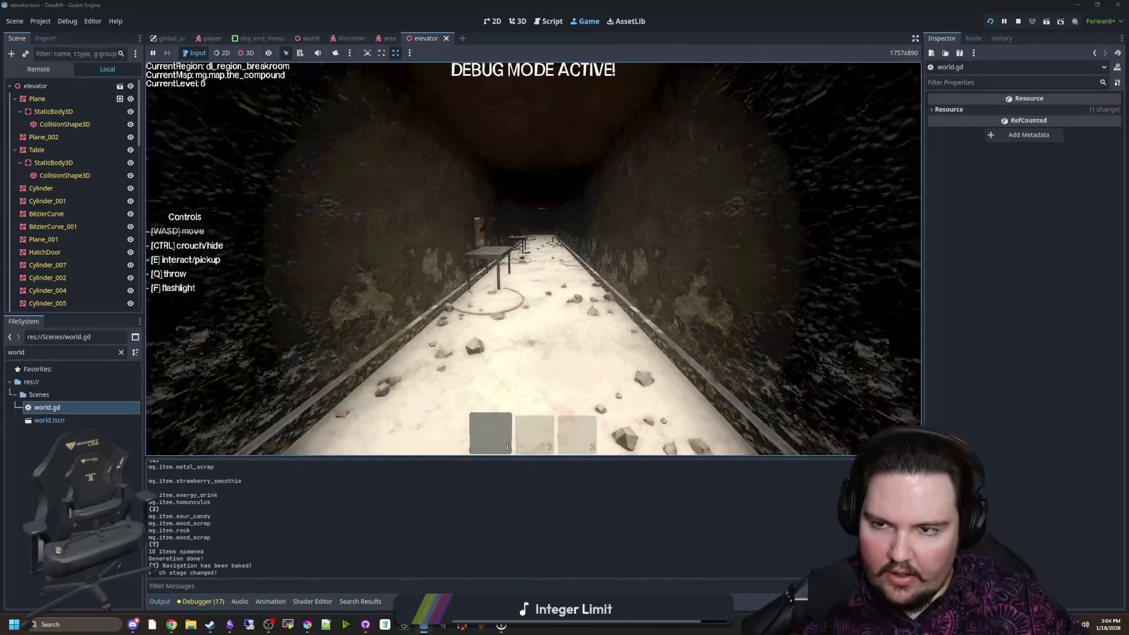
key(shift+w)
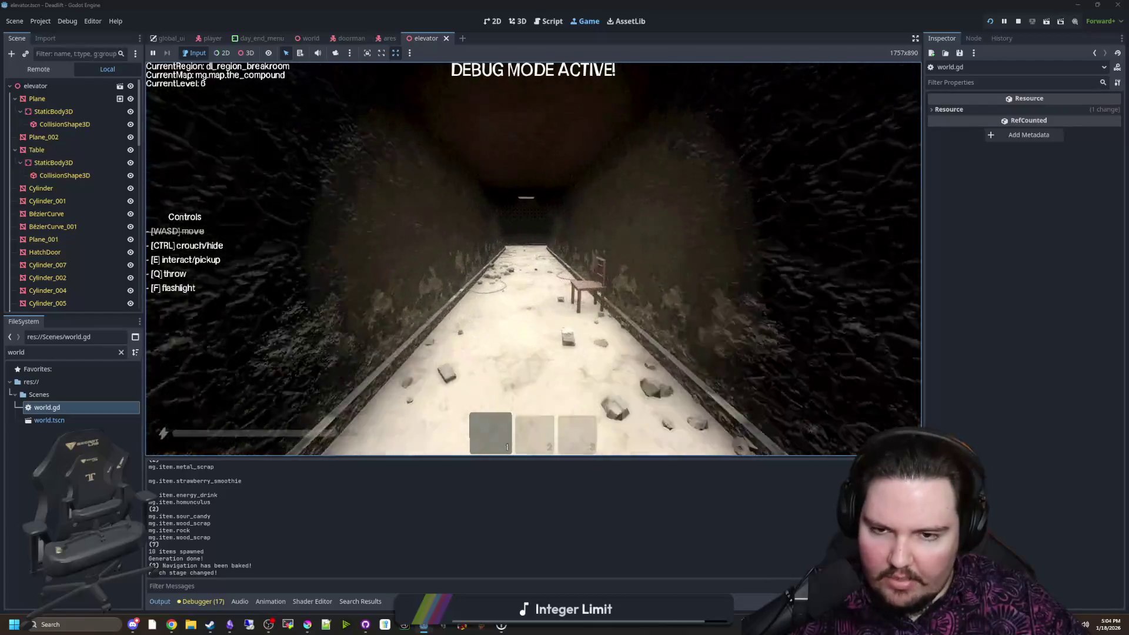
key(w)
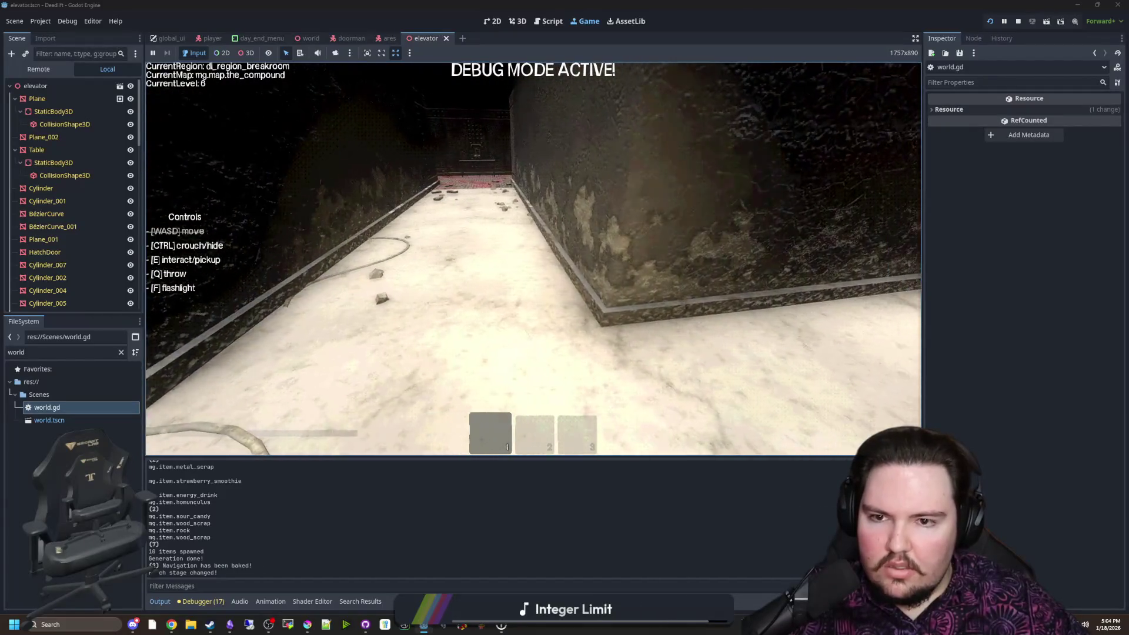
key(w)
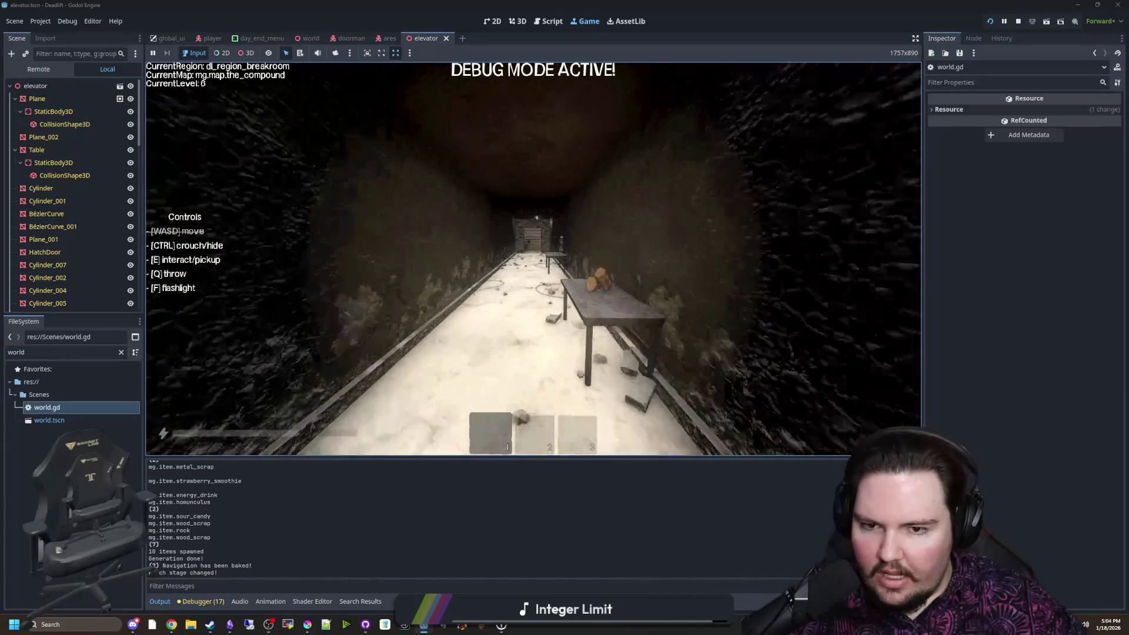
key(w)
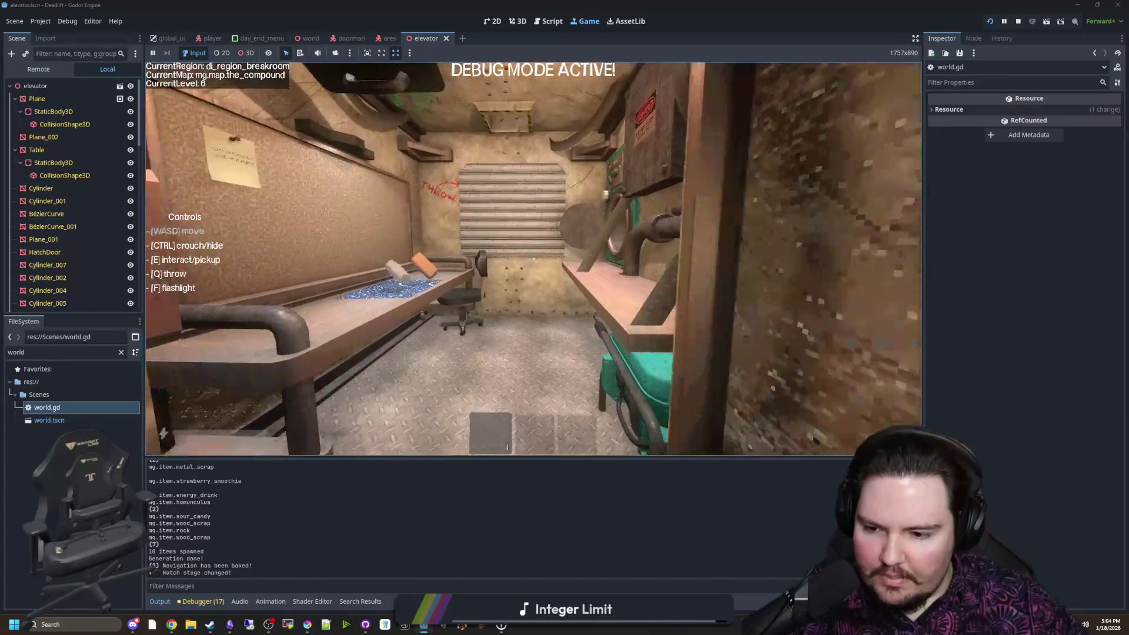
Check the log while paused, resume at the elevator, then pause again to show the in-game menu
key(Escape)
scroll(268, 497, up, 4)
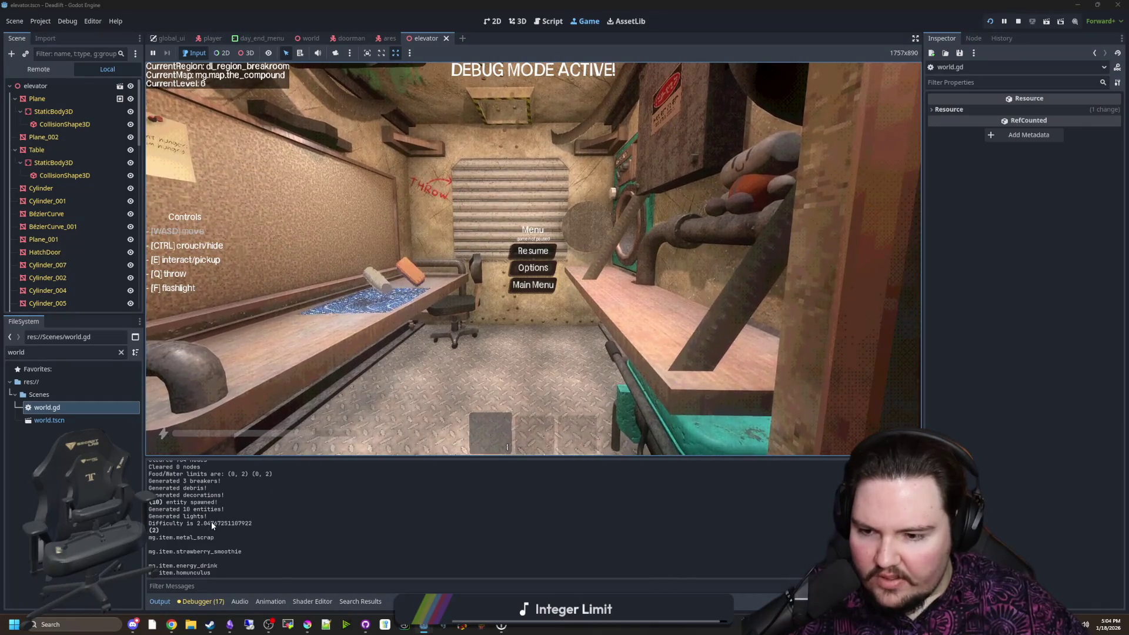
key(Escape)
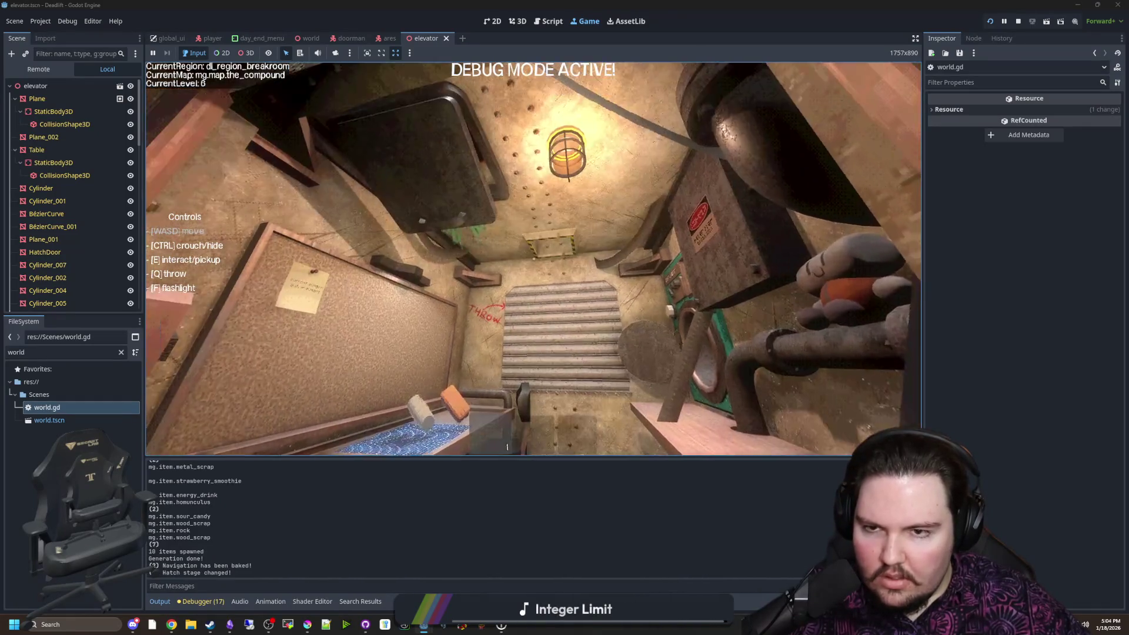
key(w)
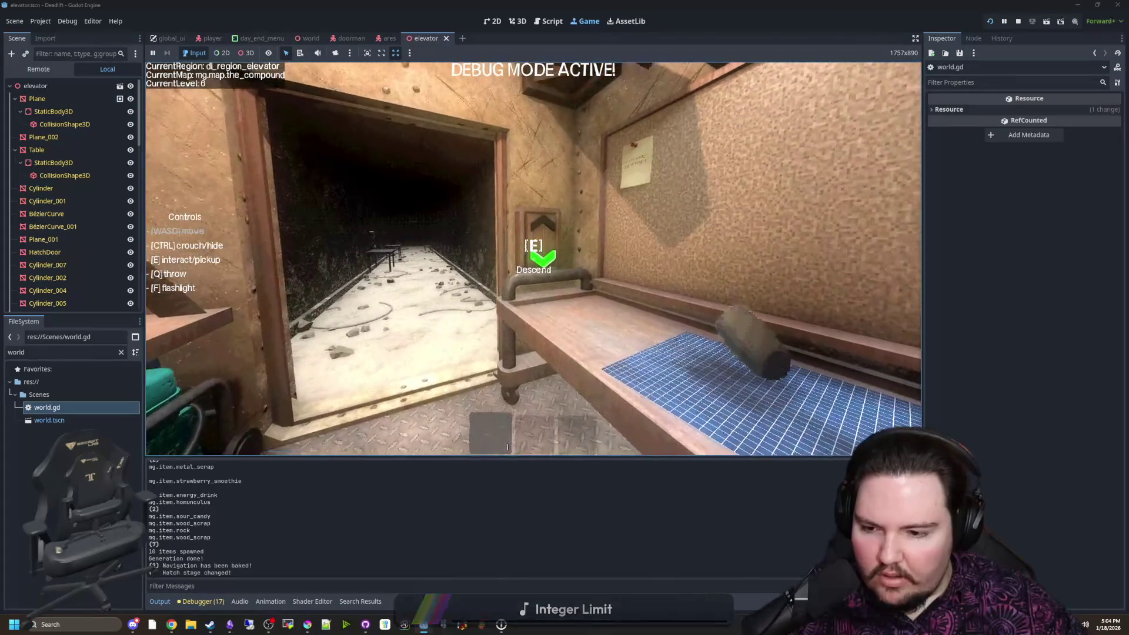
key(Escape)
click(66, 406)
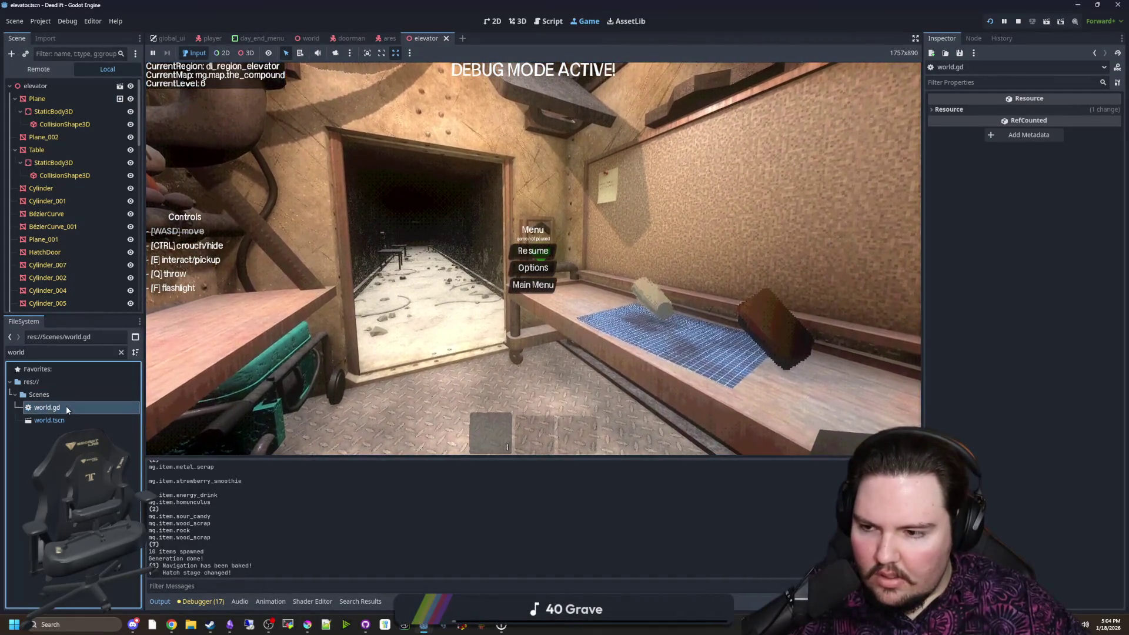
Open world.gd and add 'var spawnOdds = level' on a new line 612
double_click(66, 408)
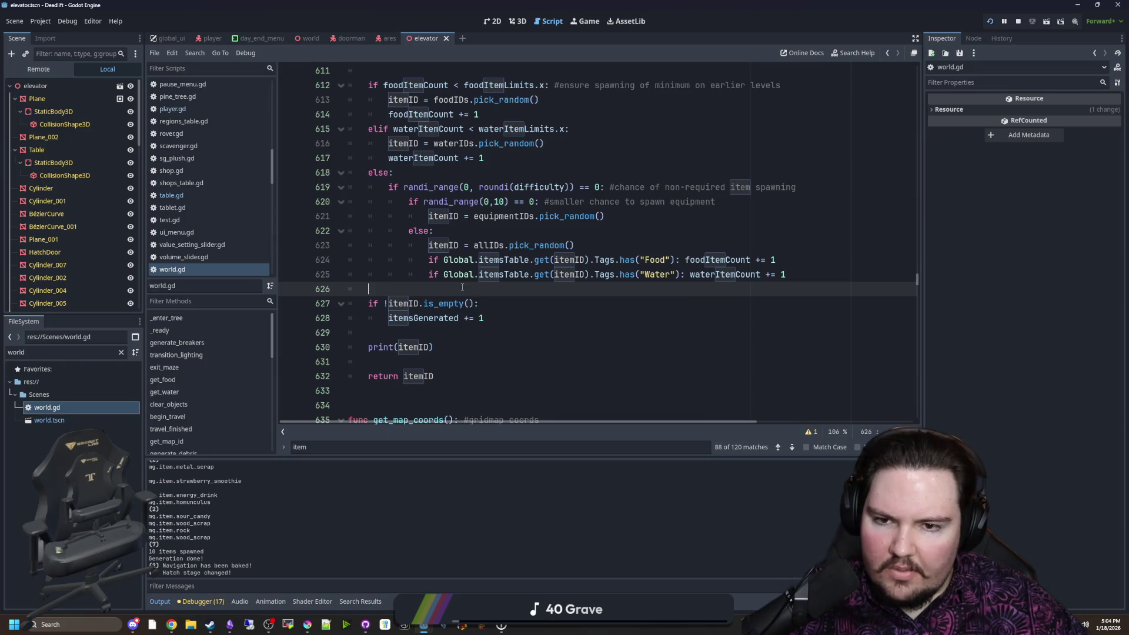
click(484, 266)
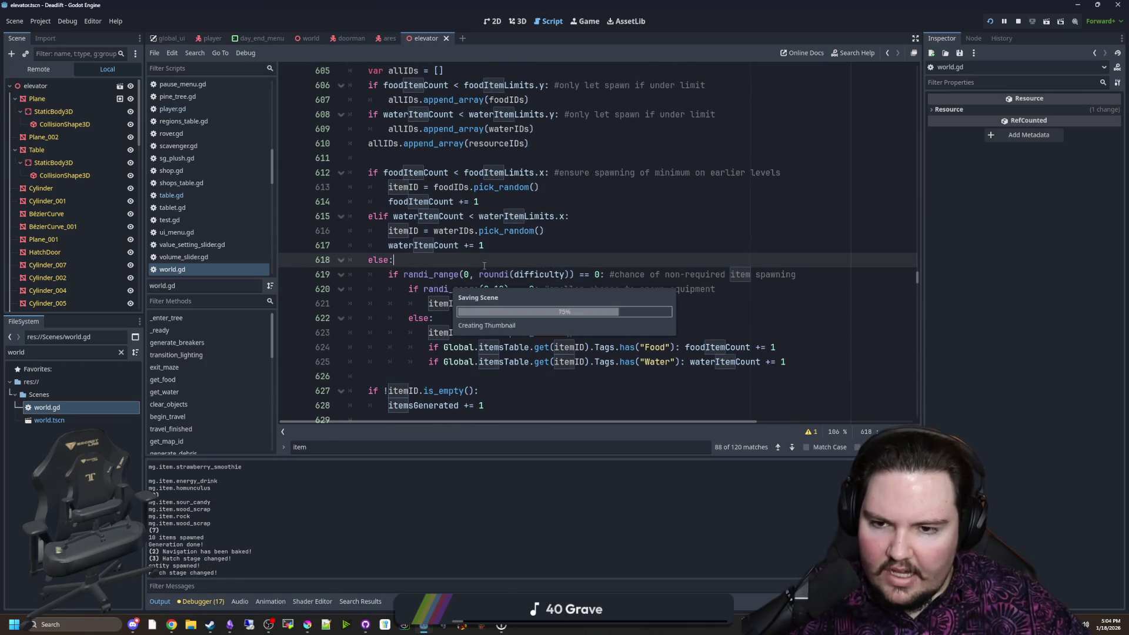
scroll(456, 271, up, 3)
scroll(457, 271, up, 6)
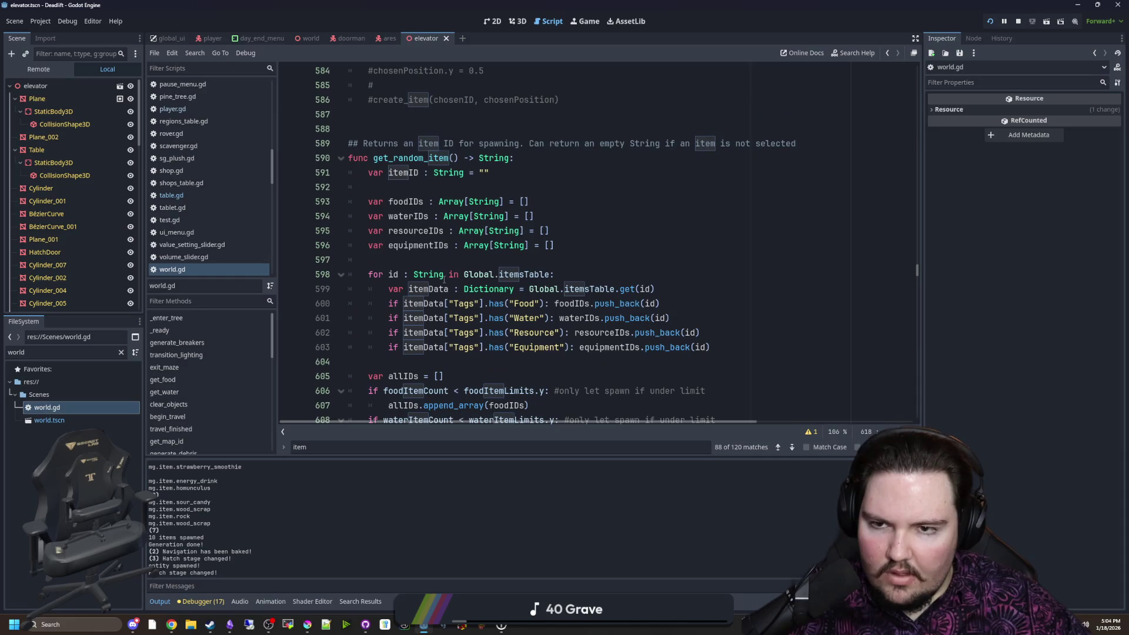
scroll(443, 279, down, 7)
click(427, 246)
key(Return)
key(Return)
key(Up)
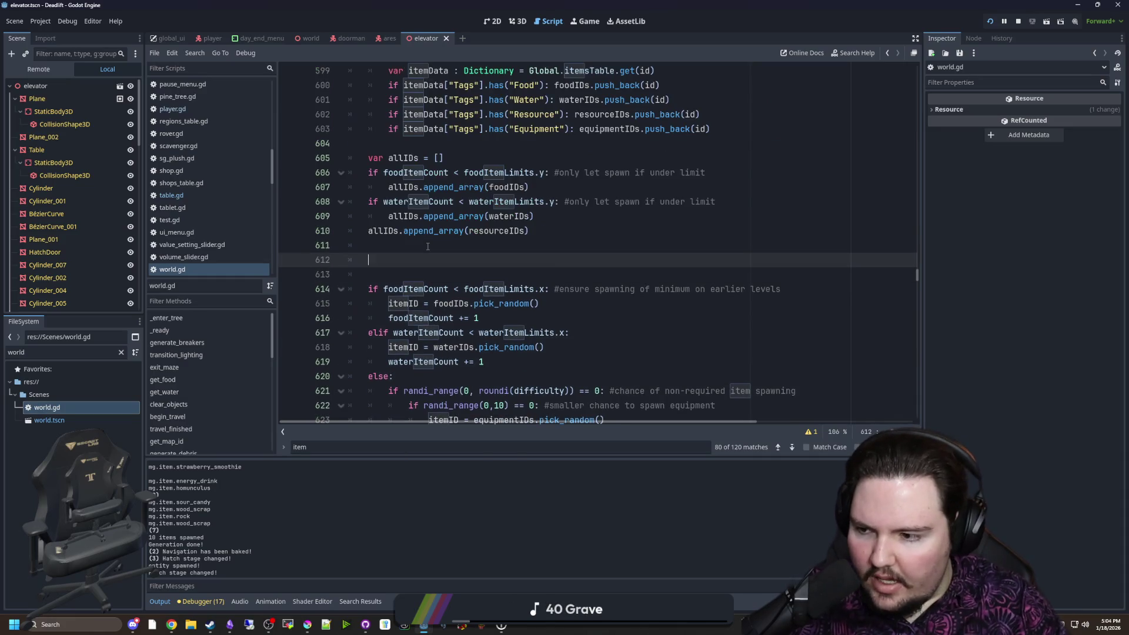
text(var spawnOdds)
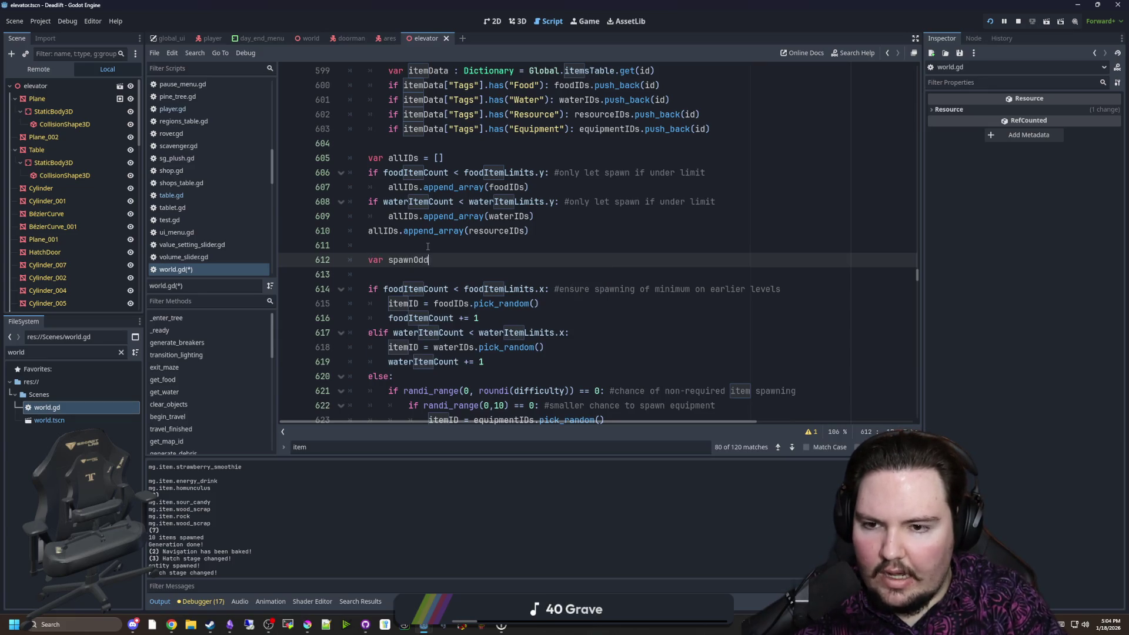
text( = level)
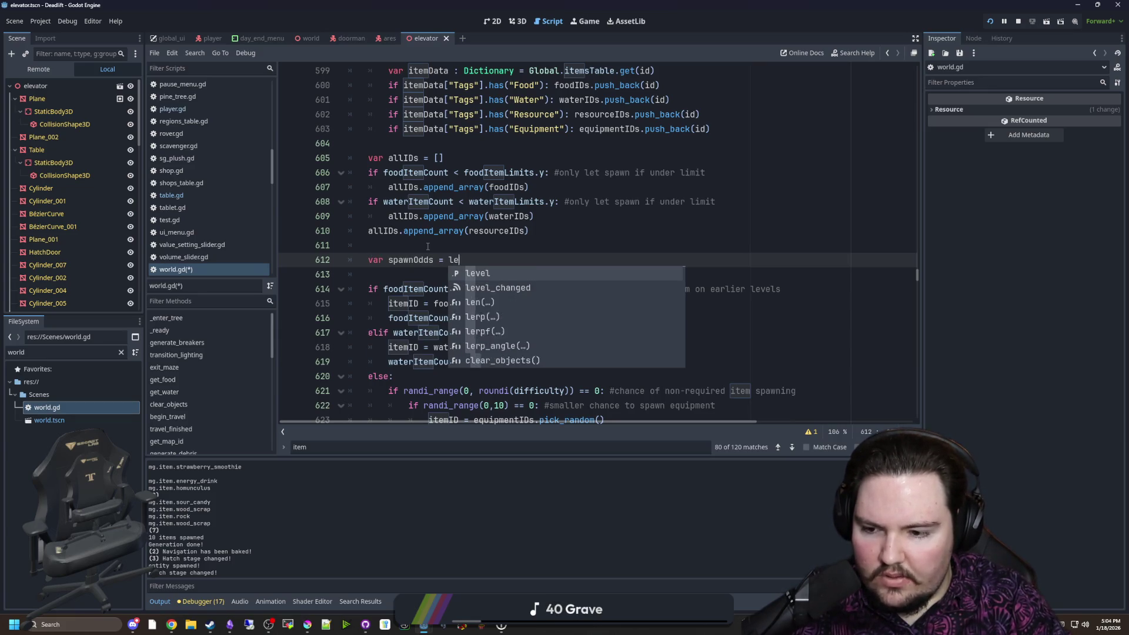
click(456, 242)
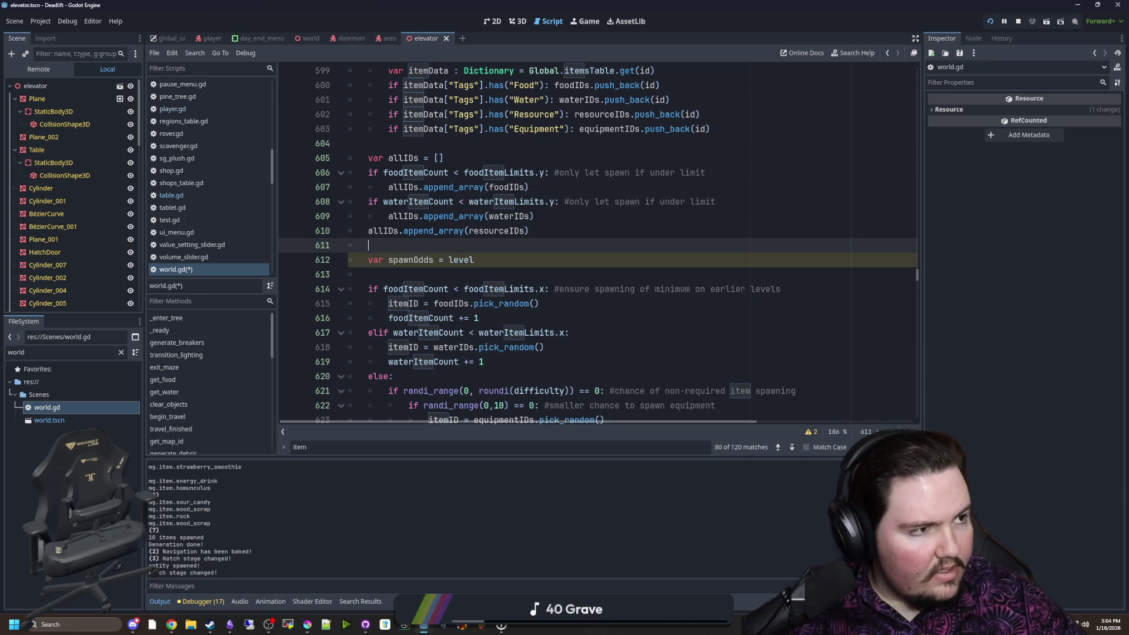
Open a web browser and go to the Desmos website
click(171, 625)
text(des)
key(Return)
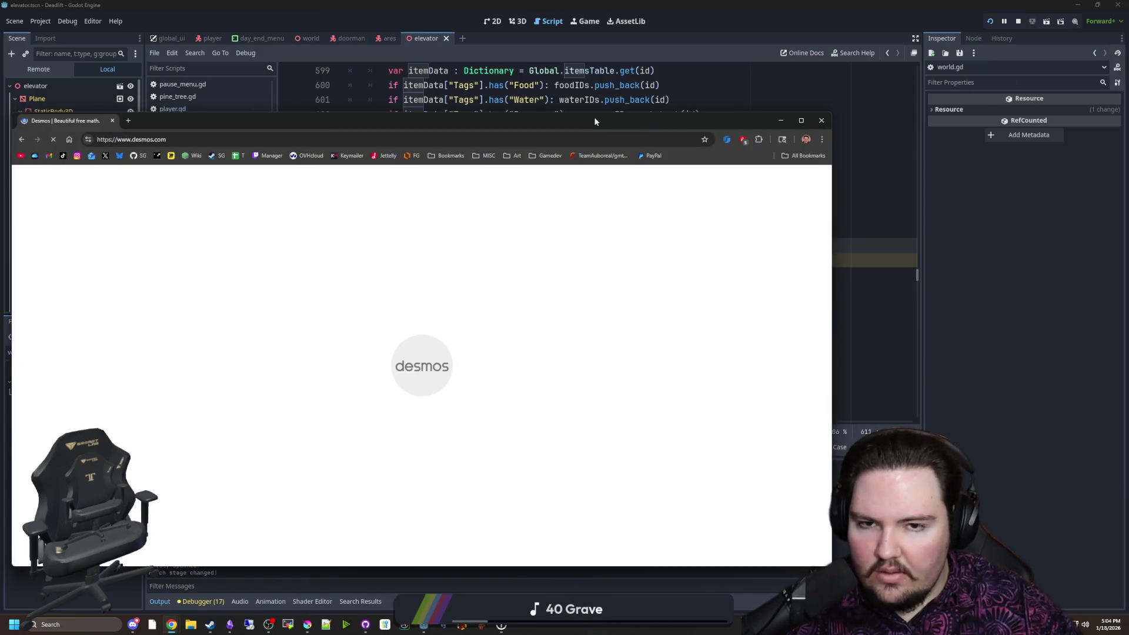
Open the Desmos graphing calculator and experiment with the expressions x and -x
drag(595, 122, 654, 128)
click(349, 328)
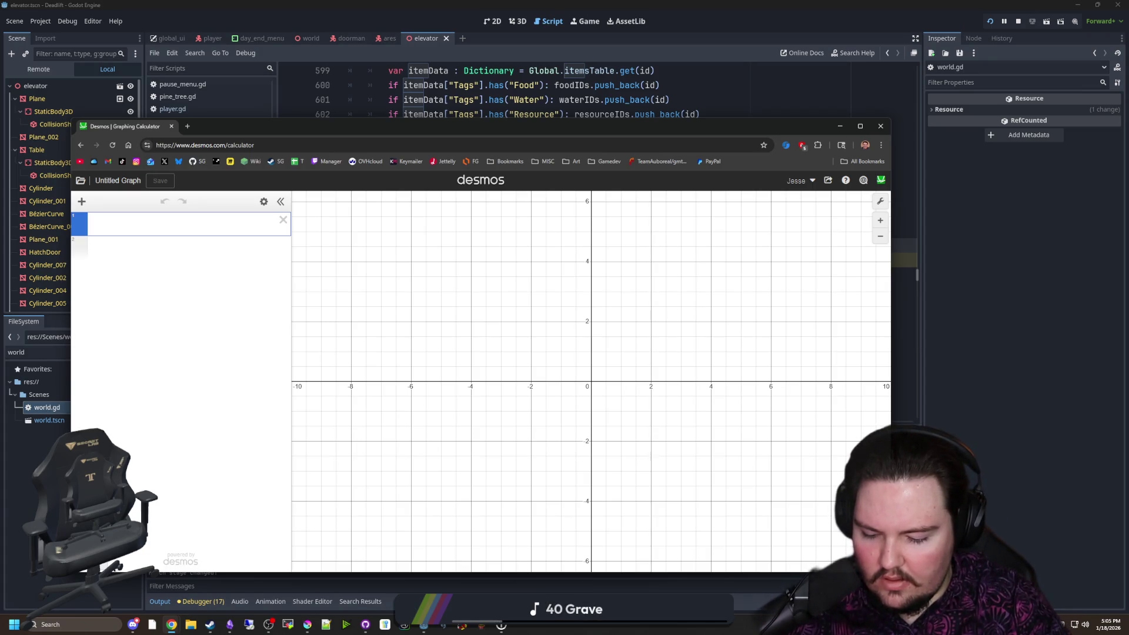
text(x)
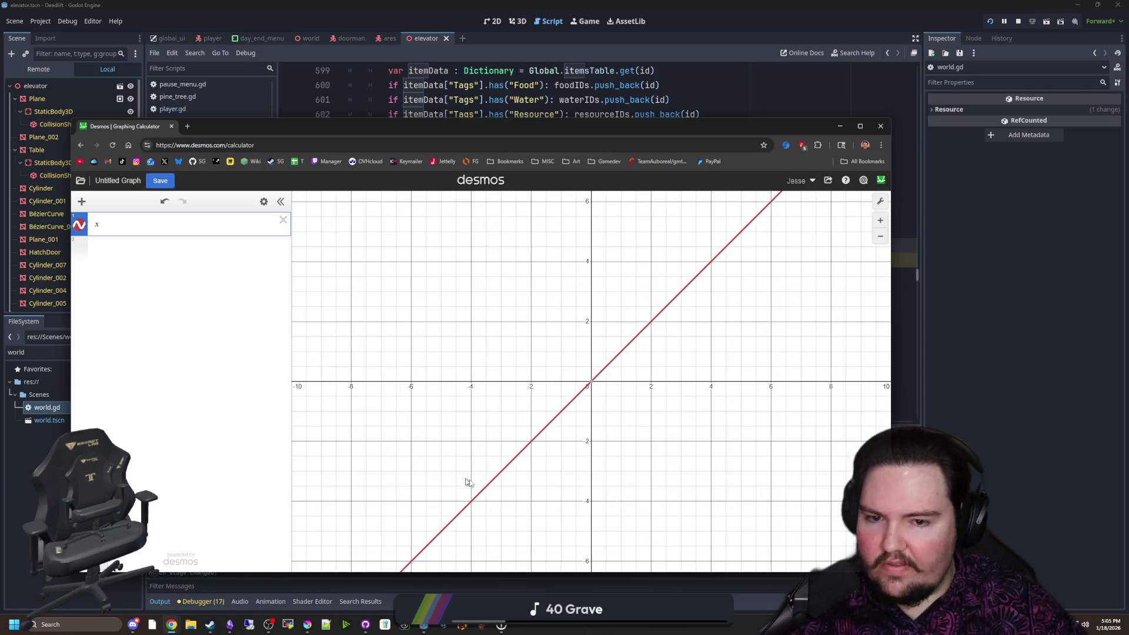
scroll(506, 439, down, 3)
drag(699, 443, 640, 453)
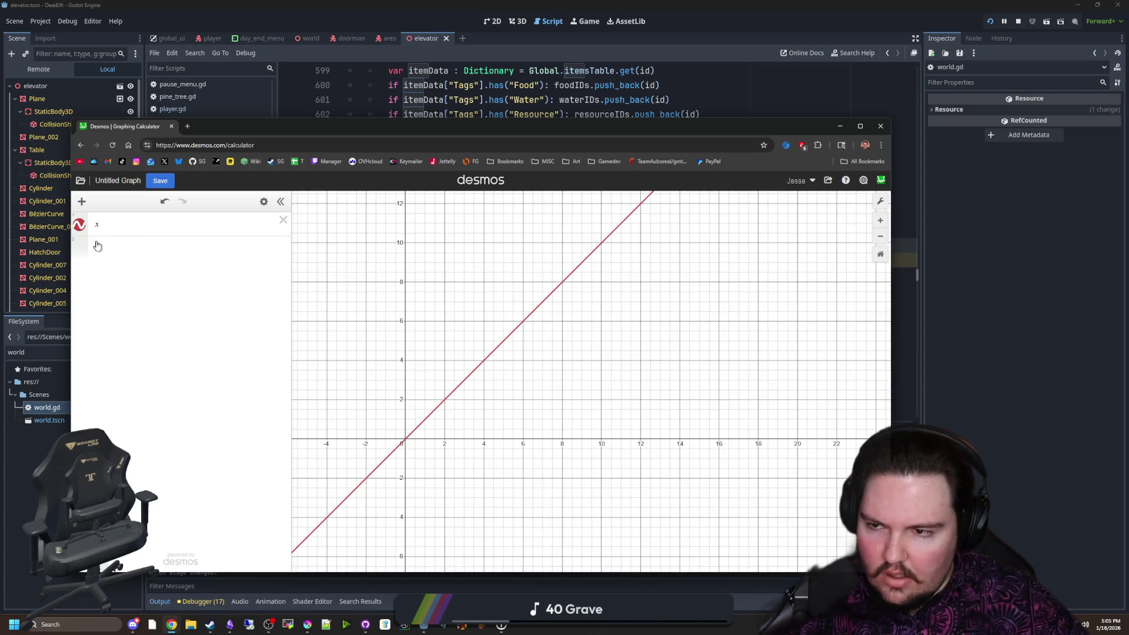
click(97, 247)
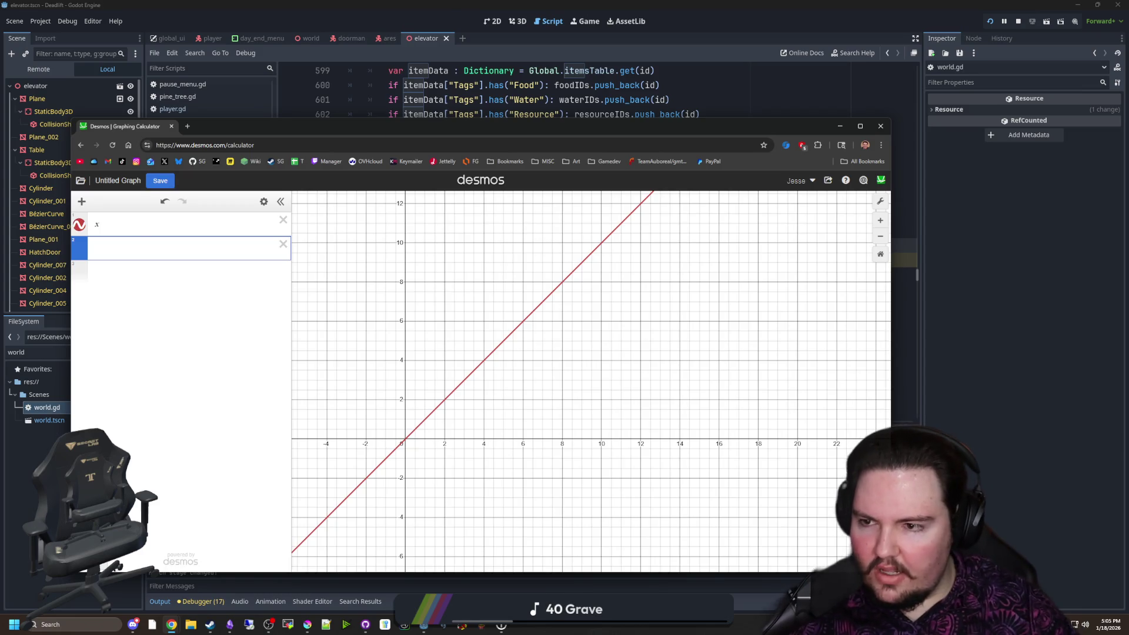
text(3-x)
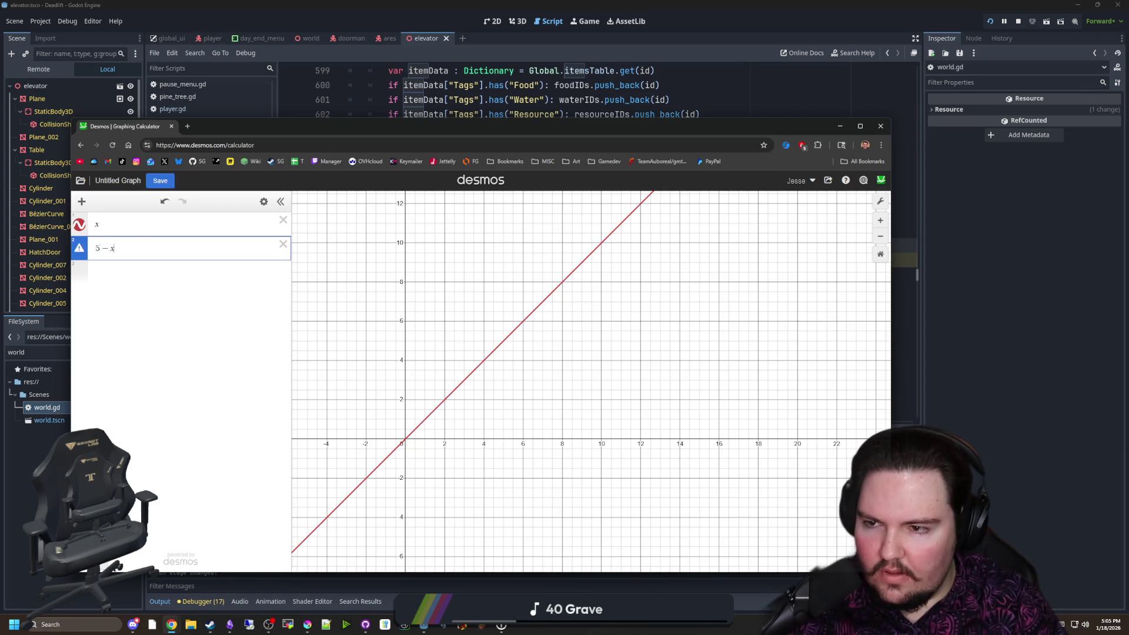
click(283, 220)
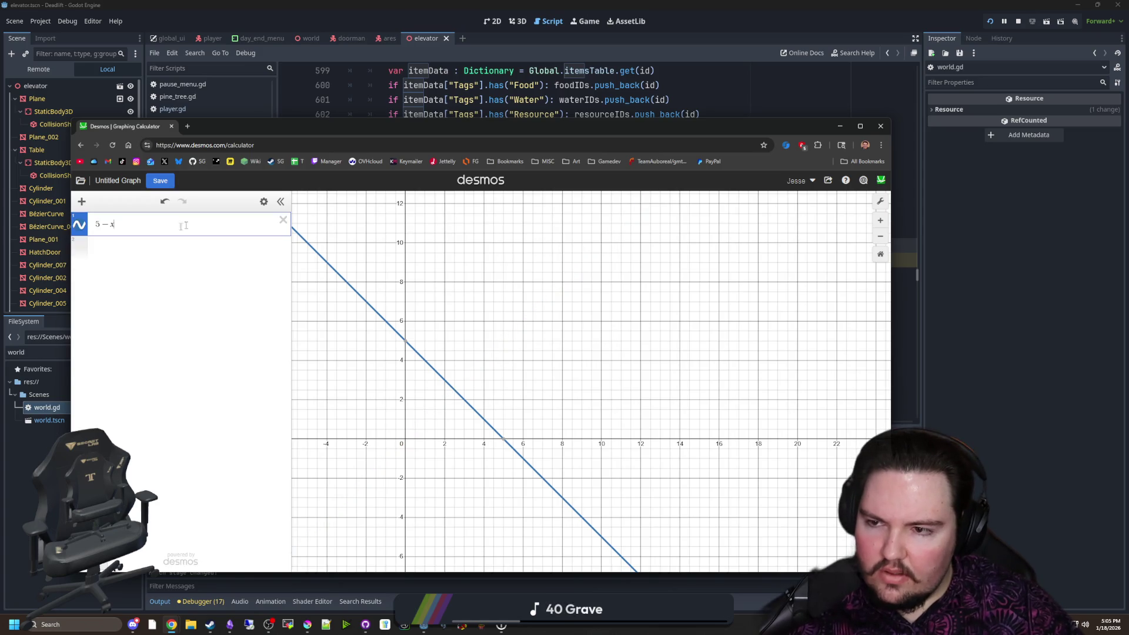
mouse_move(252, 126)
mouse_down()
mouse_move(365, 333)
mouse_move(360, 435)
mouse_move(294, 203)
mouse_up()
Plot x with exponents .3, 7 and .7 before settling on x^.5, then return to Godot
text(x)
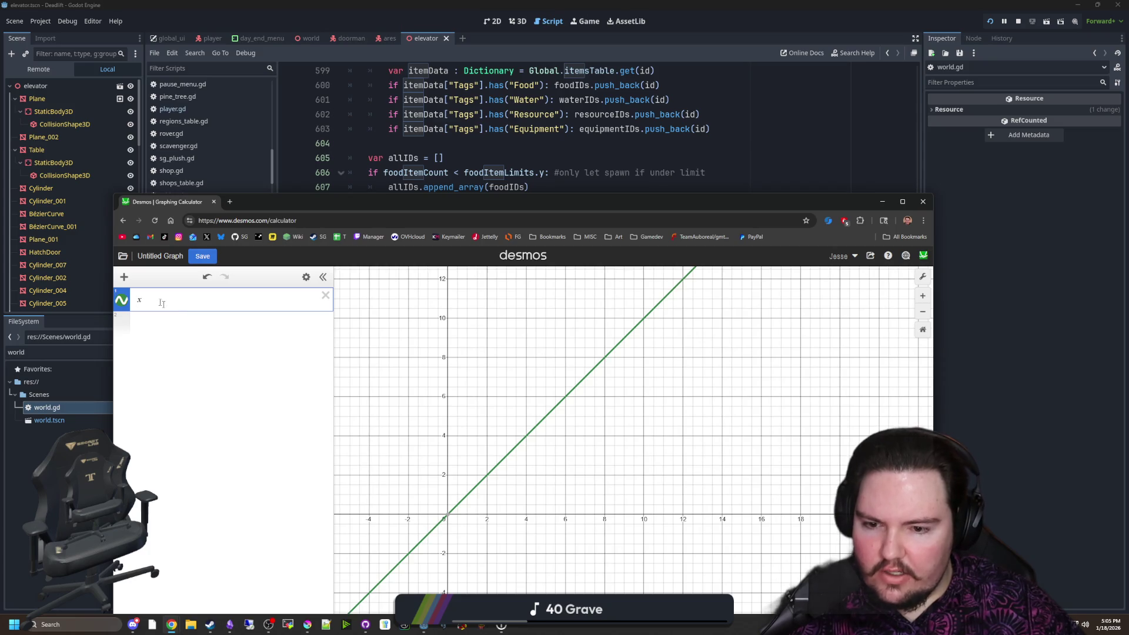
scroll(476, 492, up, 3)
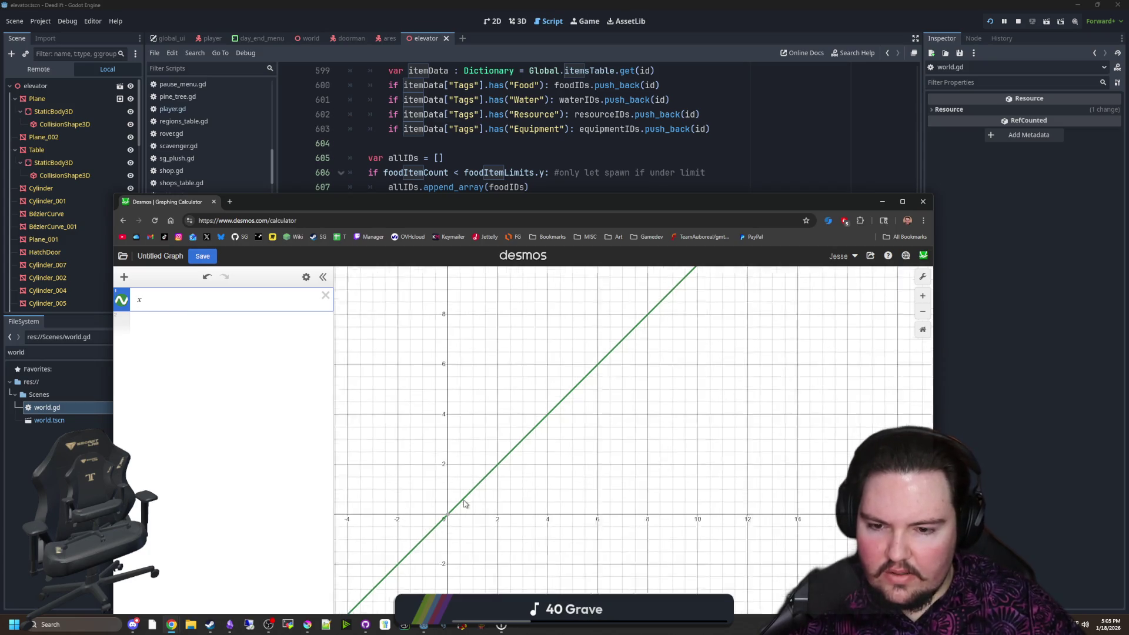
click(476, 493)
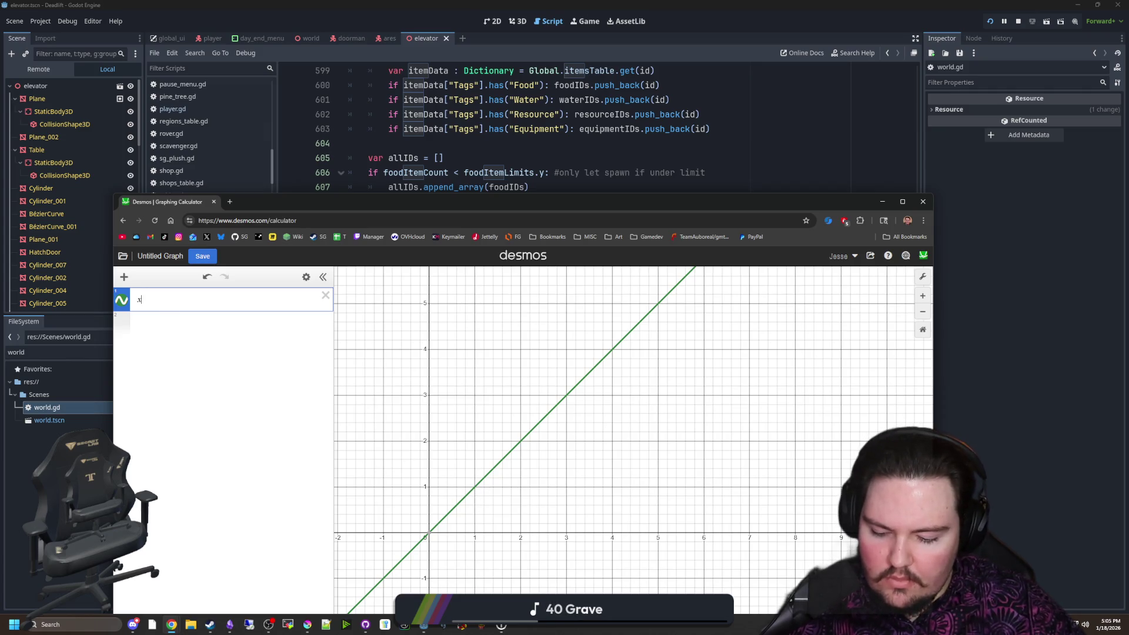
text(^.3)
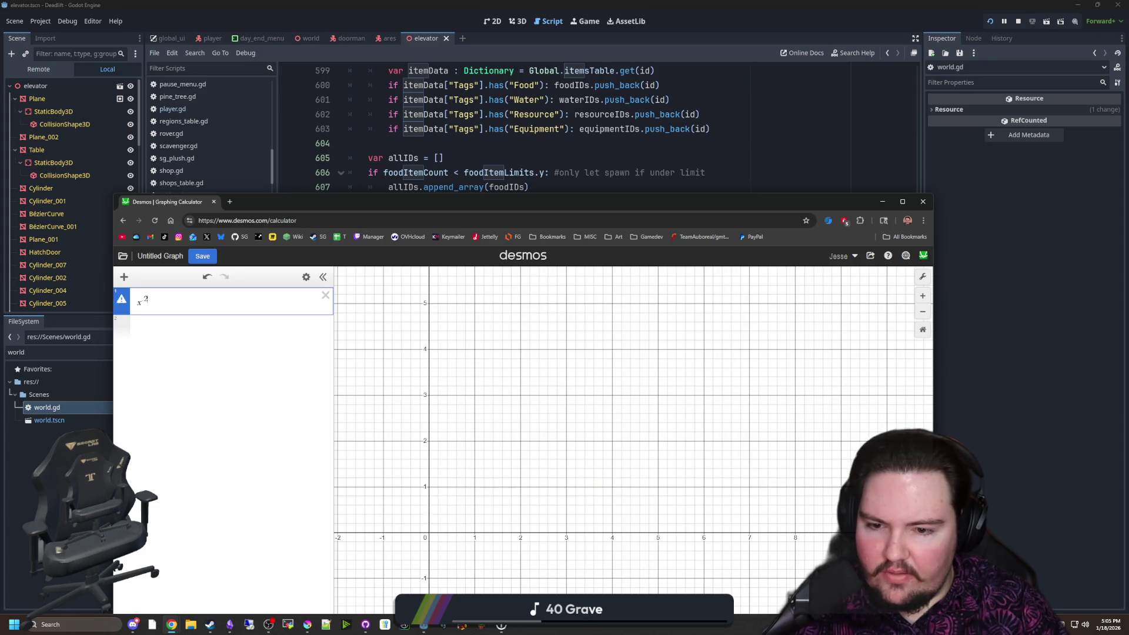
key(BackSpace)
text(7)
key(BackSpace)
key(BackSpace)
text(.7)
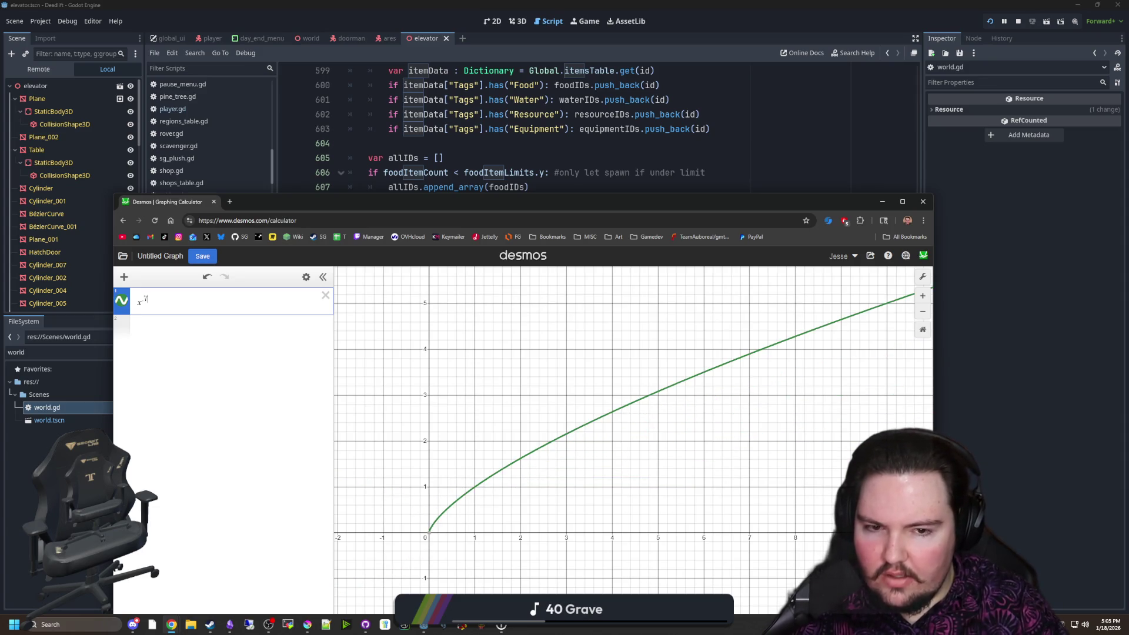
key(BackSpace)
key(BackSpace)
text(.5)
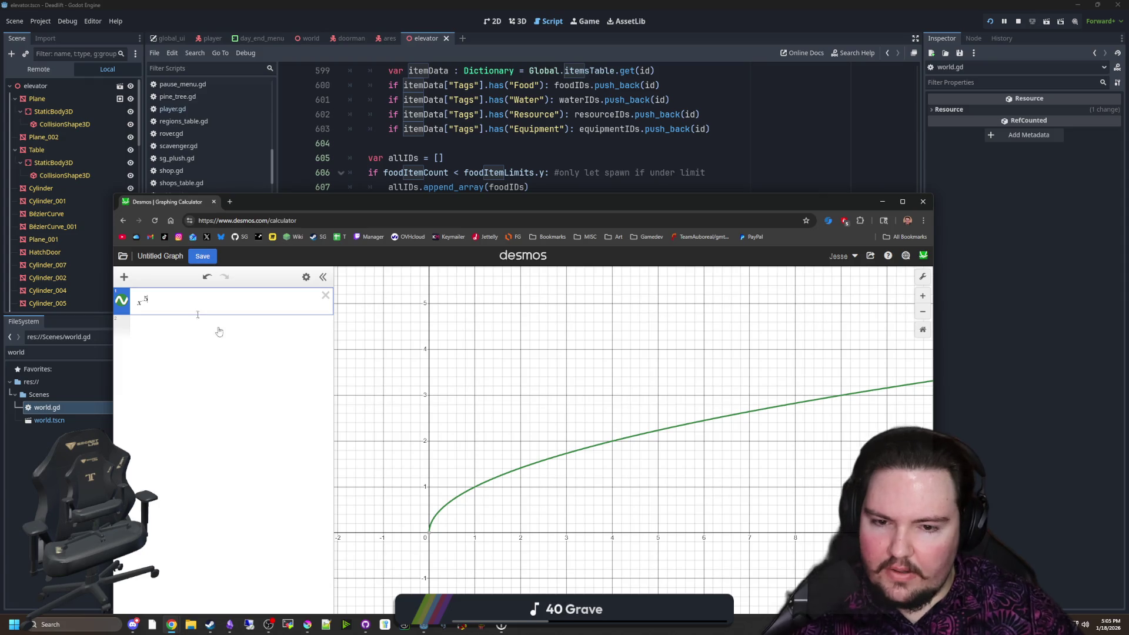
scroll(398, 503, down, 3)
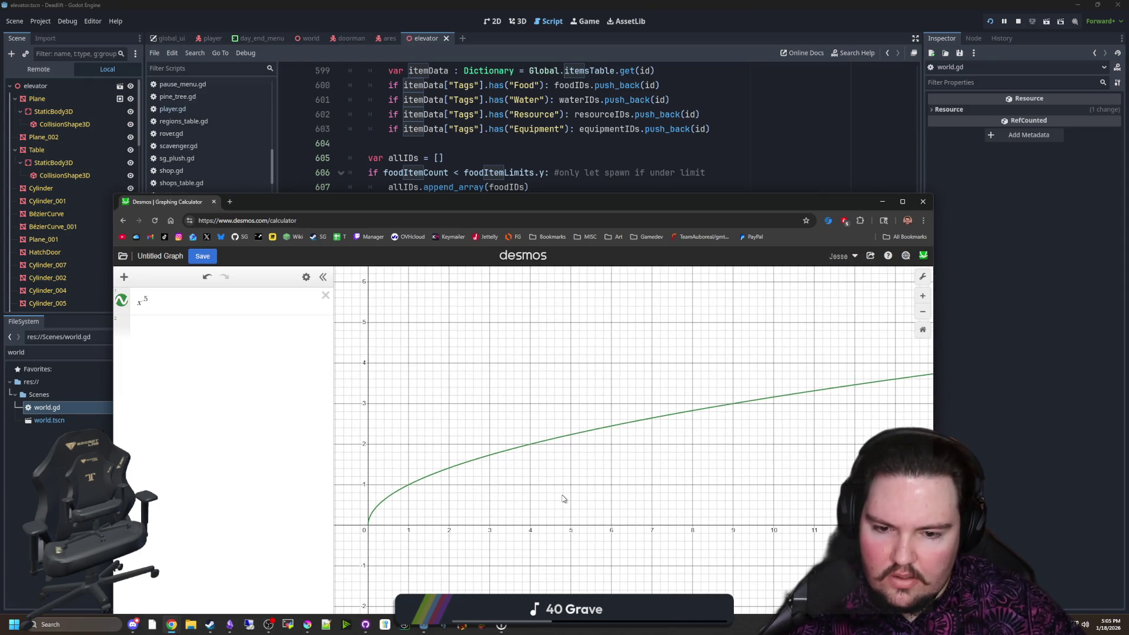
scroll(562, 498, down, 1)
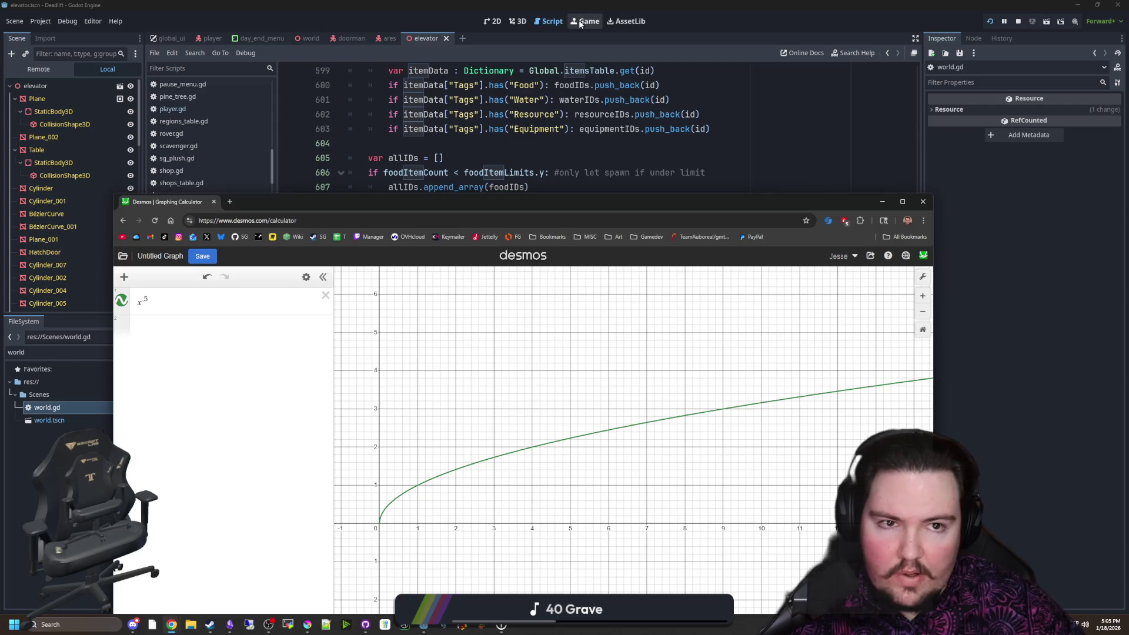
click(582, 22)
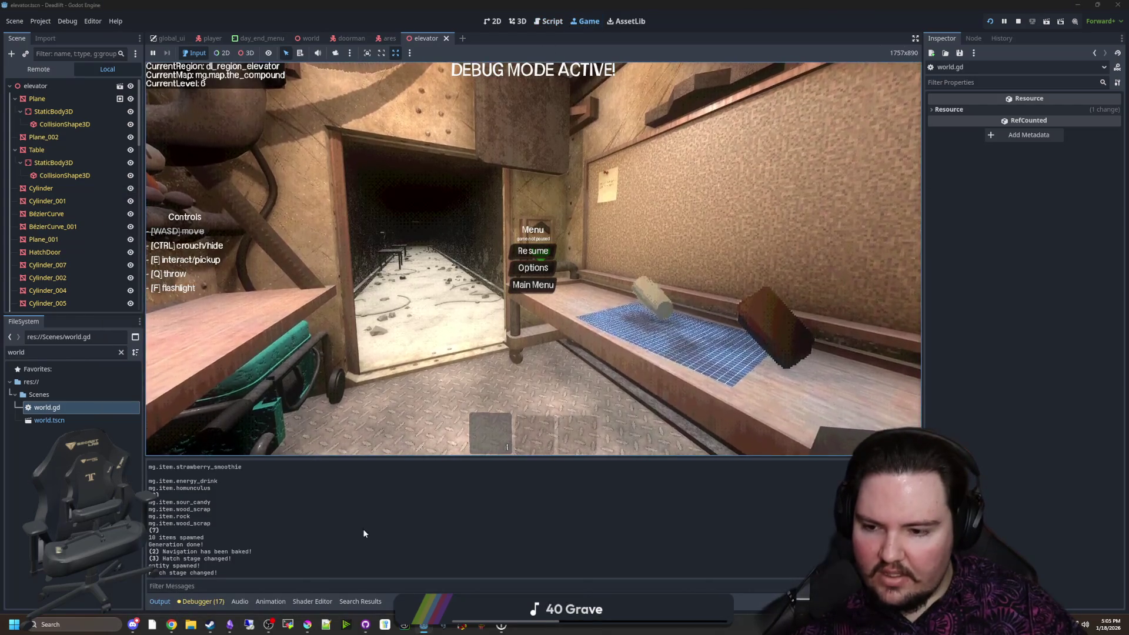
Change the Desmos exponent to .75 and trace the curve to about 5.63 at x = 10
mouse_move(172, 624)
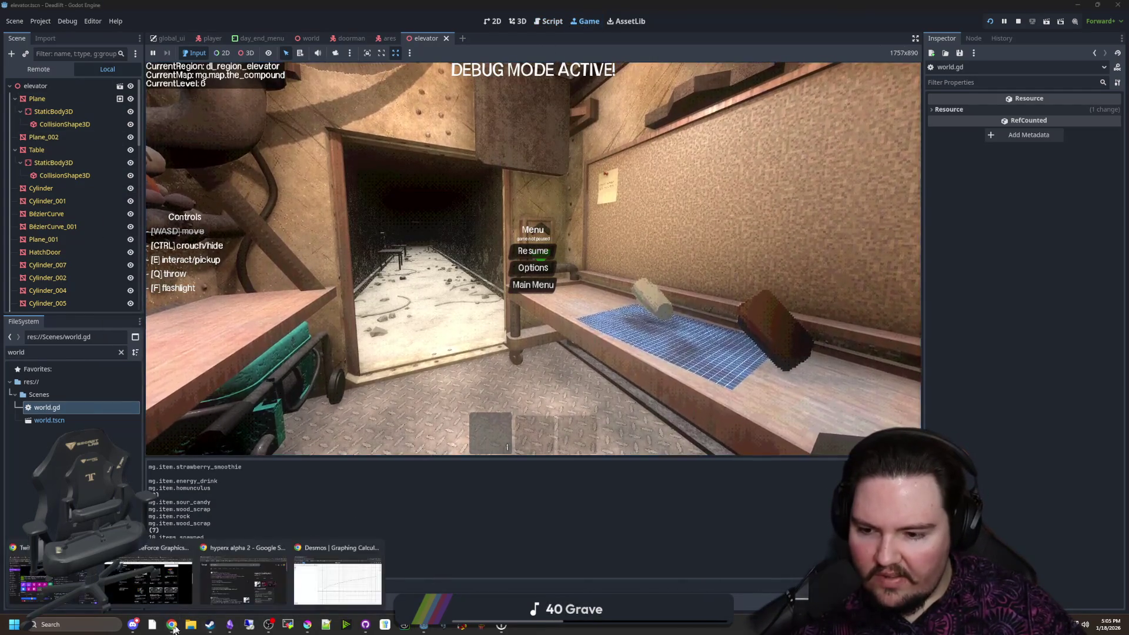
click(338, 582)
drag(605, 440, 609, 443)
click(612, 436)
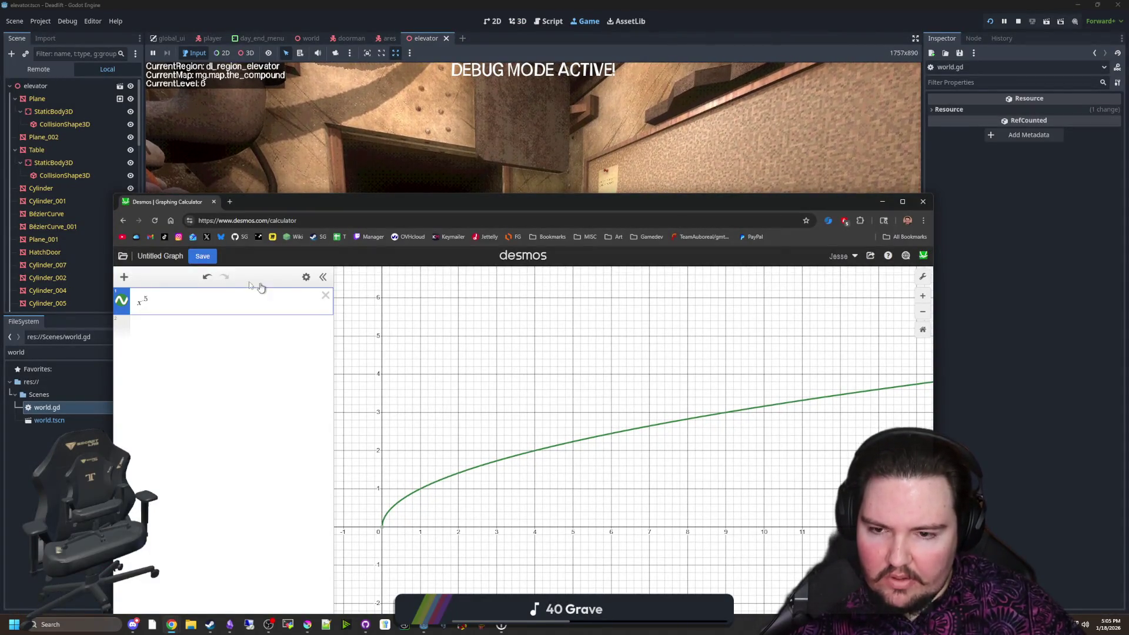
key(BackSpace)
text(6)
key(BackSpace)
text(75)
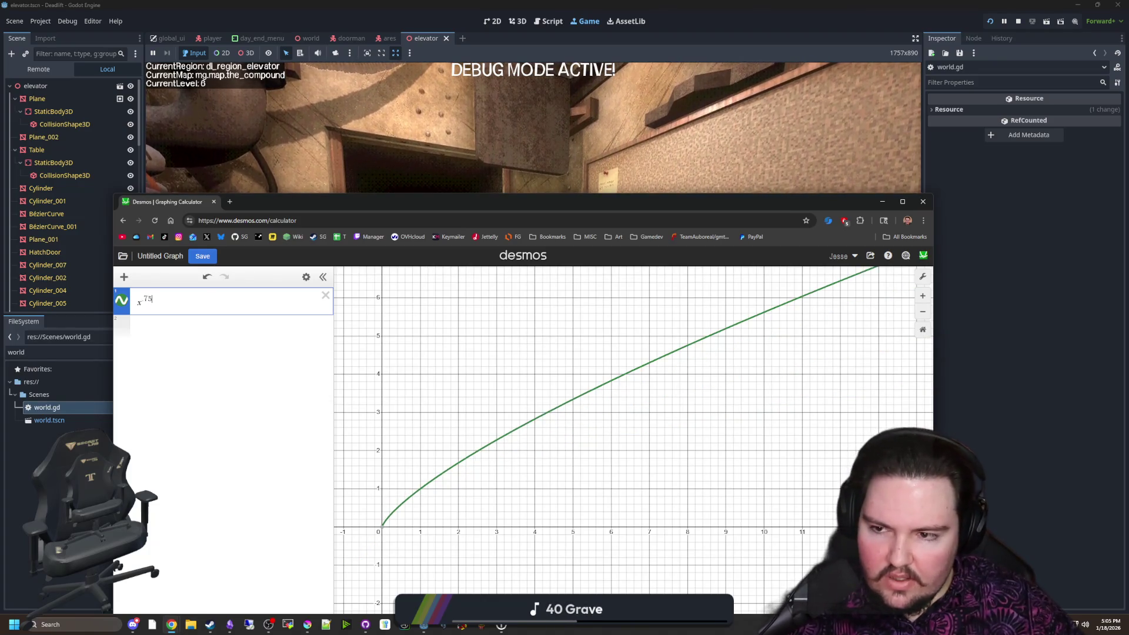
mouse_move(611, 386)
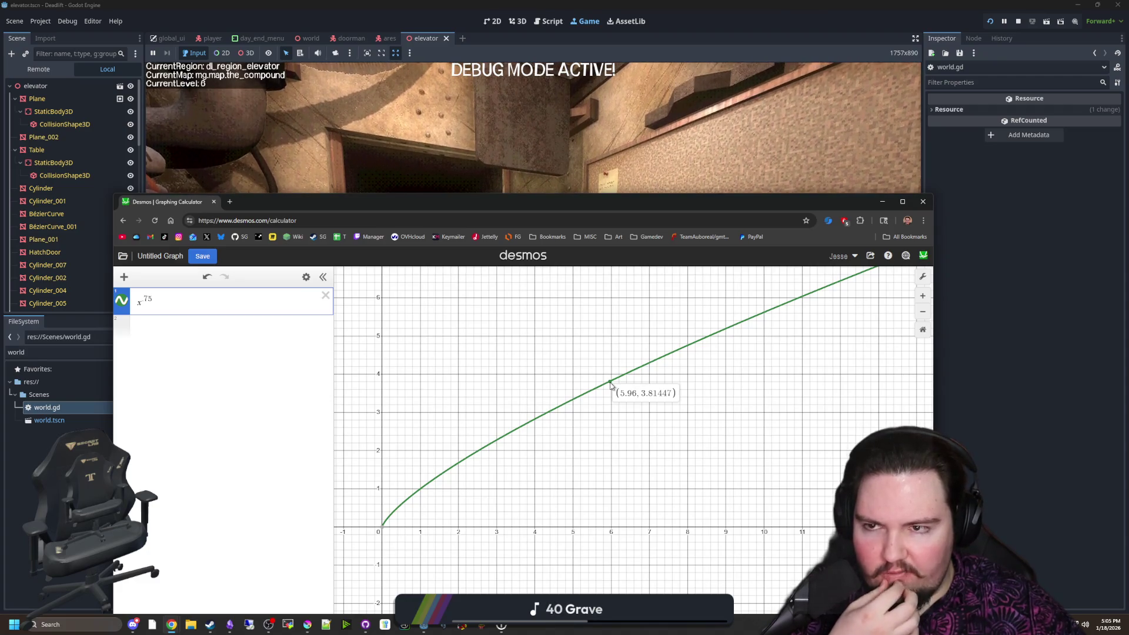
drag(611, 386, 765, 318)
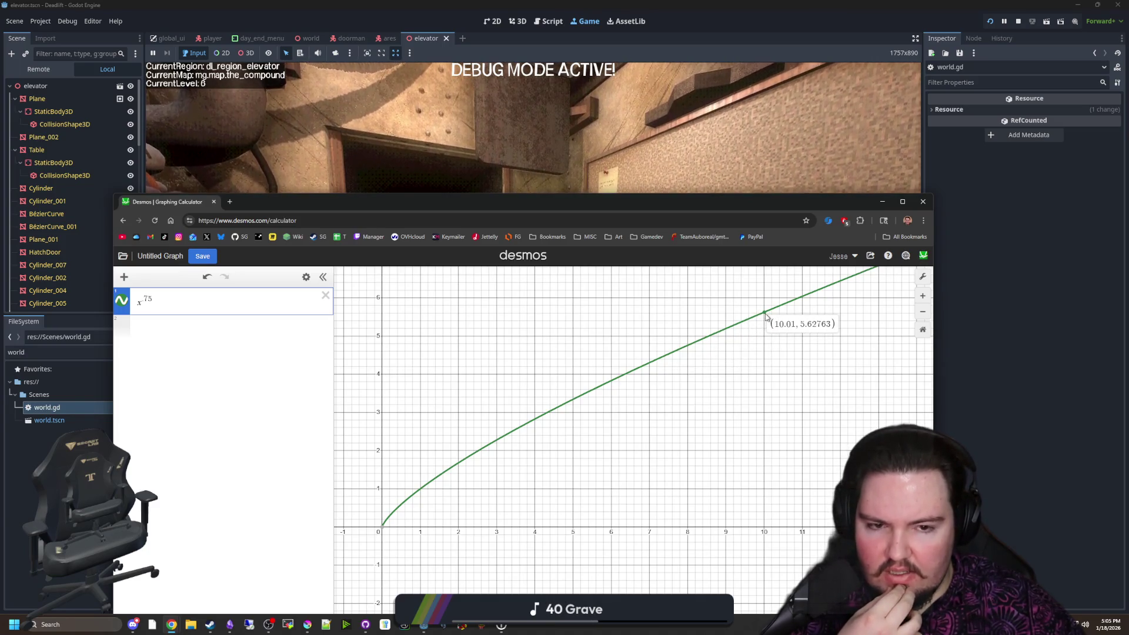
click(51, 409)
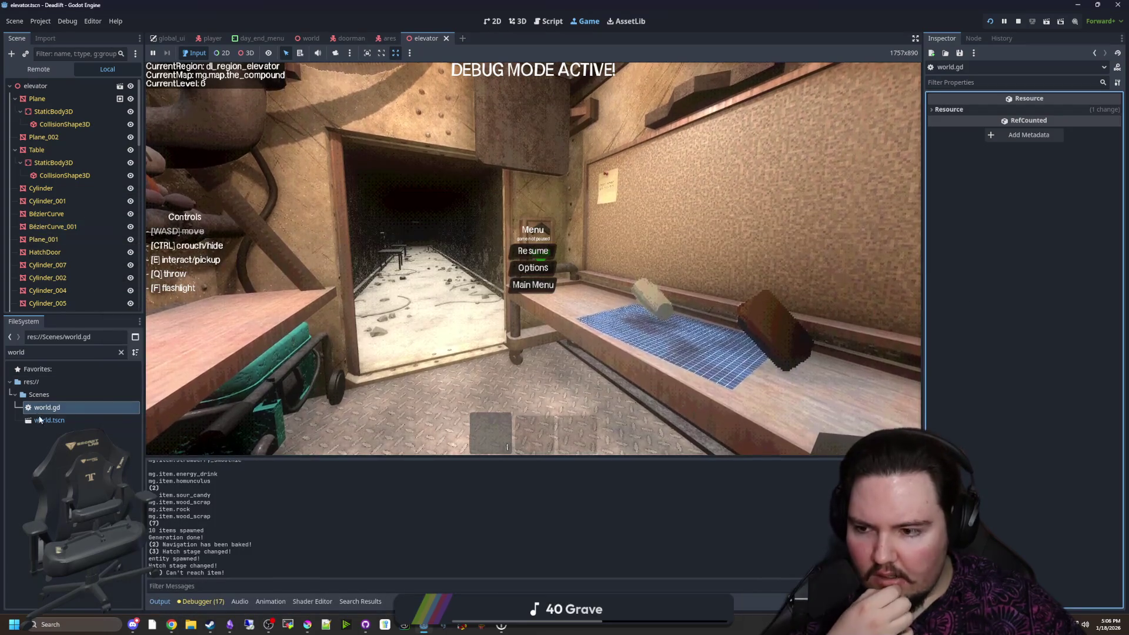
In world.gd, set spawnOdds to pow(level, 0.75) on line 612
double_click(51, 408)
click(485, 259)
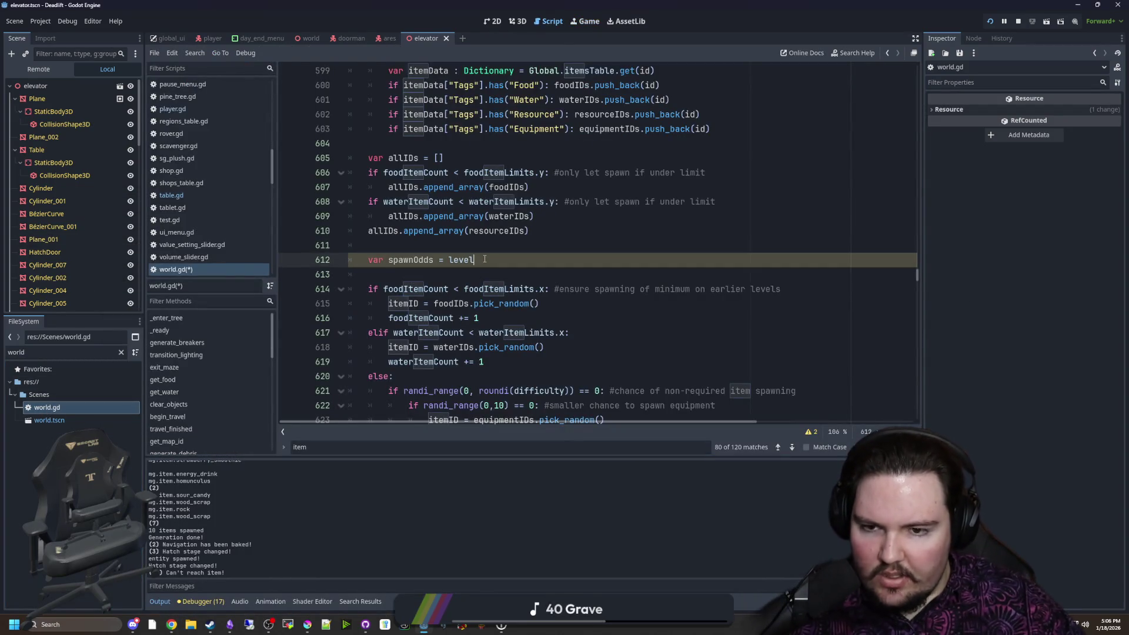
text(pow(level)
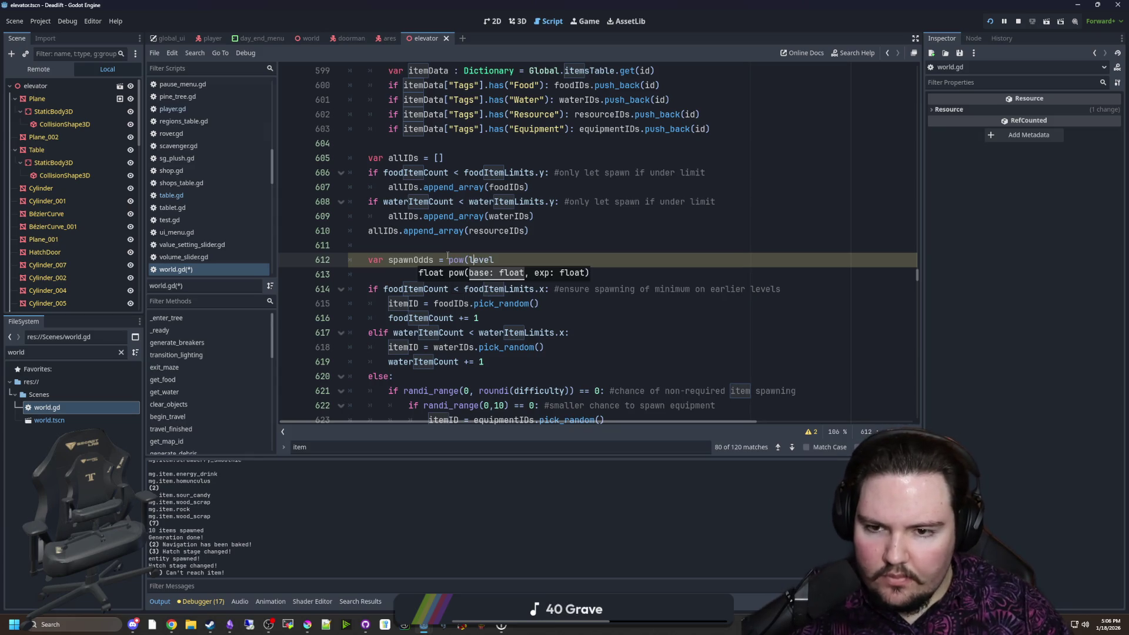
text(,)
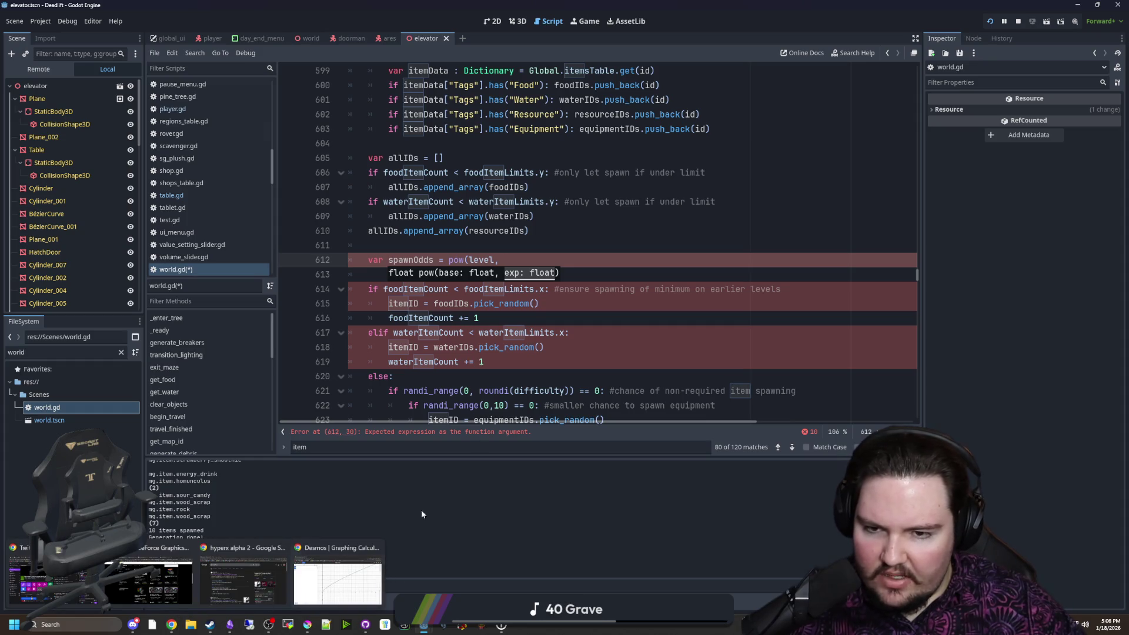
click(551, 251)
click(544, 253)
text(0.75))
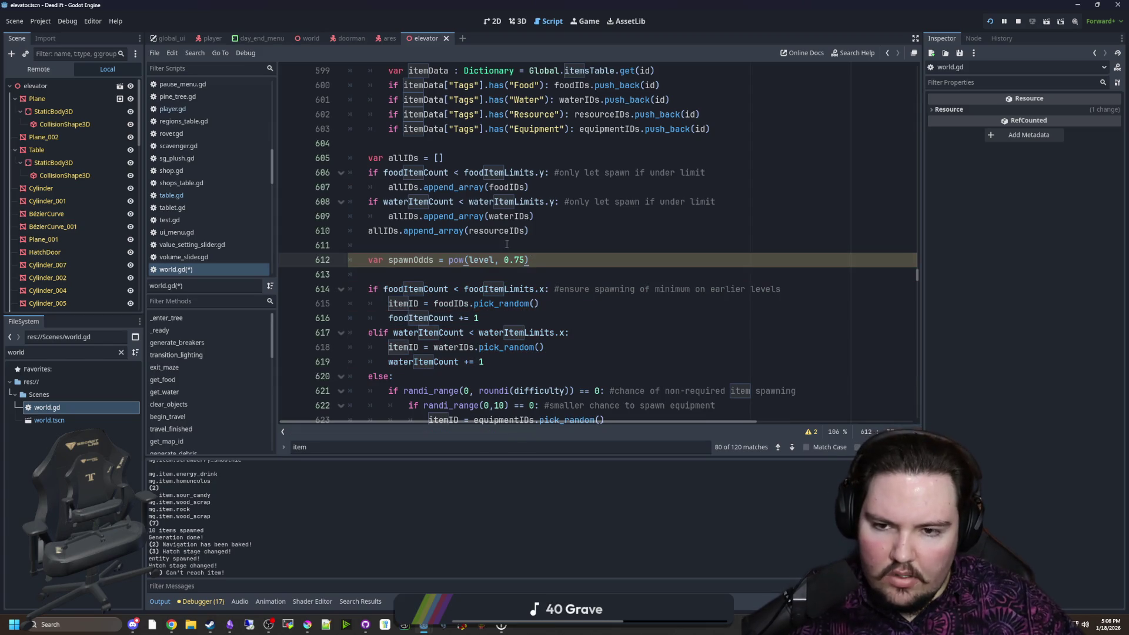
key(Up)
Replace difficulty with spawnOdds on line 621 and remove its roundi call
click(399, 260)
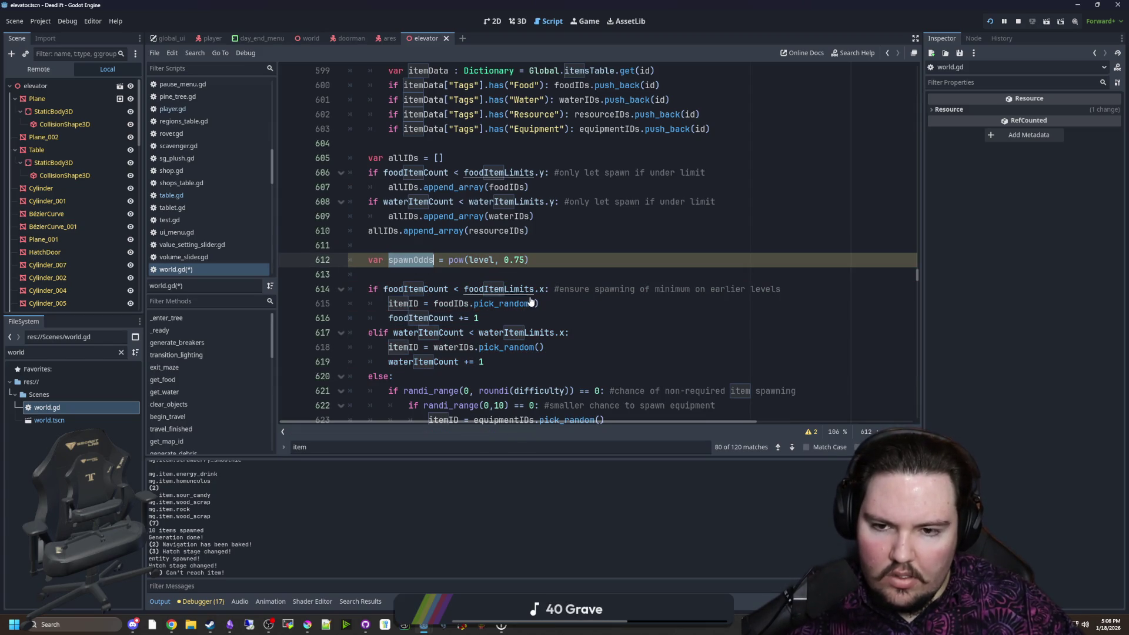
scroll(399, 260, down, 3)
key(Down)
key(Down)
key(Down)
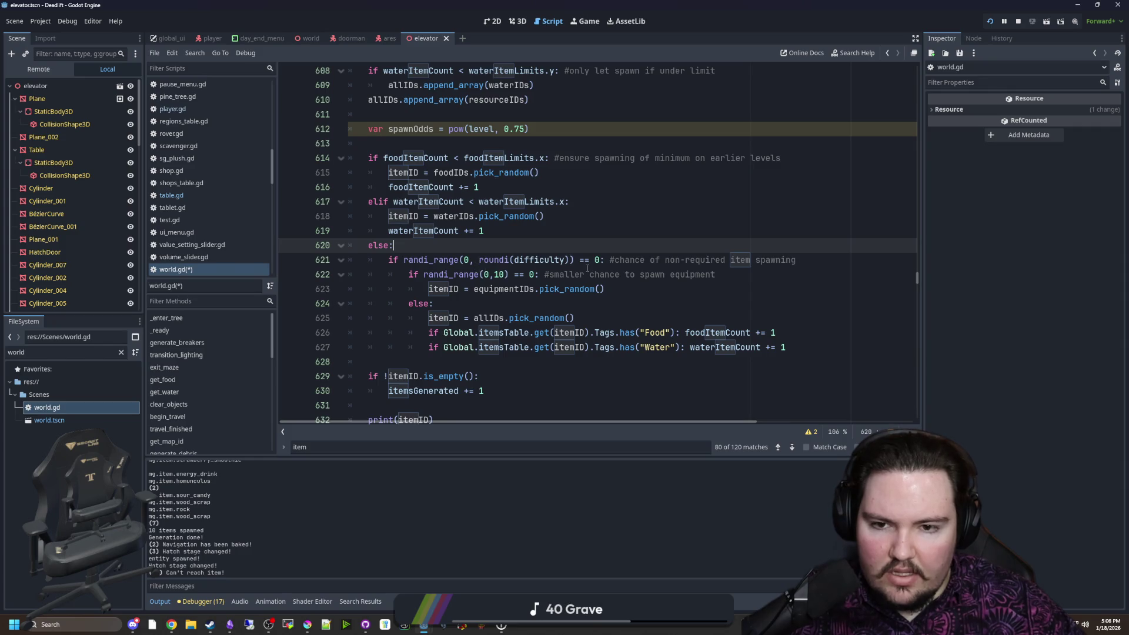
click(569, 261)
double_click(535, 260)
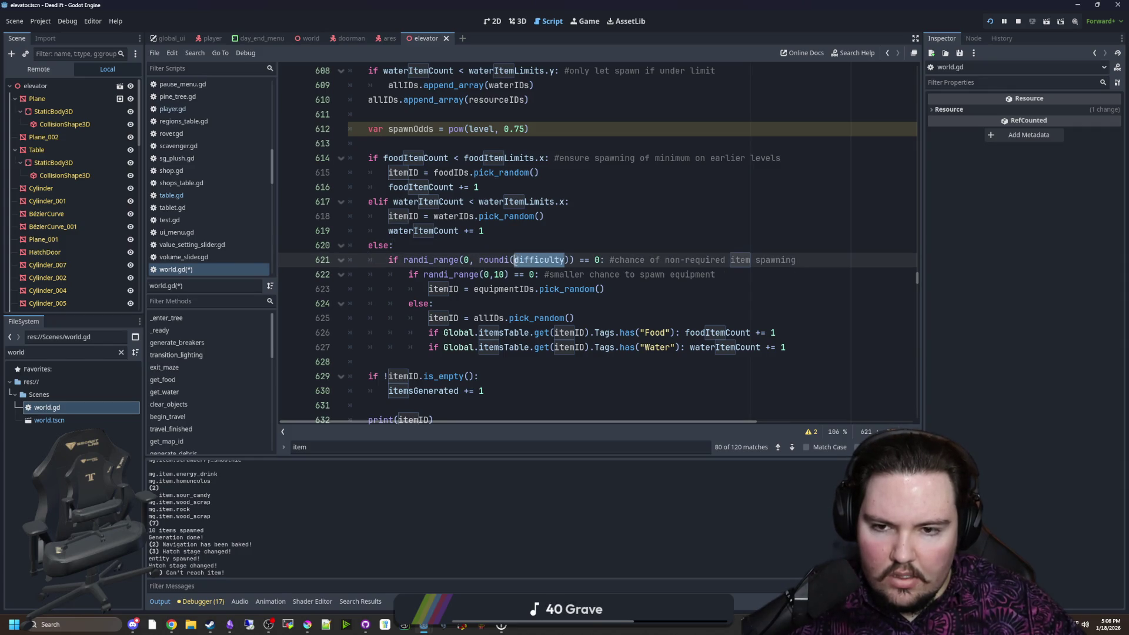
text(spawnOdds)
scroll(530, 257, up, 1)
scroll(530, 257, up, 2)
double_click(495, 347)
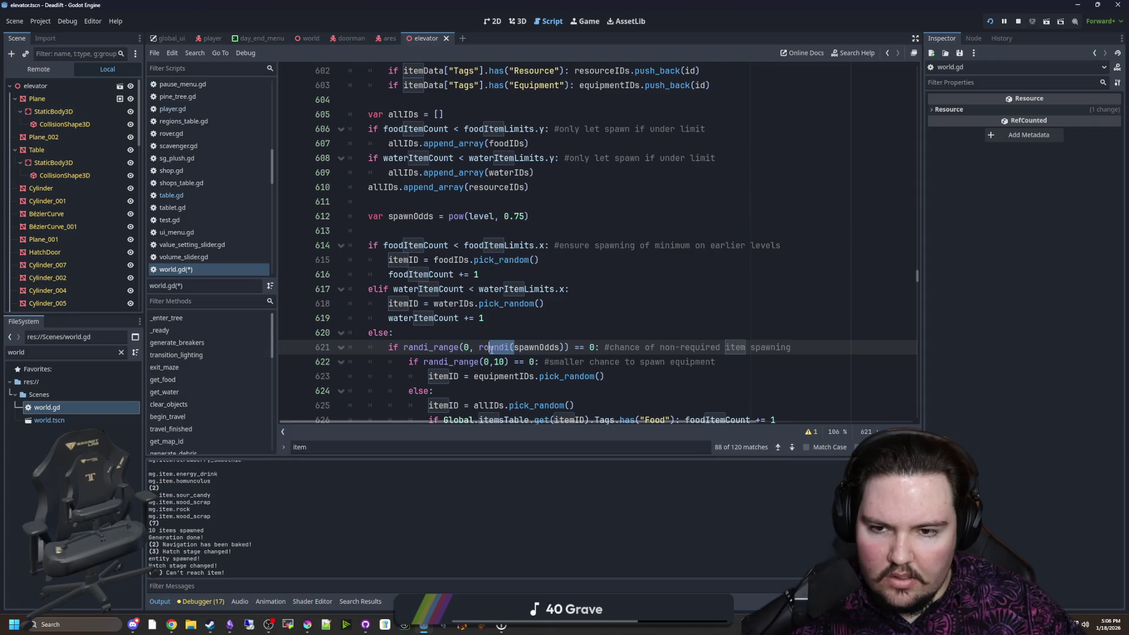
key(Delete)
key(Delete)
Wrap line 612 as roundi(pow(level, 0.75)), tidy parentheses and blank lines, and save
click(445, 216)
text(roundi()
text())
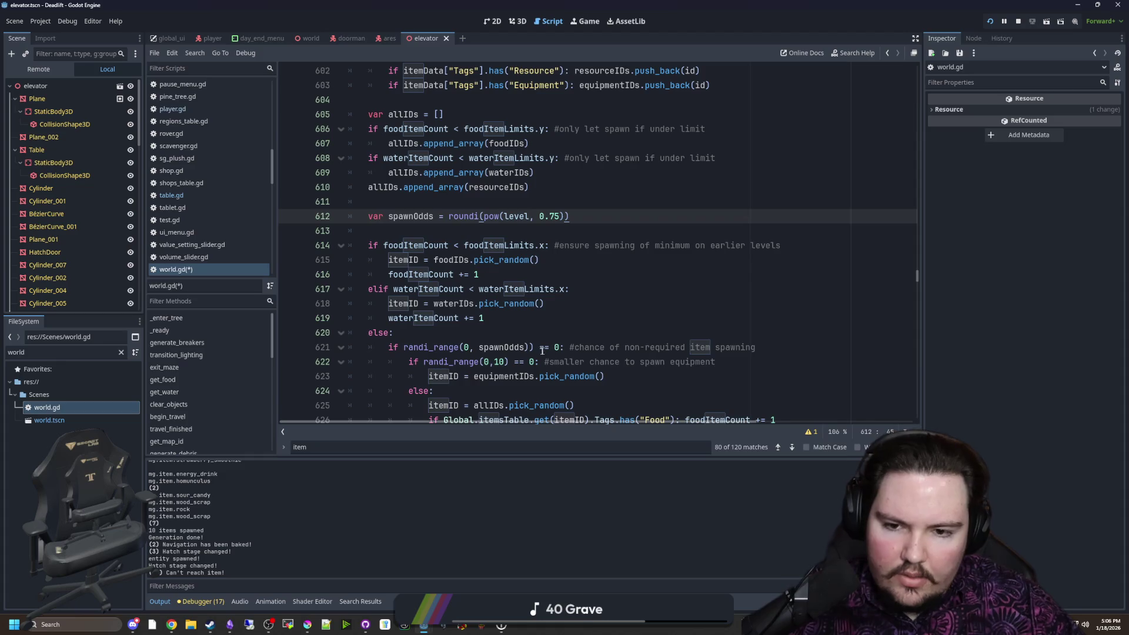
click(532, 346)
key(BackSpace)
click(533, 335)
click(425, 232)
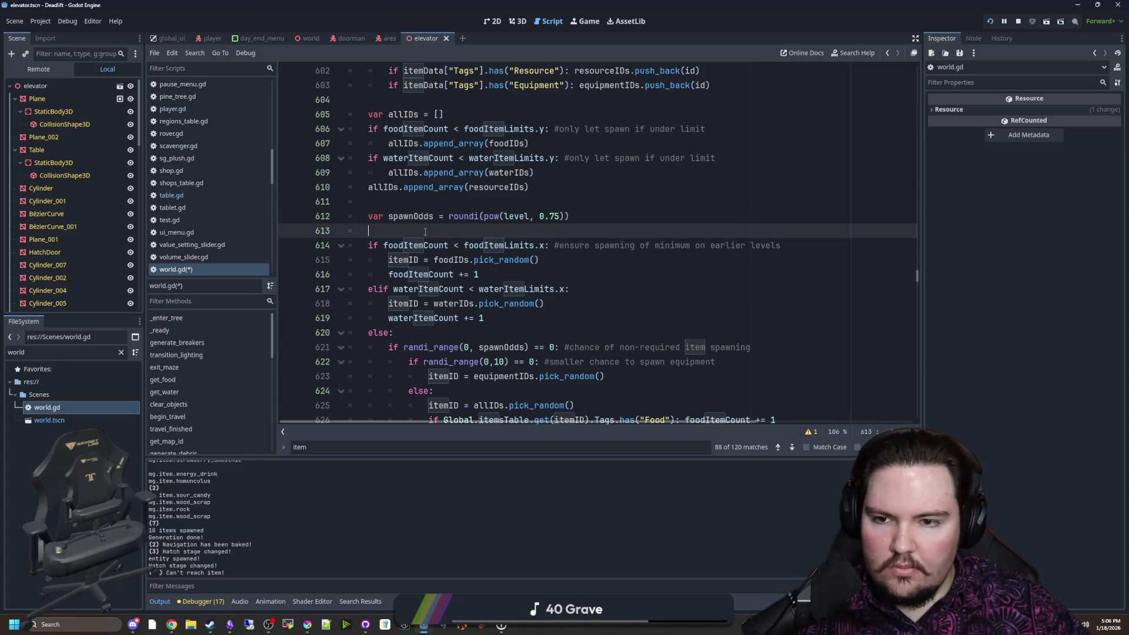
key(ctrl+s)
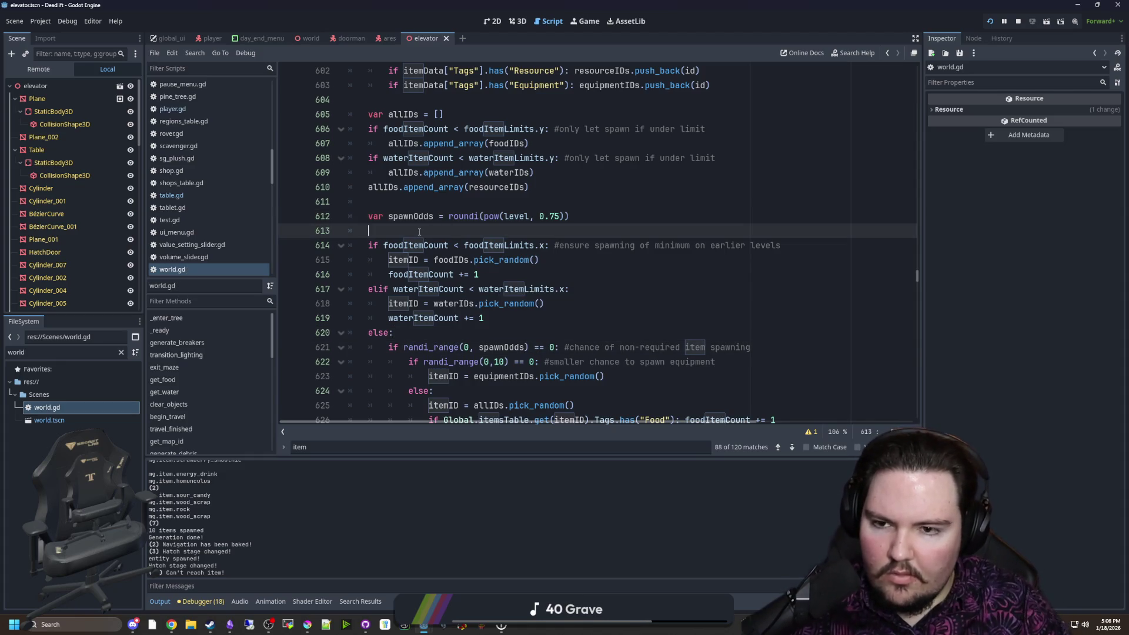
key(Return)
key(Up)
key(BackSpace)
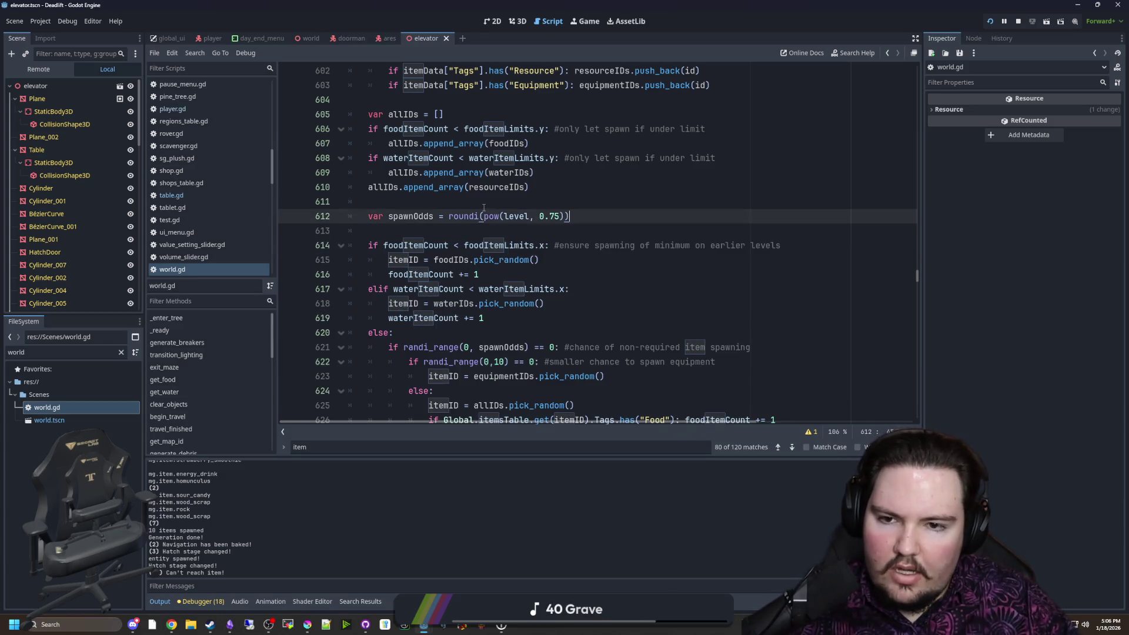
click(485, 206)
key(ctrl+s)
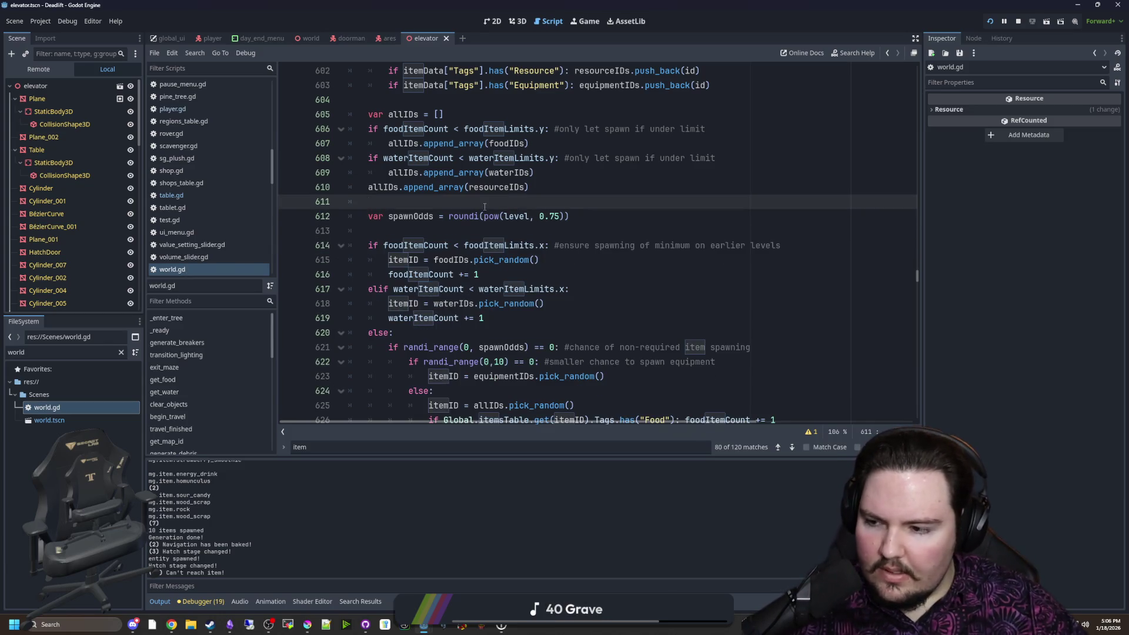
click(445, 229)
key(ctrl+s)
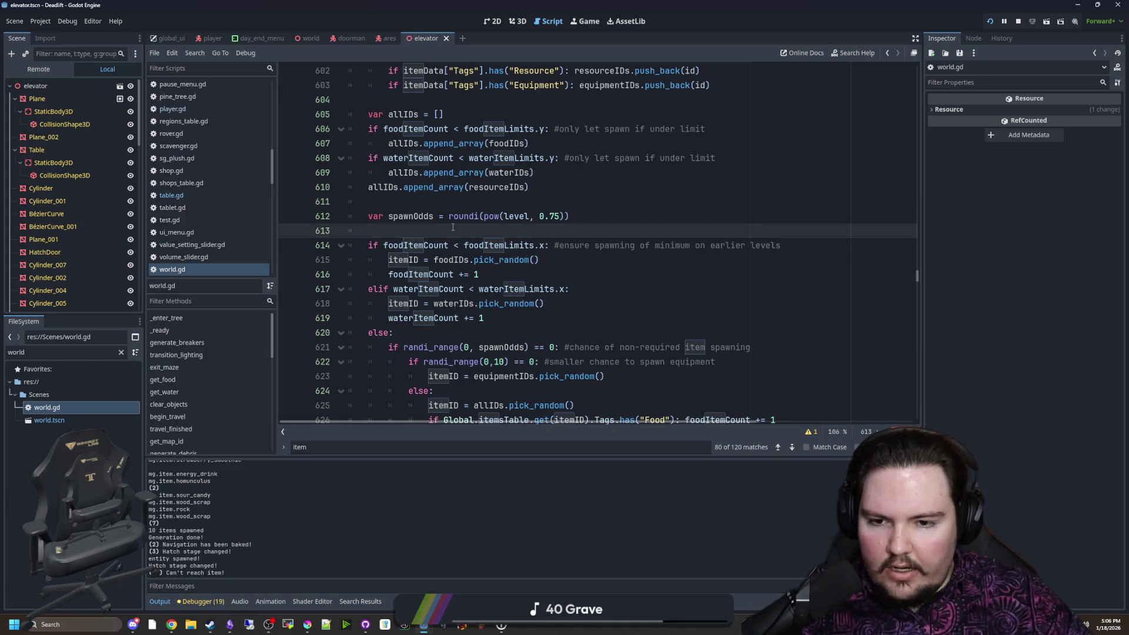
Change print(itemID) to prints("Spawned", itemID) and save the script
scroll(445, 226, down, 4)
drag(434, 333, 364, 341)
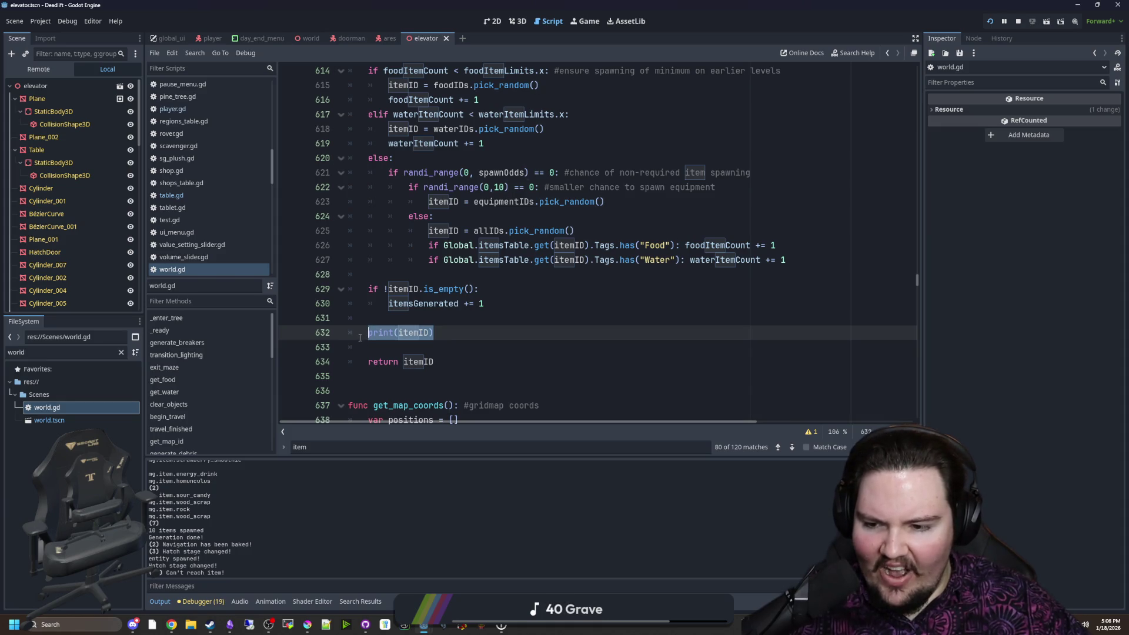
click(388, 315)
click(394, 333)
text(s)
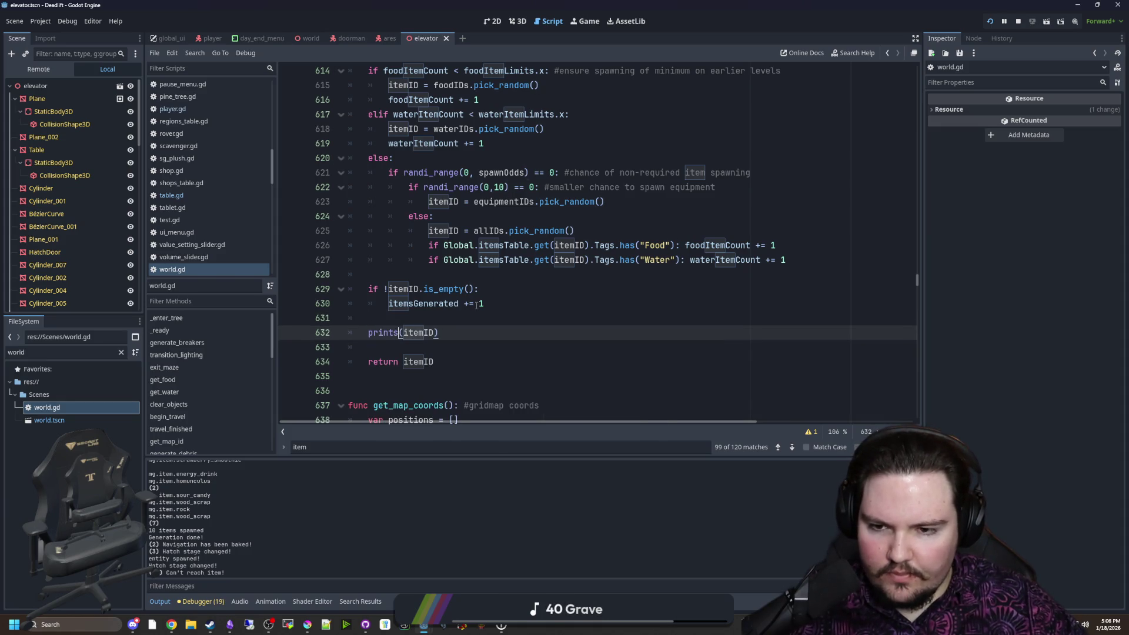
key(Right)
text("", )
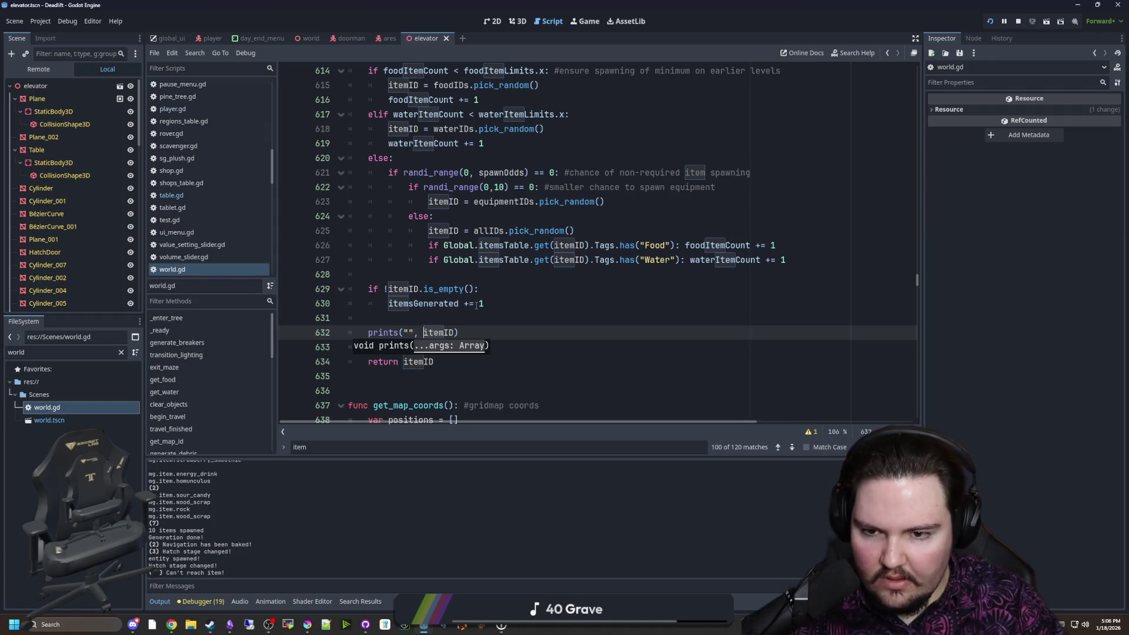
text(Spawned)
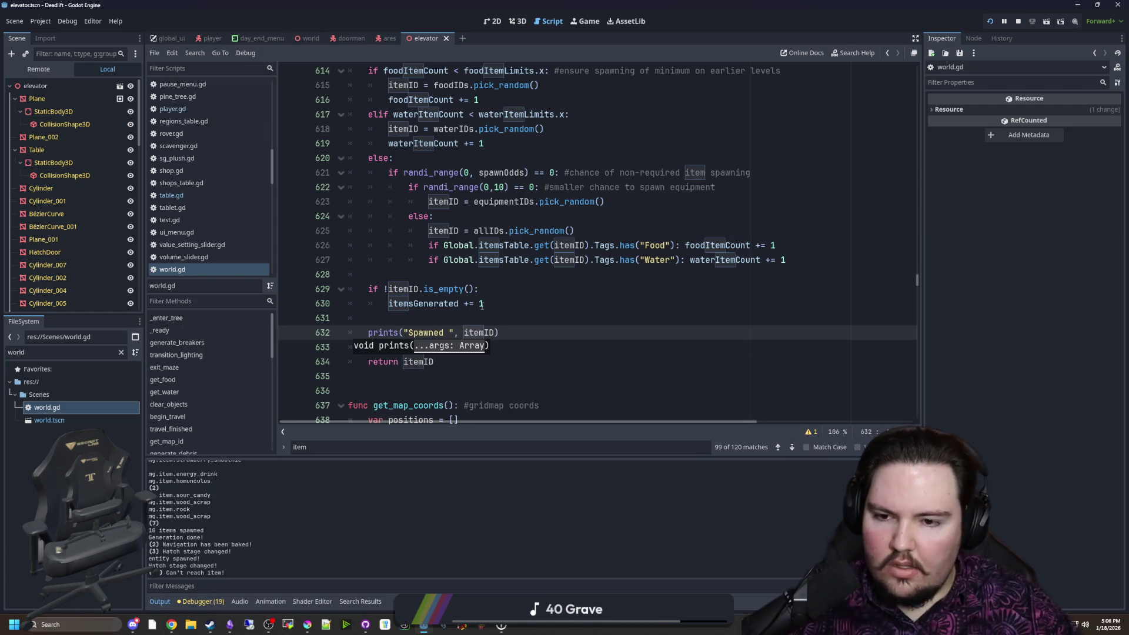
key(BackSpace)
click(488, 318)
key(ctrl+s)
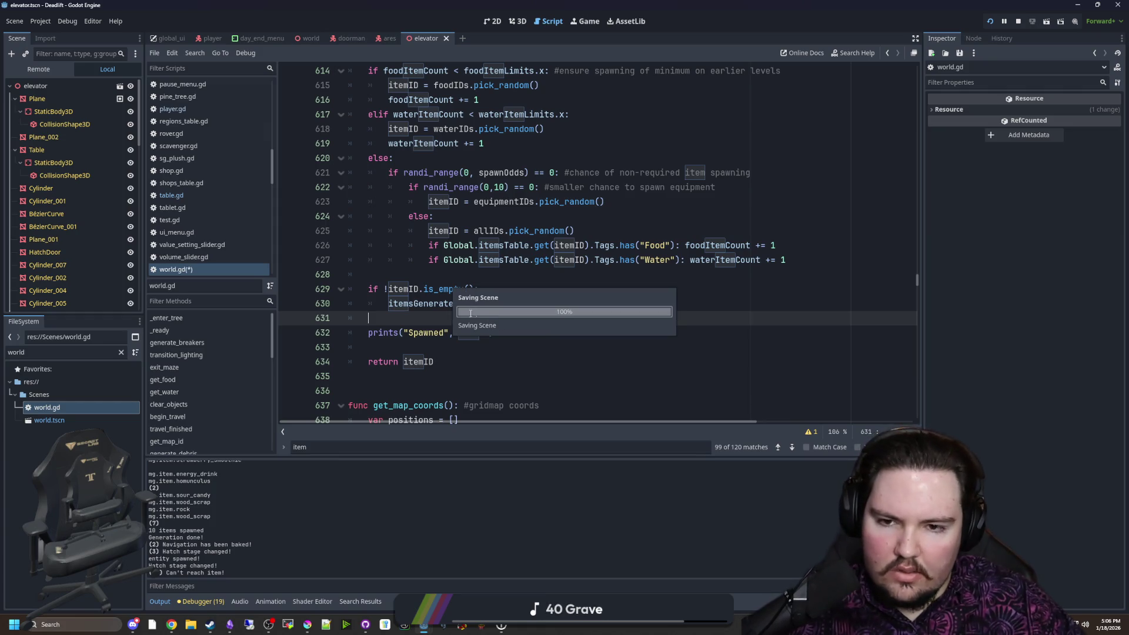
Indent the prints line under the if !itemID.is_empty() block and save
scroll(478, 317, up, 3)
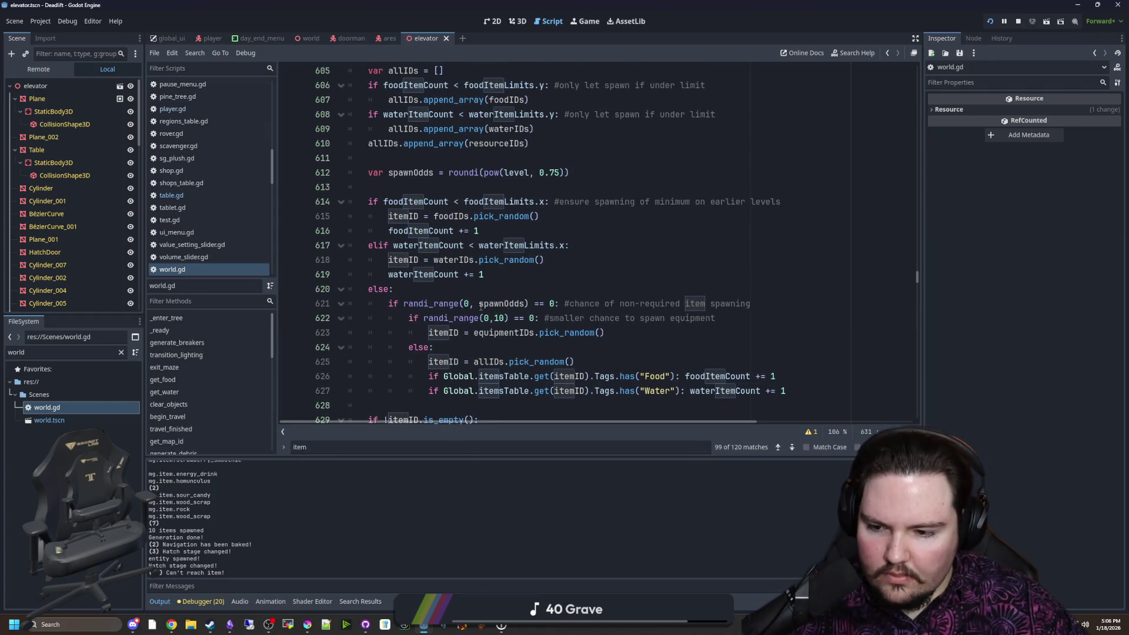
scroll(481, 305, down, 2)
click(441, 319)
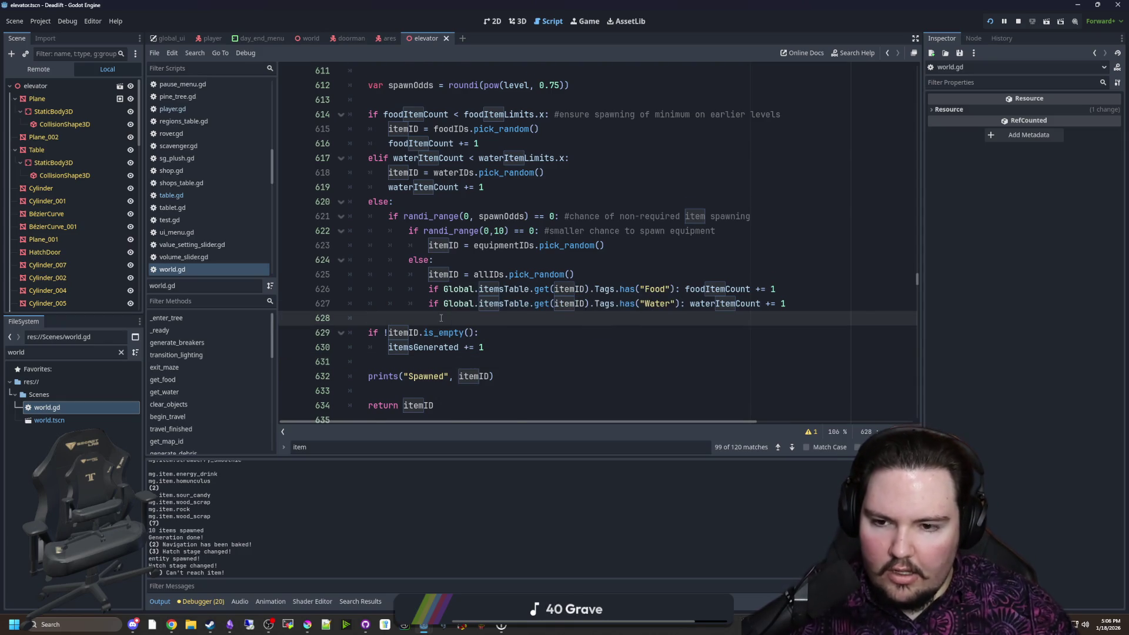
scroll(502, 332, down, 1)
click(370, 333)
key(Tab)
click(408, 318)
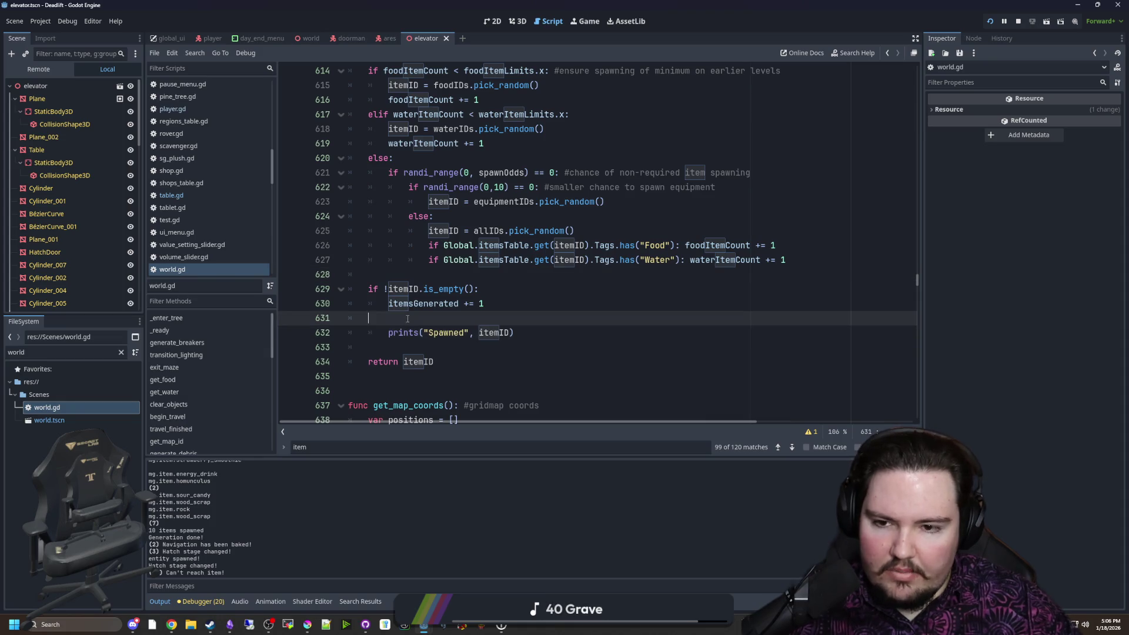
key(BackSpace)
key(BackSpace)
key(ctrl+z)
key(ctrl+z)
key(ctrl+z)
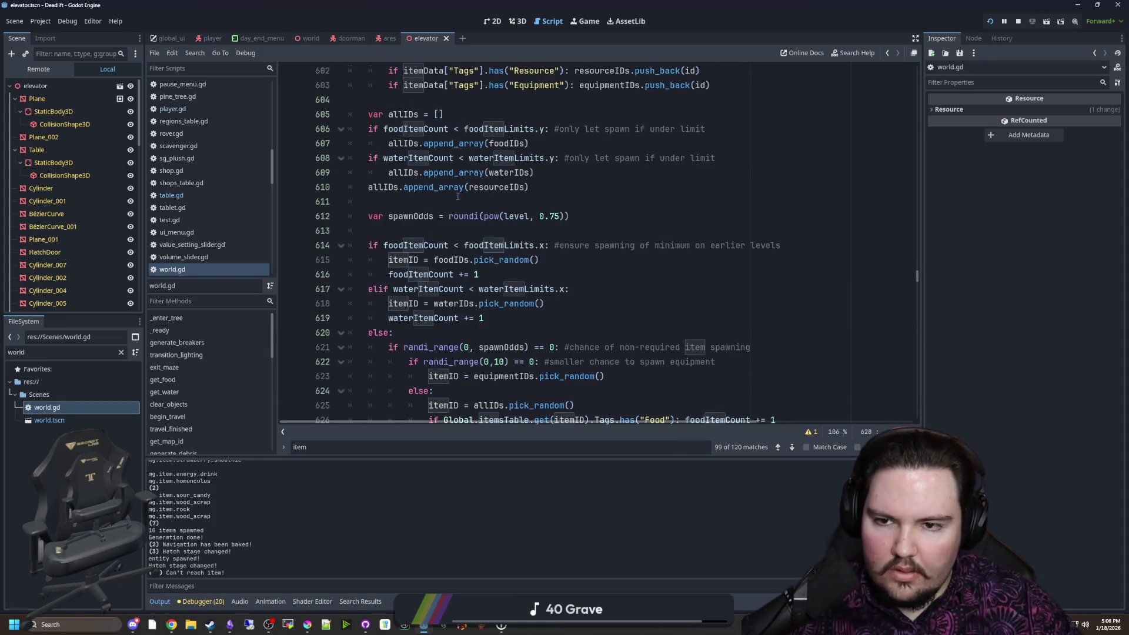
key(ctrl+s)
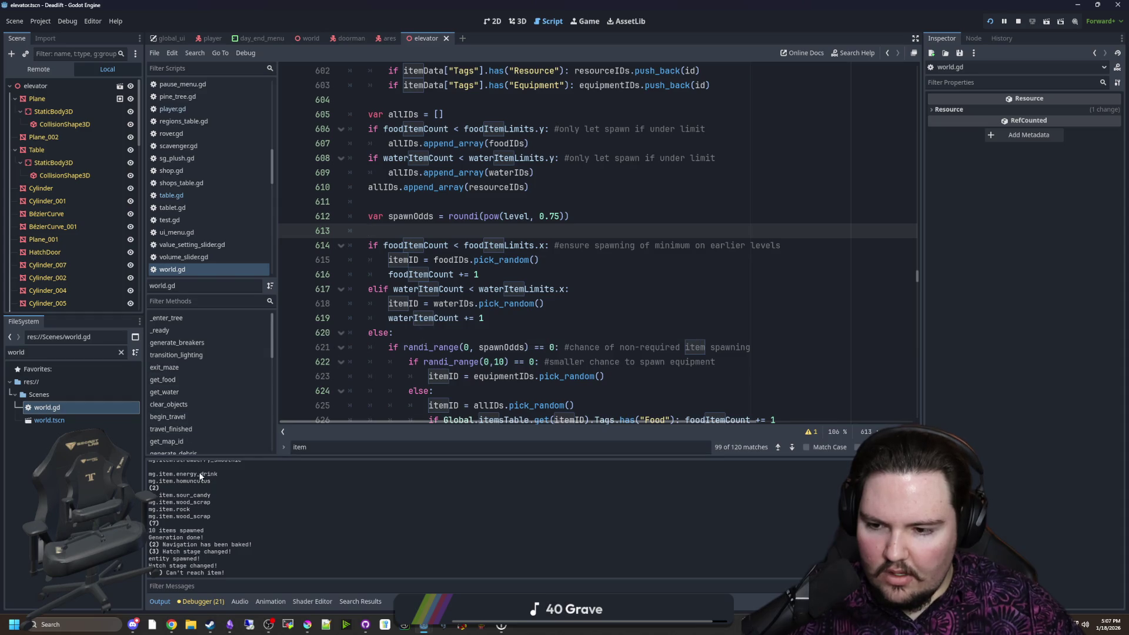
Review the spawnOdds item-spawning block in world.gd and save the script
scroll(211, 499, up, 3)
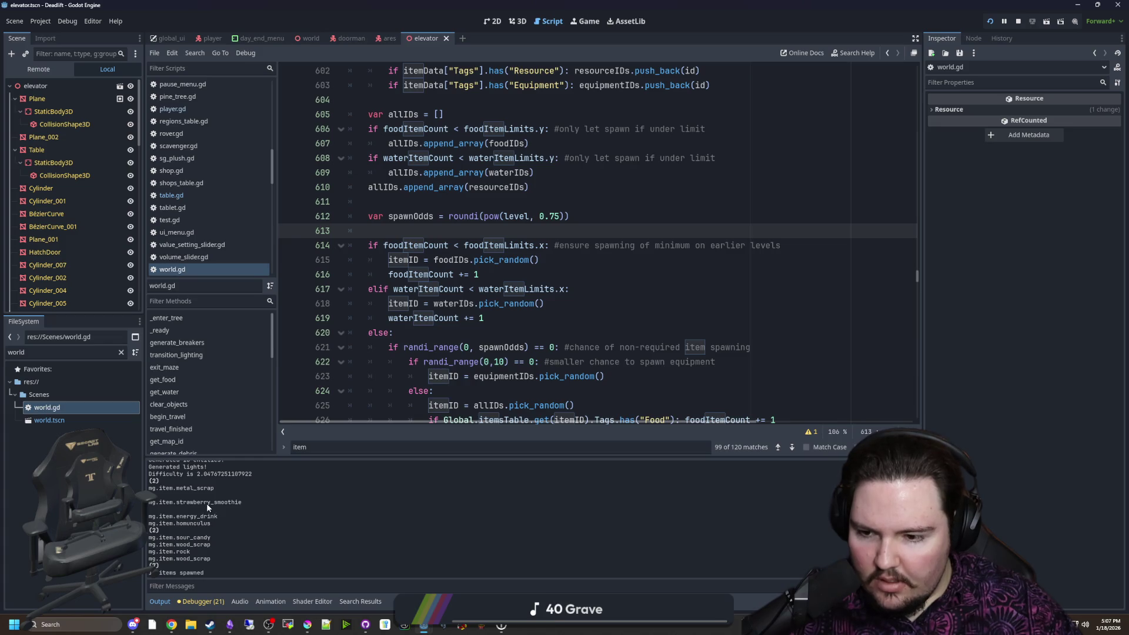
scroll(234, 484, up, 3)
scroll(235, 484, down, 3)
scroll(232, 484, down, 2)
scroll(232, 484, up, 2)
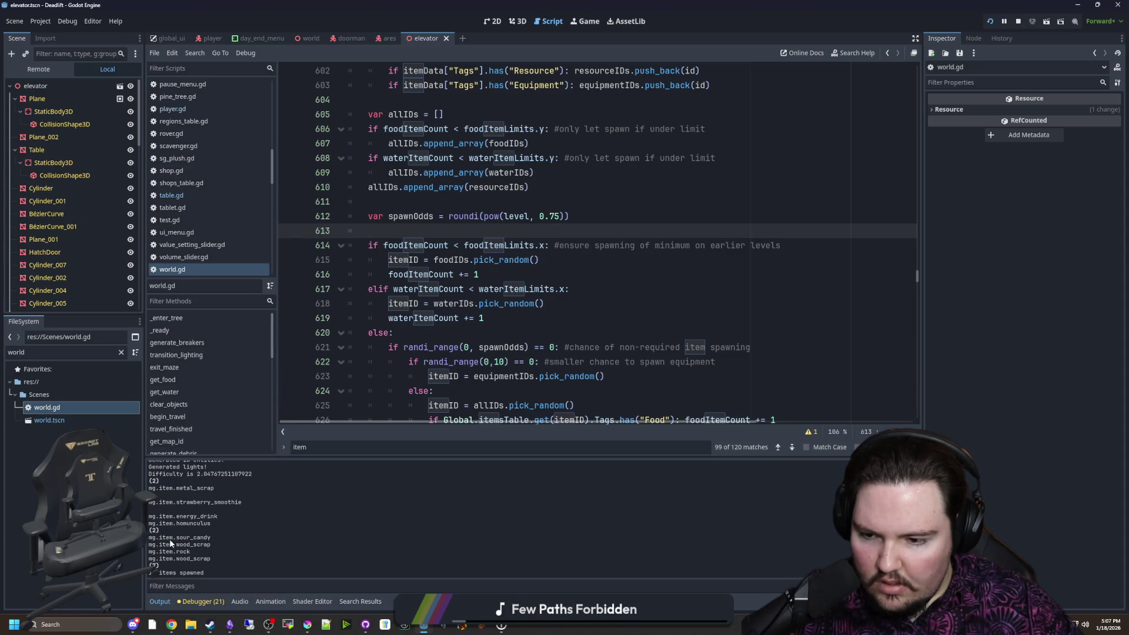
scroll(203, 525, down, 2)
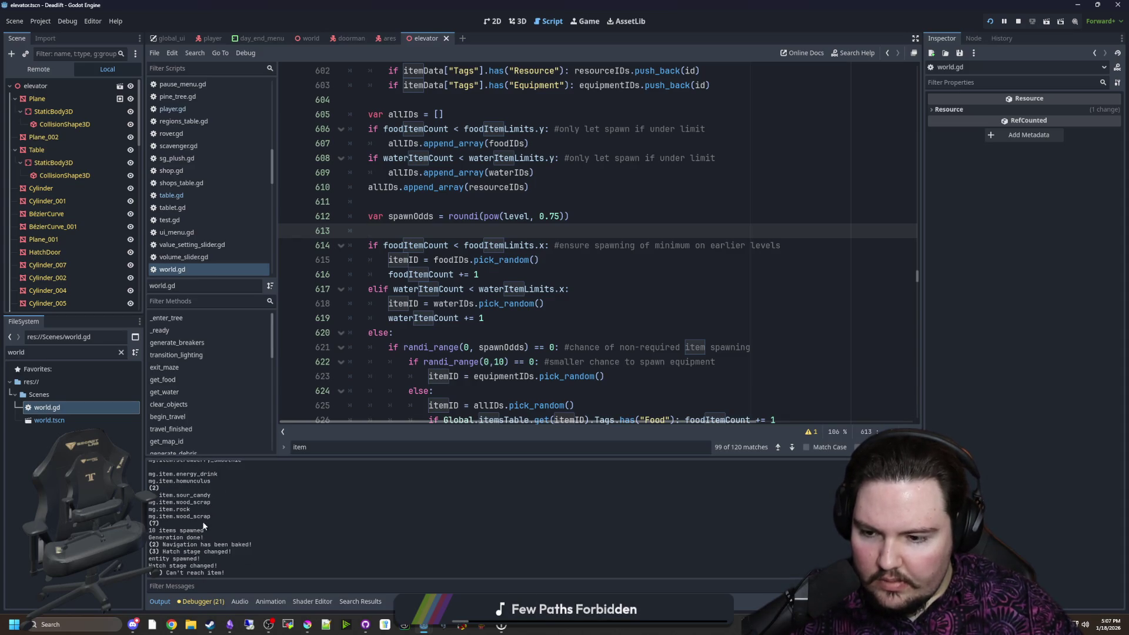
scroll(321, 495, up, 1)
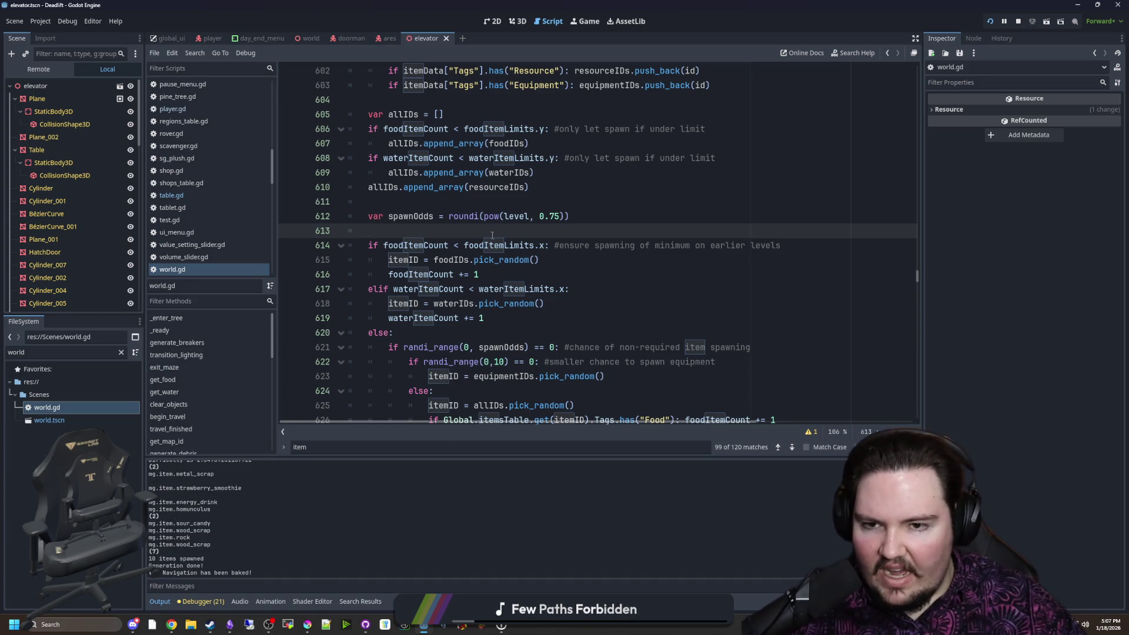
key(ctrl+s)
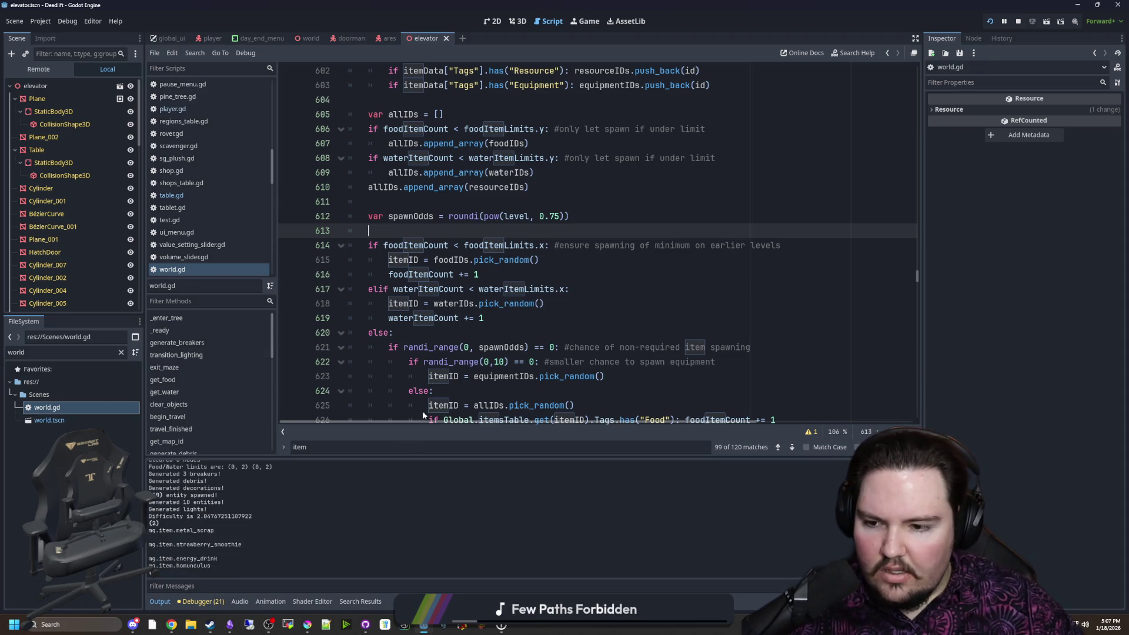
Launch a fresh playtest of the game from the editor
click(492, 281)
click(455, 230)
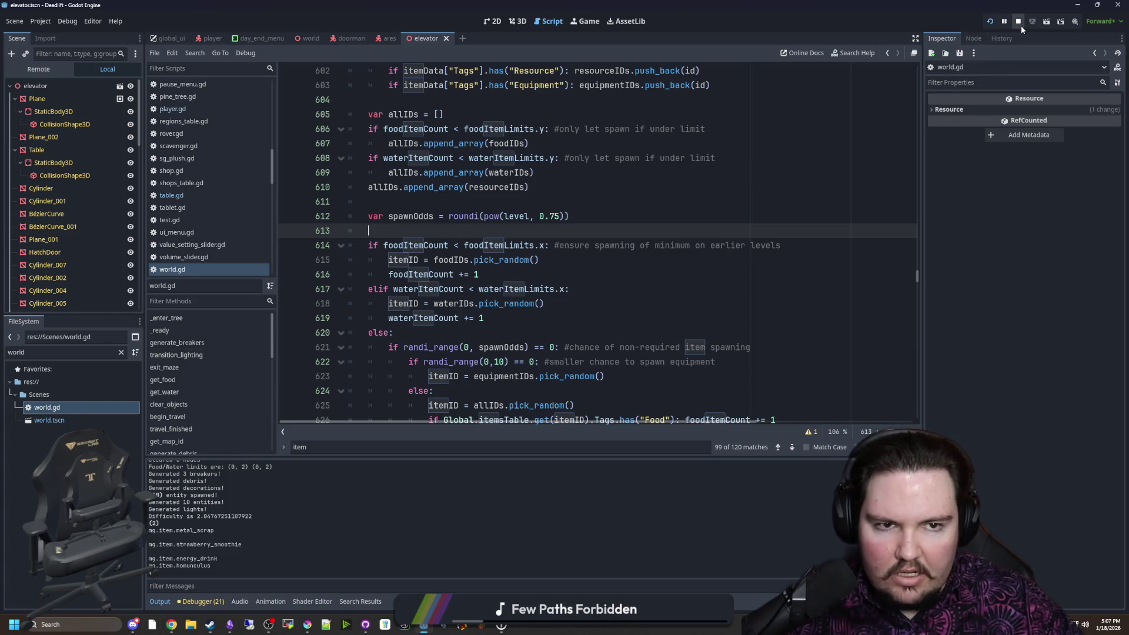
click(990, 24)
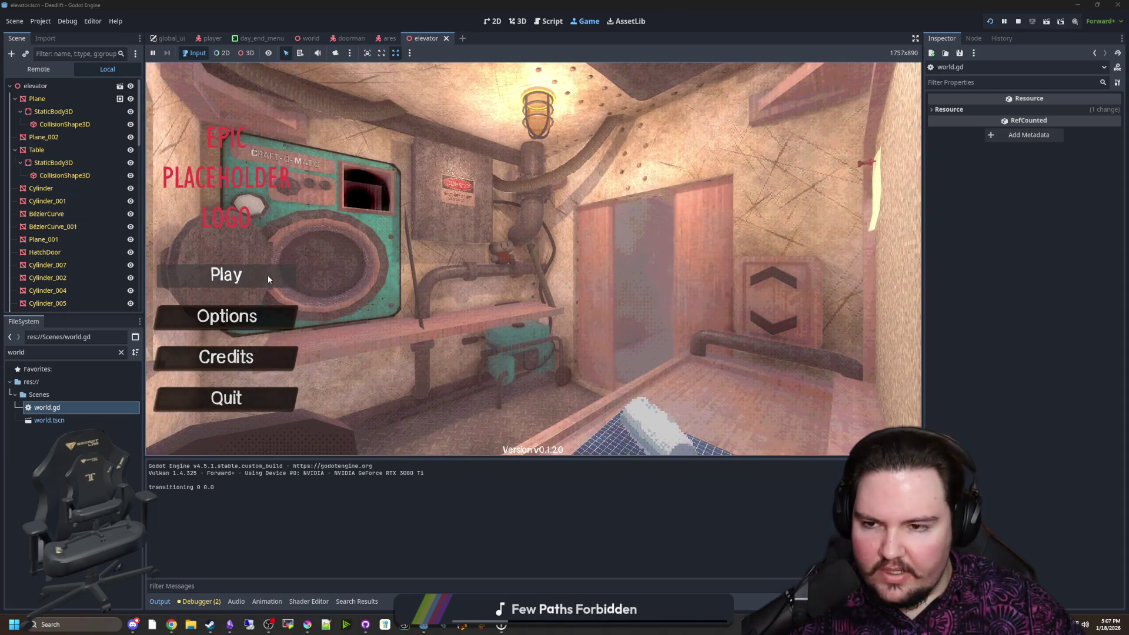
Start play from the main menu, enable debug mode with F3, and descend the elevator to level 1
key(Return)
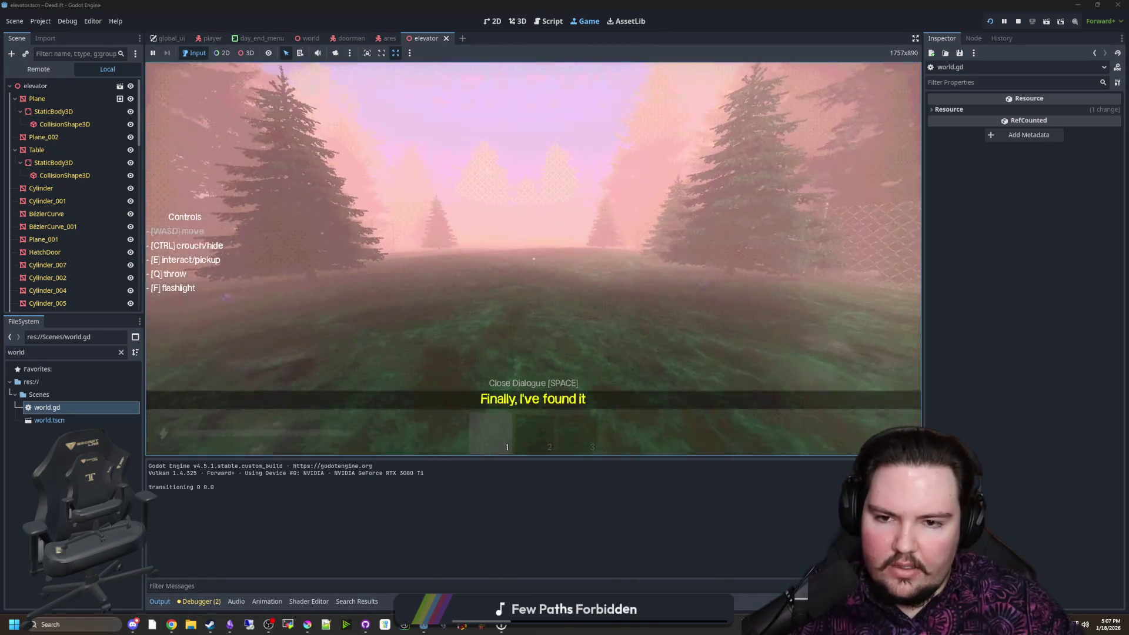
key(F3)
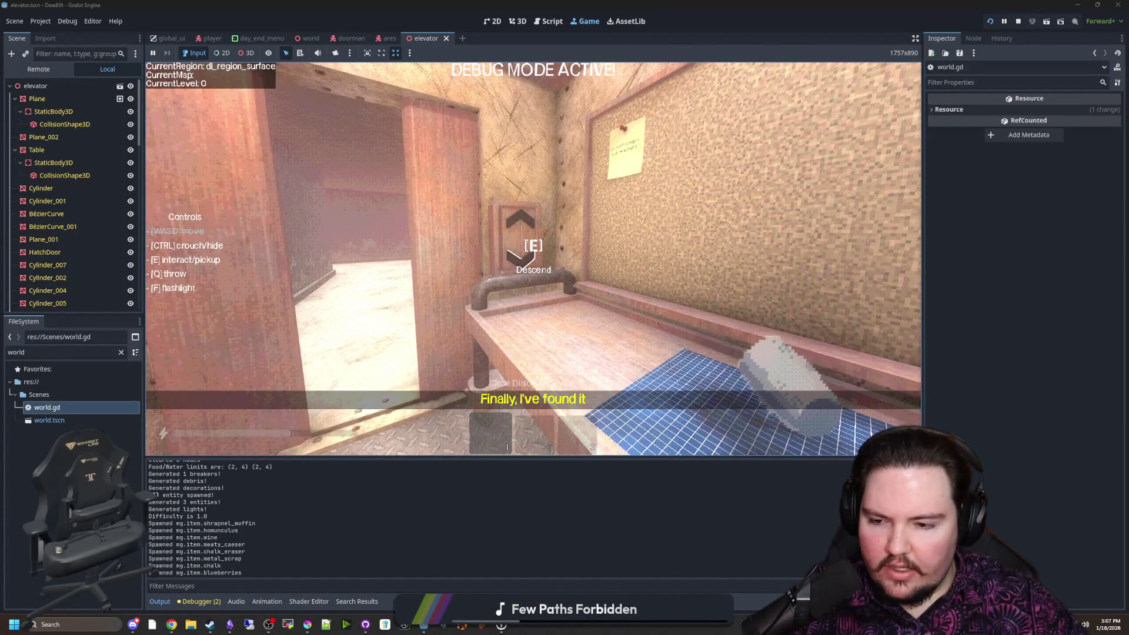
key(e)
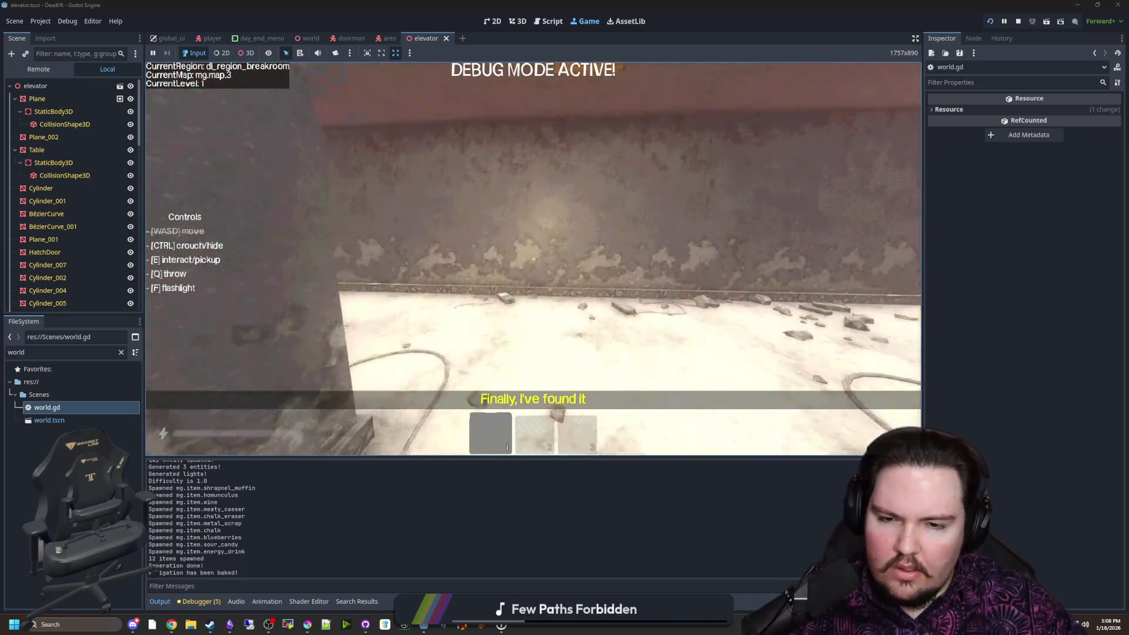
mouse_move(533, 259)
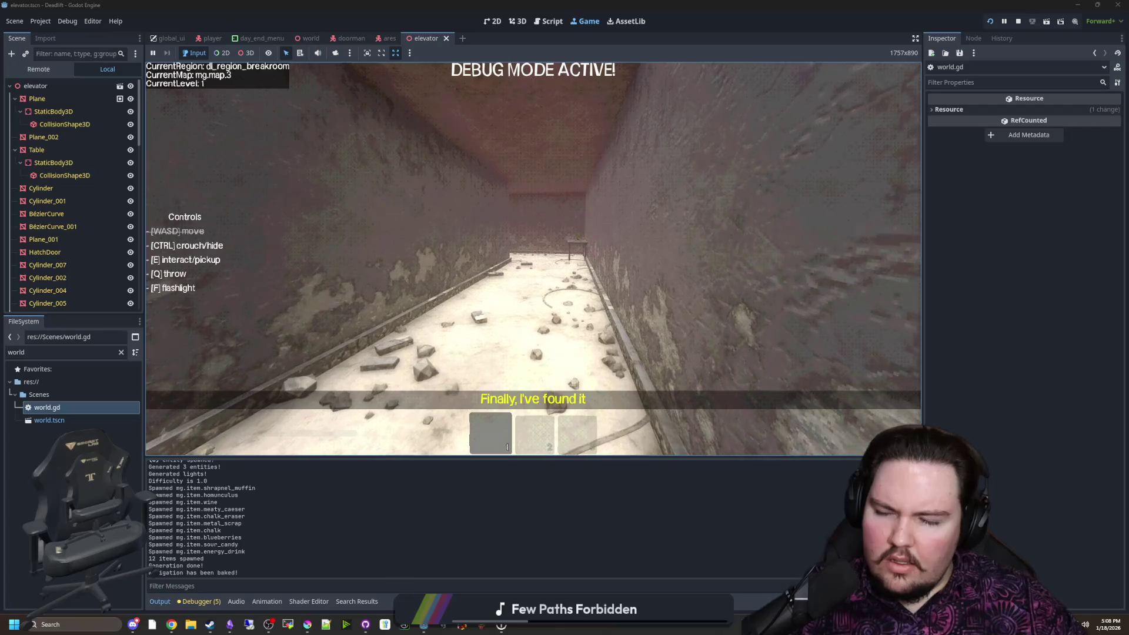
Walk the level 1 corridors past the Sour candy and energy drink tables, then pause
key(w)
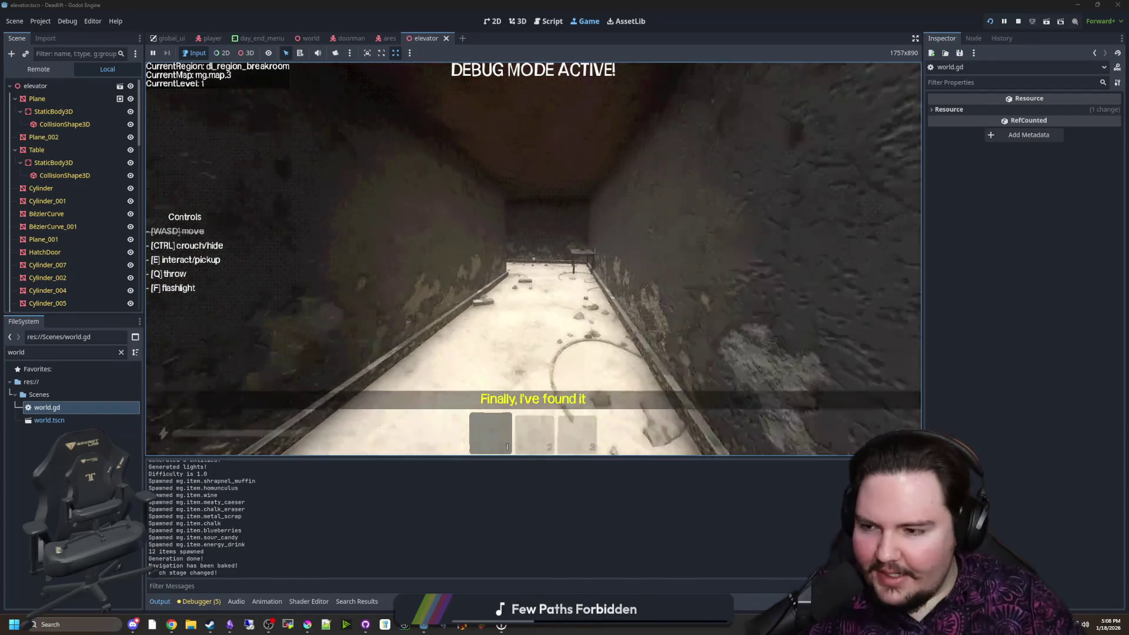
key(w)
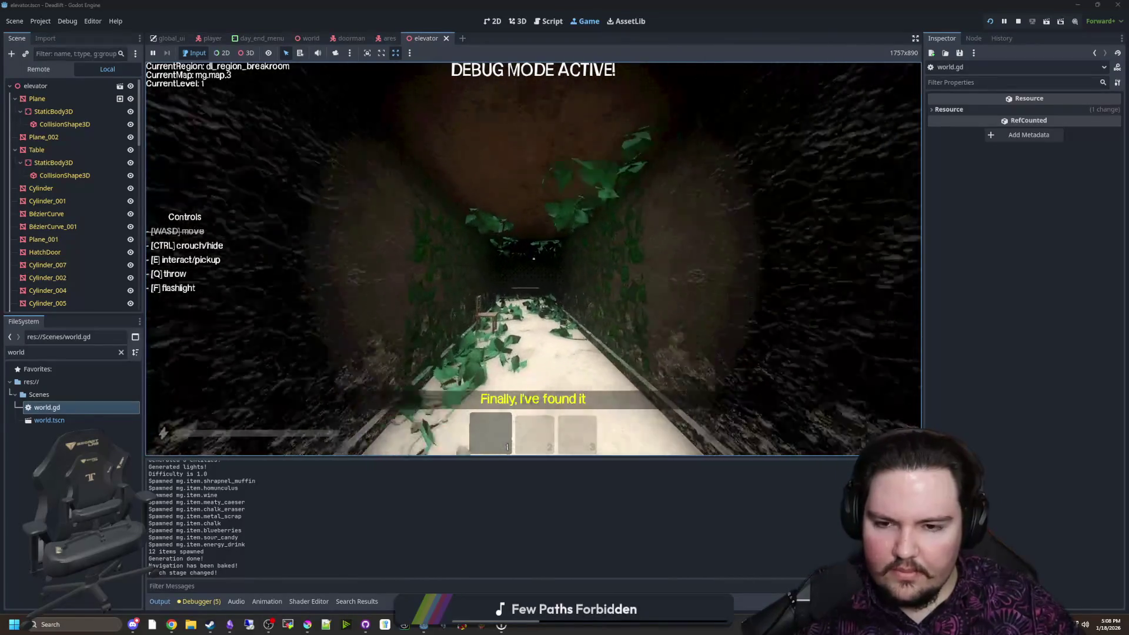
key(w)
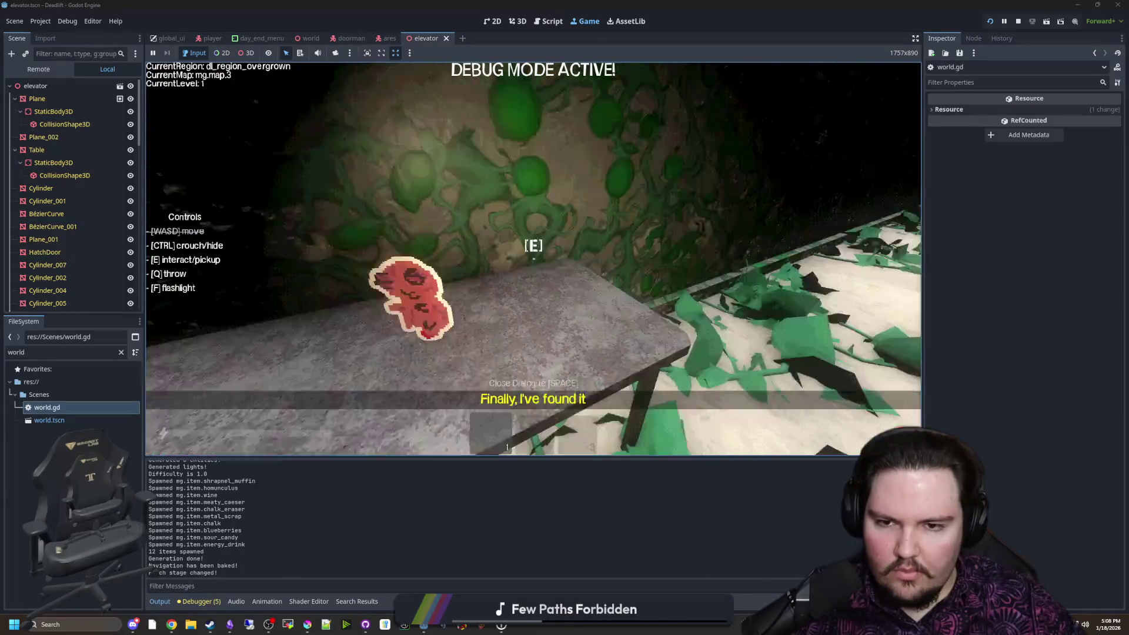
key(w)
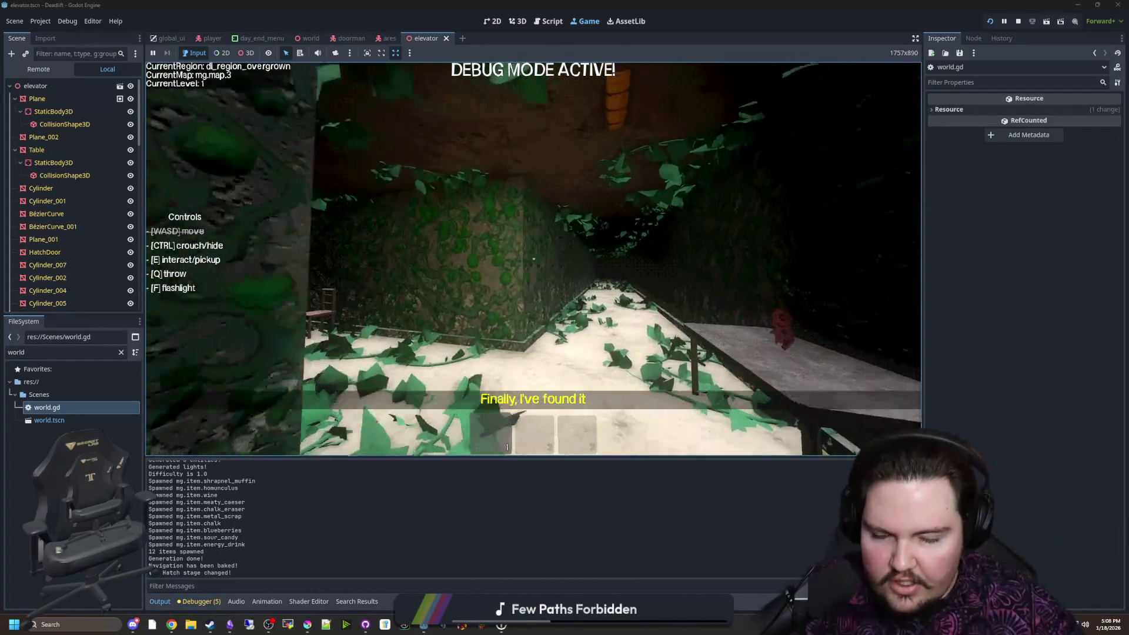
key(Escape)
Open world.gd and search for 'entities' to jump to generate_entities
click(69, 408)
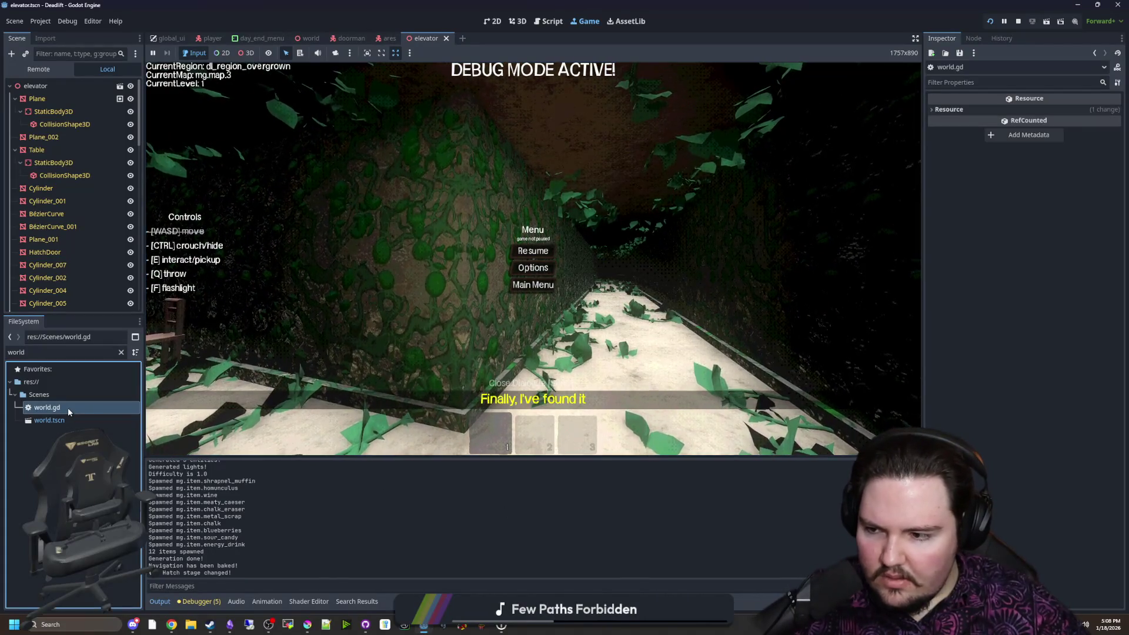
double_click(68, 407)
text(spawn)
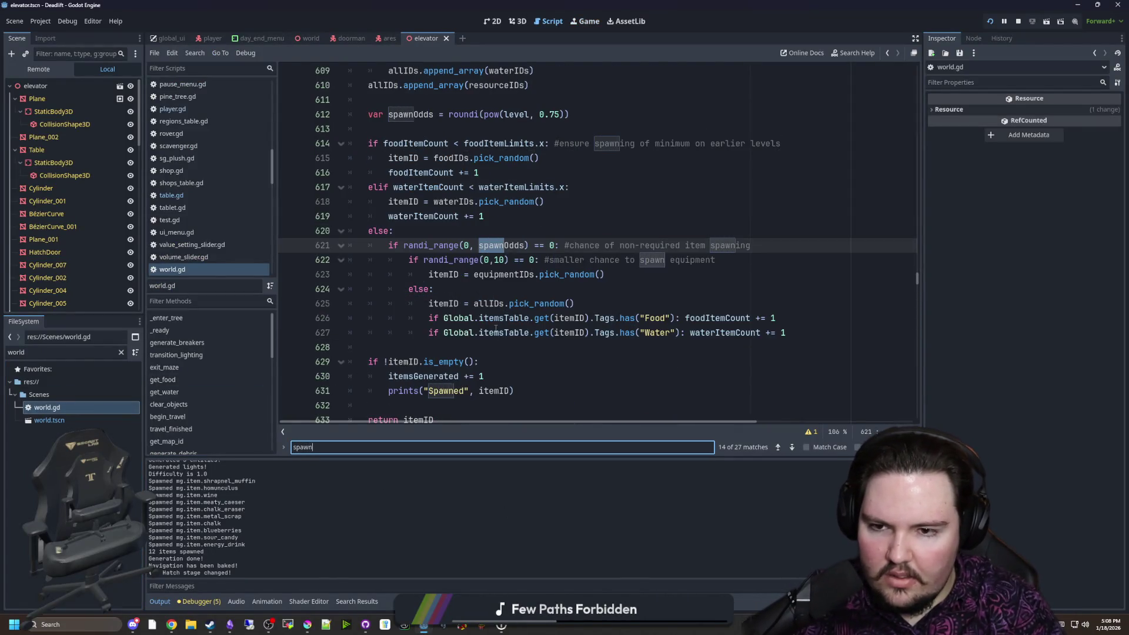
key(BackSpace)
key(BackSpace)
text(entities)
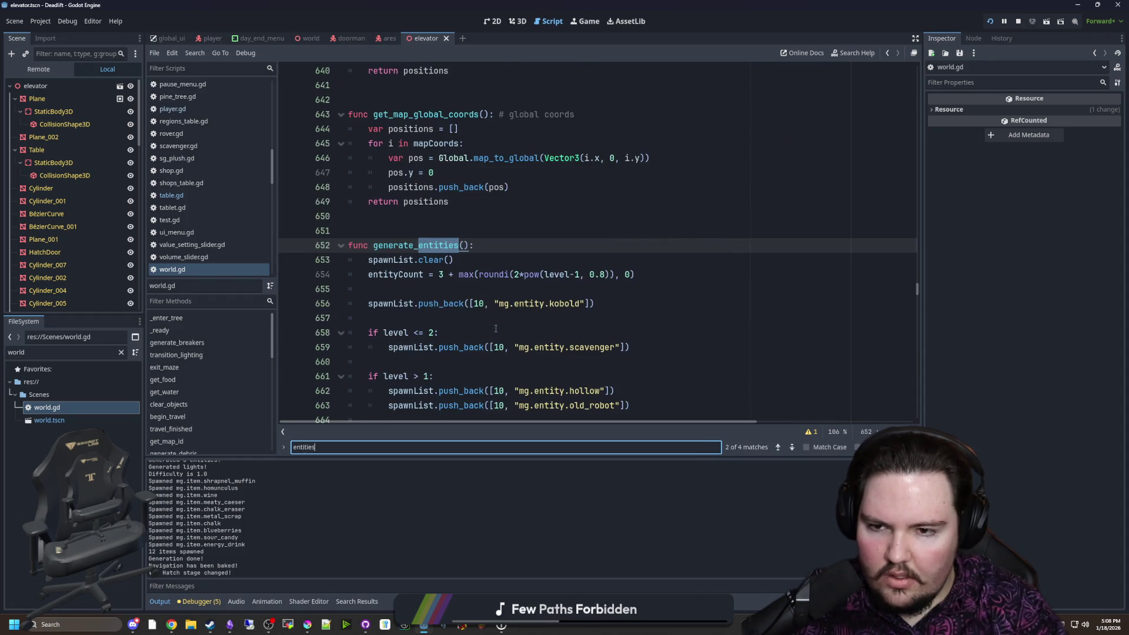
scroll(493, 328, down, 4)
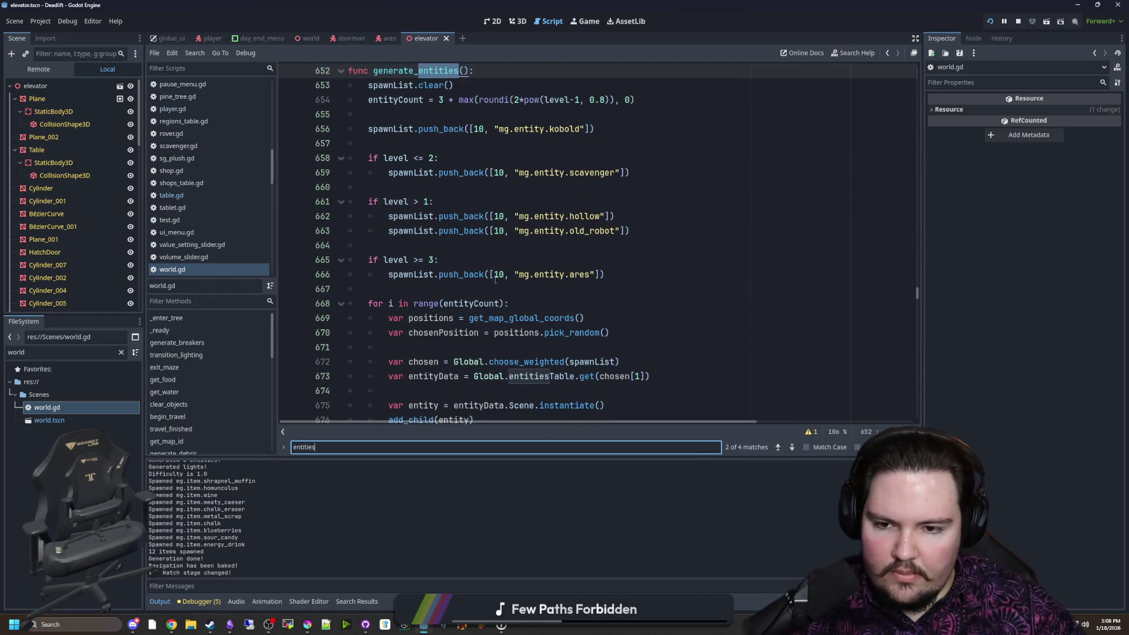
scroll(493, 274, down, 2)
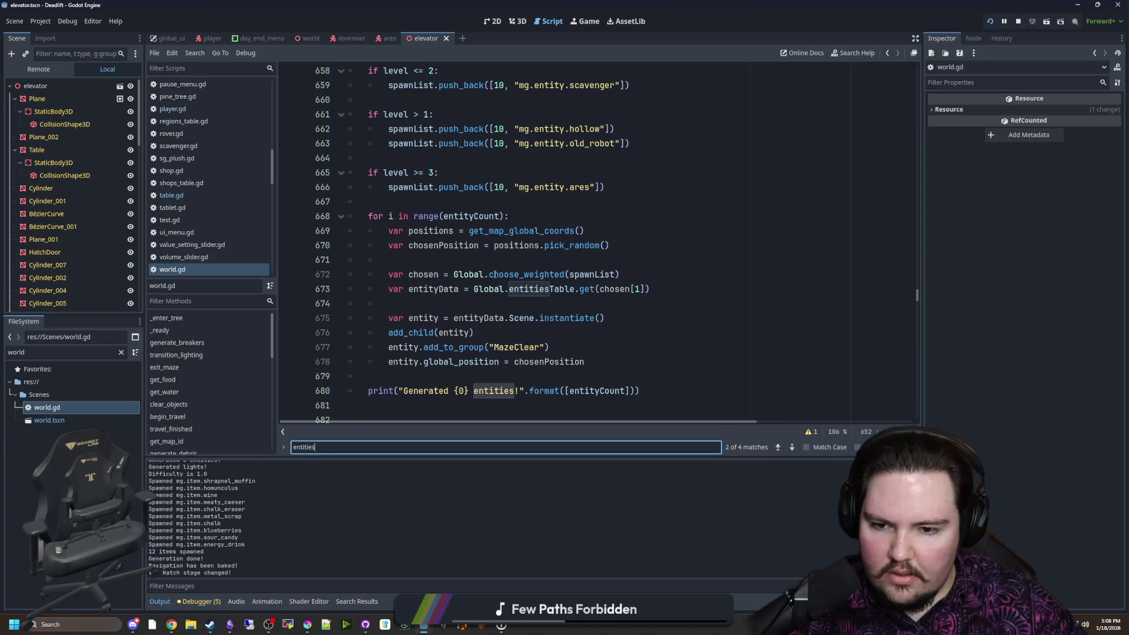
scroll(511, 282, down, 2)
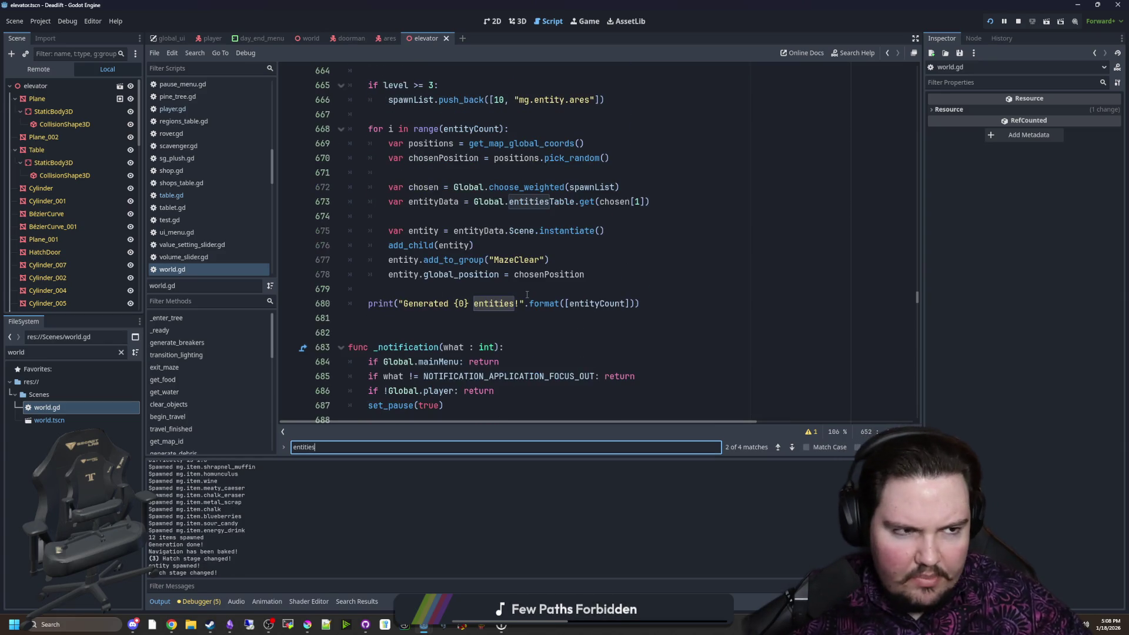
scroll(517, 294, up, 6)
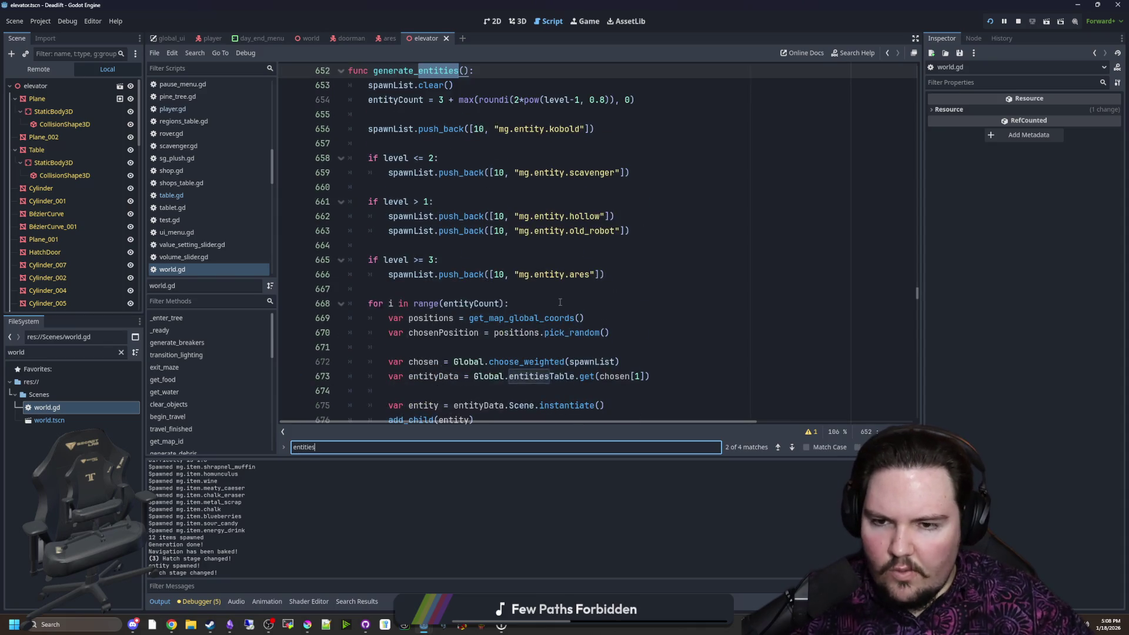
click(521, 261)
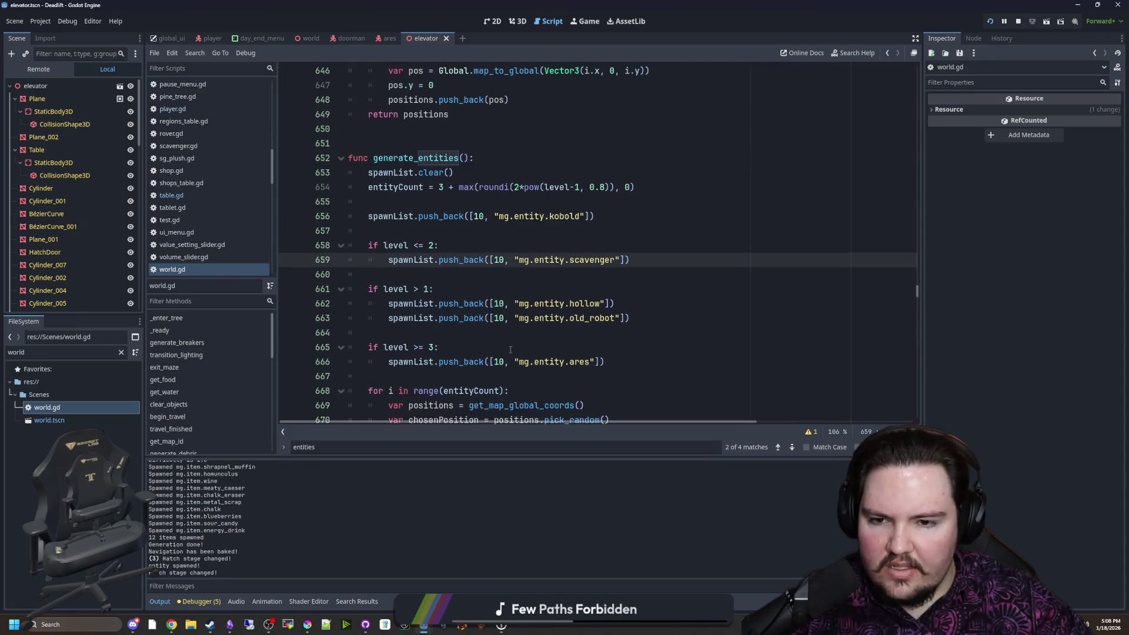
click(611, 362)
drag(611, 362, 388, 362)
click(490, 331)
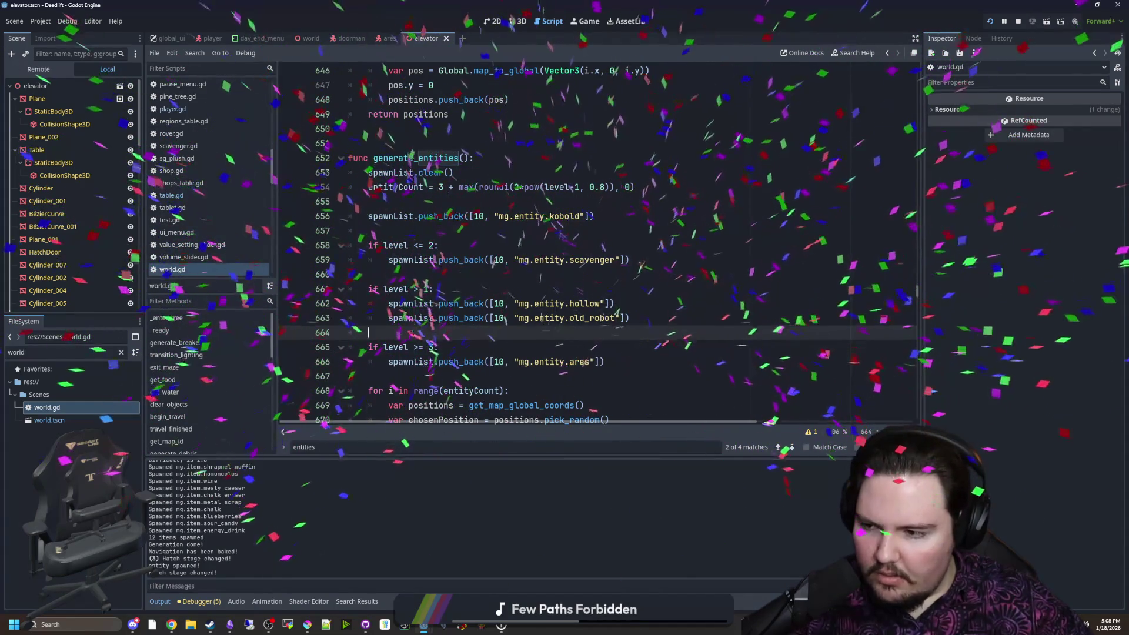
drag(604, 362, 392, 360)
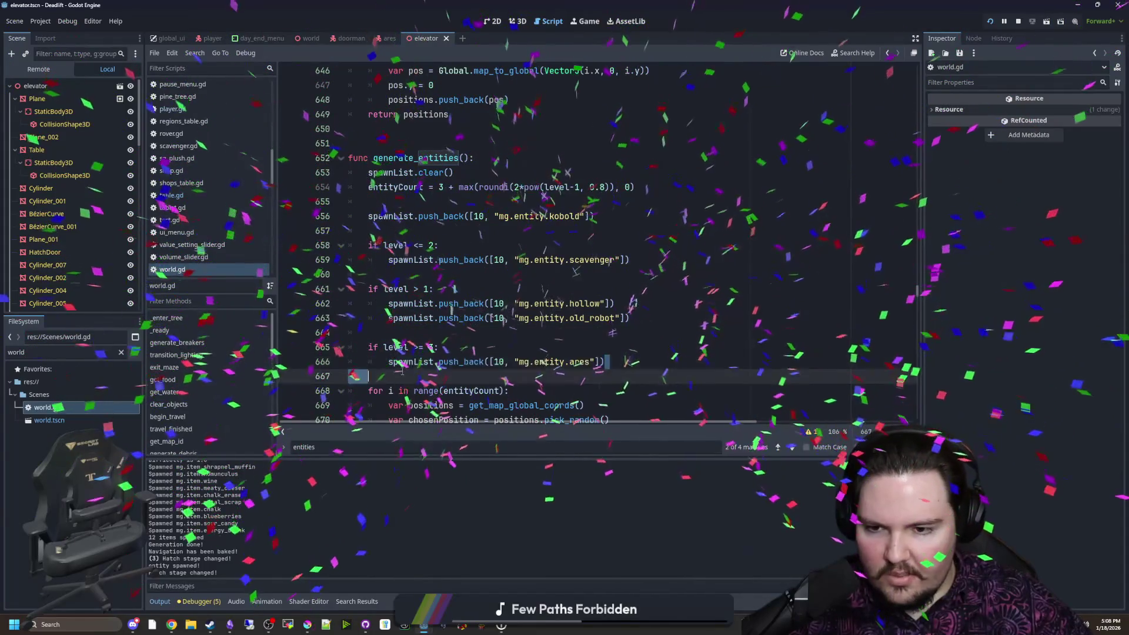
click(561, 331)
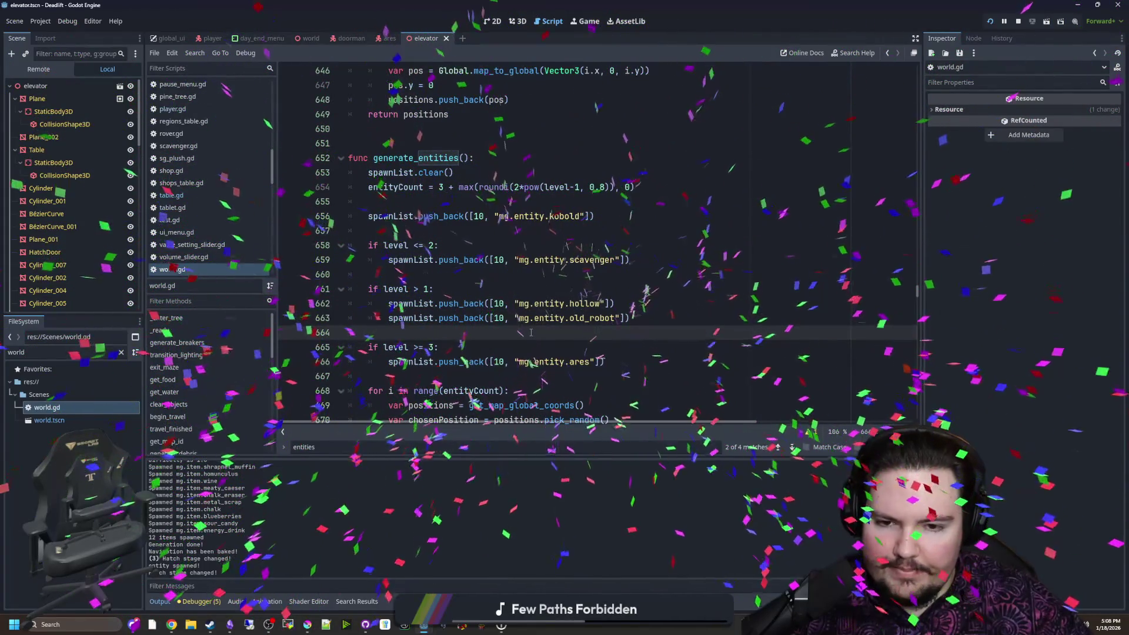
drag(606, 362, 291, 220)
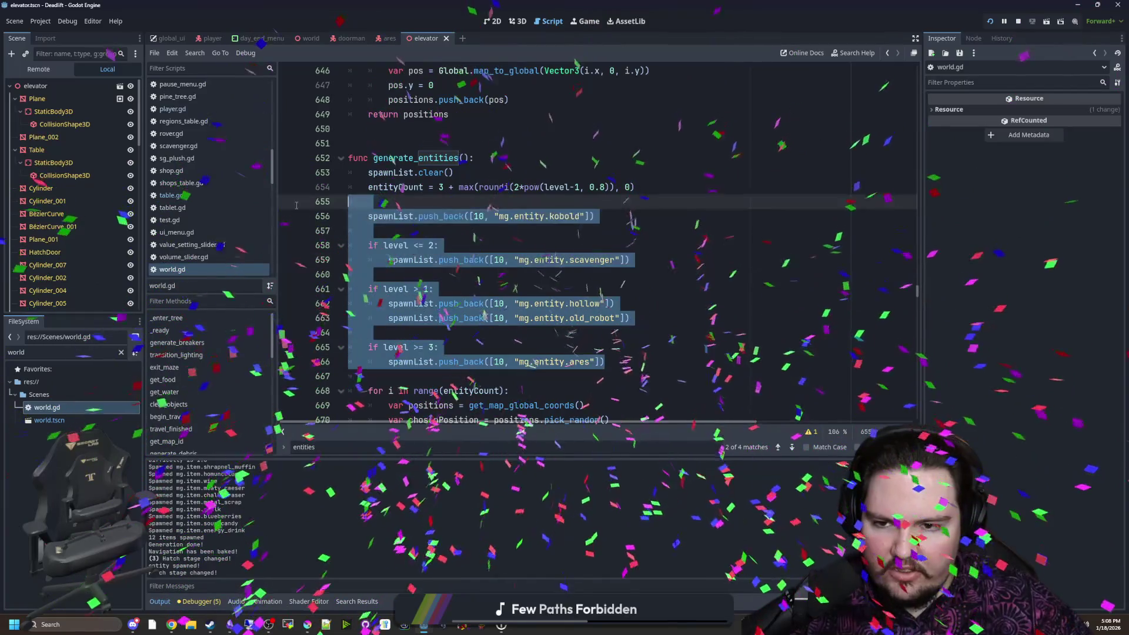
click(428, 201)
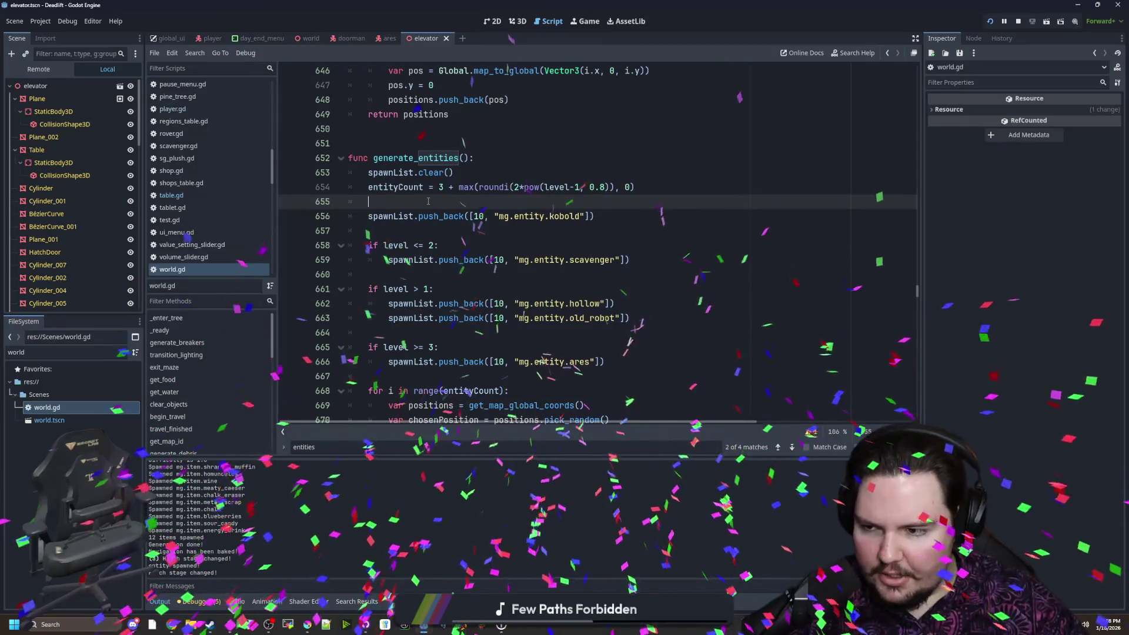
Relaunch the game with F5, resume, and walk to the end of the overgrown corridor
key(F5)
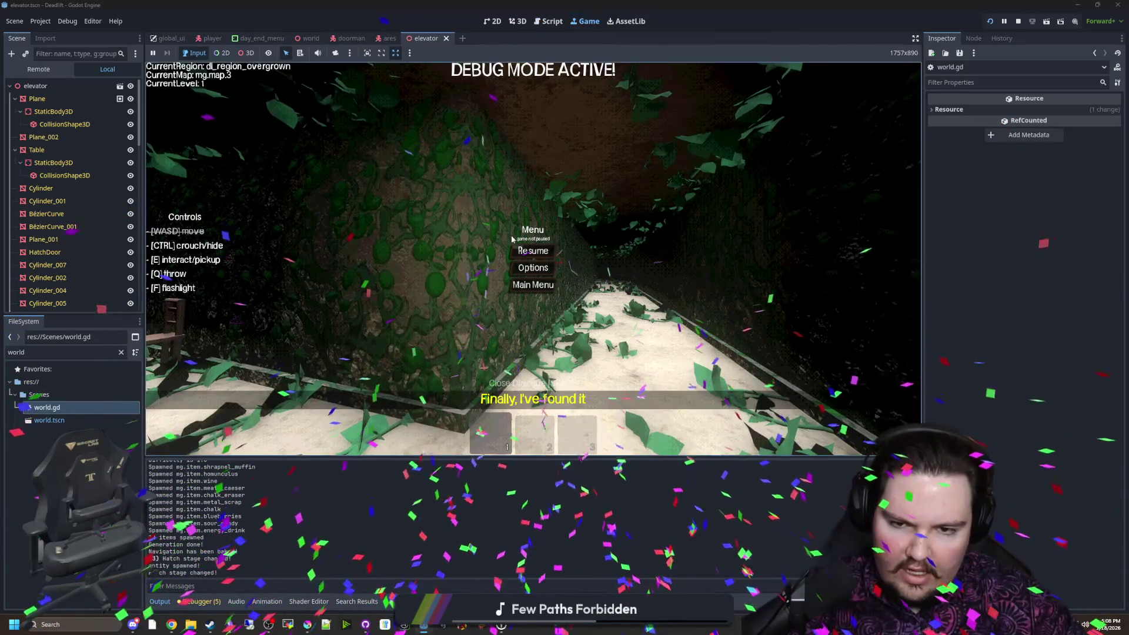
key(Escape)
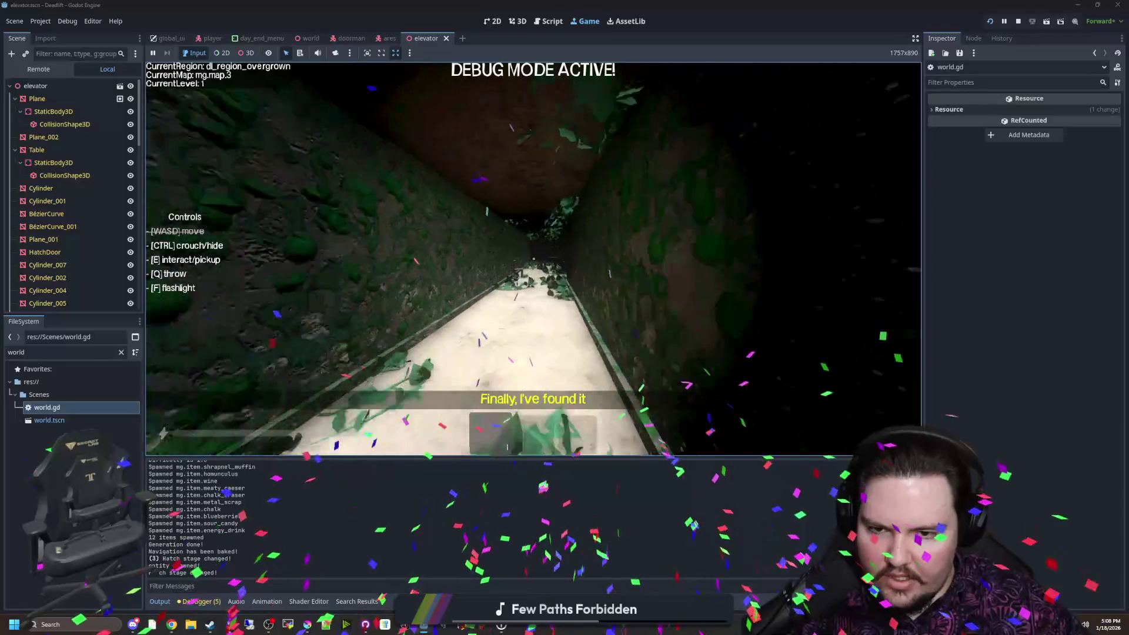
key(w)
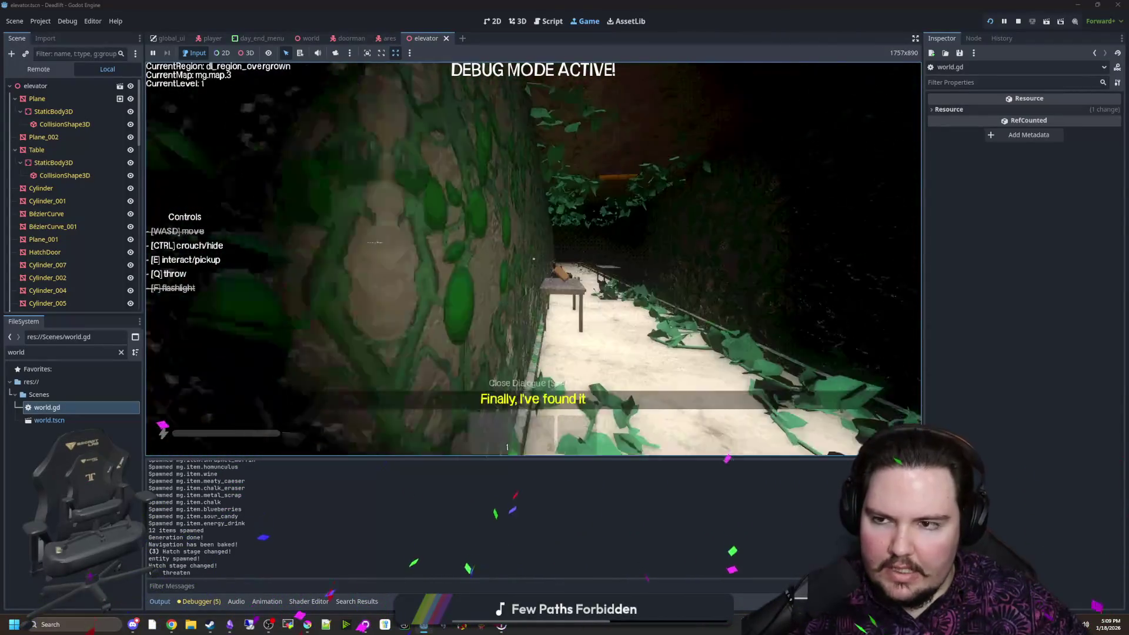
key(w)
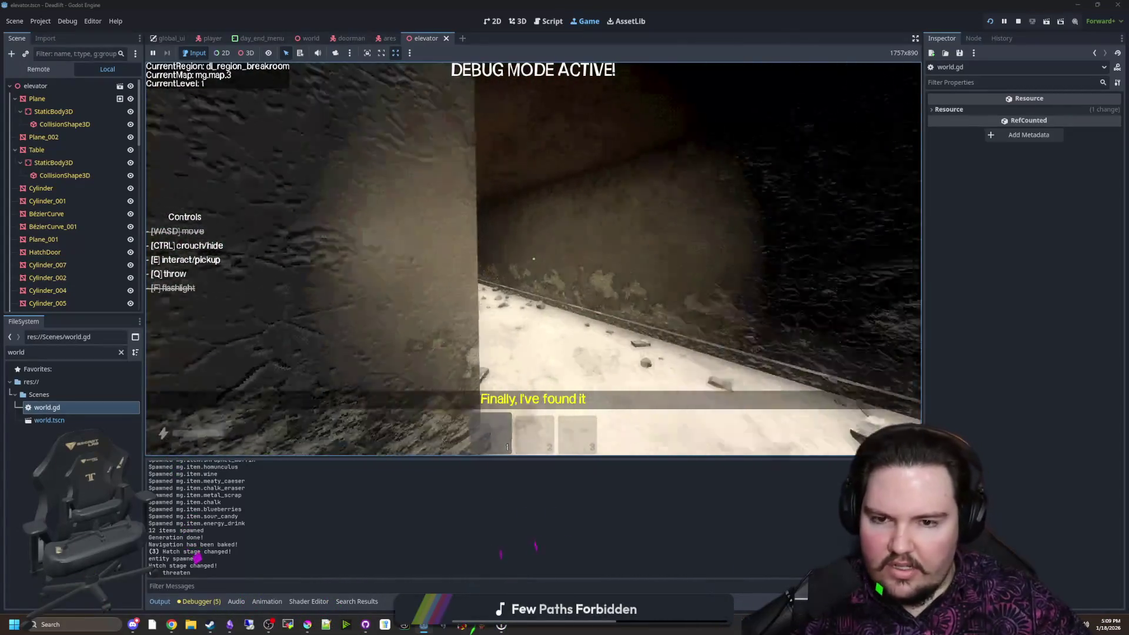
Walk among the breakroom tables, pause the game, and bring Krita to the front
key(w)
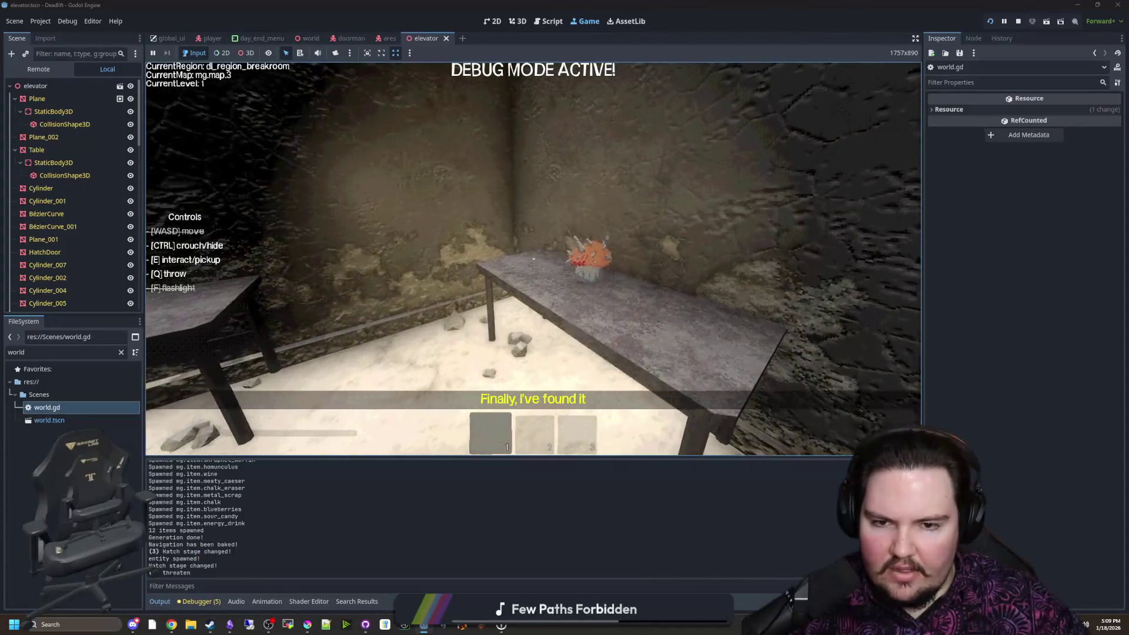
key(w)
key(Escape)
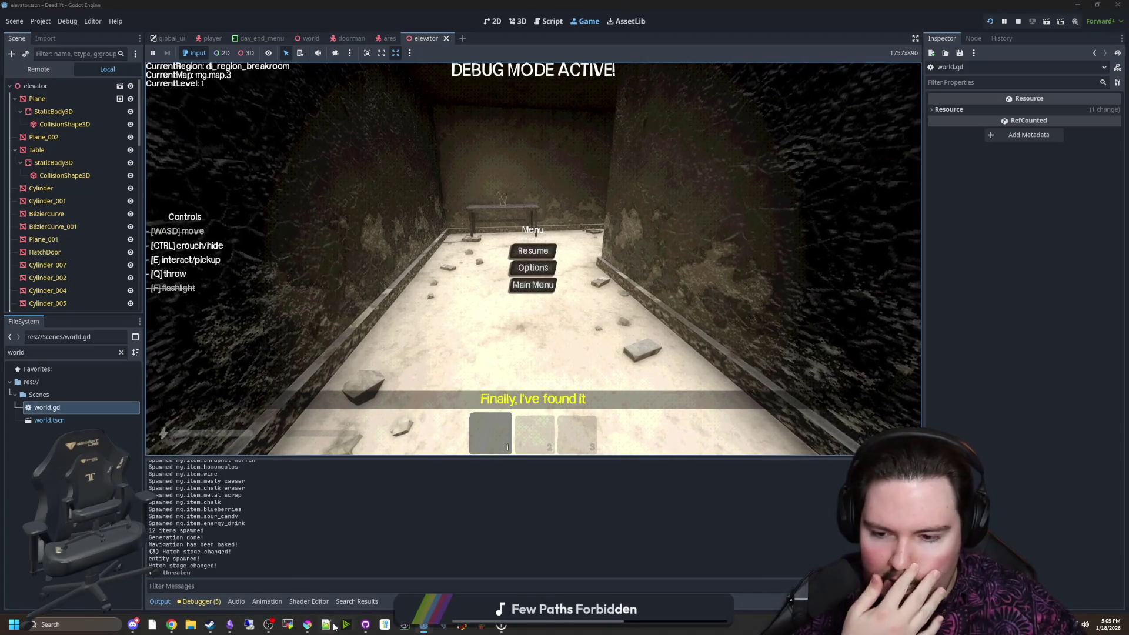
click(307, 624)
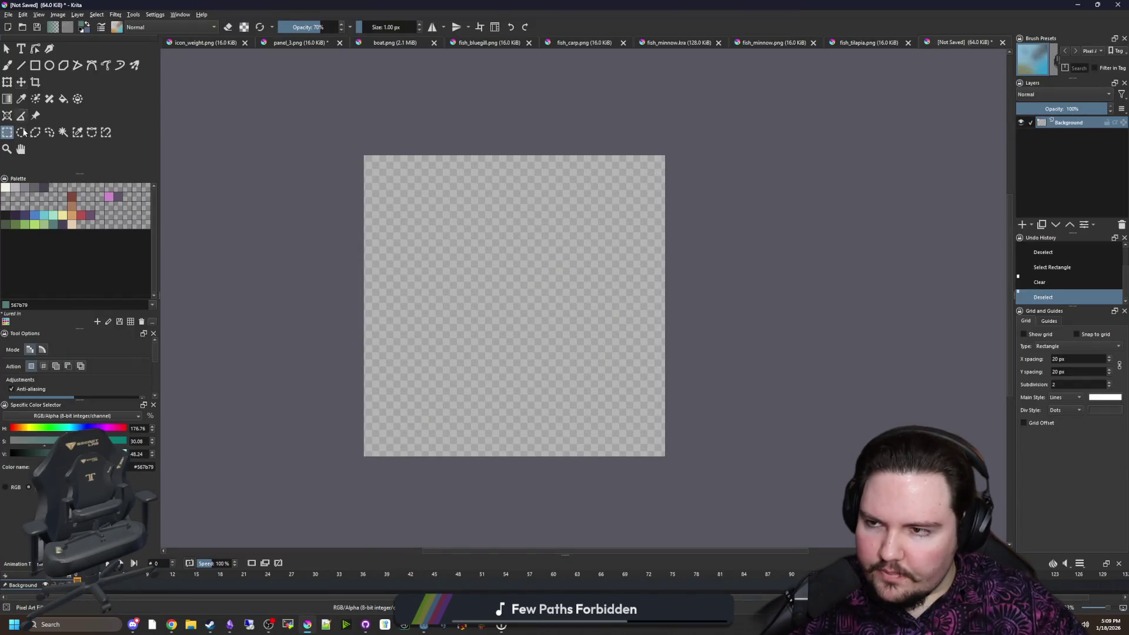
Select the freehand brush with red from the palette and shift the canvas view up and right
click(7, 65)
scroll(463, 282, up, 1)
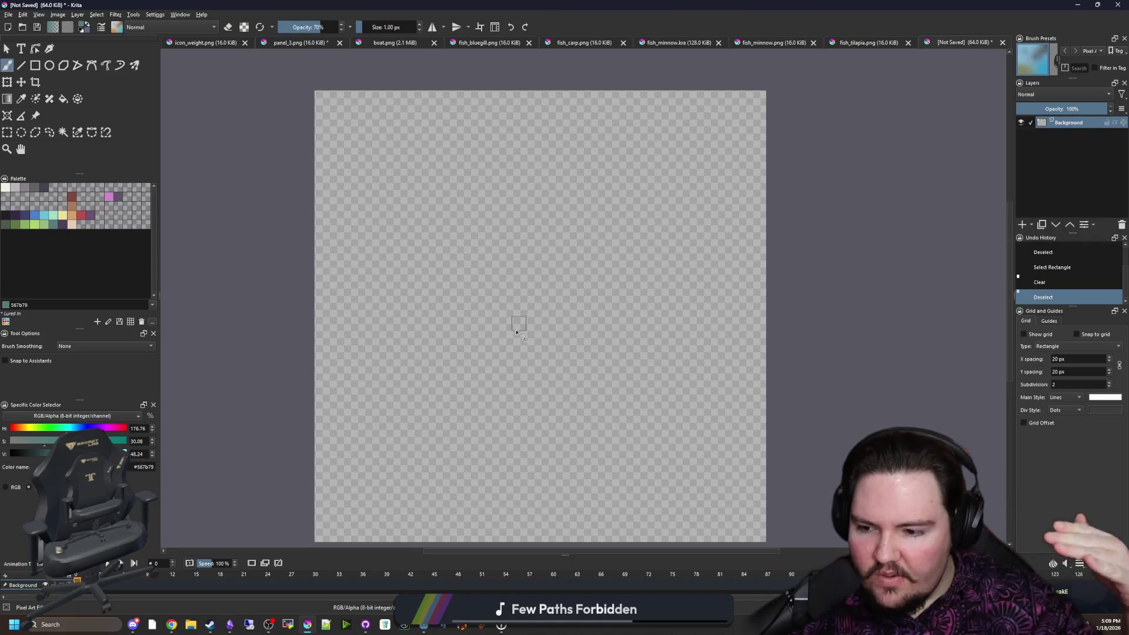
scroll(516, 332, down, 1)
scroll(426, 389, up, 1)
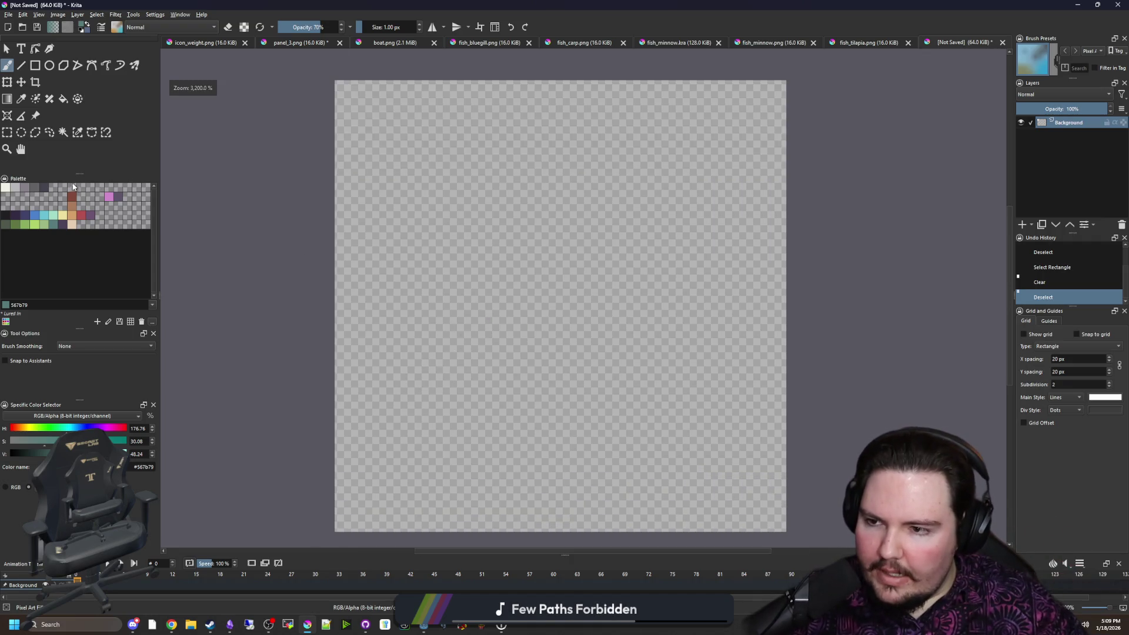
click(81, 215)
scroll(529, 397, down, 1)
scroll(478, 388, up, 2)
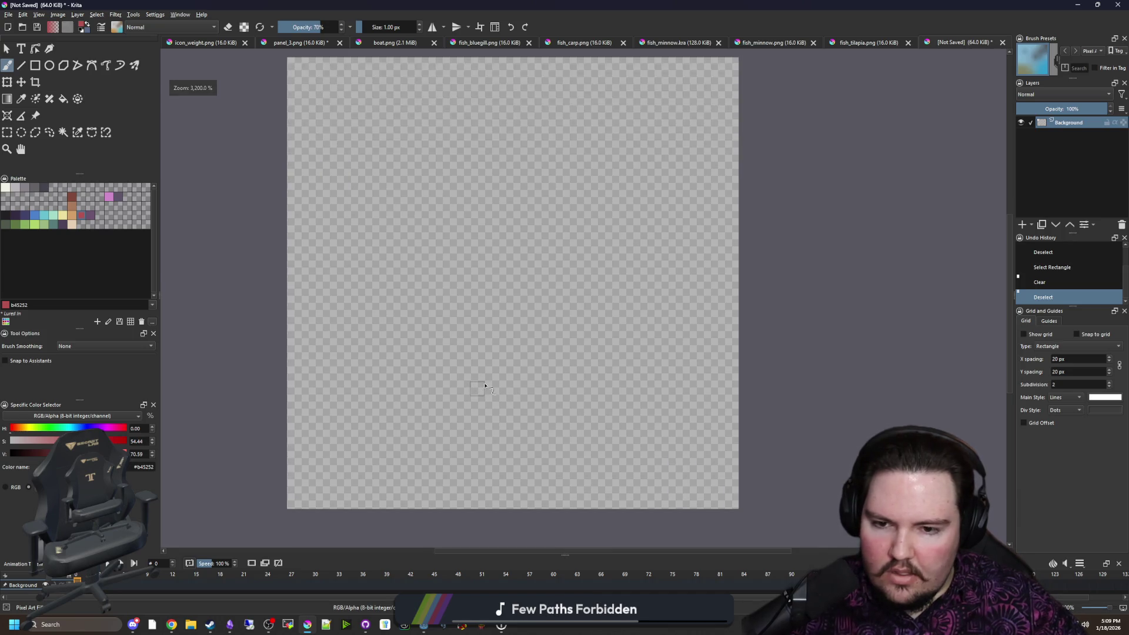
scroll(435, 400, down, 2)
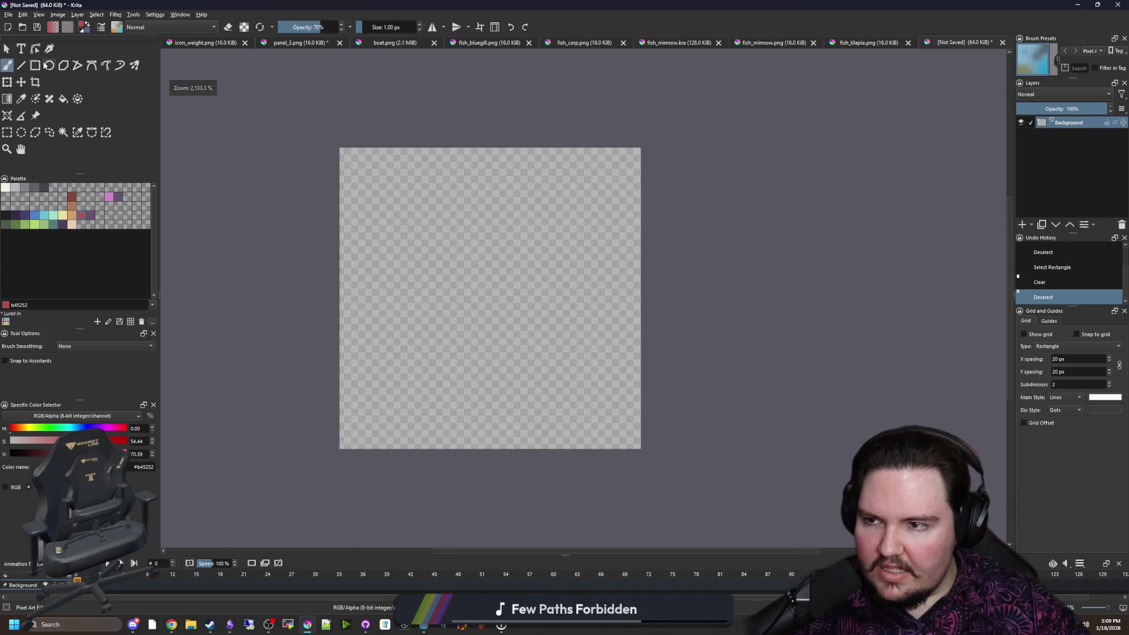
click(35, 65)
scroll(557, 252, up, 2)
scroll(456, 265, down, 1)
drag(448, 265, 531, 231)
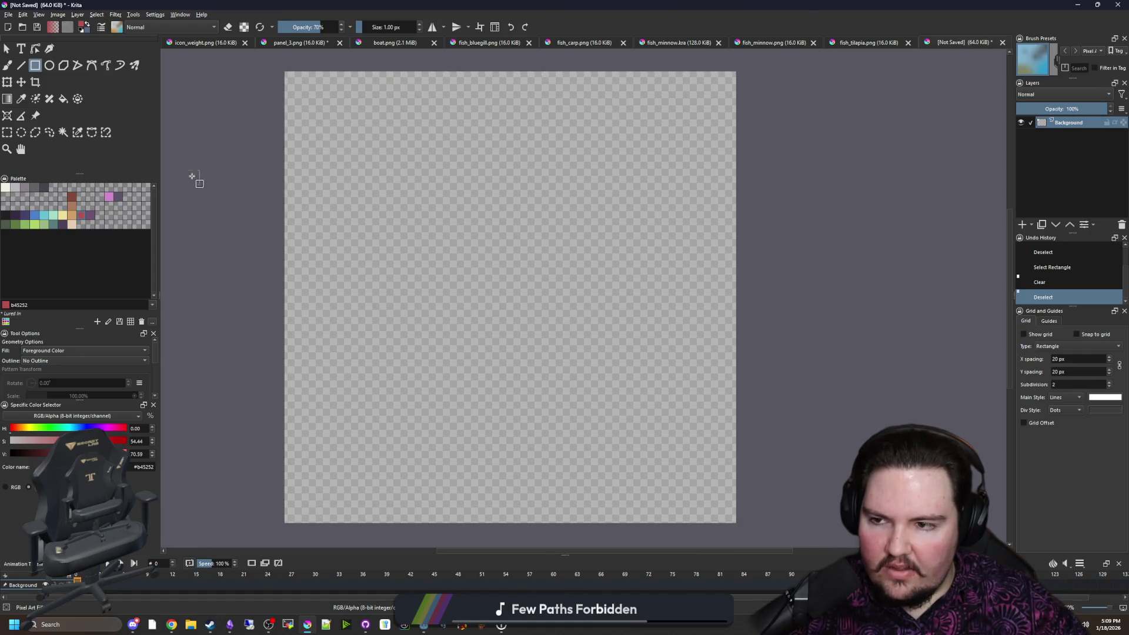
scroll(294, 224, up, 3)
Paint the red pixel face outline and inner strokes, clearing a first staircase attempt
key(b)
mouse_move(392, 244)
mouse_down()
mouse_move(382, 244)
mouse_move(453, 159)
mouse_move(298, 323)
mouse_up()
key(Delete)
drag(306, 27, 353, 27)
drag(336, 235, 450, 385)
mouse_move(348, 209)
mouse_down()
mouse_move(277, 267)
mouse_move(353, 412)
mouse_up()
scroll(412, 353, down, 5)
scroll(513, 463, up, 5)
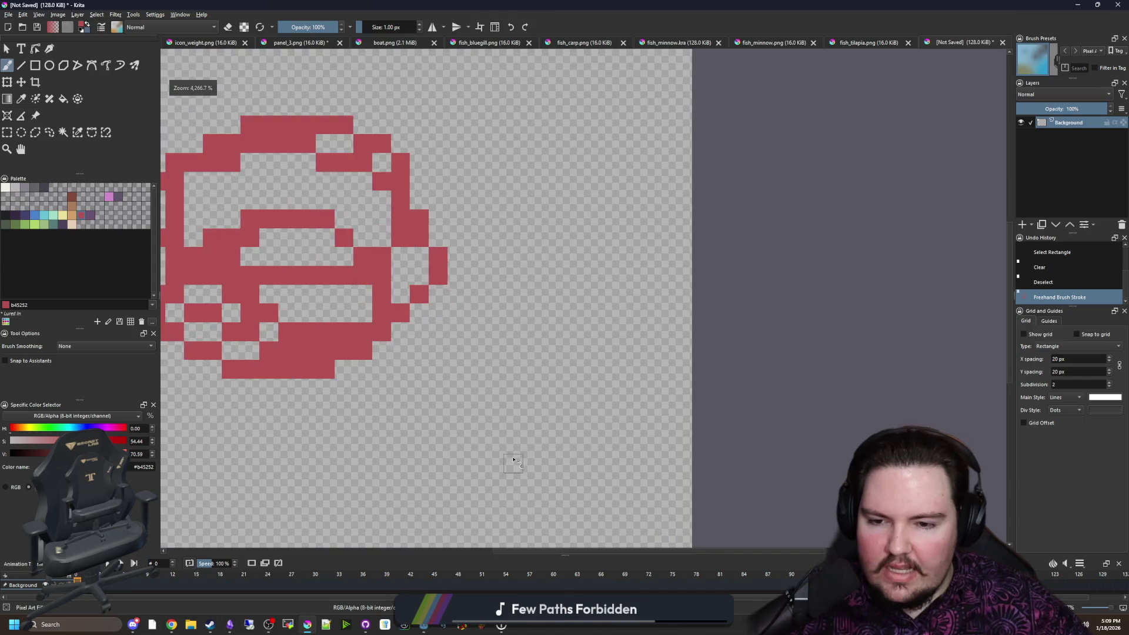
scroll(512, 463, up, 2)
Add a red vertical mark, a five-pixel bar, and the digits '20' below right
drag(499, 258, 499, 288)
drag(444, 344, 535, 344)
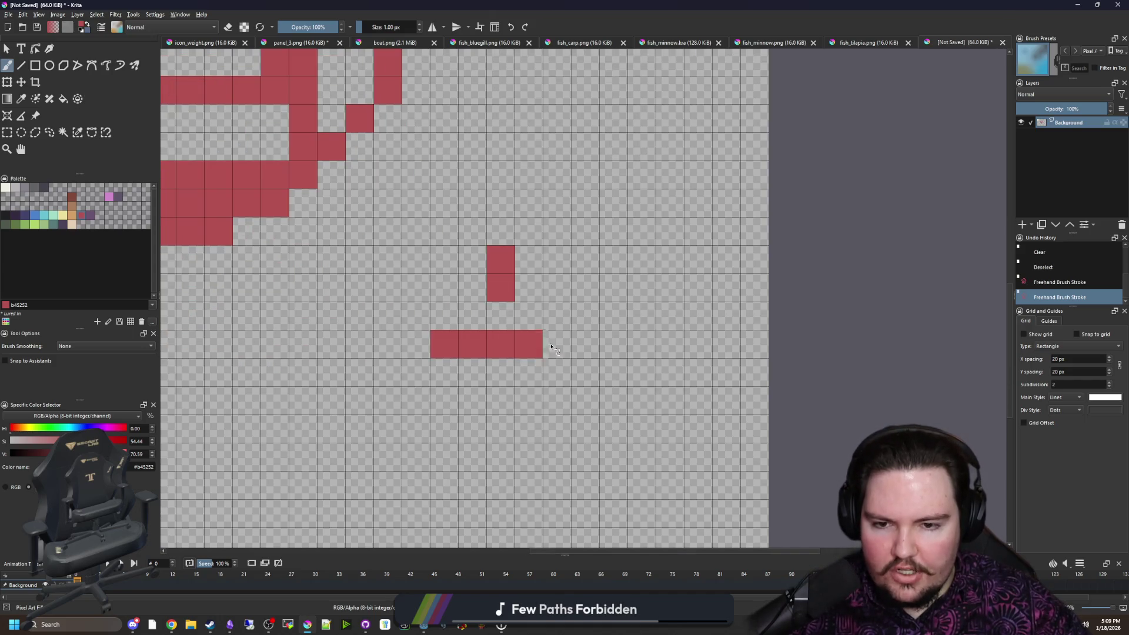
click(551, 347)
mouse_move(444, 401)
mouse_down()
mouse_move(473, 401)
mouse_move(500, 429)
mouse_move(443, 458)
mouse_move(501, 486)
mouse_up()
mouse_move(556, 400)
mouse_down()
mouse_move(555, 429)
mouse_move(614, 486)
mouse_move(615, 400)
mouse_move(585, 400)
mouse_up()
scroll(457, 371, down, 2)
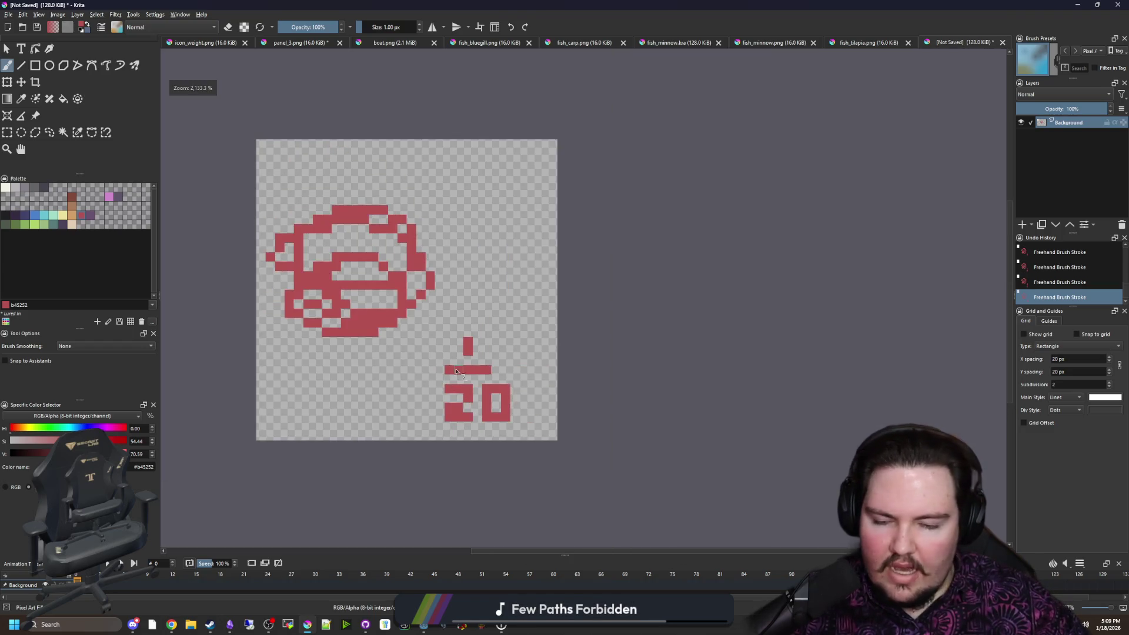
scroll(467, 348, up, 2)
mouse_move(490, 317)
mouse_down()
mouse_move(489, 356)
mouse_move(471, 359)
mouse_up()
Toggle the eraser to fix stray pixels, then minimize Krita to reveal Godot
key(e)
scroll(604, 382, down, 1)
scroll(565, 382, up, 1)
key(e)
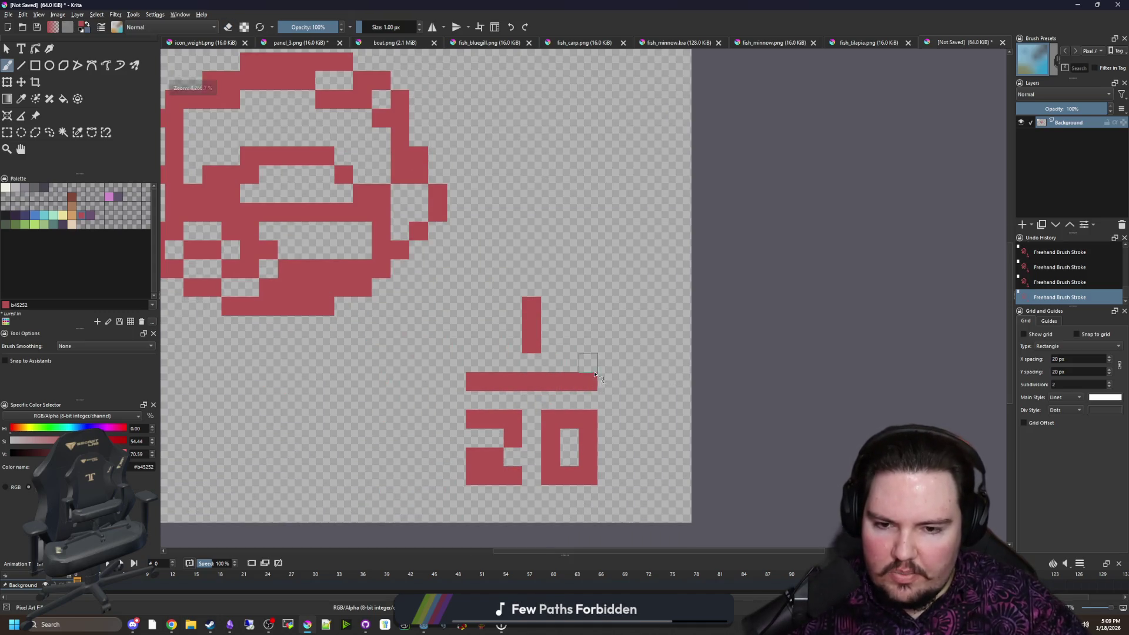
scroll(559, 387, down, 3)
scroll(557, 387, down, 3)
scroll(496, 328, up, 6)
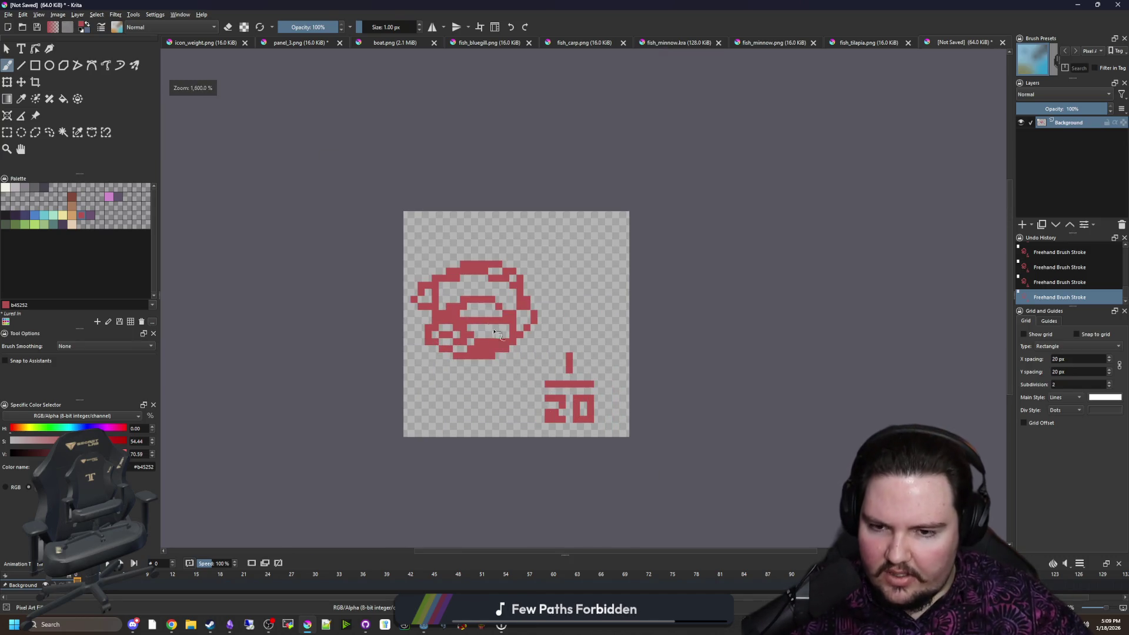
scroll(495, 328, down, 2)
key(super+Down)
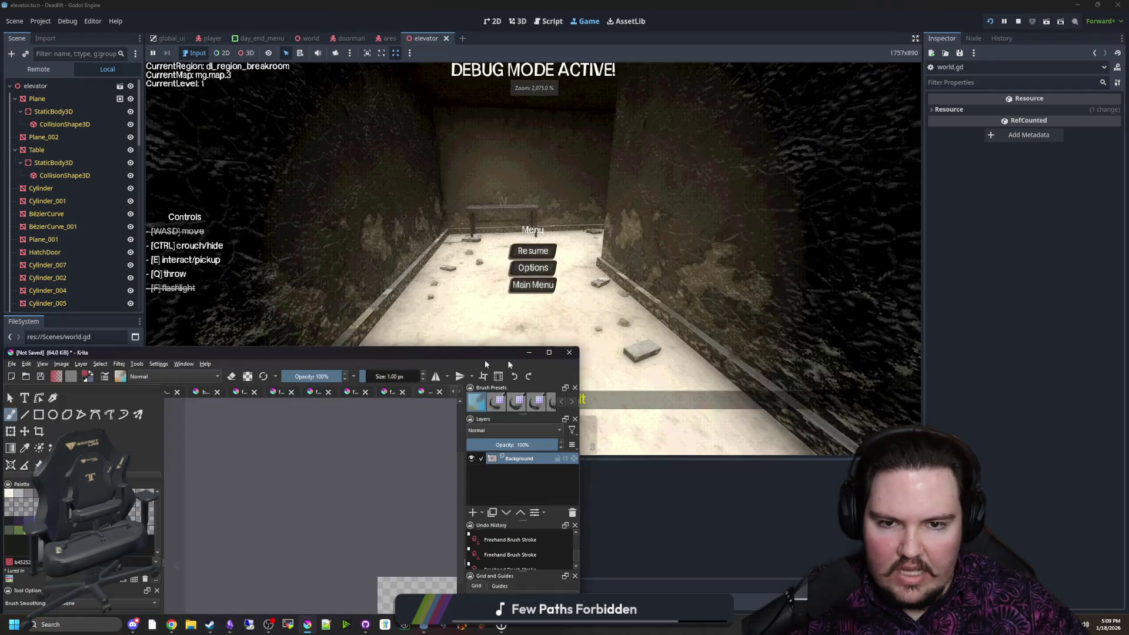
Return to the paused game, resume play, and dismiss the dialogue to face the corridor
click(529, 352)
click(532, 251)
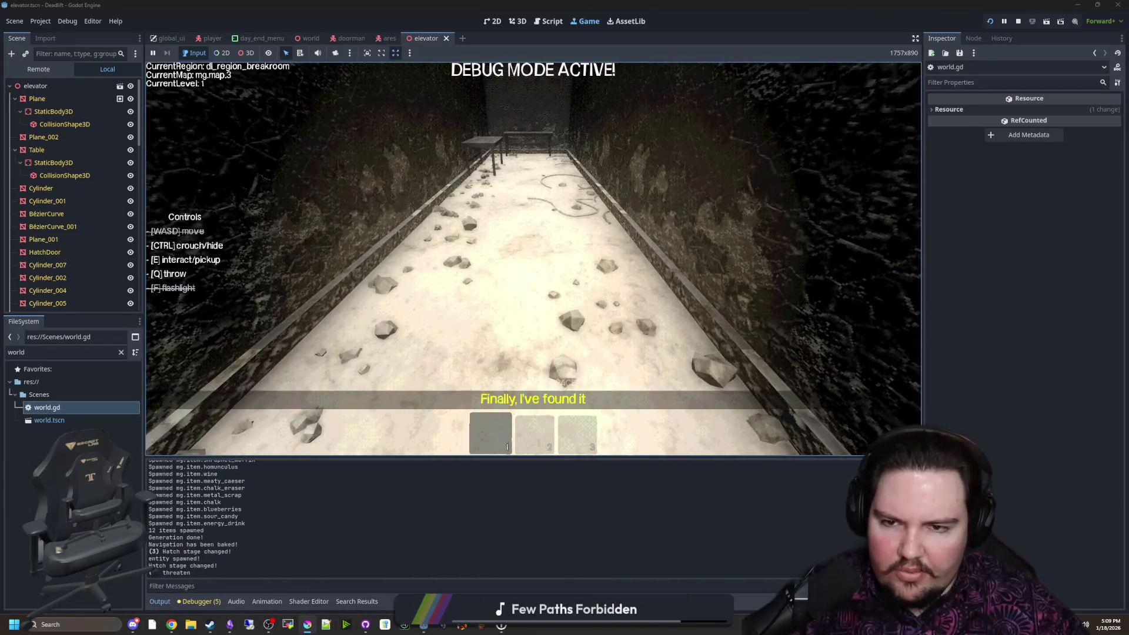
key(space)
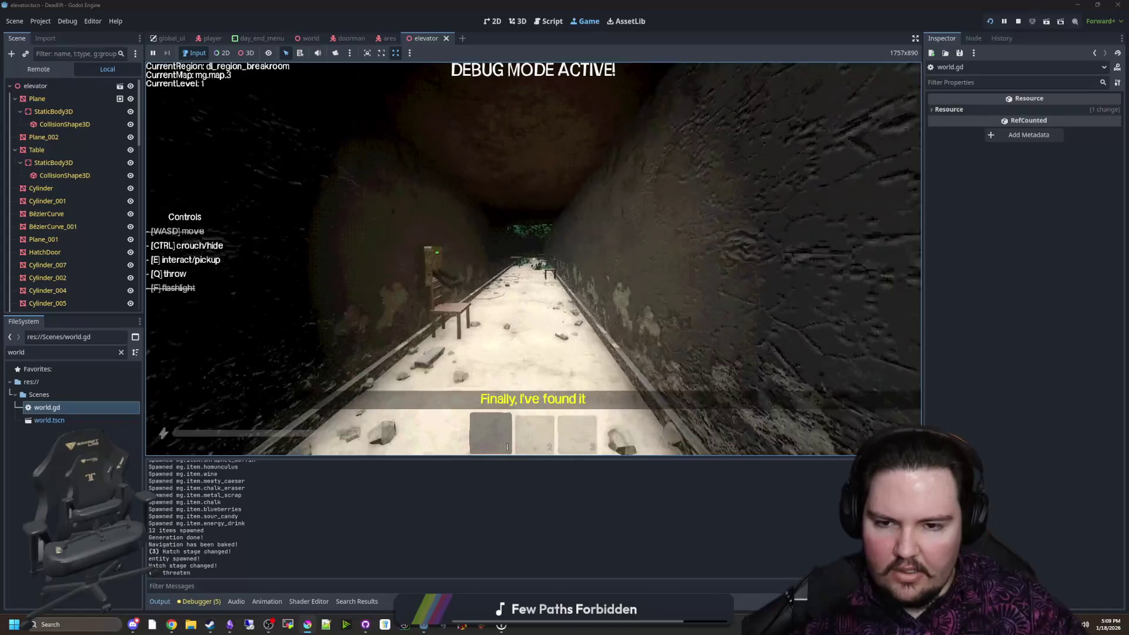
Walk down the leafy corridor past the table to the orange item in the overgrown region
key(w)
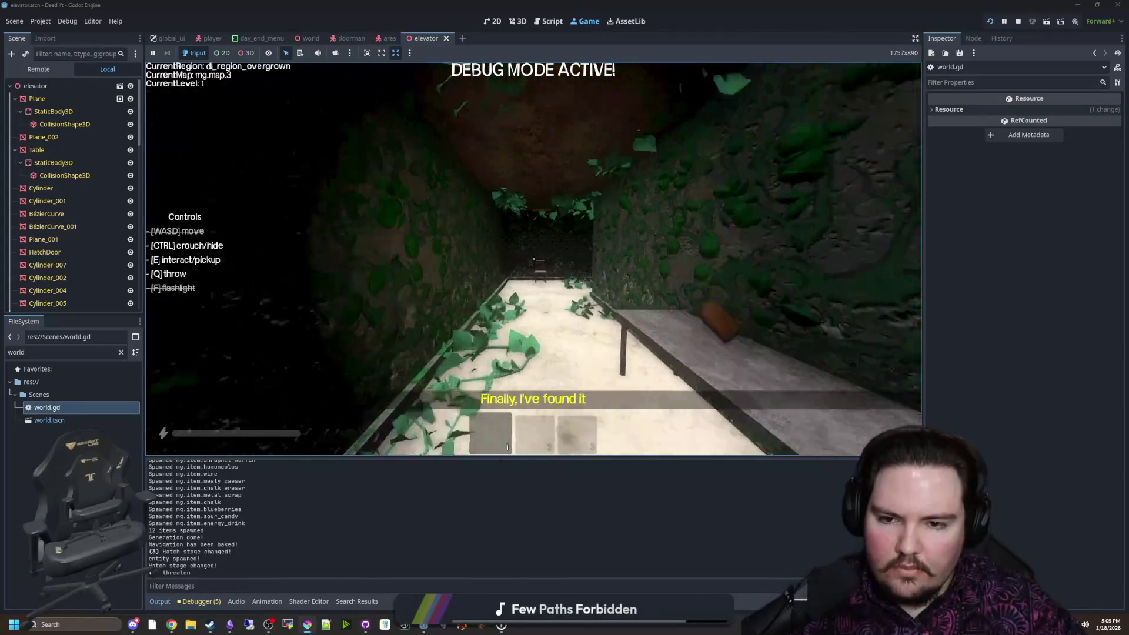
key(w)
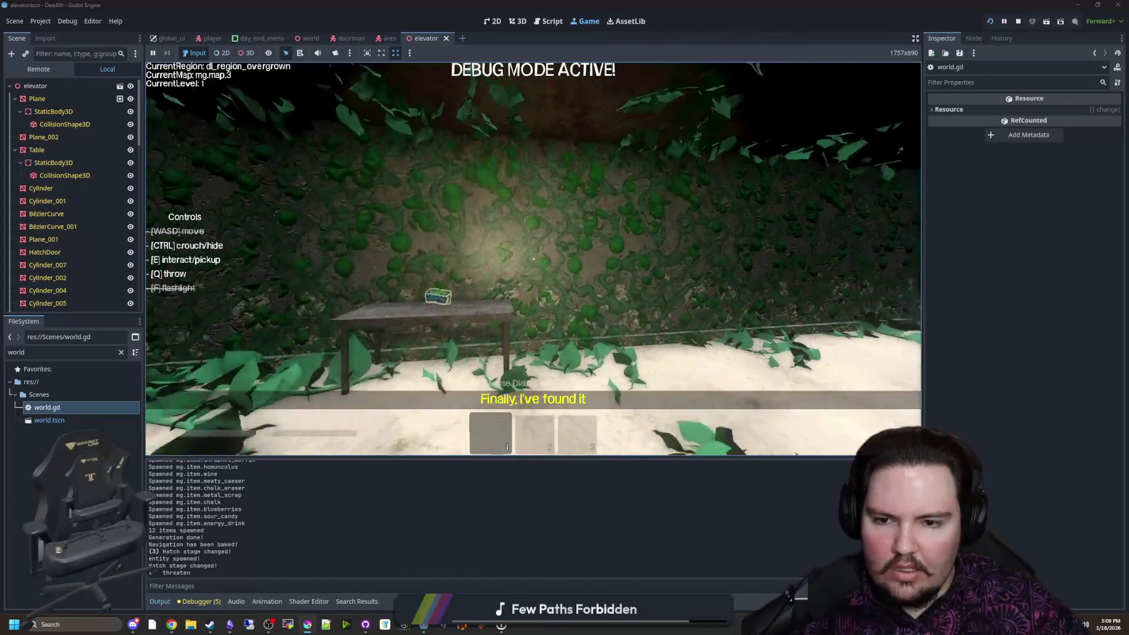
key(w)
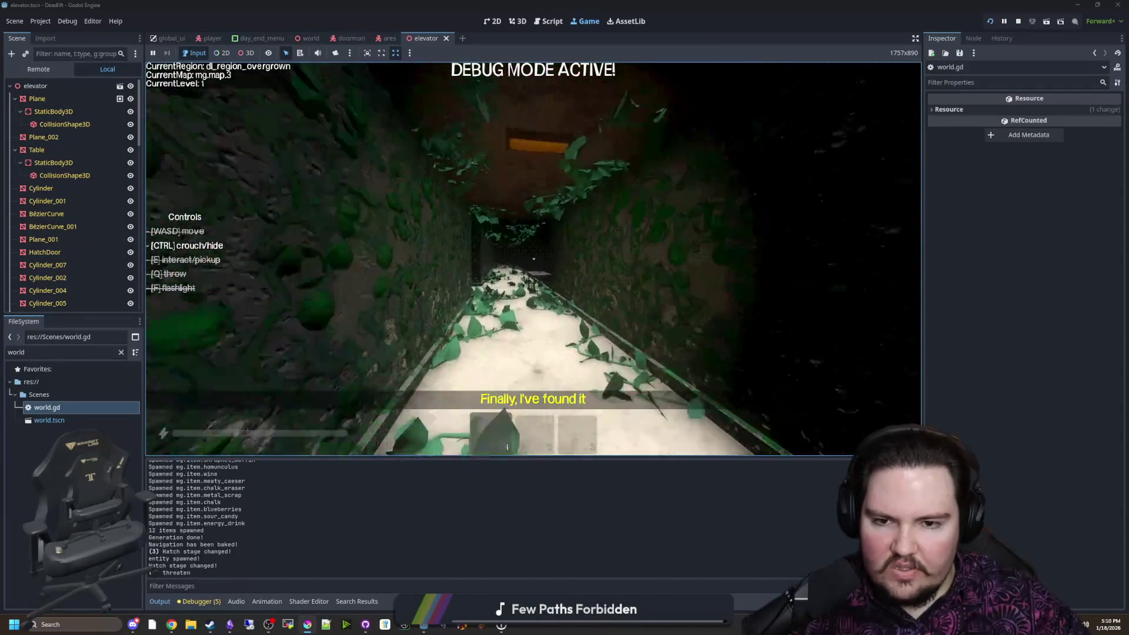
key(w)
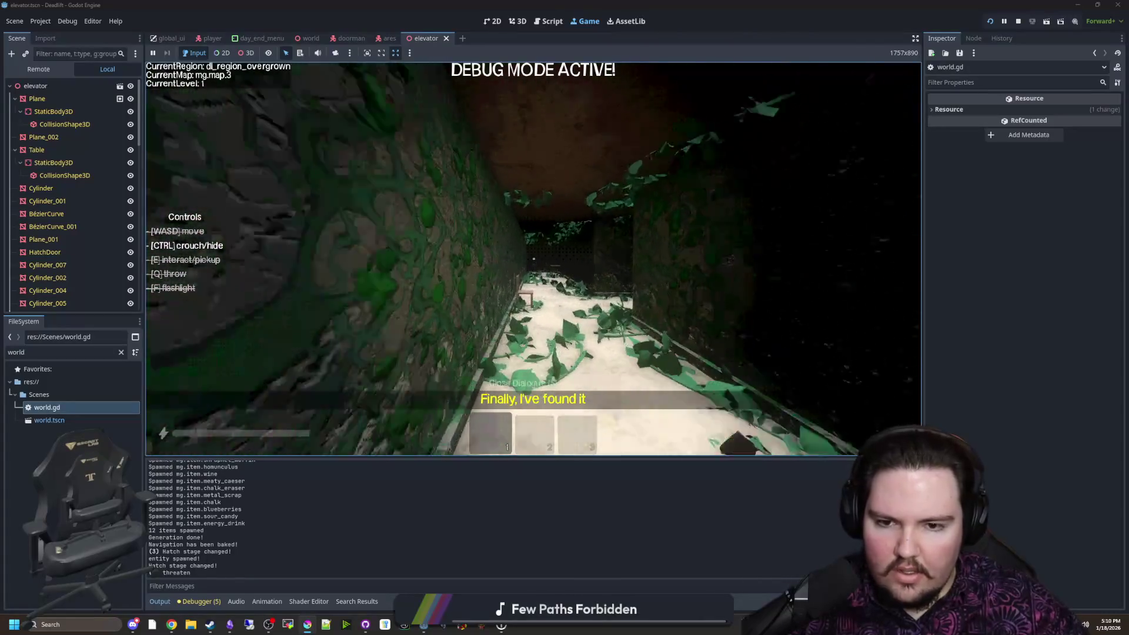
key(w)
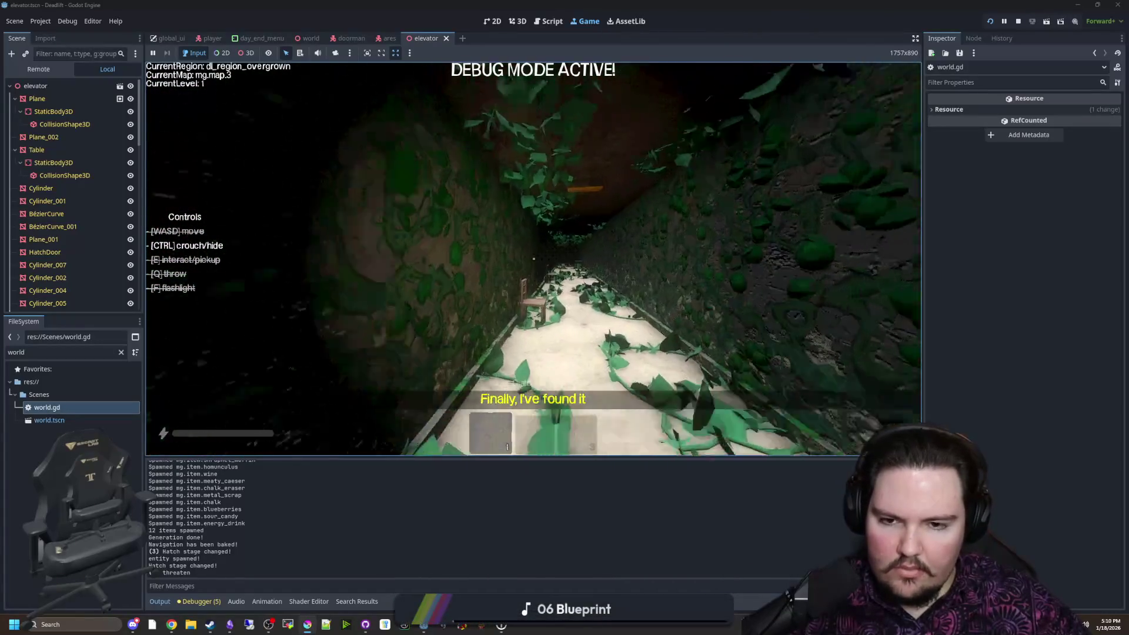
key(w)
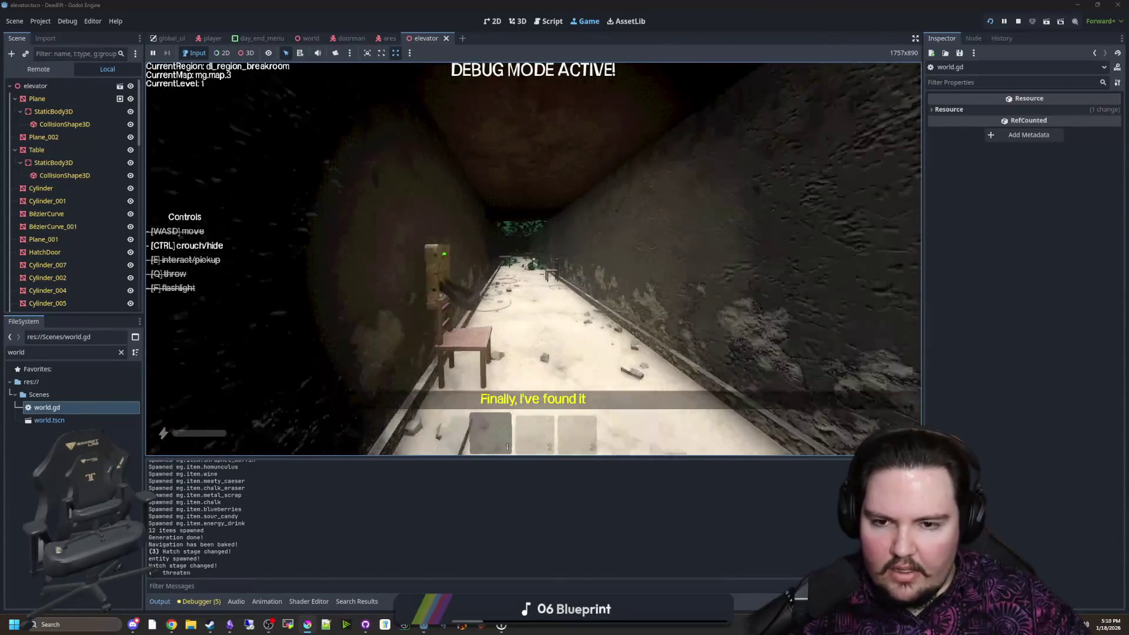
key(w)
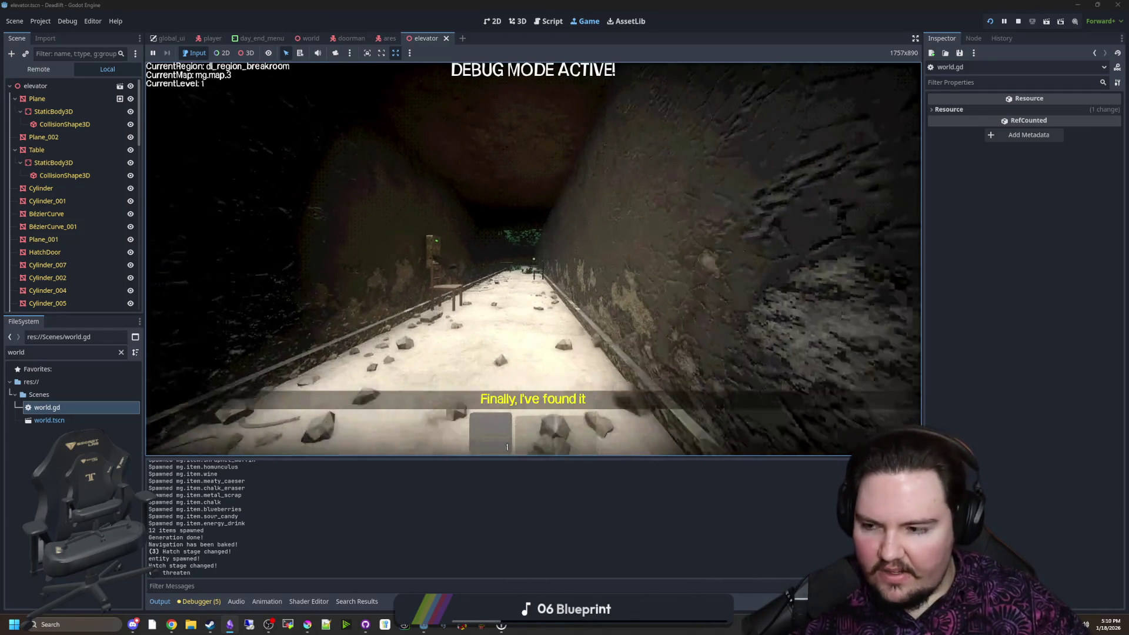
key(w)
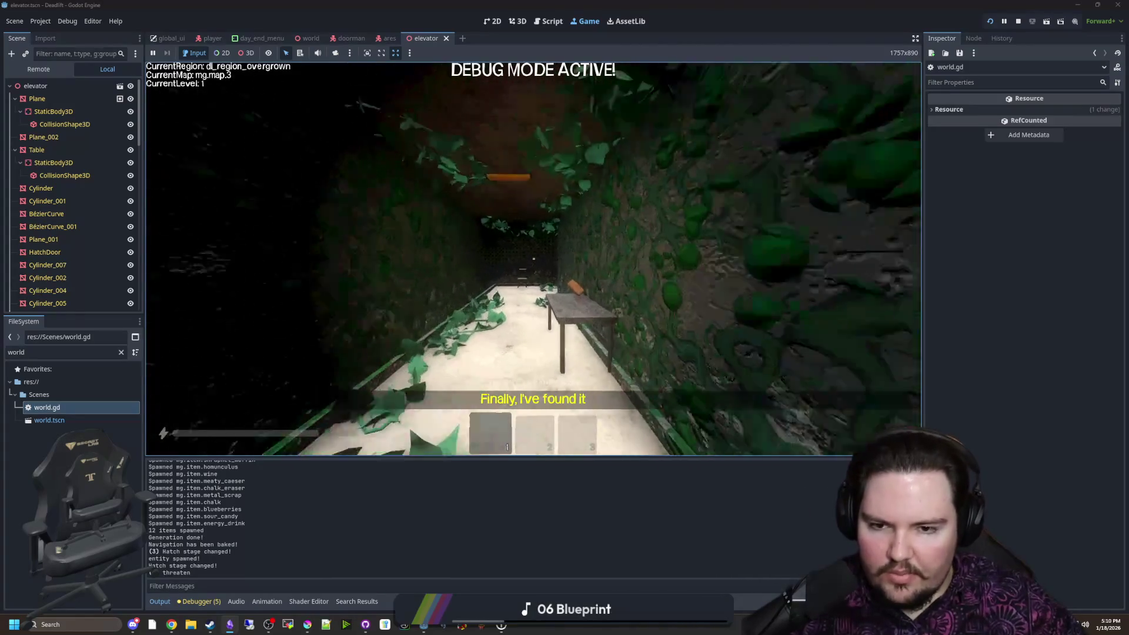
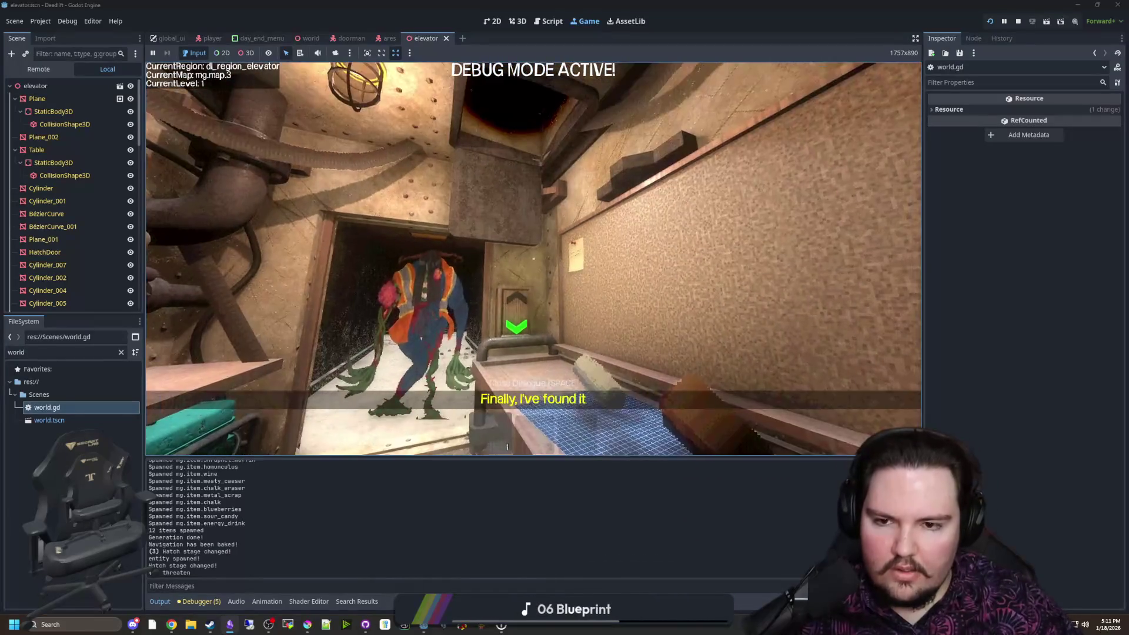
Pause the running game and filter the FileSystem dock for 'world'
key(Escape)
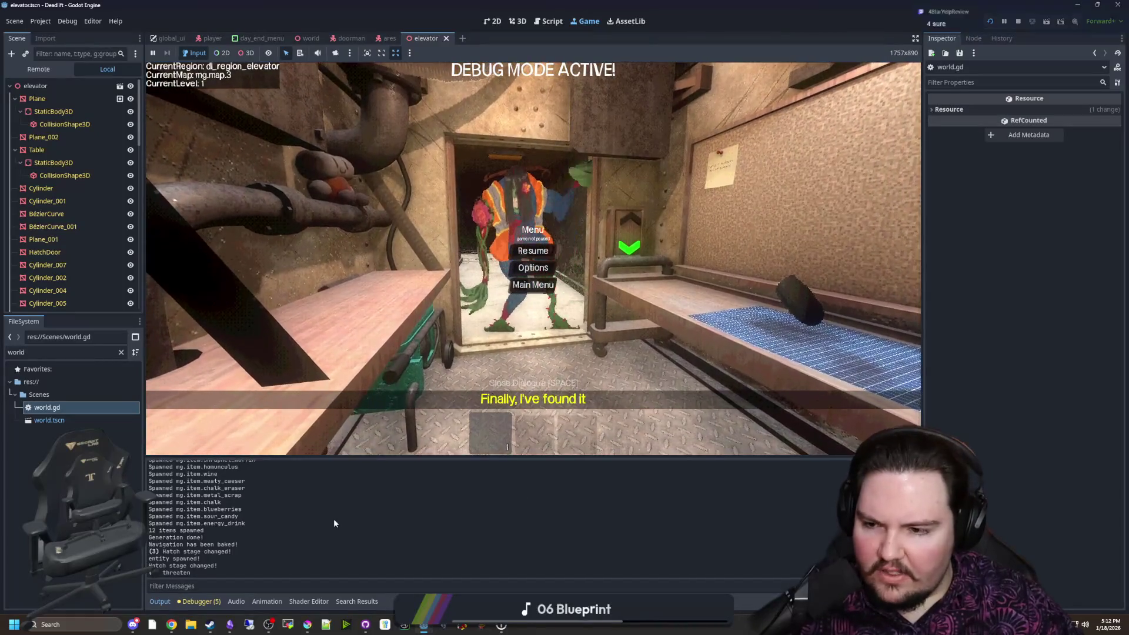
double_click(86, 352)
text(w)
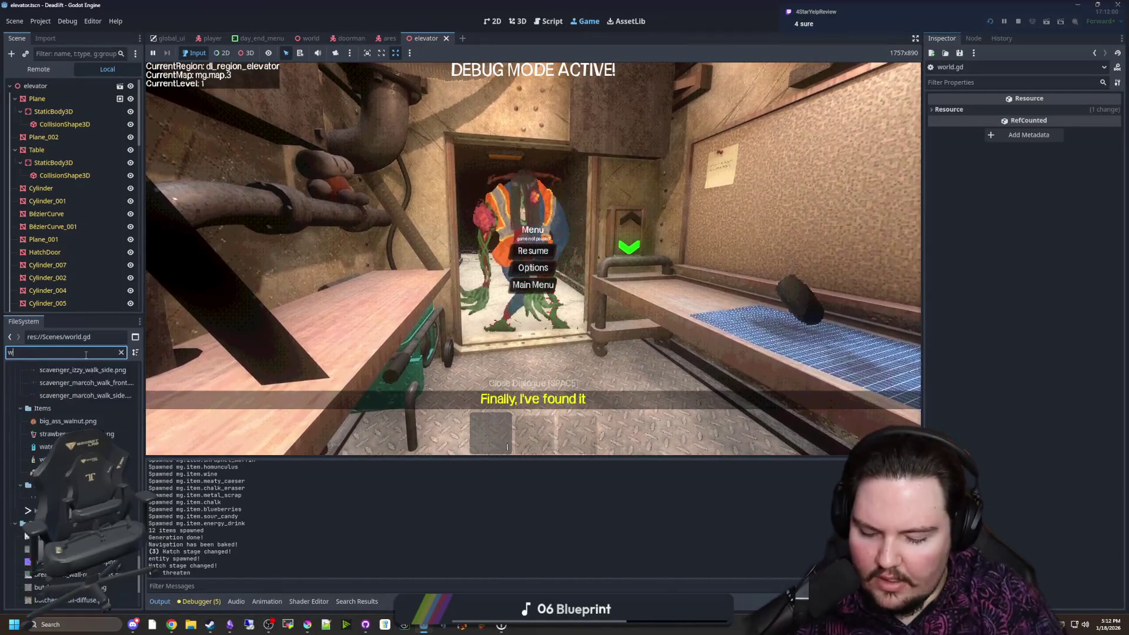
text(orld)
Open world.gd in the script editor and scroll to the generate_entities function
double_click(47, 407)
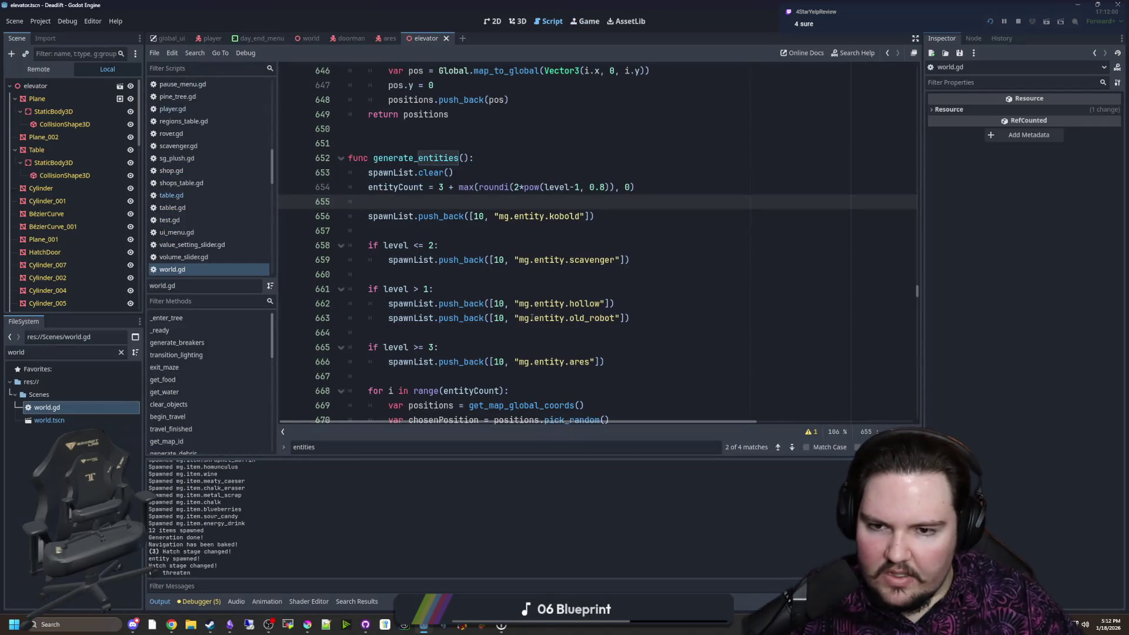
scroll(480, 279, down, 2)
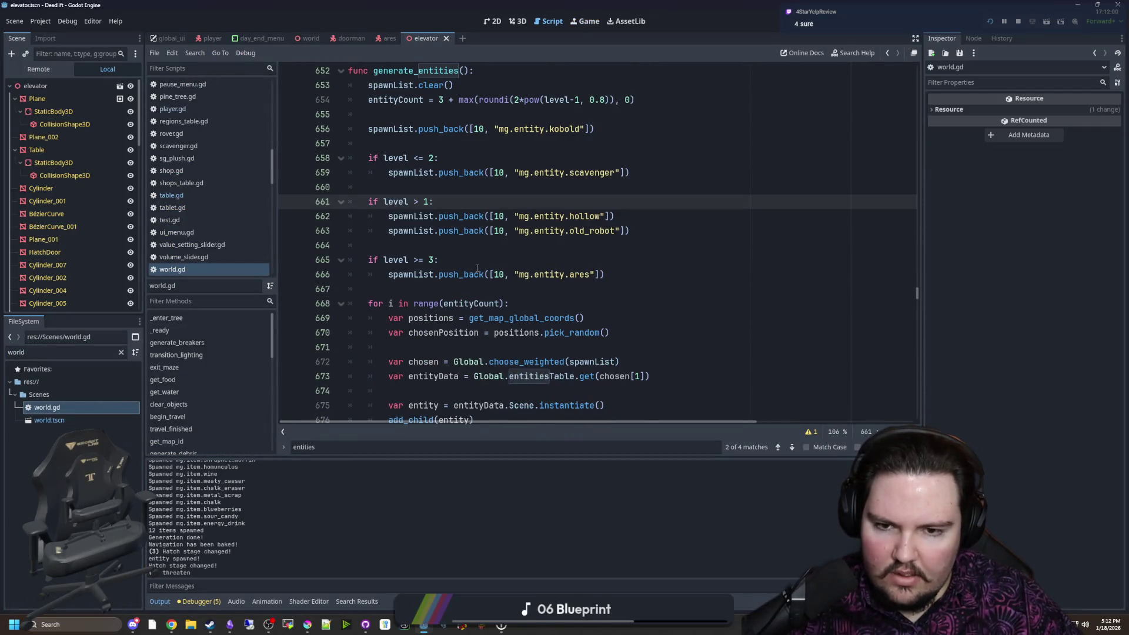
click(477, 268)
scroll(477, 268, up, 5)
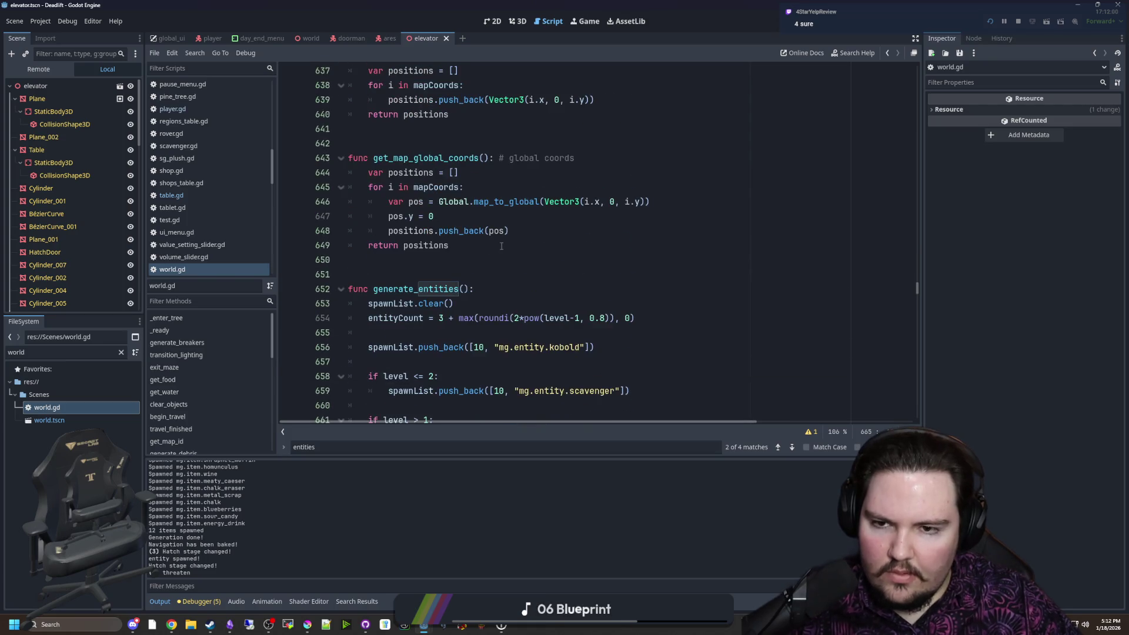
click(501, 246)
scroll(502, 246, down, 1)
click(502, 246)
scroll(506, 247, down, 6)
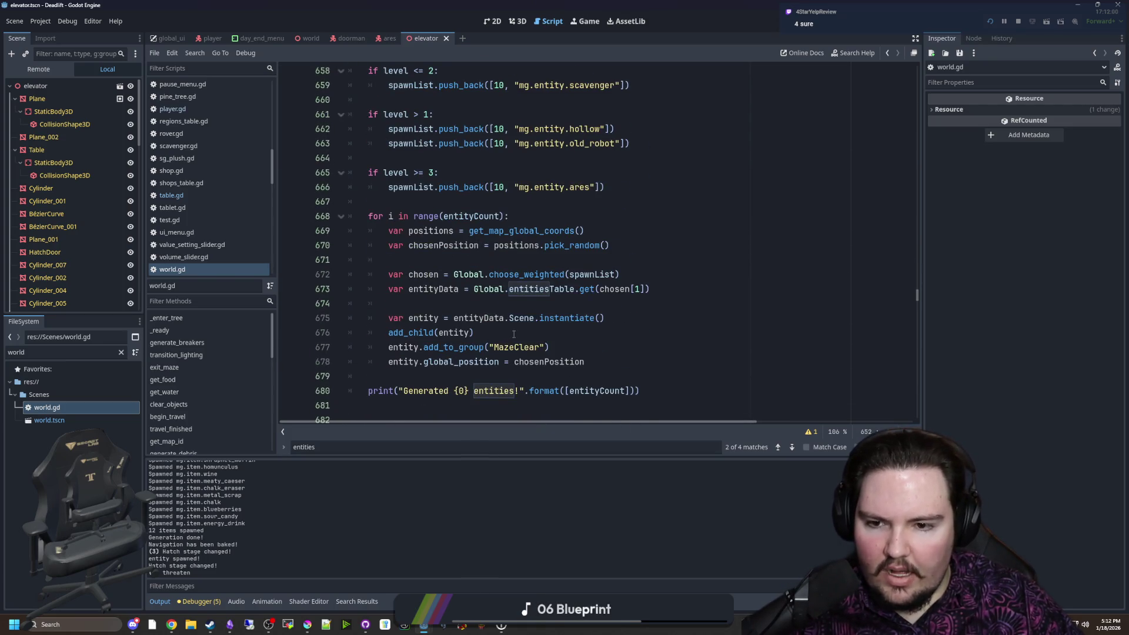
Select the add_to_group("MazeClear") statement on line 677 and open the script search bar
click(514, 334)
drag(550, 346, 393, 349)
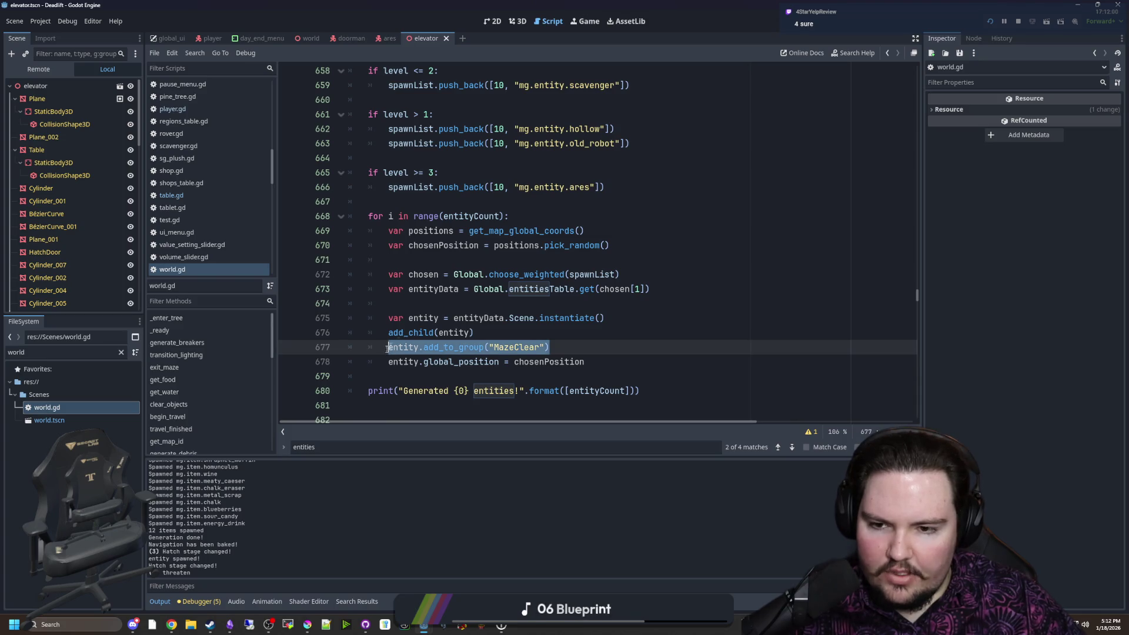
click(468, 299)
key(ctrl+f)
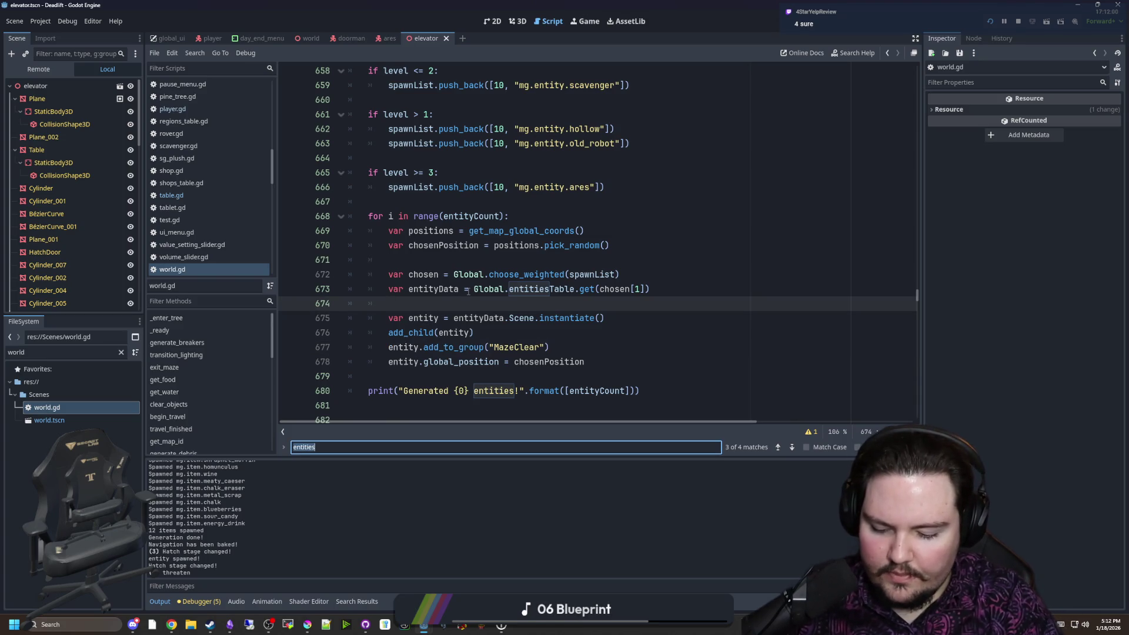
Search 'doorman' to reach set_hatch_stage and insert a blank line after the doorman instantiate() statement
text(ddoo)
key(BackSpace)
key(BackSpace)
key(BackSpace)
text(oorman)
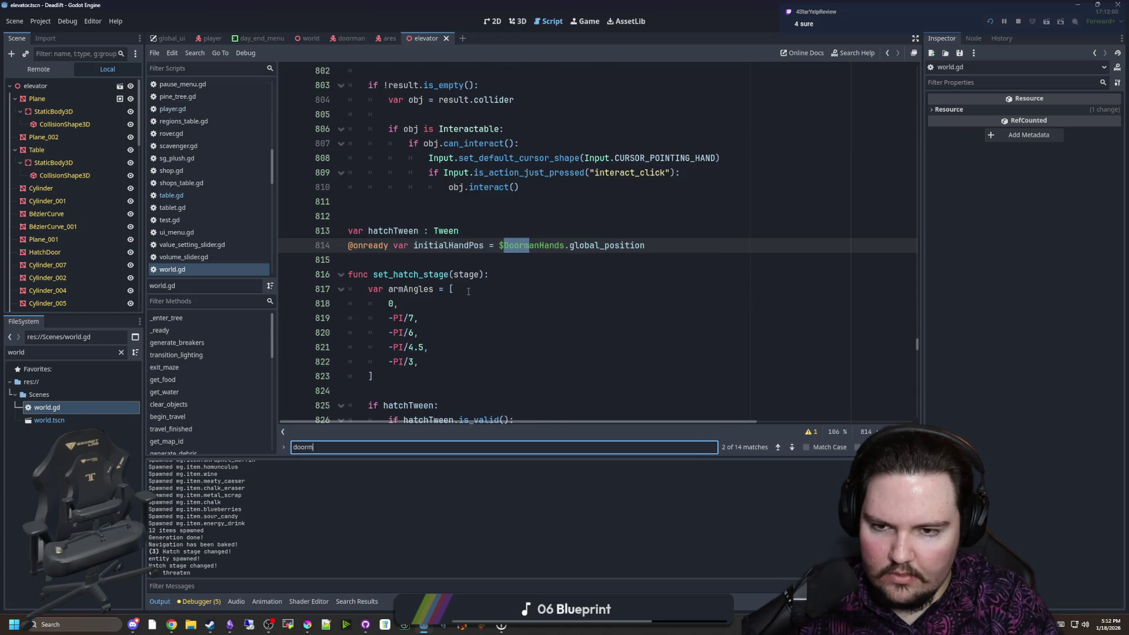
key(Return)
key(Return)
key(Return)
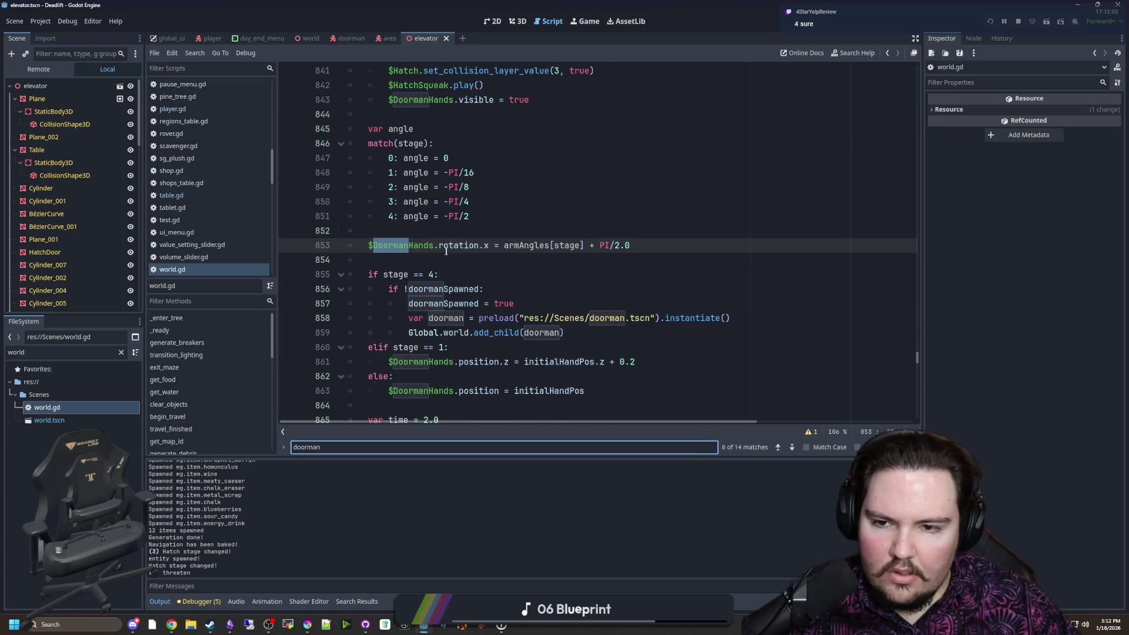
key(Return)
key(Return)
click(742, 260)
key(Return)
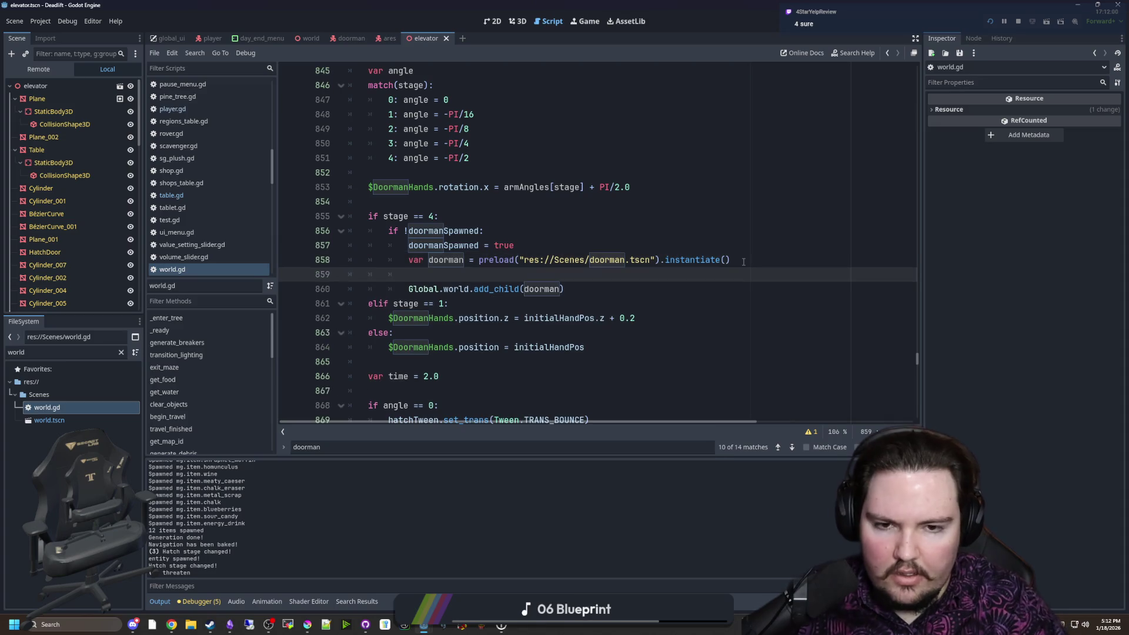